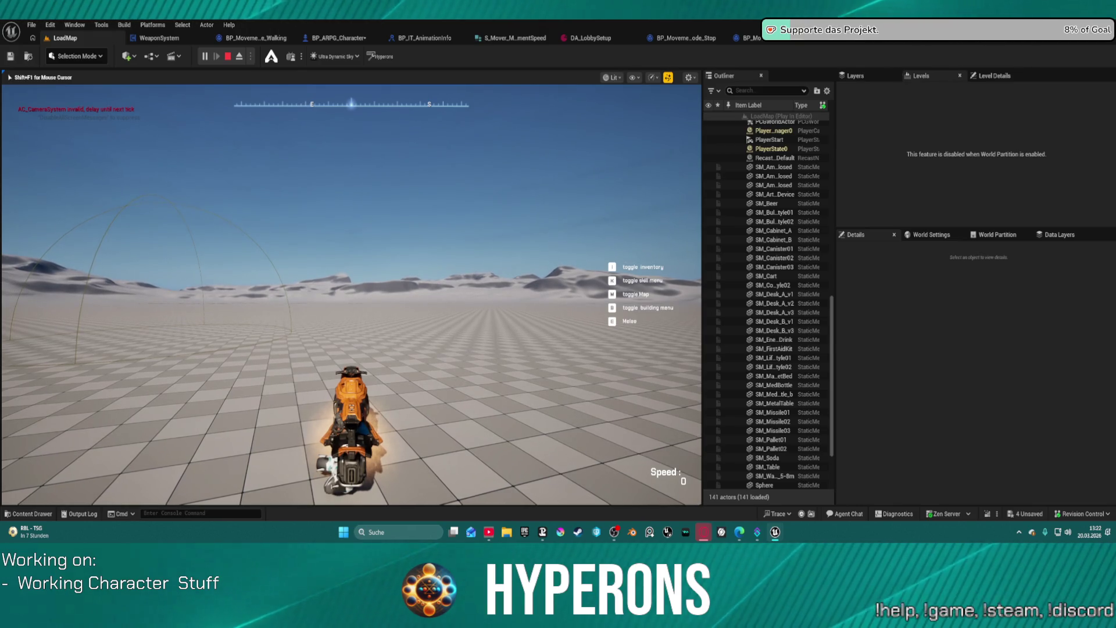
Drive the hoverbike forward in Play-in-Editor, then stop the session and return to editing
key("w")
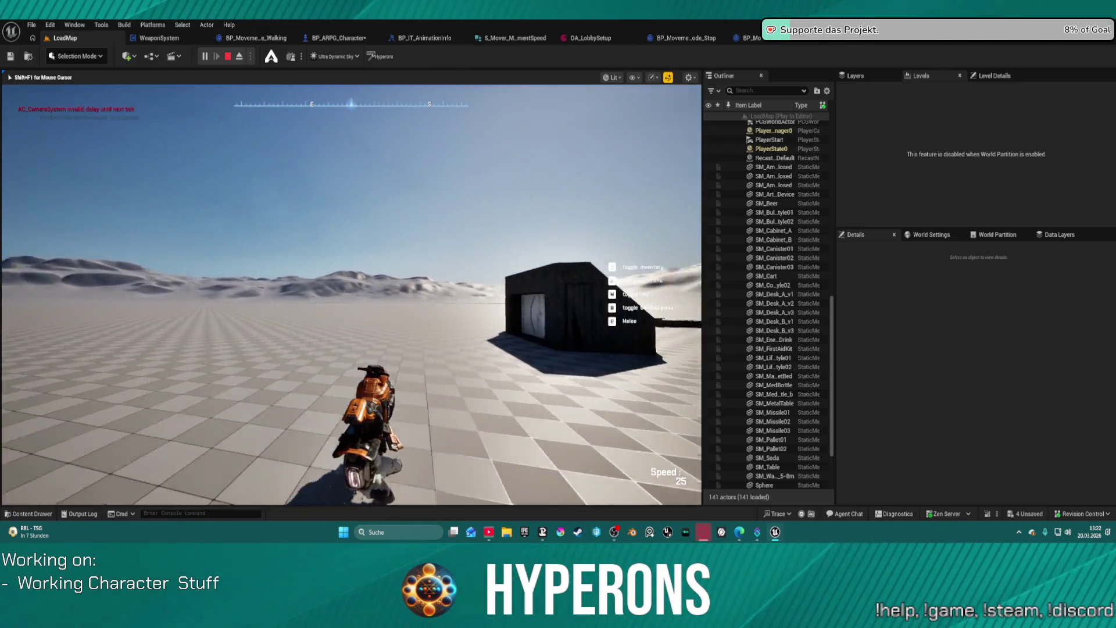
key("Escape")
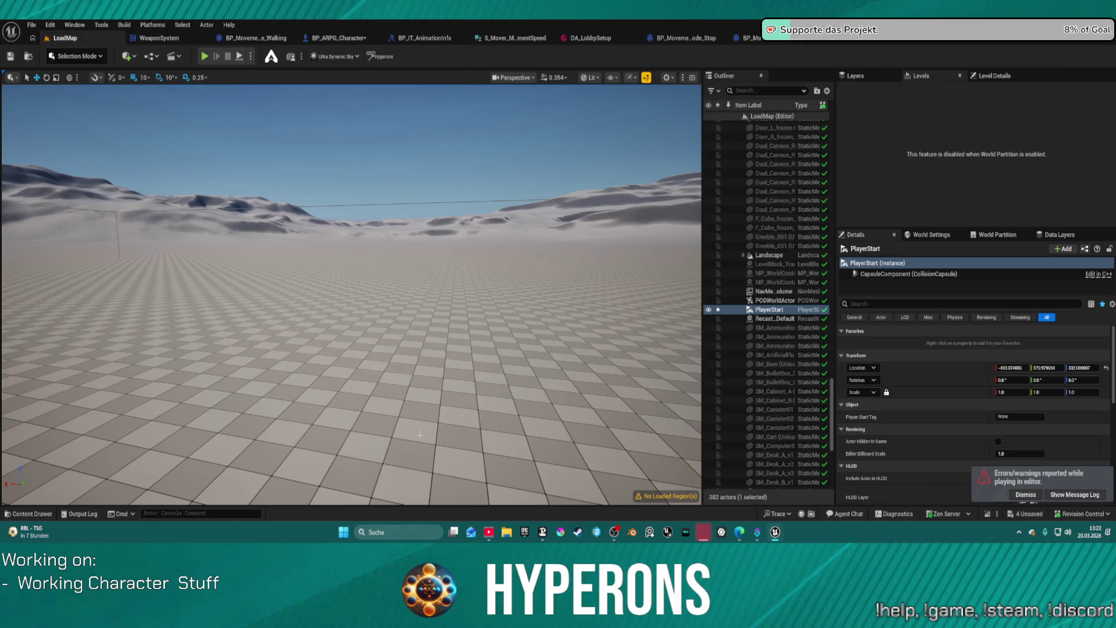
left_click(378, 347)
key("ctrl+space")
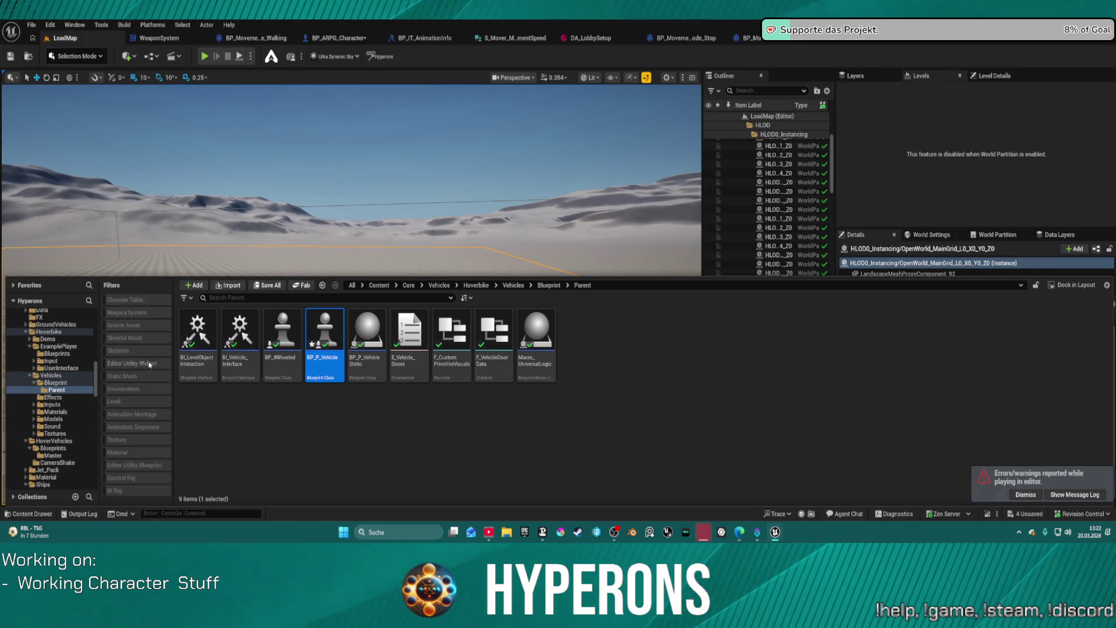
Search the Hoverbike content for 'rig' and open the CR_Driving control rig
left_click(45, 329)
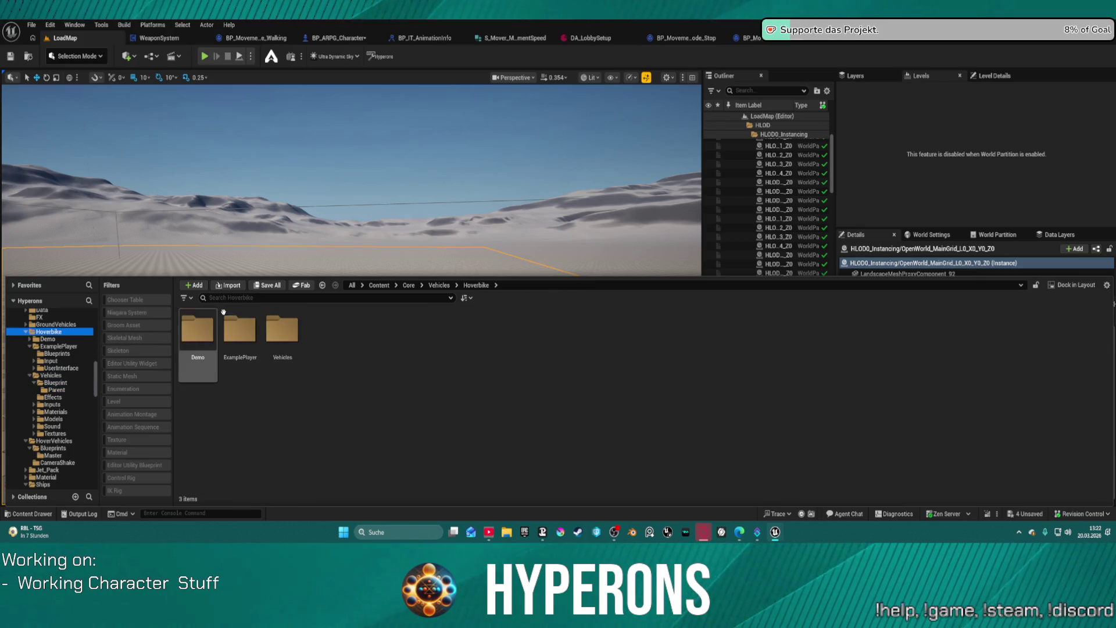
type("rig")
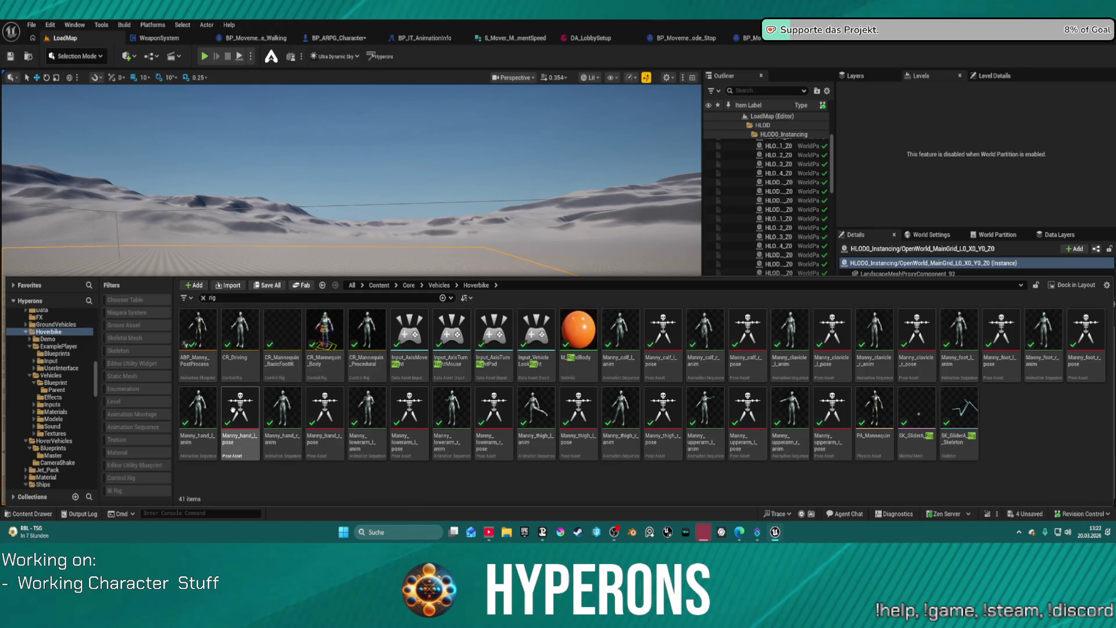
left_click(245, 331)
double_click(245, 331)
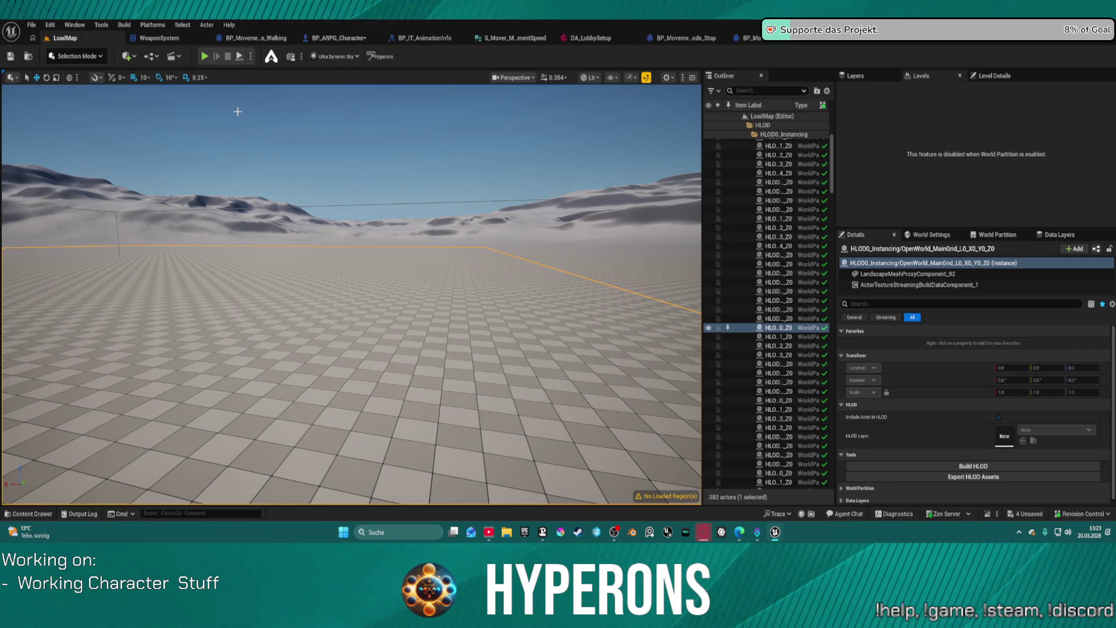
Browse MoverWithWeapons > Characters > UEFN_Mannequin > Meshes, clearing the rig search filter
left_click(32, 514)
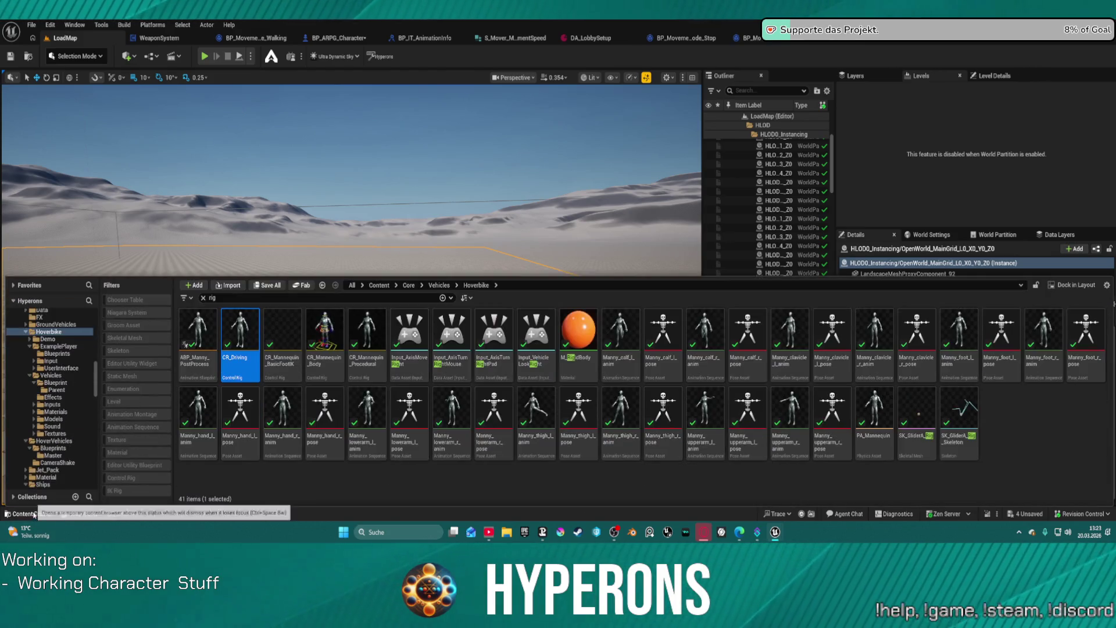
scroll(46, 453, "down", 10)
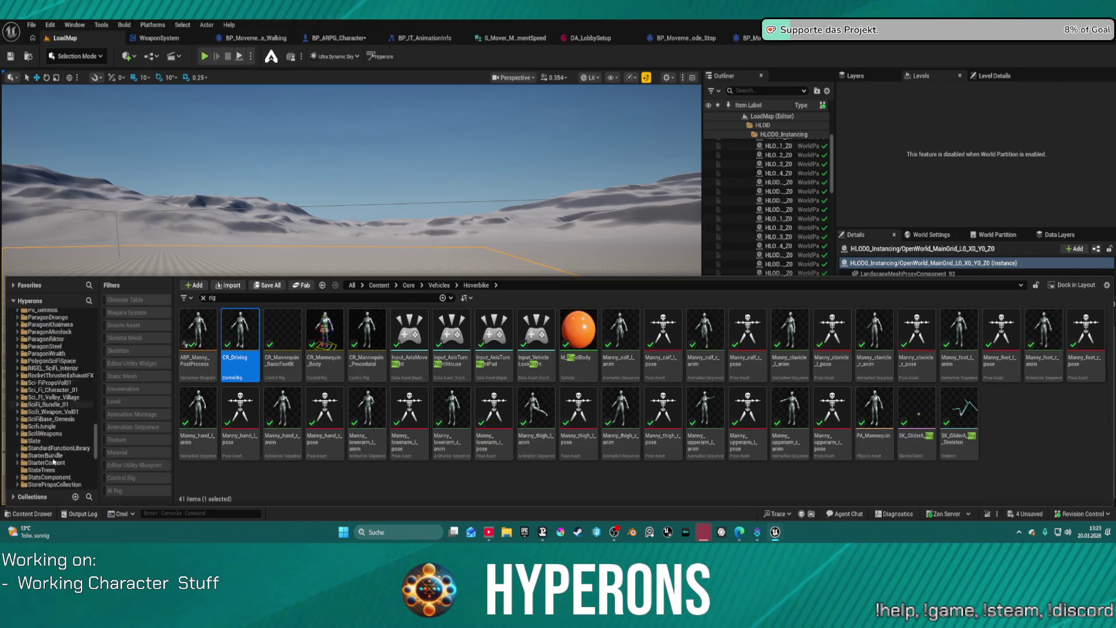
left_click(43, 462)
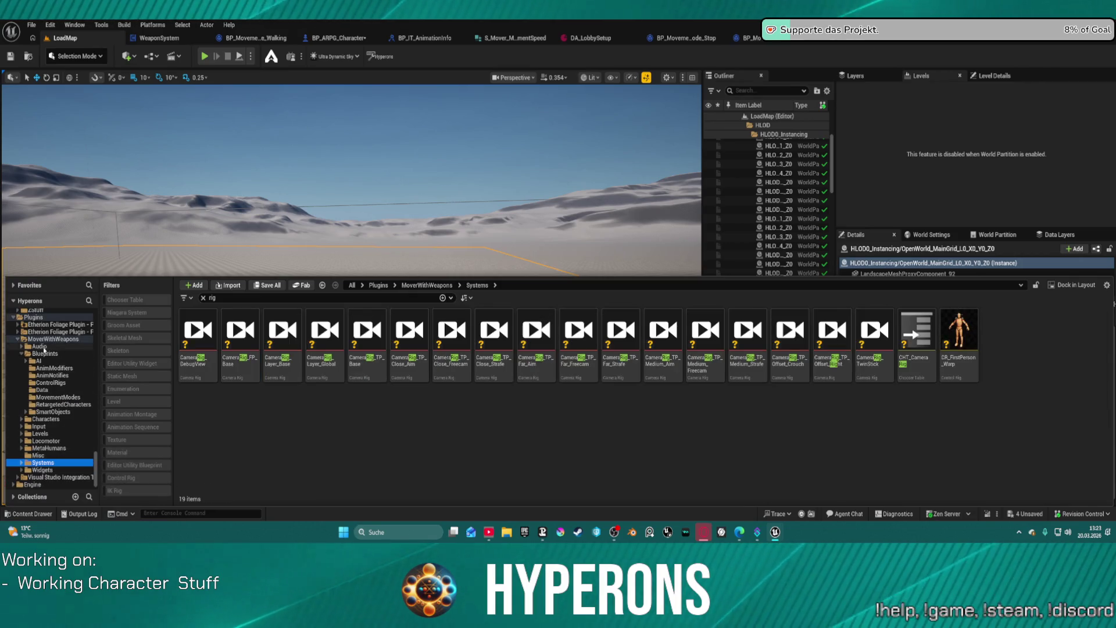
left_click(58, 338)
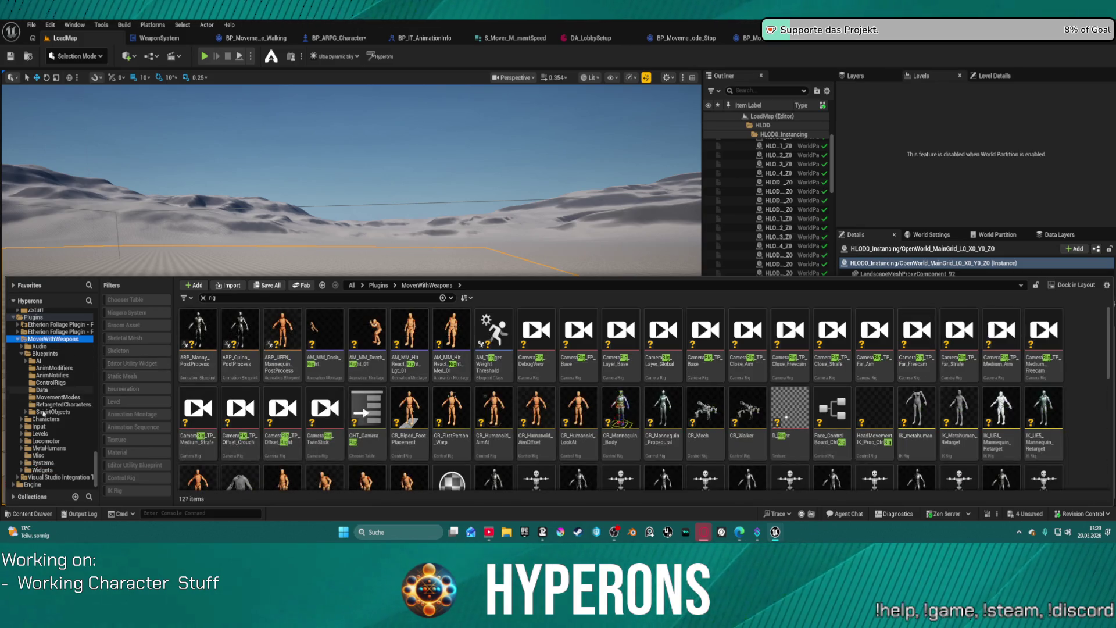
left_click(46, 419)
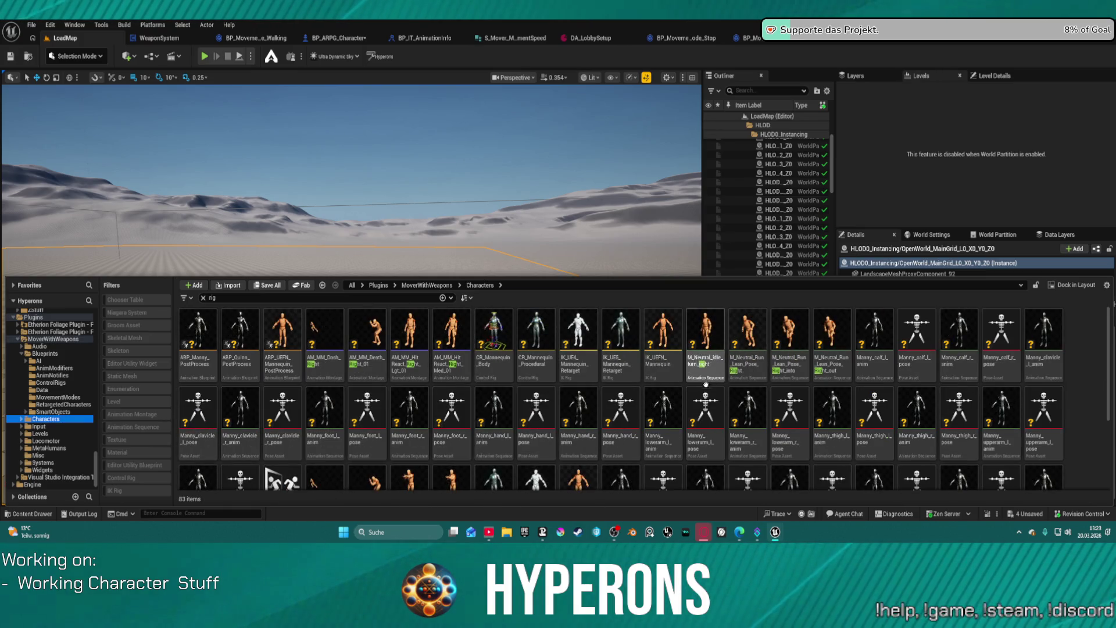
left_click(203, 298)
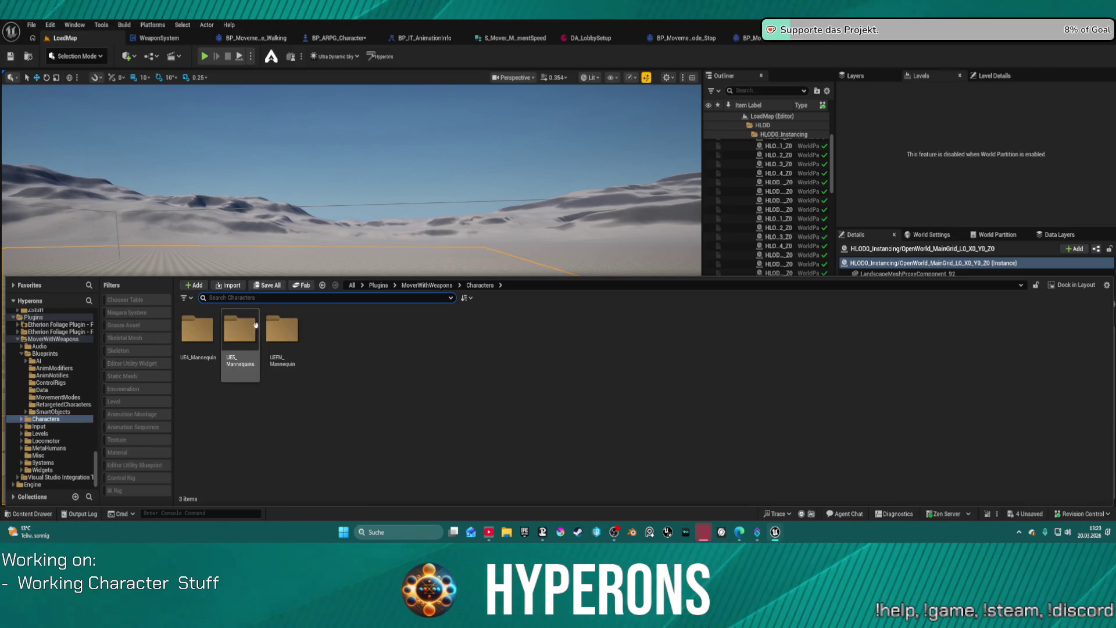
double_click(286, 334)
double_click(282, 333)
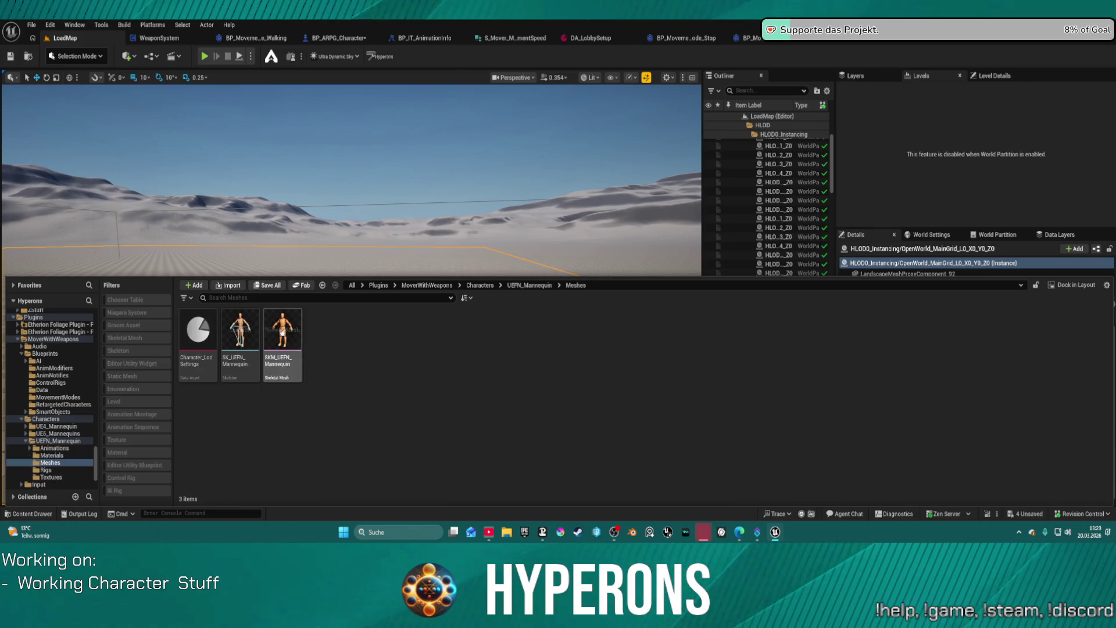
Make a Control Rig from SKM_UEFN_Mannequin and open the new SKM_UEFN_Mannequin_CtrlRig
right_click(290, 331)
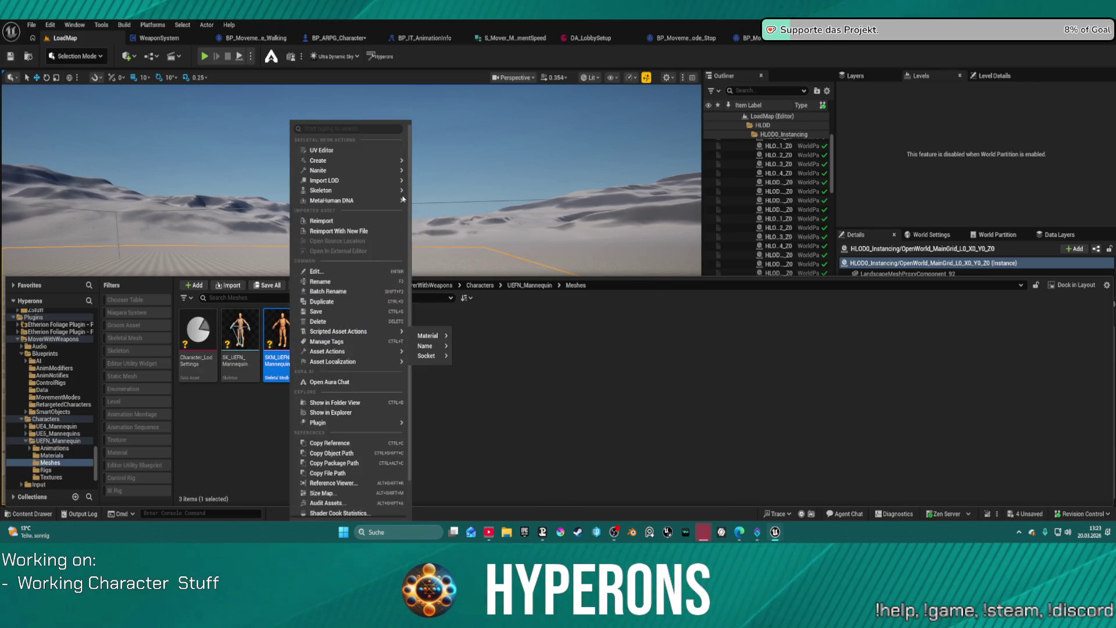
mouse_move(385, 177)
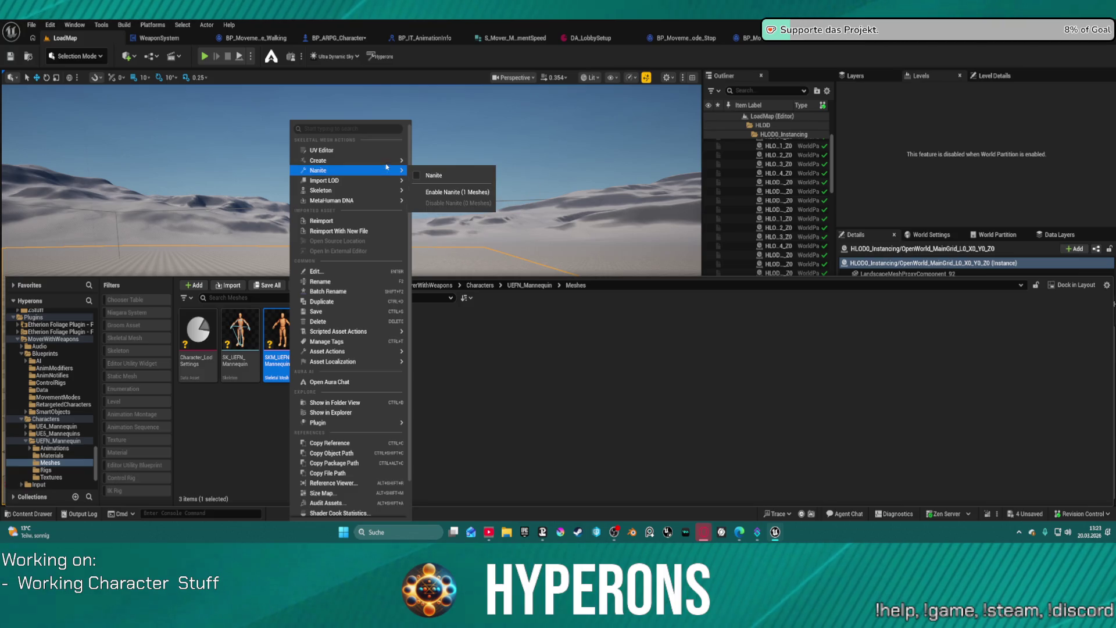
left_click(451, 308)
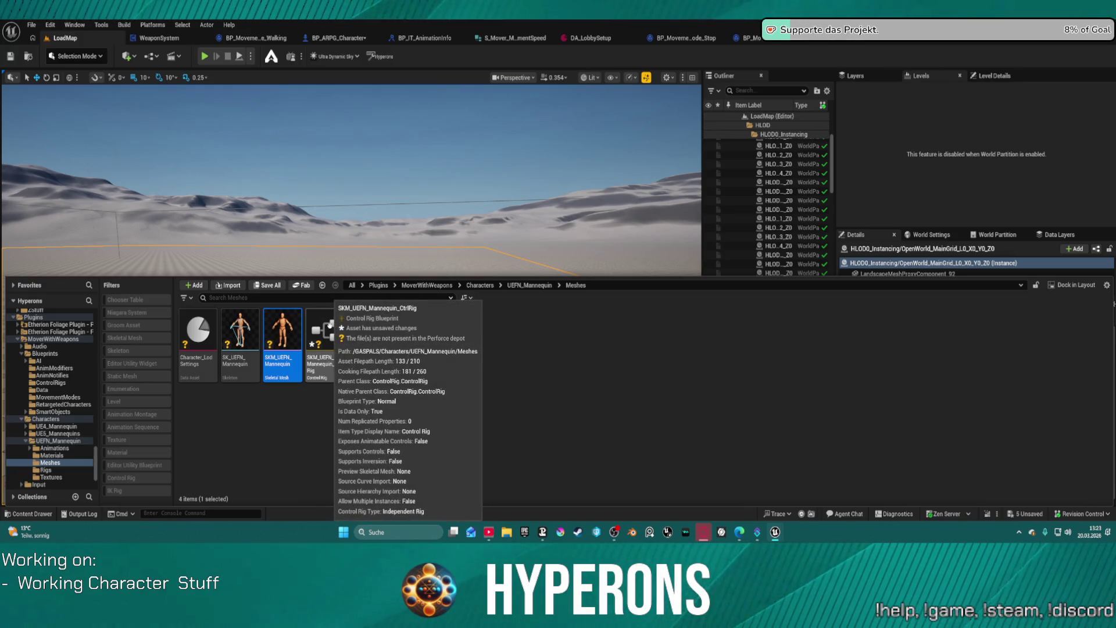
double_click(324, 330)
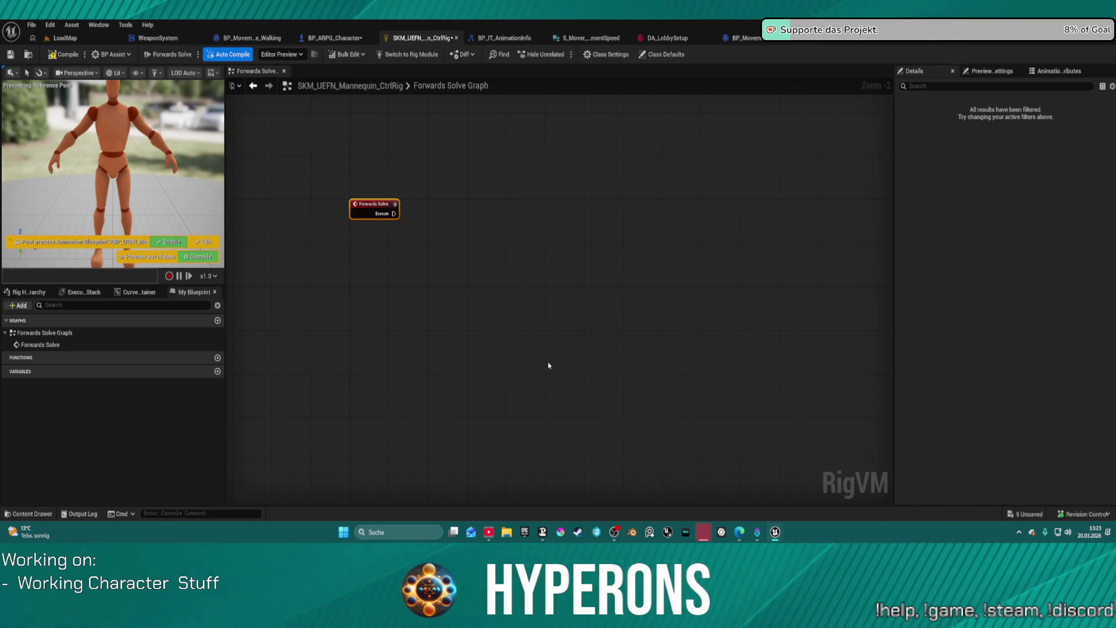
Paste the copied driving-pose nodes into the Forwards Solve graph and move them into place
left_click(549, 365)
key("ctrl+v")
mouse_move(454, 207)
left_mouse_down()
mouse_move(540, 216)
mouse_move(644, 304)
mouse_move(685, 386)
mouse_move(722, 410)
mouse_move(733, 472)
mouse_move(775, 502)
mouse_move(767, 390)
left_mouse_up()
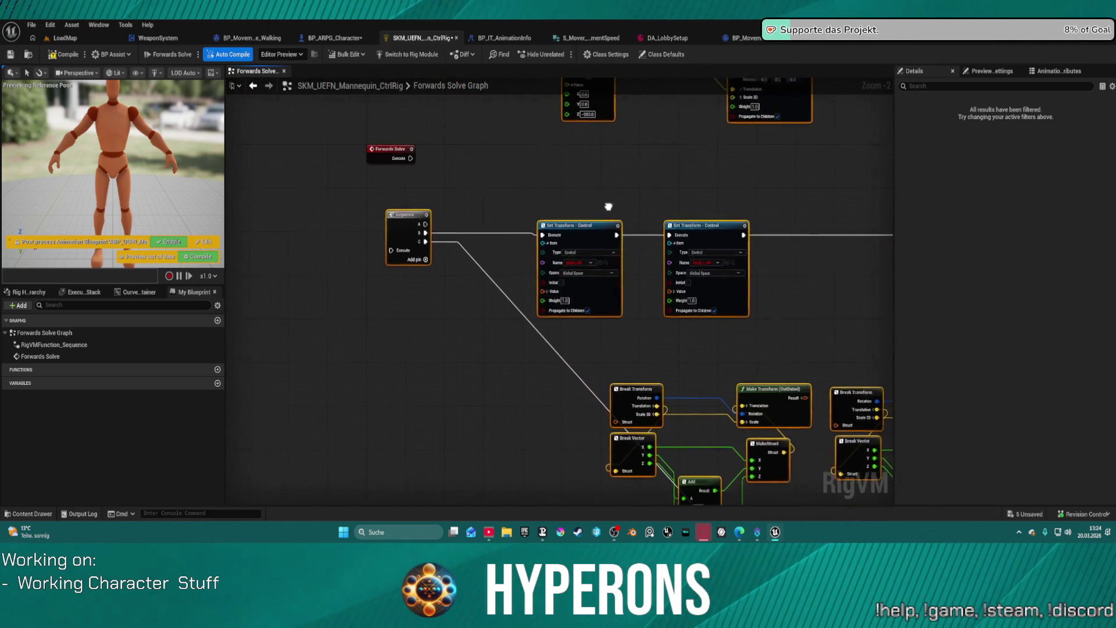
Wire the Forwards Solve event into the Sequence node and check the mannequin's preview pose
left_click(456, 189)
mouse_move(460, 189)
left_mouse_down()
mouse_move(443, 276)
mouse_move(385, 276)
left_mouse_up()
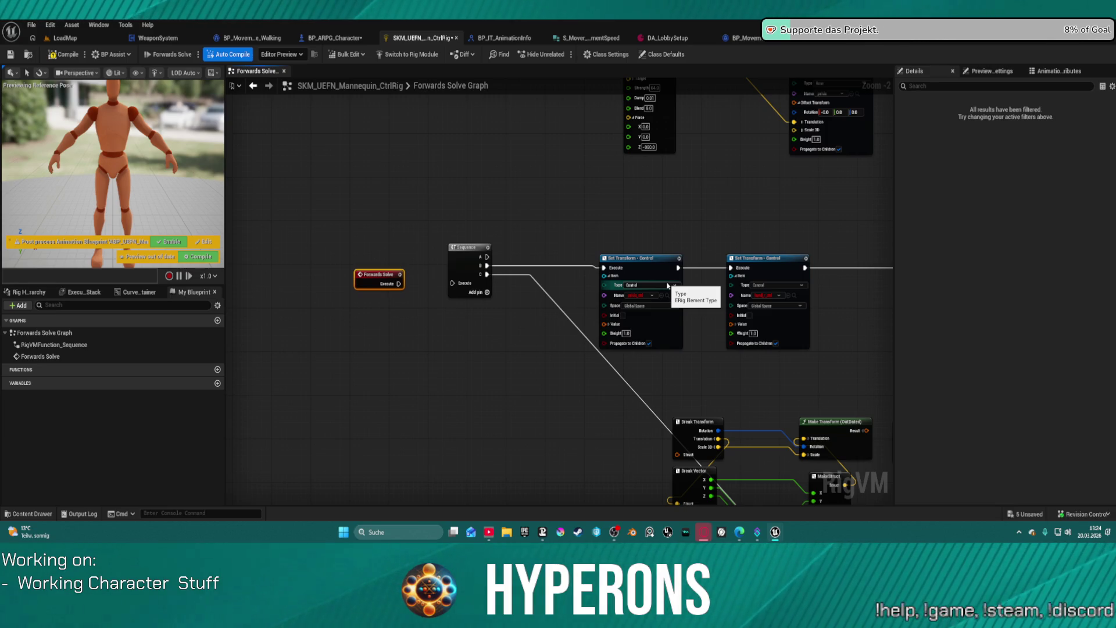
scroll(455, 247, "down", 1)
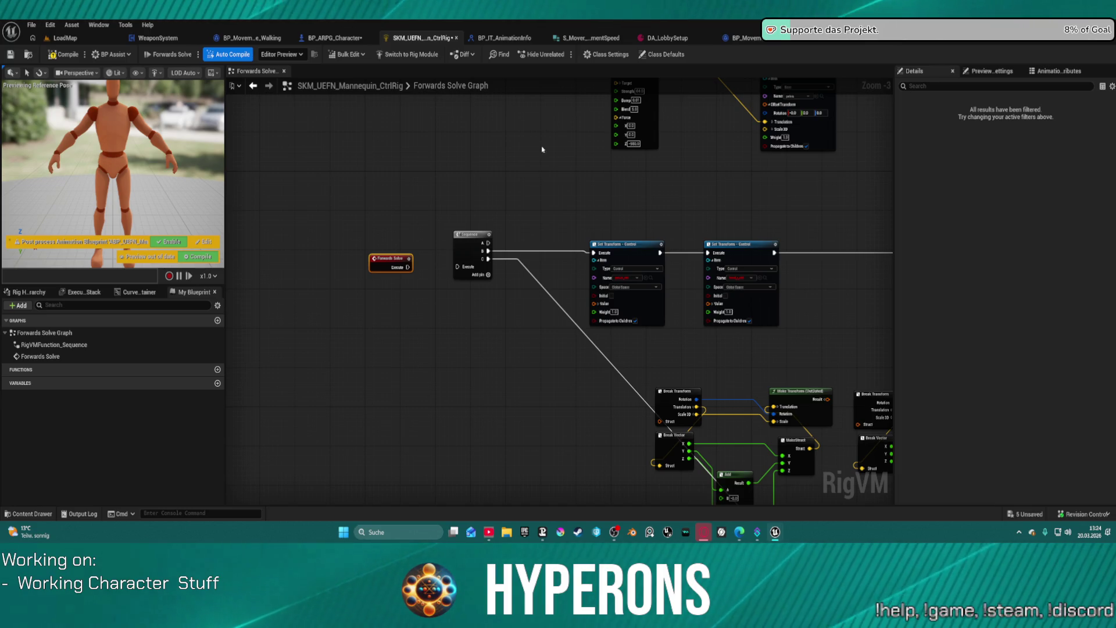
left_click_drag(409, 266, 457, 266)
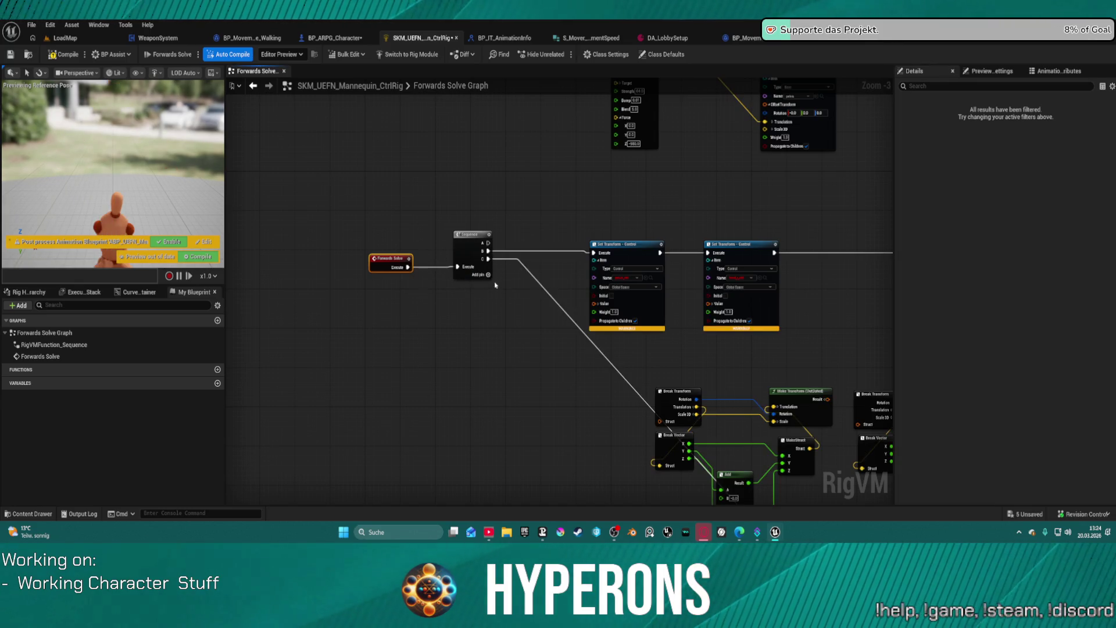
left_click(96, 182)
mouse_move(134, 197)
left_mouse_down()
mouse_move(138, 142)
mouse_move(151, 138)
mouse_move(292, 189)
left_mouse_up()
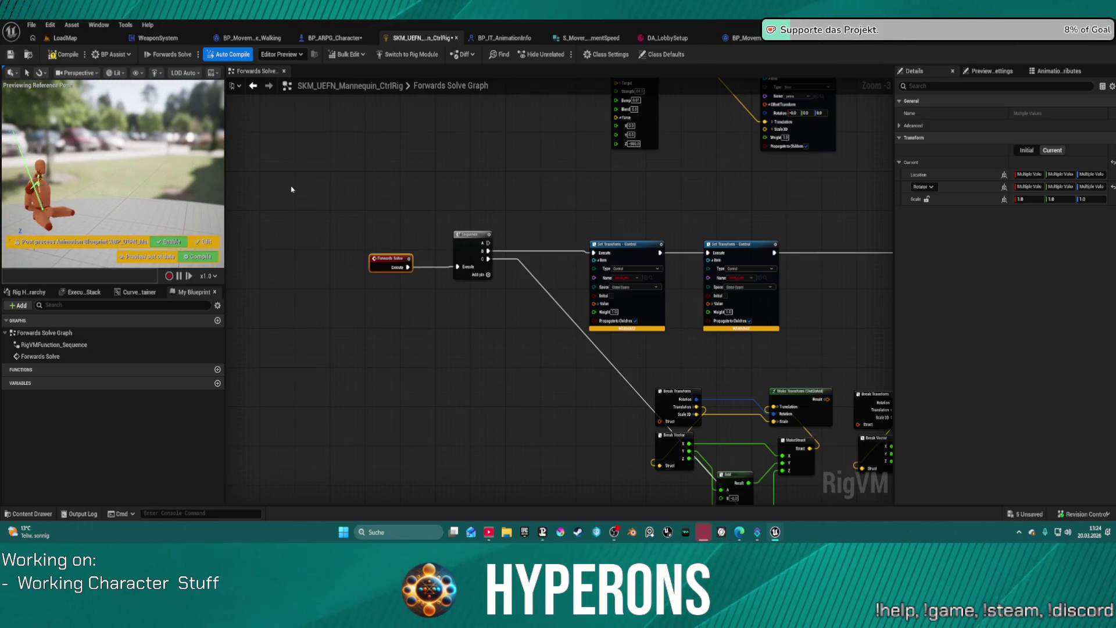
Review the Forwards Solve and Set Transform nodes, then add a Boolean variable, which crashes the editor
scroll(414, 218, "down", 2)
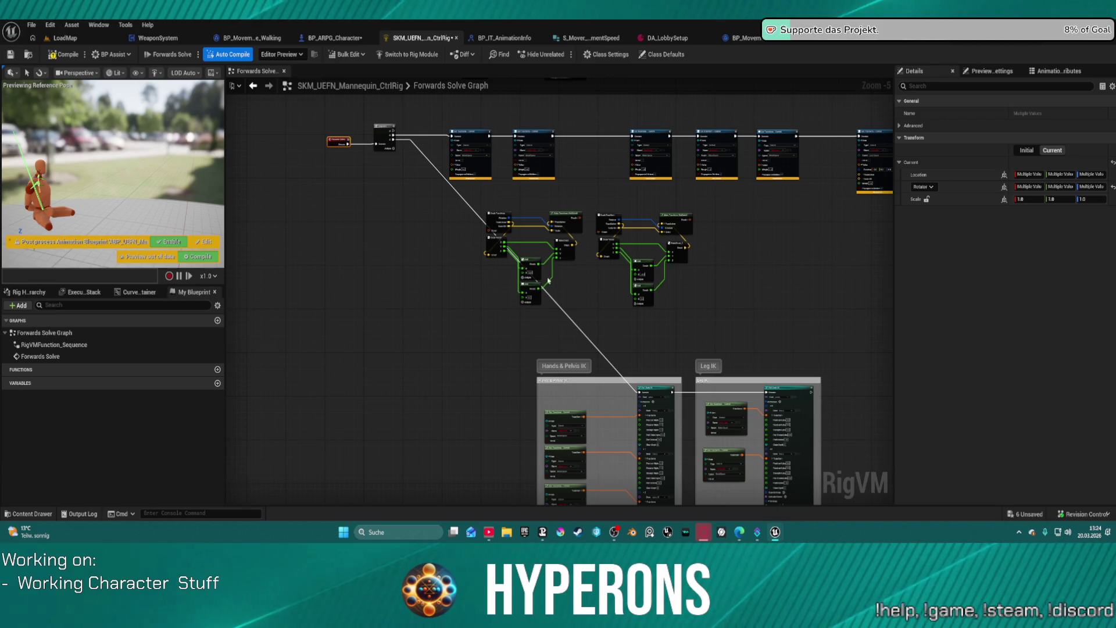
scroll(498, 212, "up", 2)
scroll(499, 212, "up", 2)
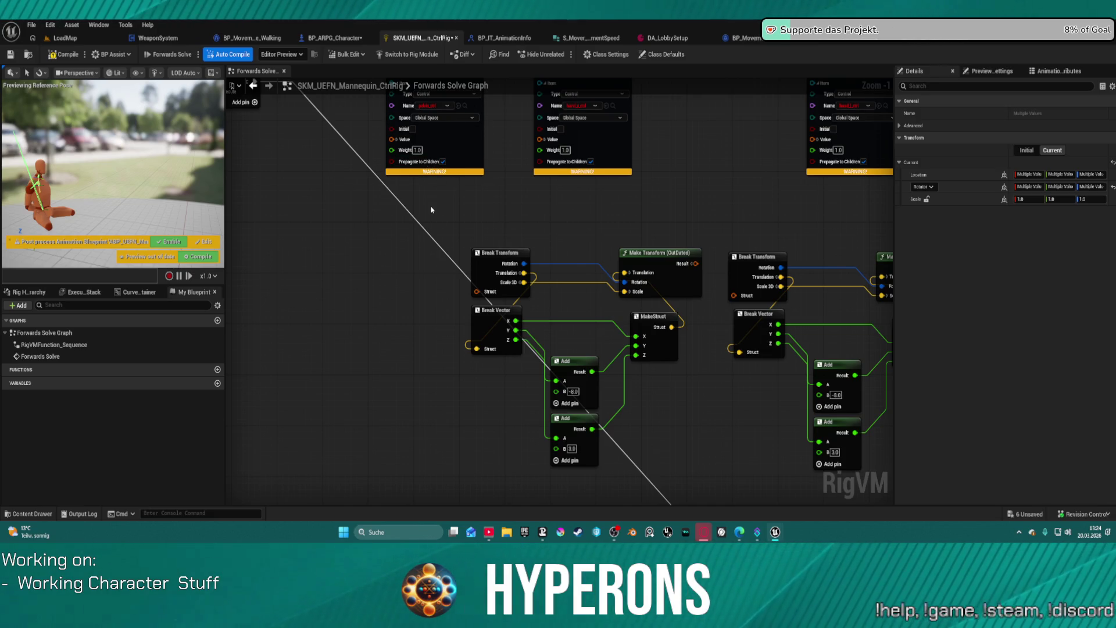
scroll(503, 326, "down", 2)
scroll(523, 349, "down", 2)
scroll(523, 349, "up", 2)
left_click_drag(523, 355, 478, 286)
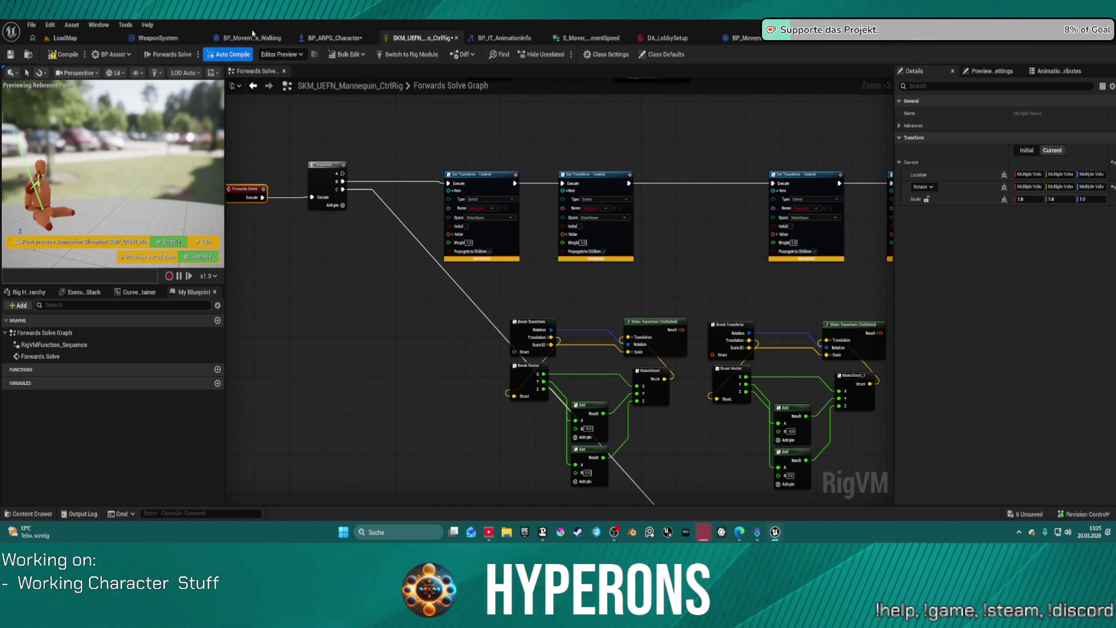
left_click(217, 383)
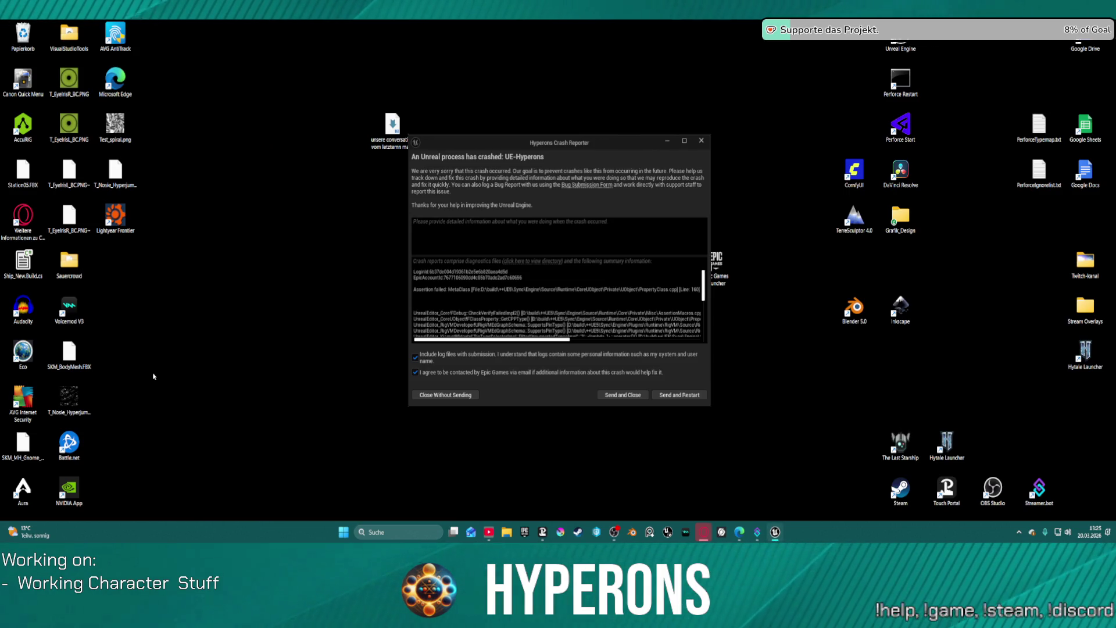
Use Send and Restart, then restore all four auto-saved packages with Restore Selected
left_click(697, 396)
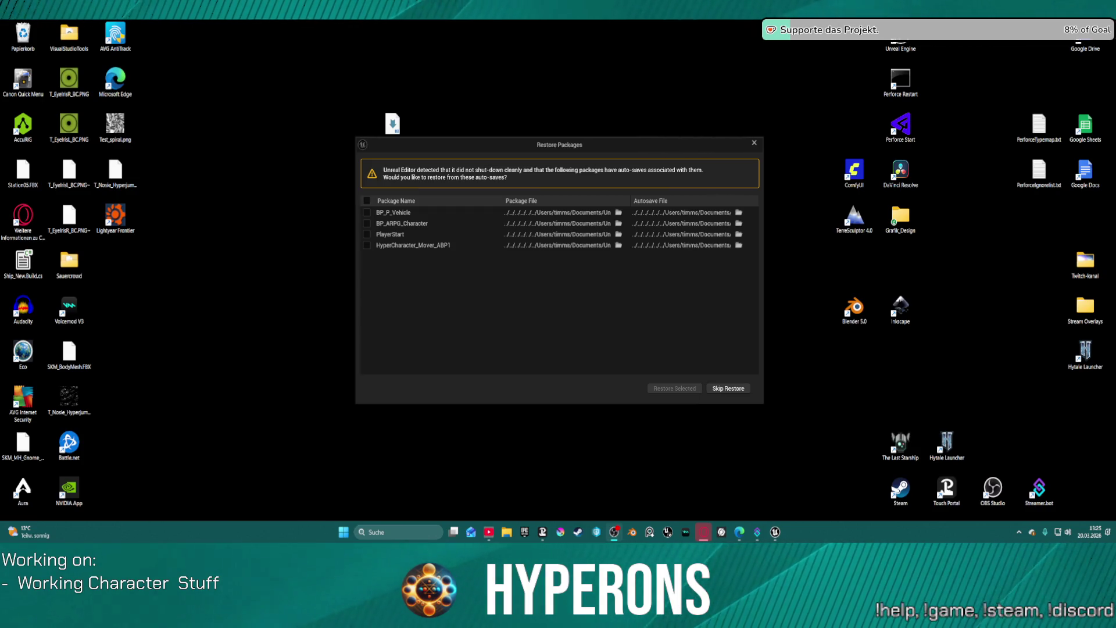
left_click(367, 201)
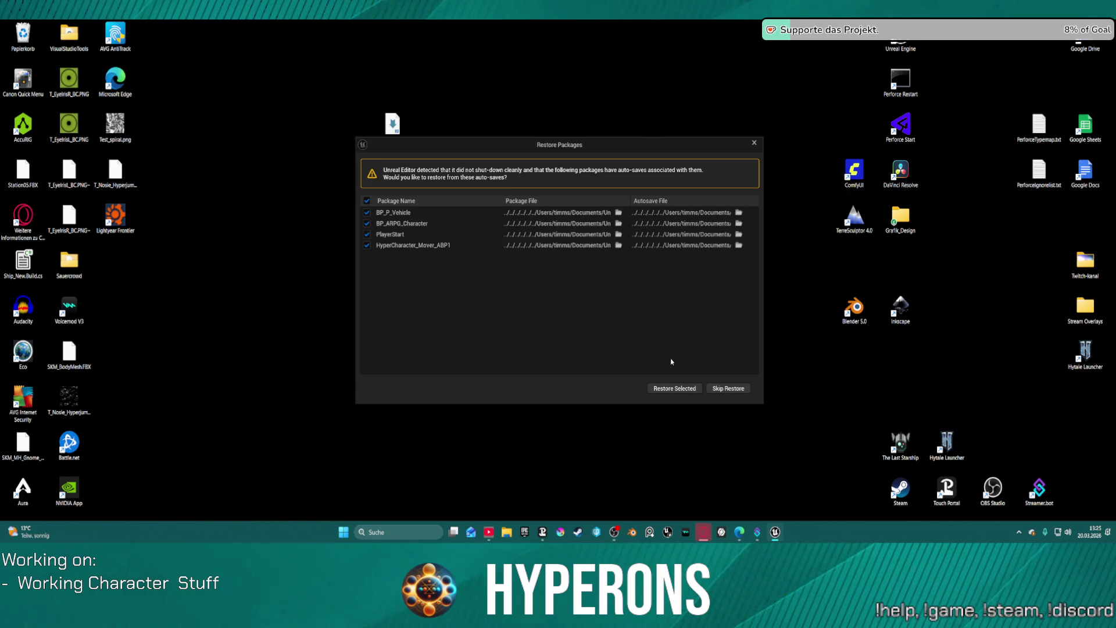
left_click(686, 387)
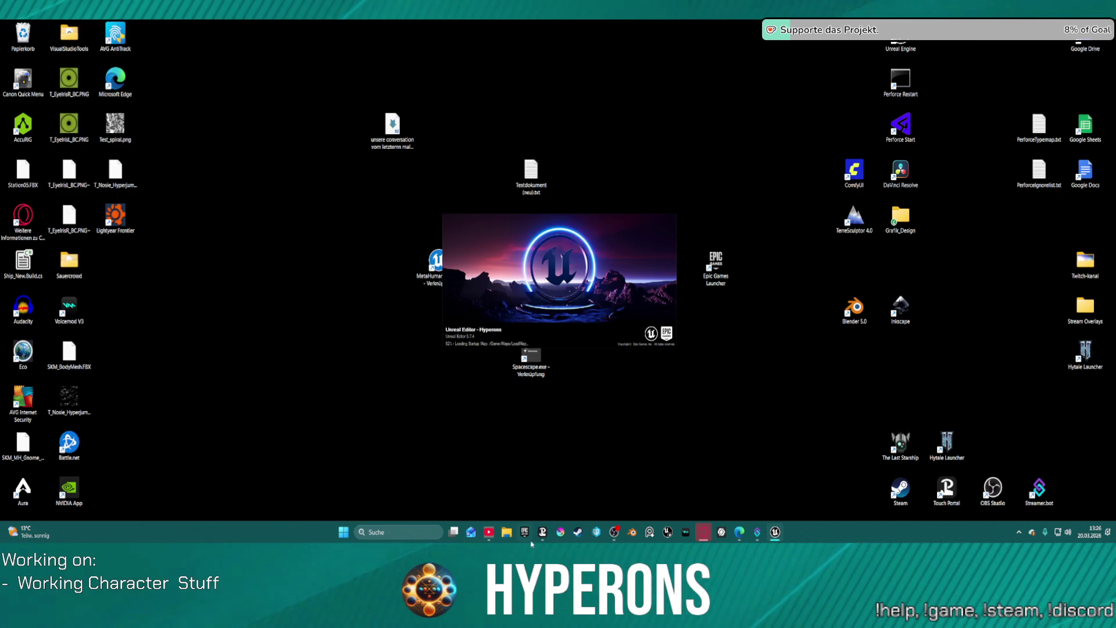
Wait for the project to finish loading back into the LoadMap level
mouse_move(725, 528)
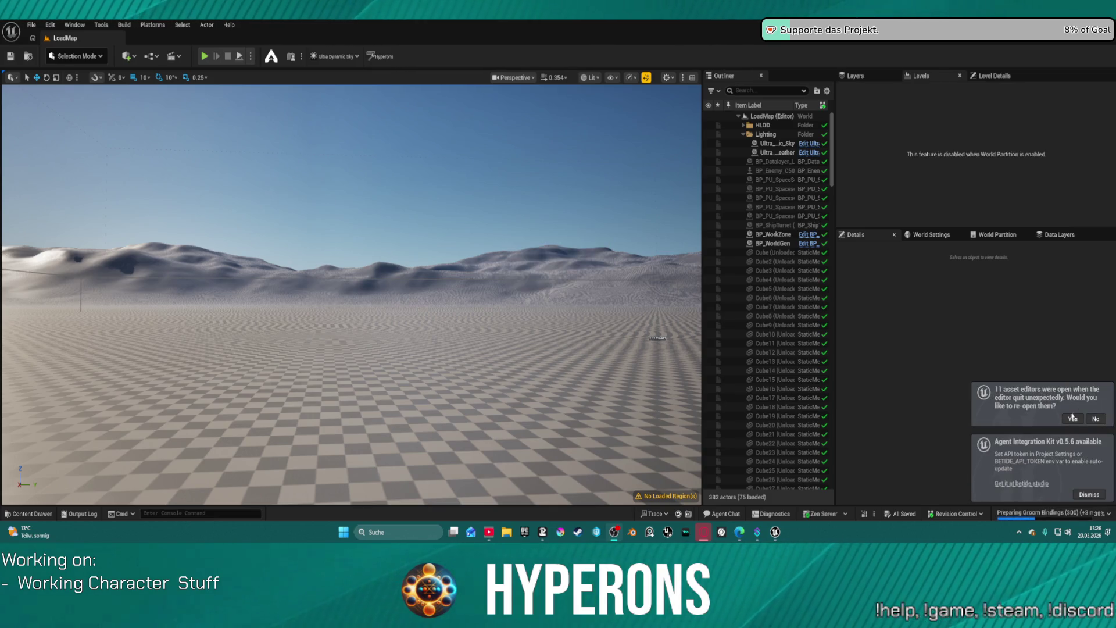
Dismiss the Agent Integration Kit update toast and reopen the 11 previous asset editors
left_click(1088, 493)
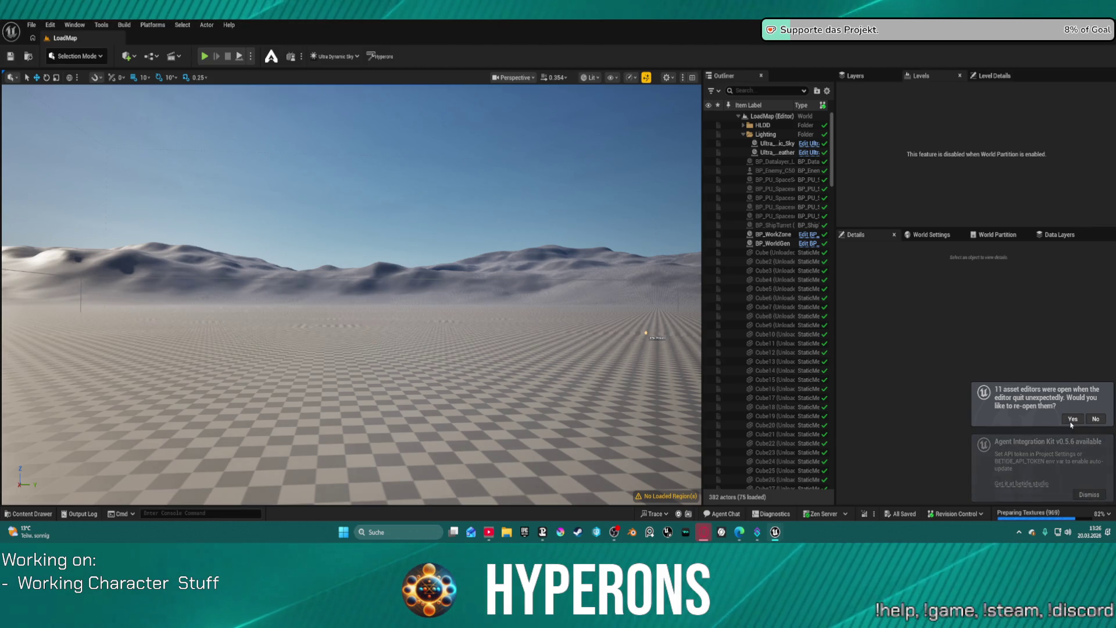
mouse_move(494, 526)
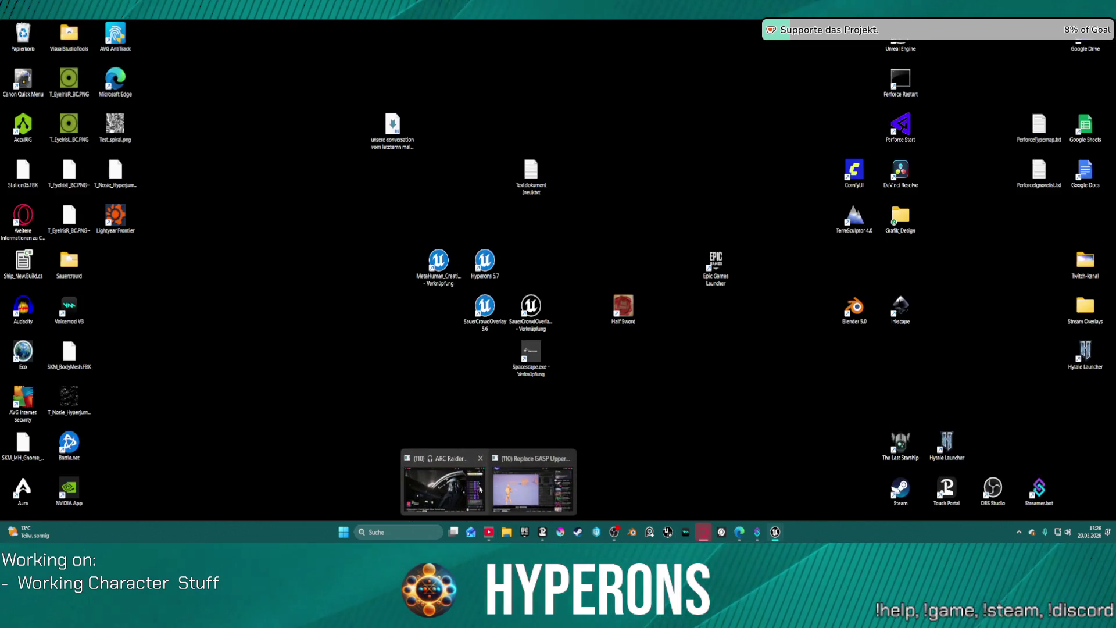
mouse_move(487, 475)
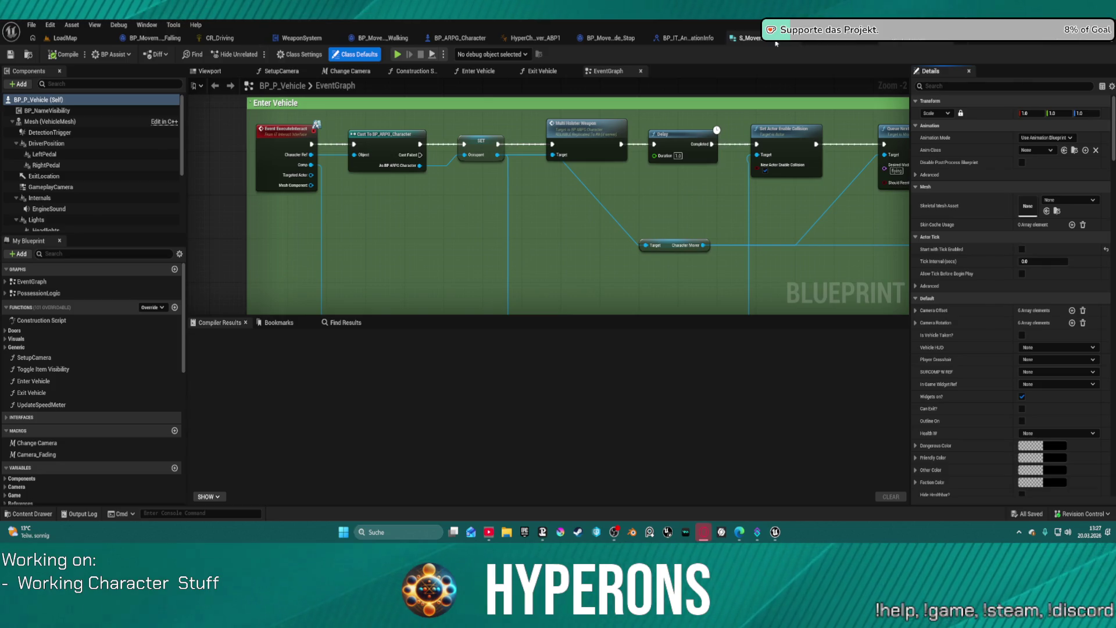
Open HyperCharacter_Mover_ABP1's AnimGraph and bring the Blend Poses (E_CameraStyle) node into view
left_click(526, 38)
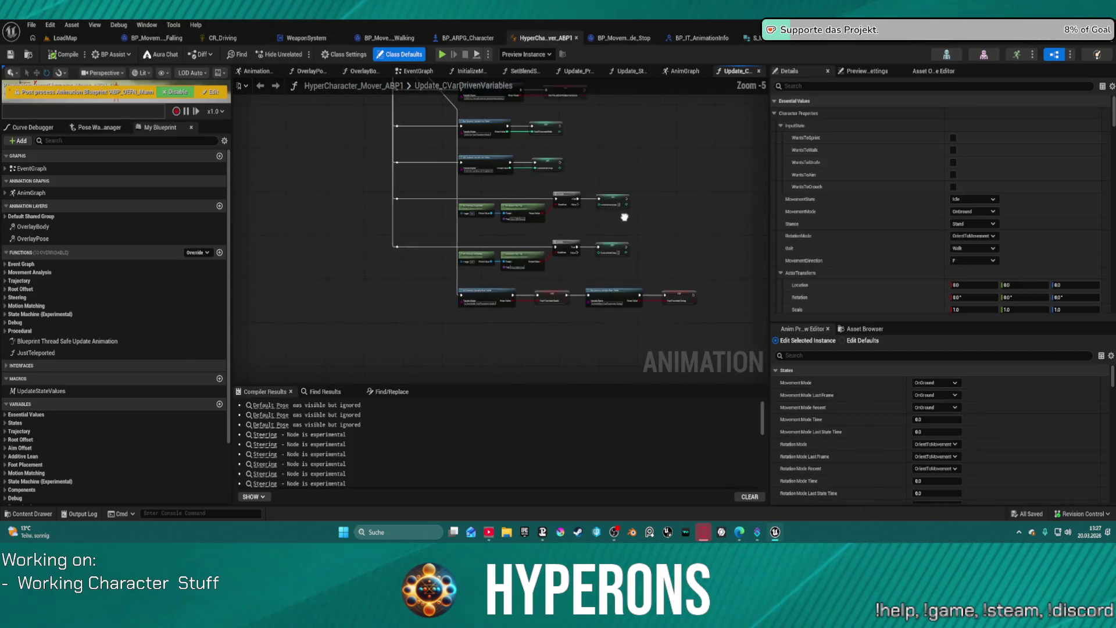
left_click(684, 70)
mouse_move(647, 204)
left_mouse_down()
mouse_move(442, 186)
mouse_move(327, 139)
left_mouse_up()
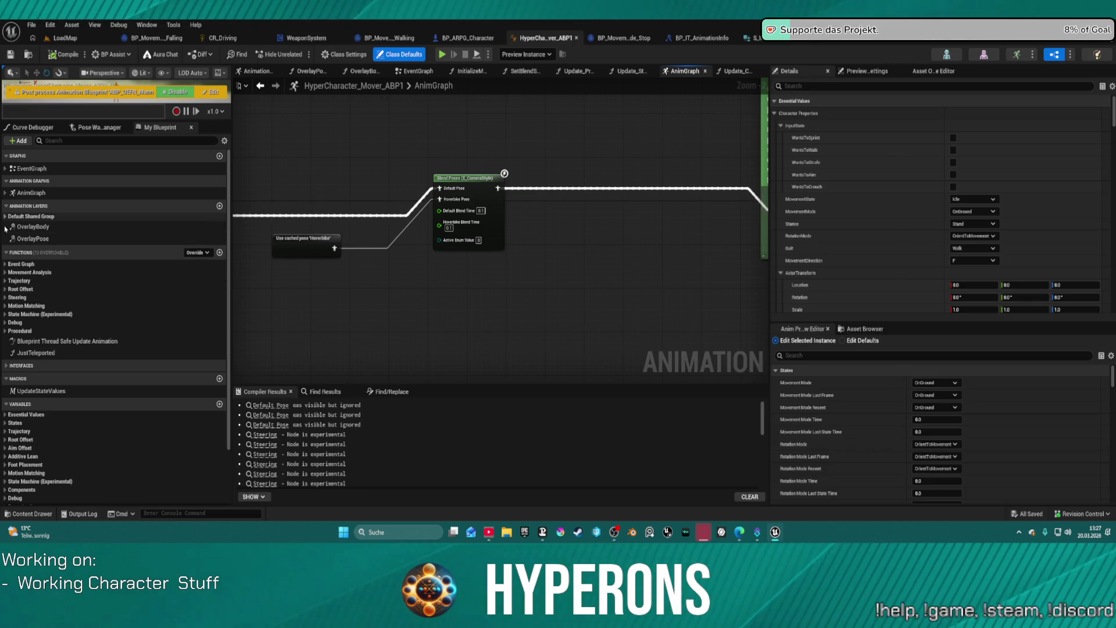
Drag Overlay_Vehicle from the States variables onto Blend Poses' Active Enum Value pin
left_click(46, 423)
scroll(50, 432, "down", 10)
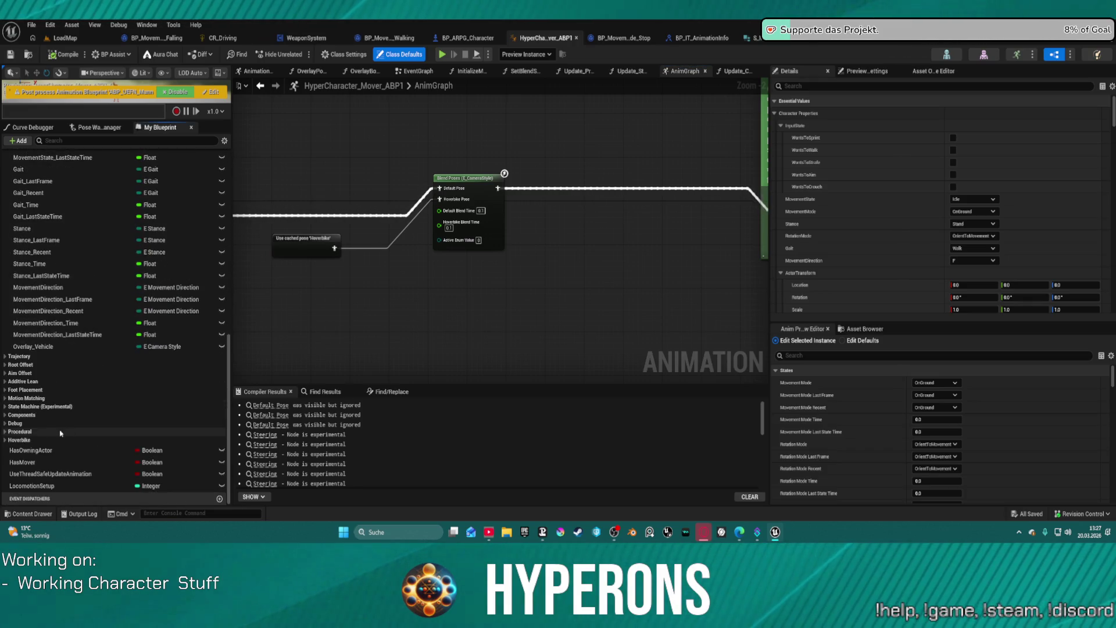
mouse_move(35, 347)
left_mouse_down()
mouse_move(467, 239)
mouse_move(384, 251)
left_mouse_up()
left_click_drag(295, 244, 356, 251)
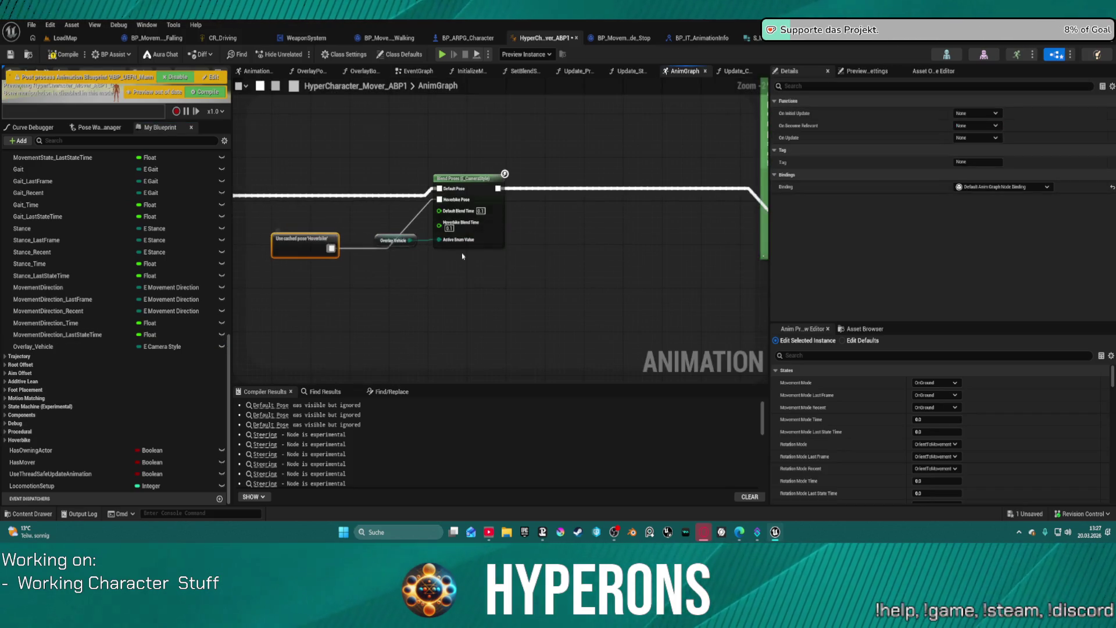
left_click(675, 231)
scroll(674, 231, "down", 4)
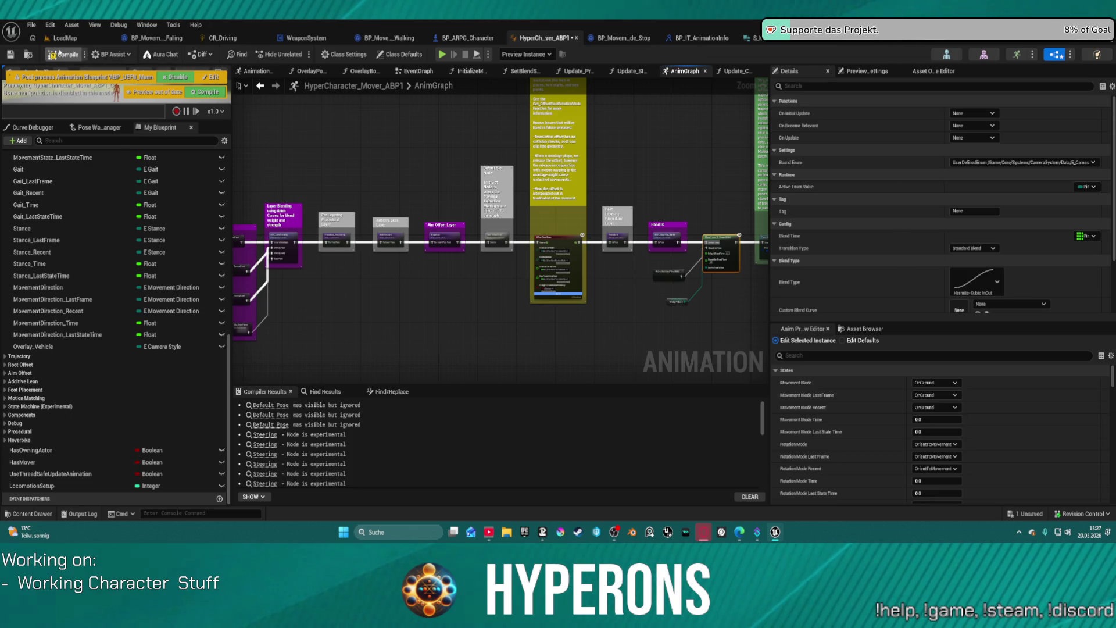
Compile the animation blueprint and bring up the content browser at the mannequin meshes
left_click(60, 54)
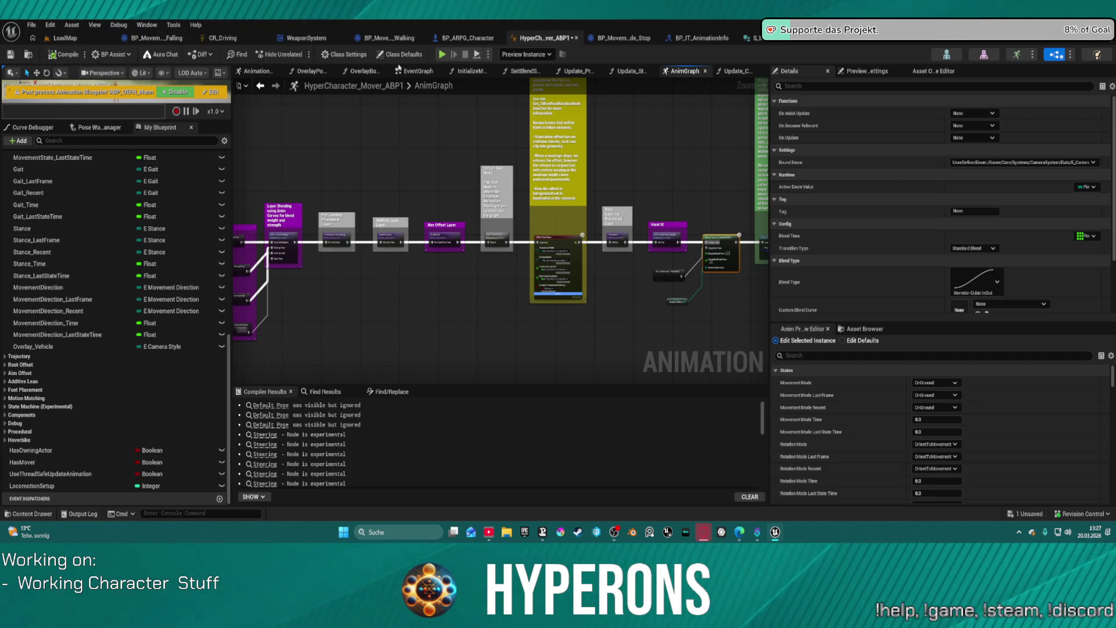
left_click(434, 110)
key("ctrl+space")
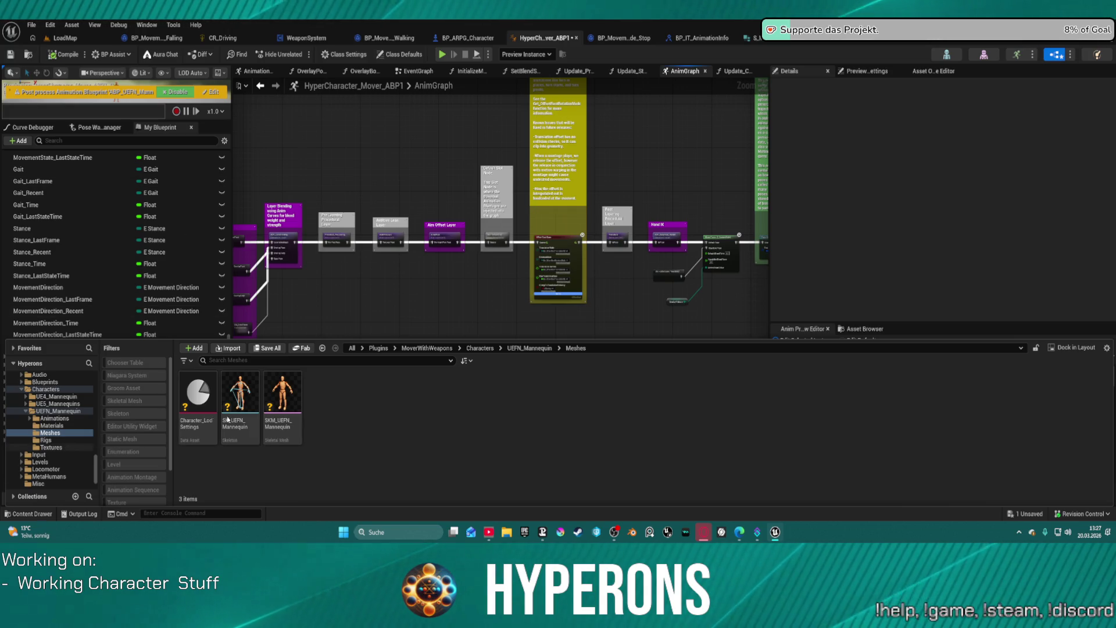
Create a Control Rig from SKM_UEFN_Mannequin, name it CR_UEFN_Driving, and open it
right_click(285, 407)
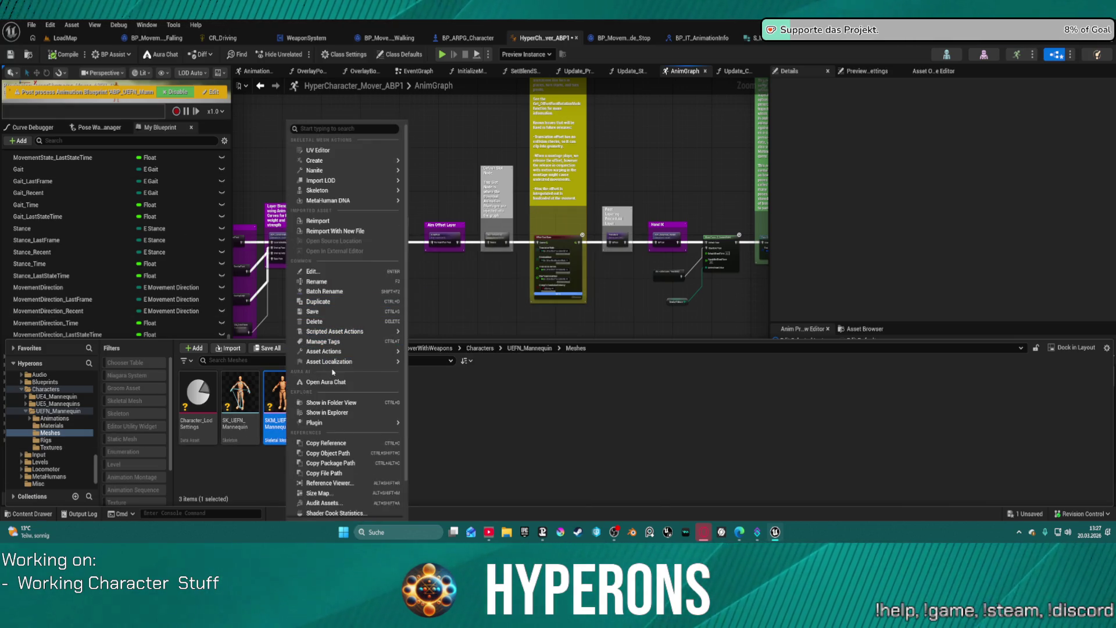
mouse_move(340, 363)
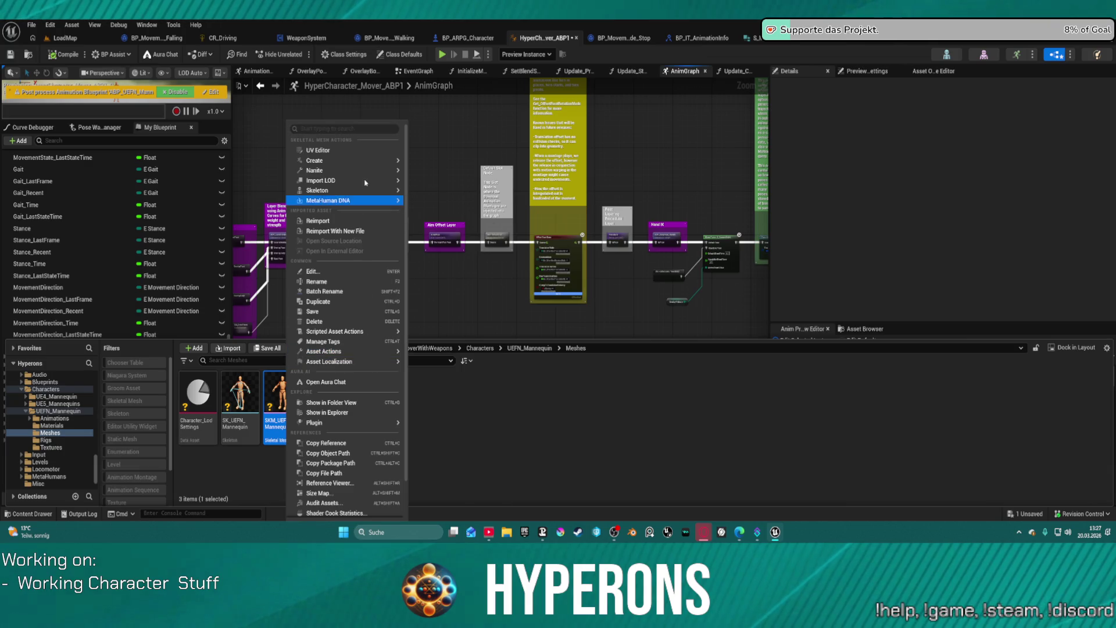
mouse_move(370, 165)
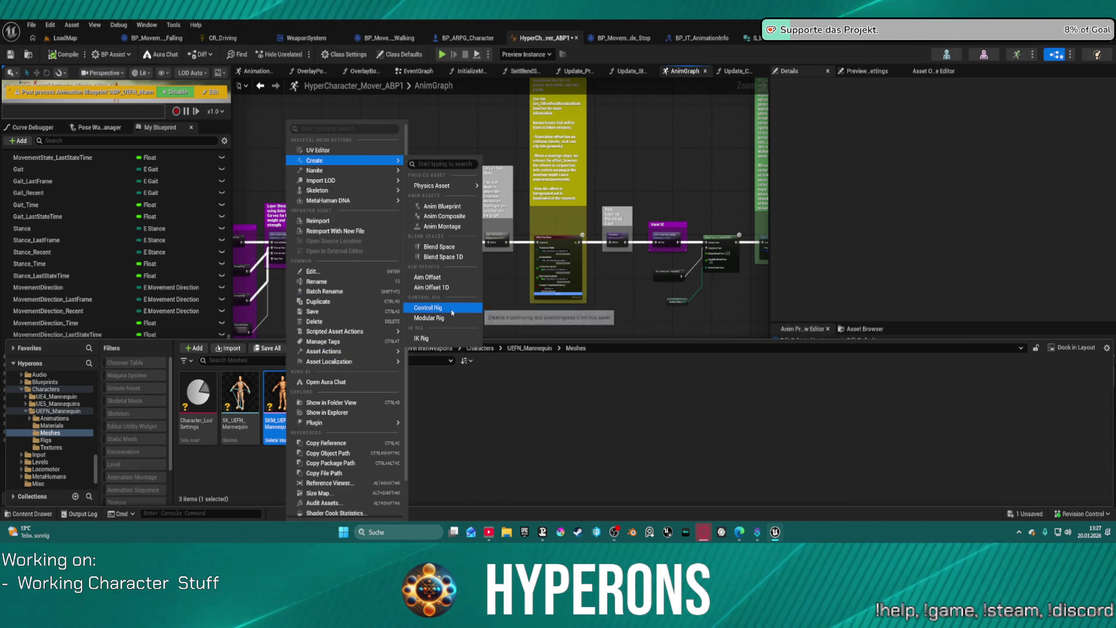
left_click(452, 313)
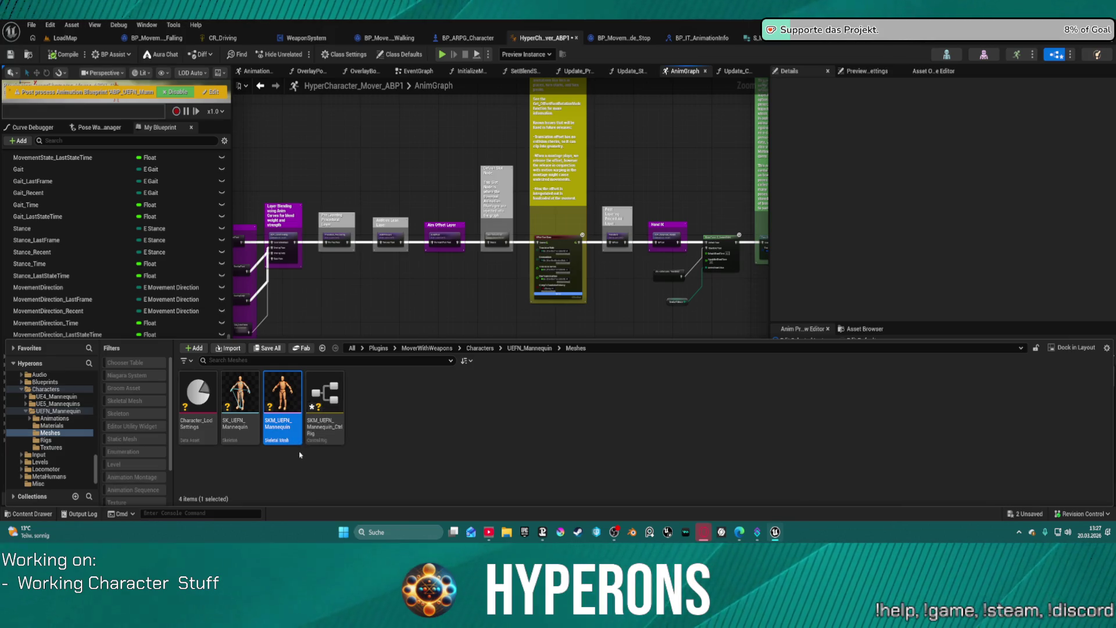
left_click(320, 440)
left_click(325, 435)
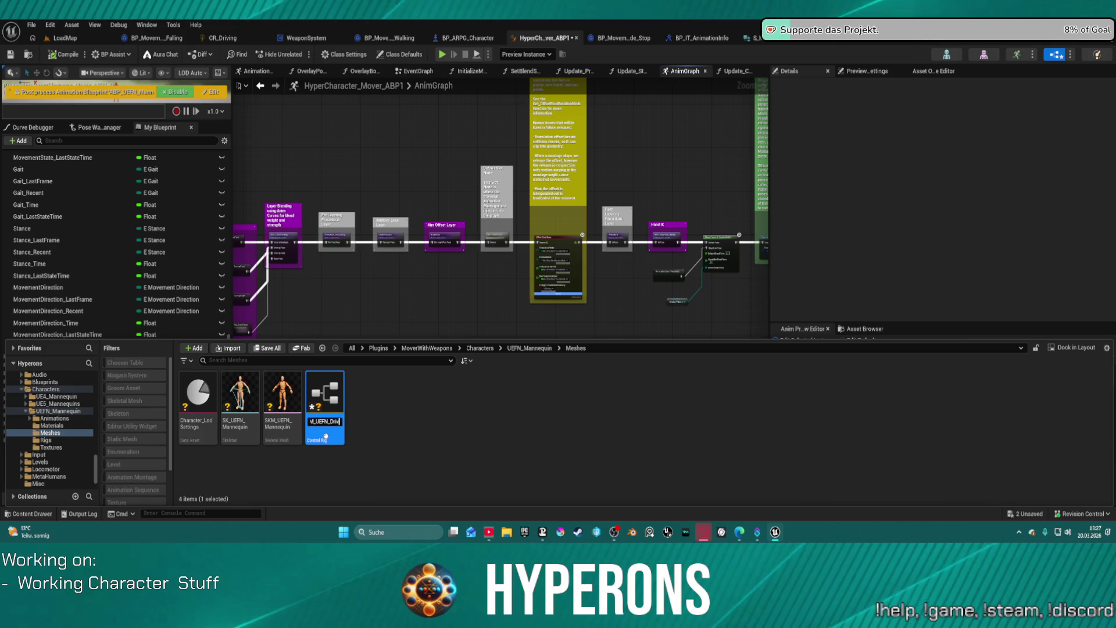
type("CR_UEFN_Driving")
key("Return")
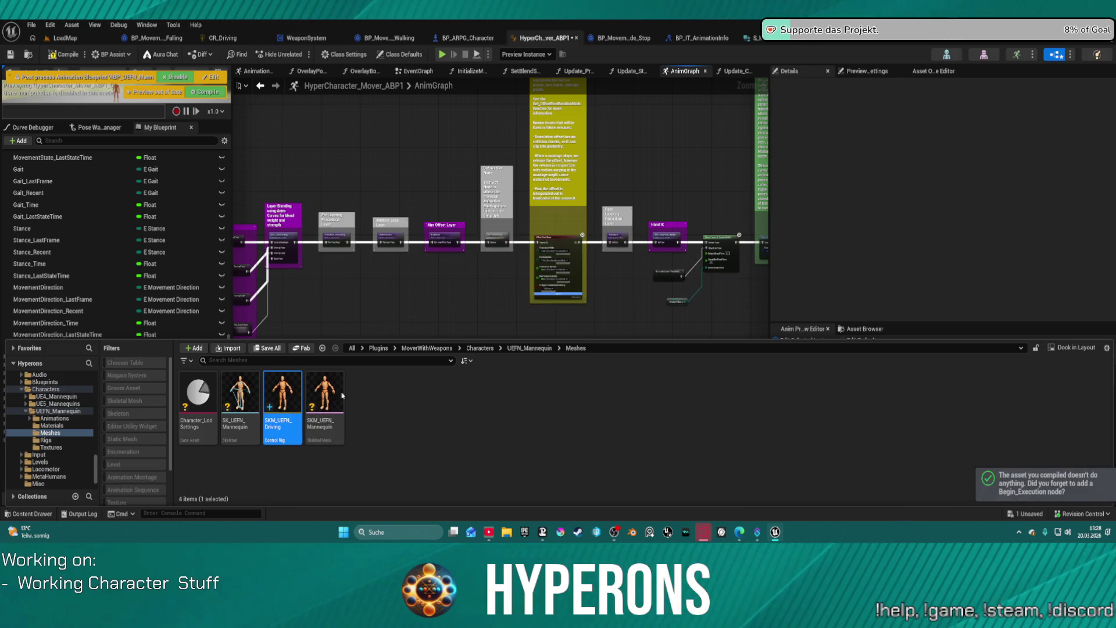
scroll(693, 225, "down", 5)
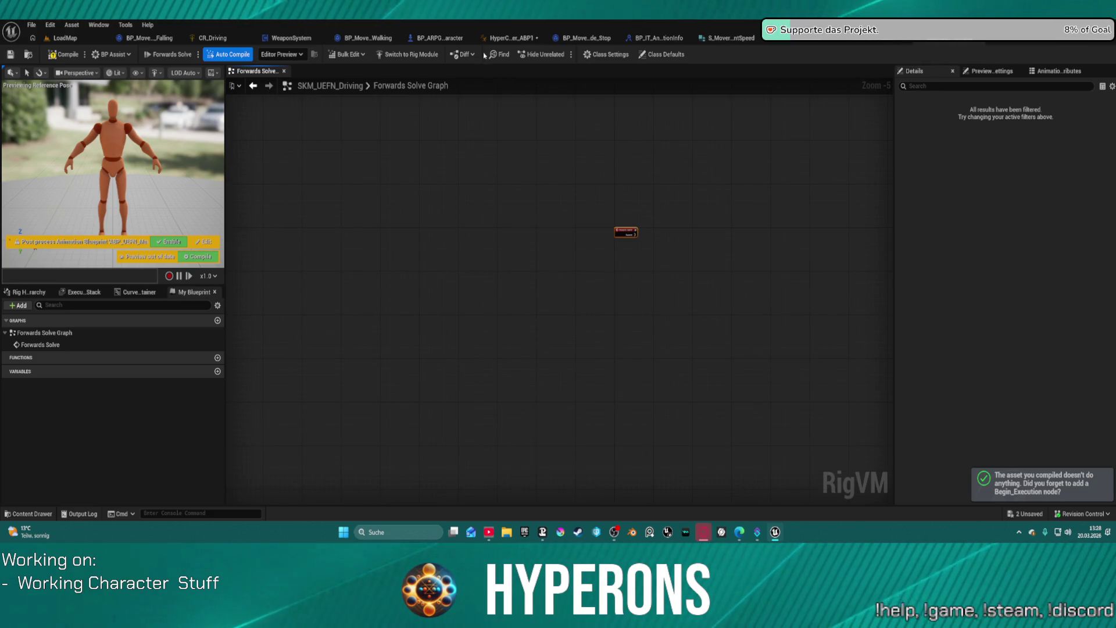
Select all nodes in the CR_Driving Forwards Solve graph for copying
key("ctrl+space")
left_click(204, 38)
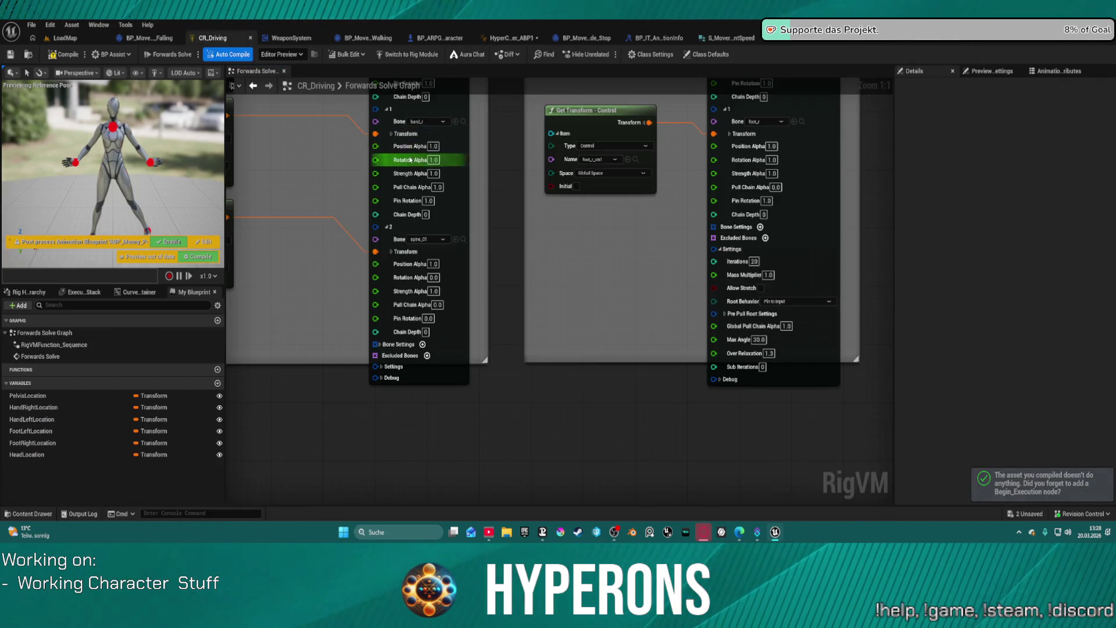
scroll(502, 226, "down", 10)
scroll(502, 227, "up", 5)
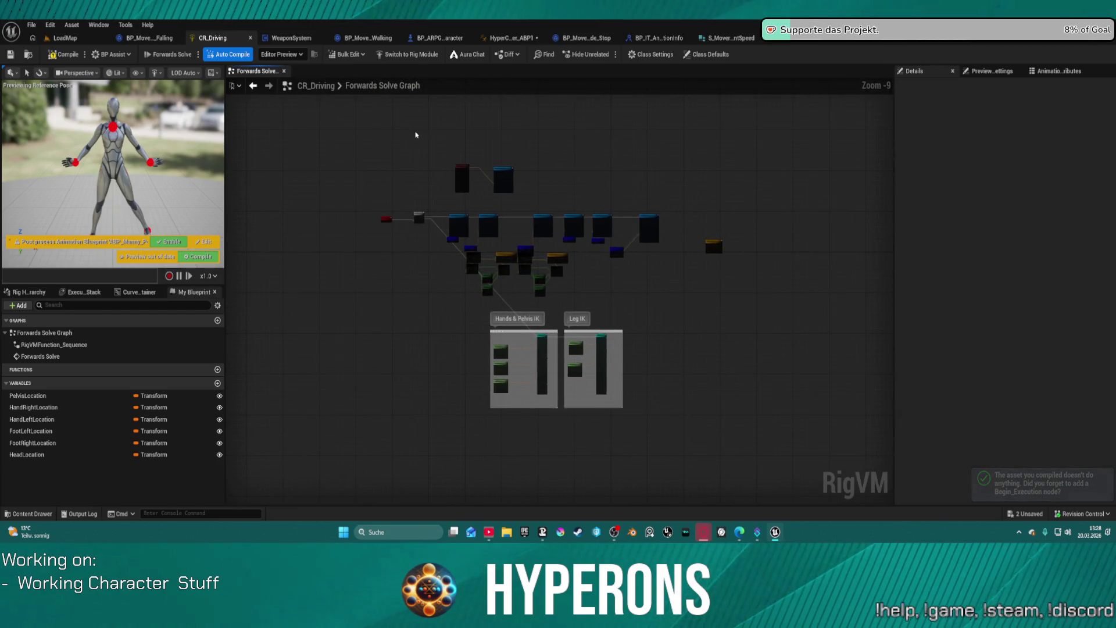
mouse_move(404, 143)
left_mouse_down()
mouse_move(700, 401)
mouse_move(688, 434)
left_mouse_up()
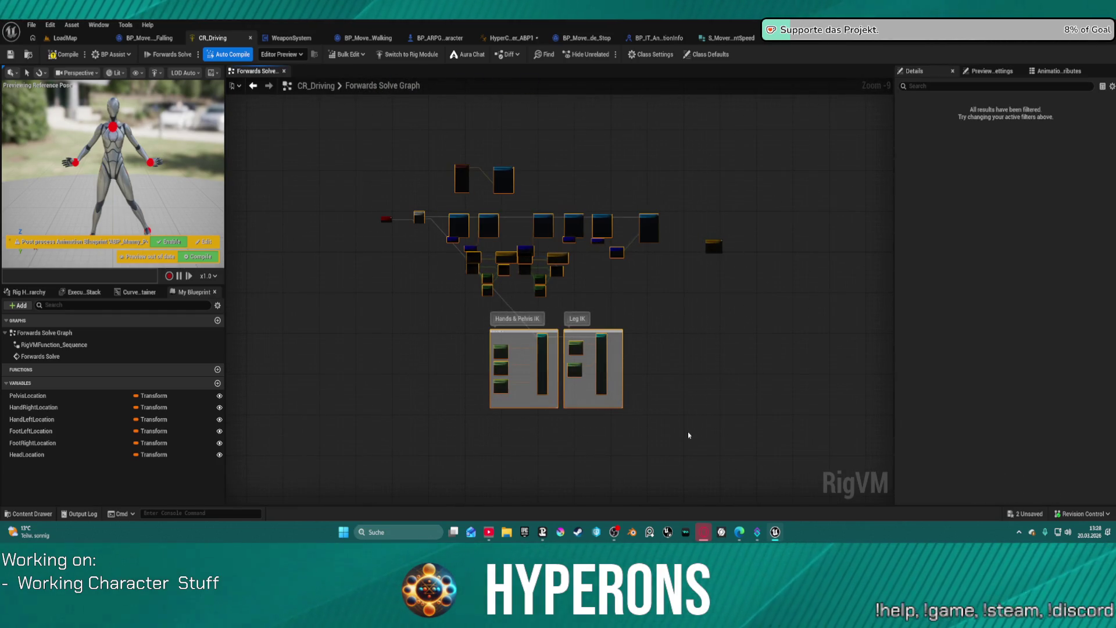
Paste the copied driving-pose nodes into the SKM_UEFN_Driving graph and deselect them
left_click(779, 38)
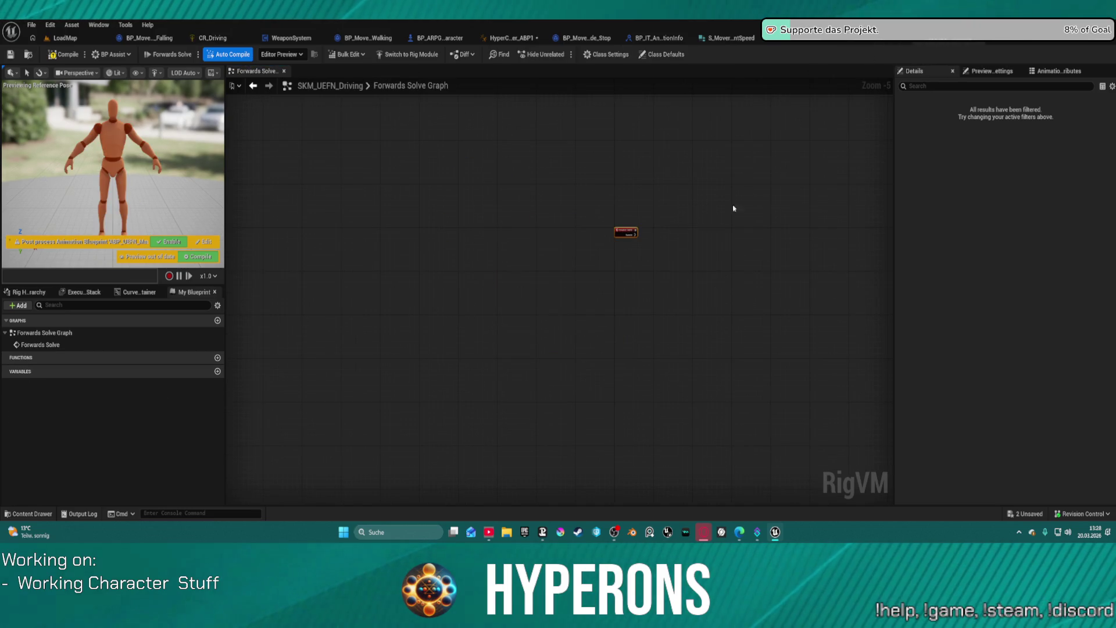
key("ctrl+v")
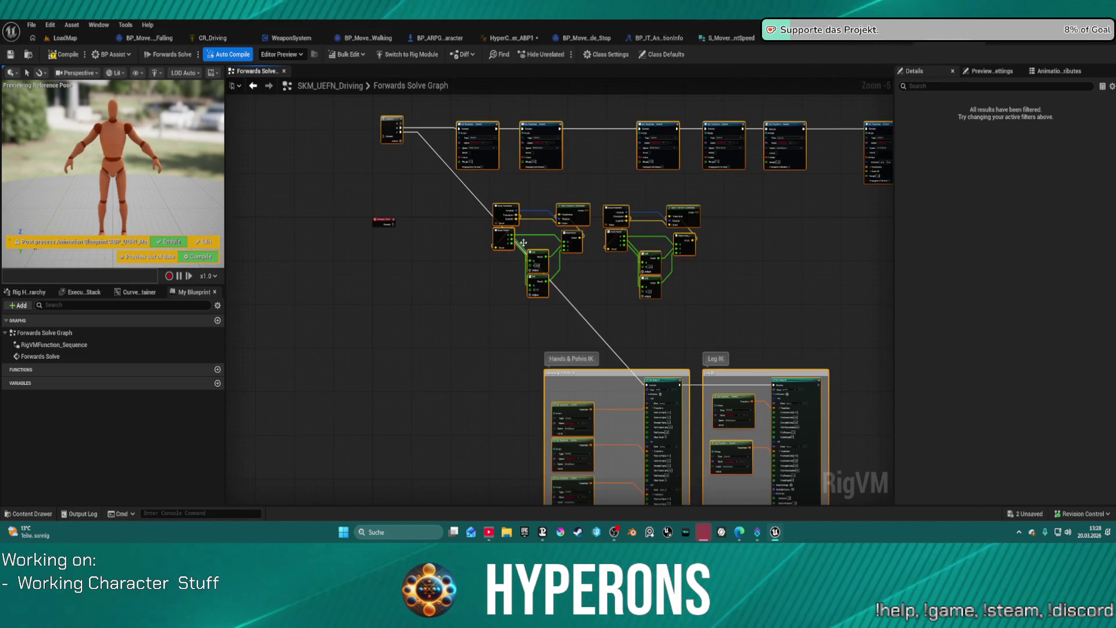
scroll(438, 214, "up", 6)
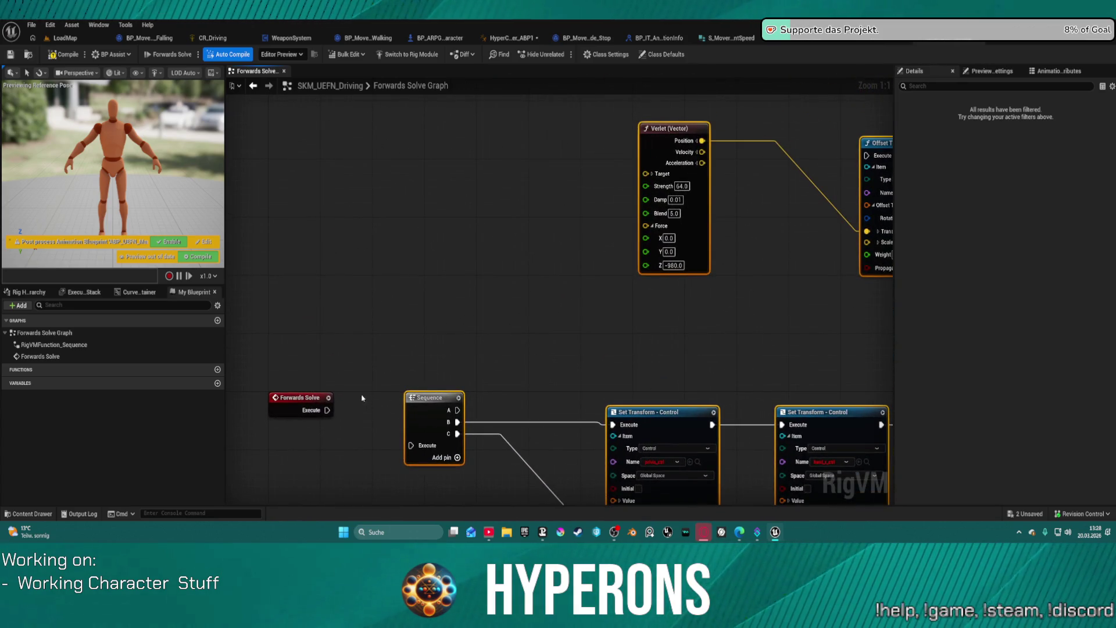
left_click(361, 399)
scroll(501, 268, "down", 13)
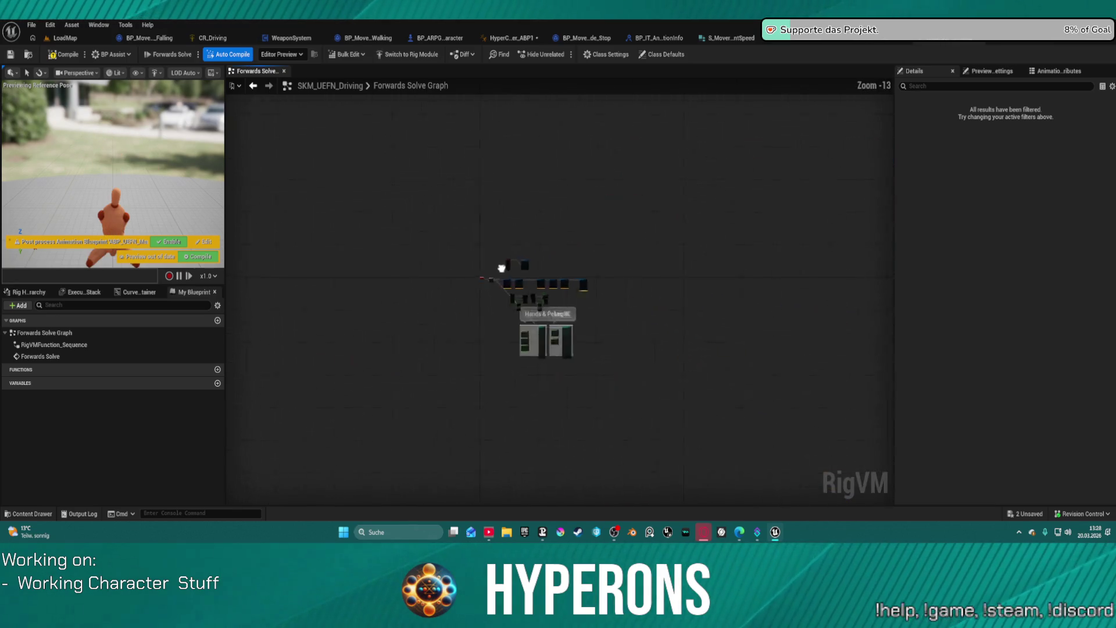
scroll(563, 242, "up", 8)
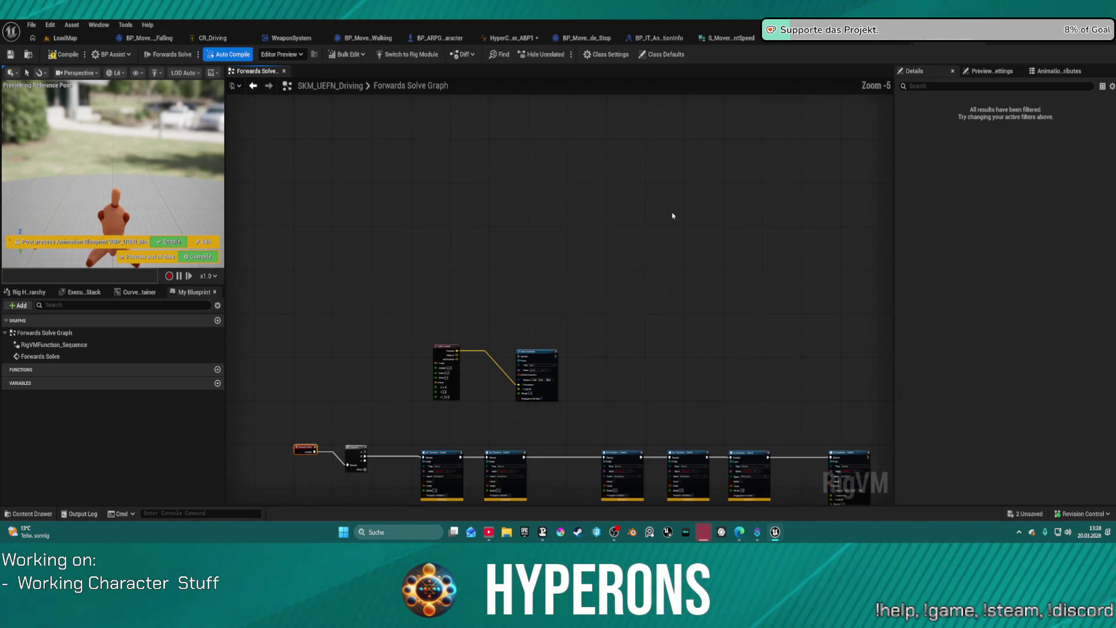
Close the CR_Driving tab and save all assets
left_click(233, 37)
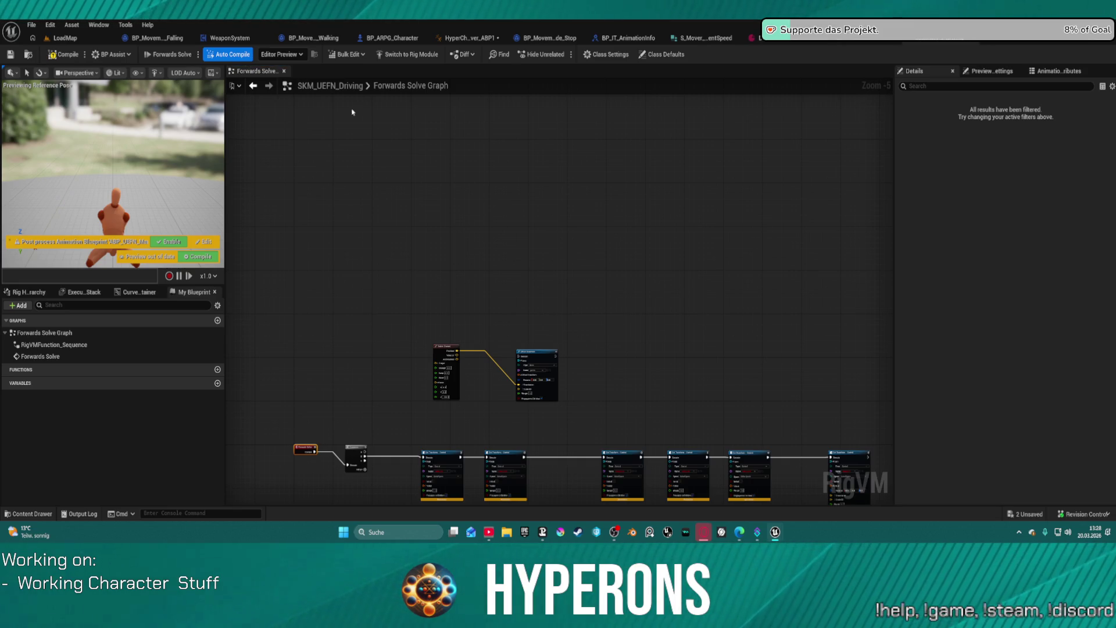
key("ctrl+s")
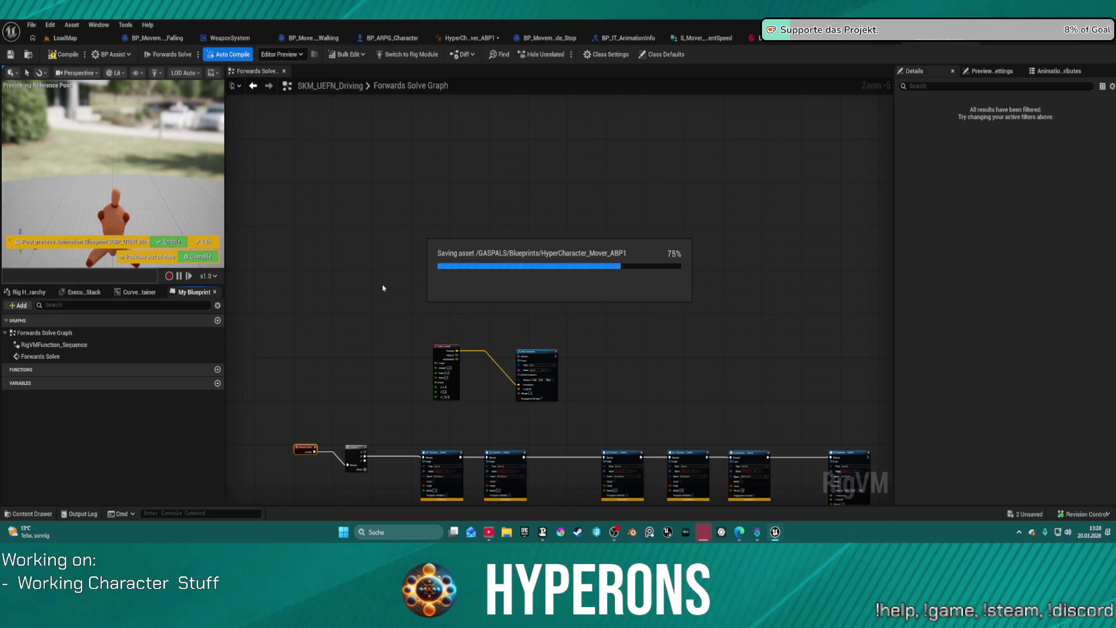
left_click_drag(381, 281, 386, 151)
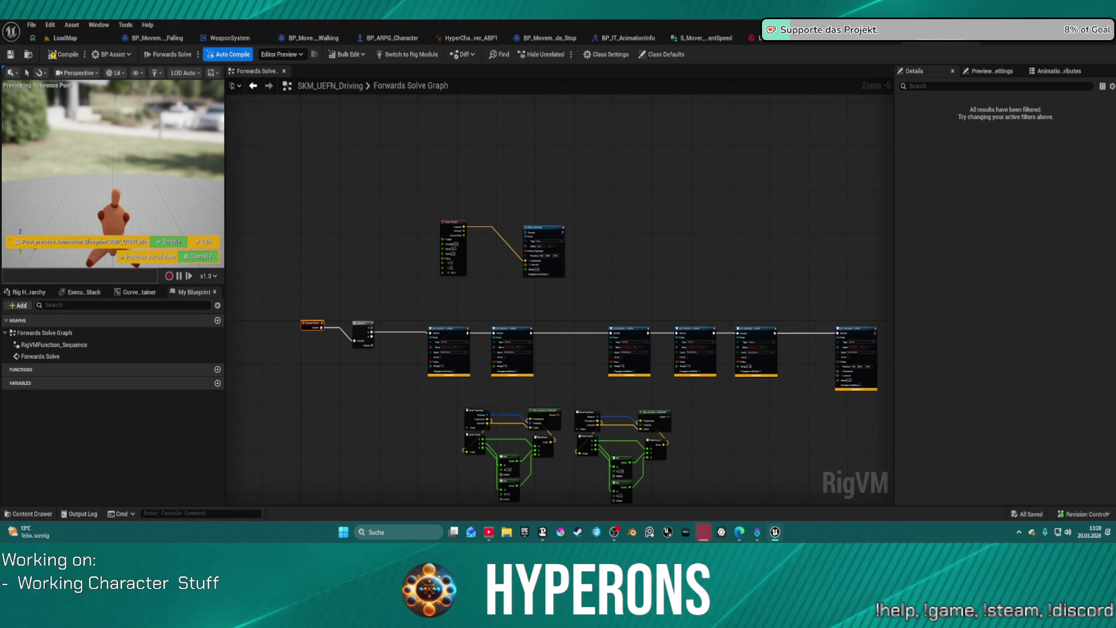
Select the ik_hand_gun bone in the hierarchy, then zoom to the Forwards Solve start nodes
left_click(28, 292)
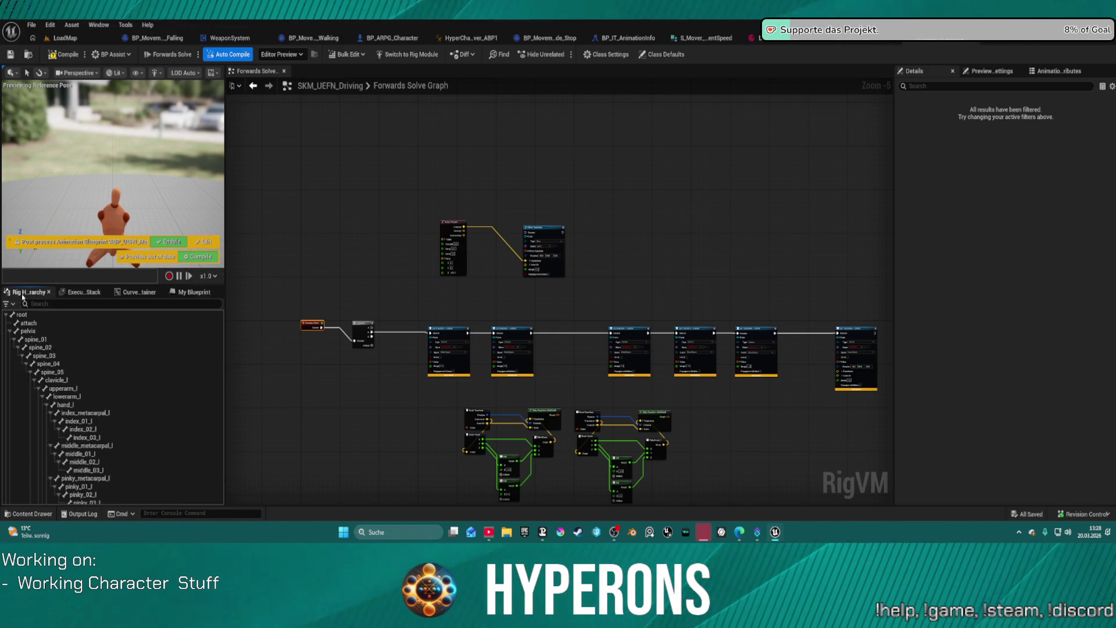
scroll(129, 423, "down", 10)
left_click(111, 469)
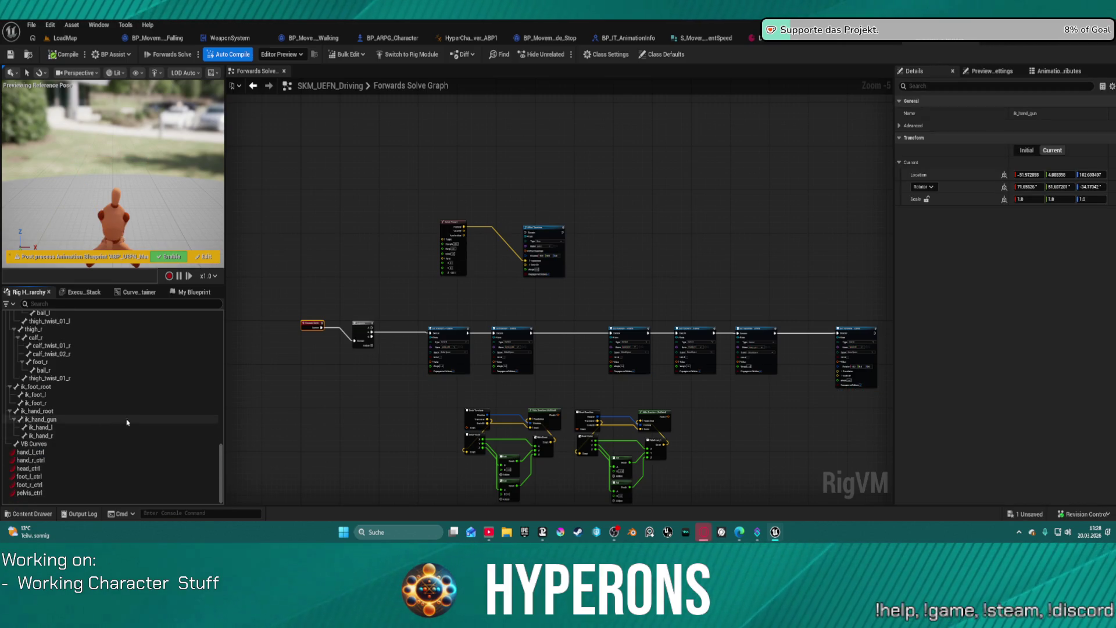
scroll(127, 420, "down", 2)
scroll(488, 351, "up", 4)
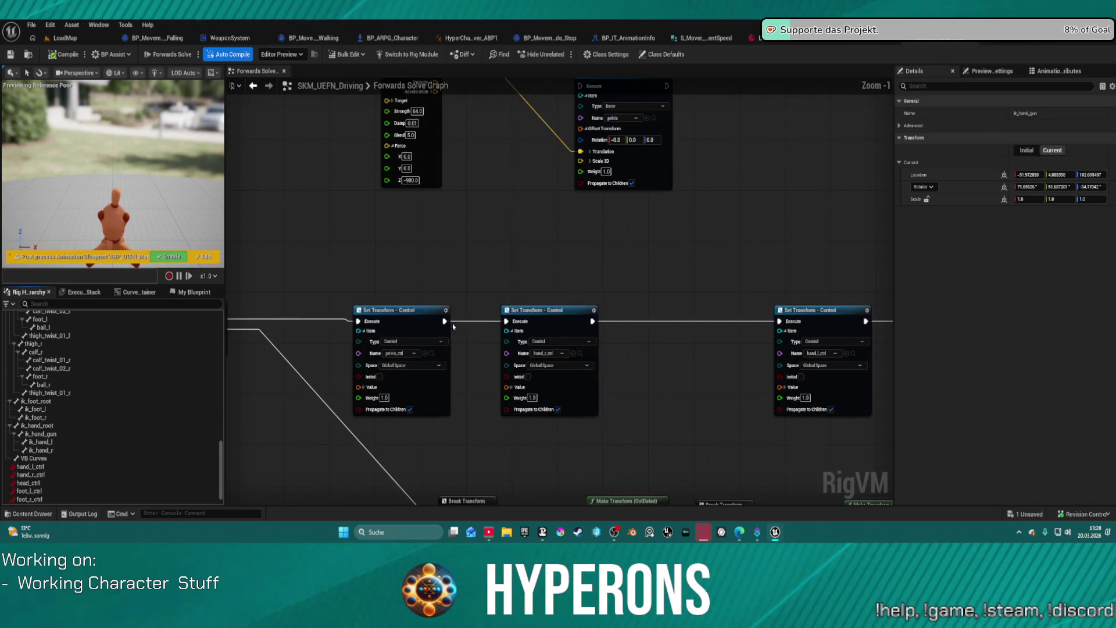
left_click_drag(413, 242, 628, 242)
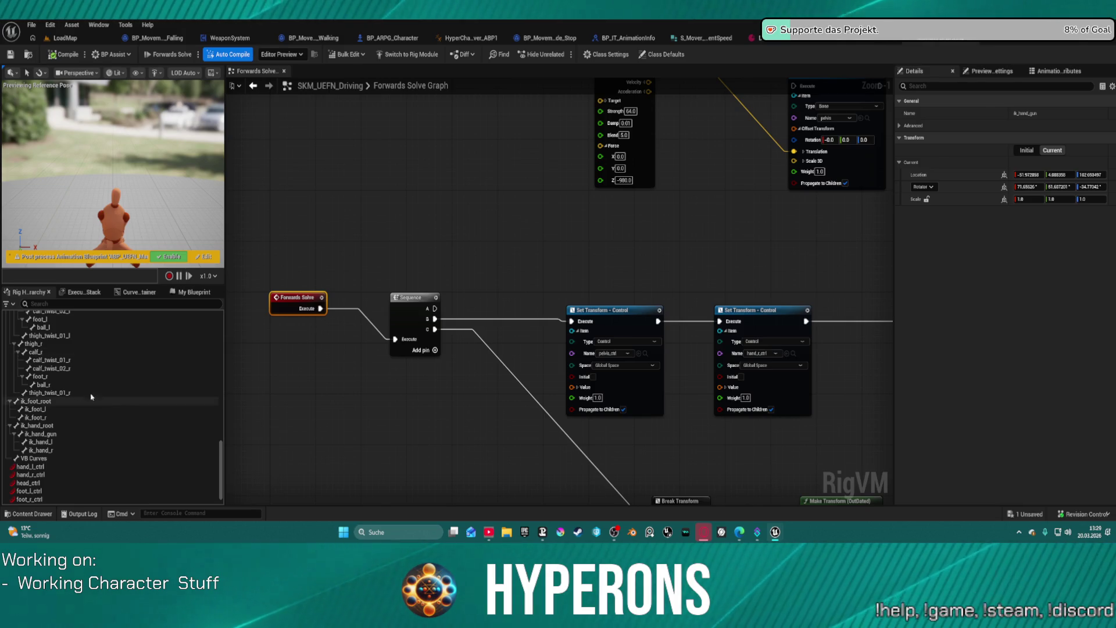
Add the PelvisLocation, HandRightLocation and HandLeftLocation Transform variables
left_click(191, 292)
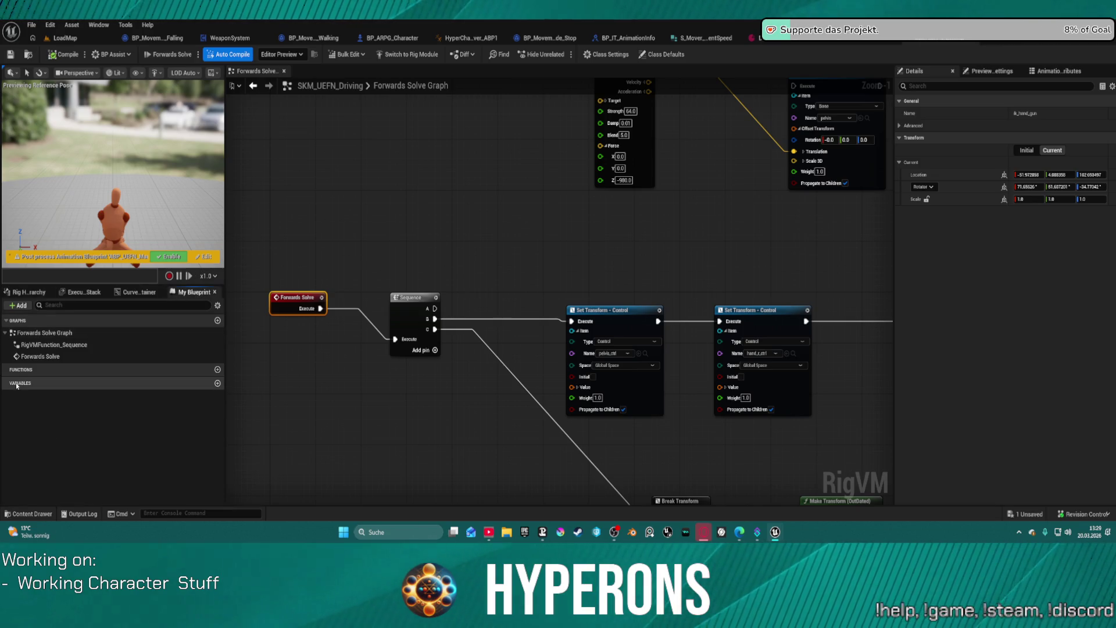
left_click(32, 383)
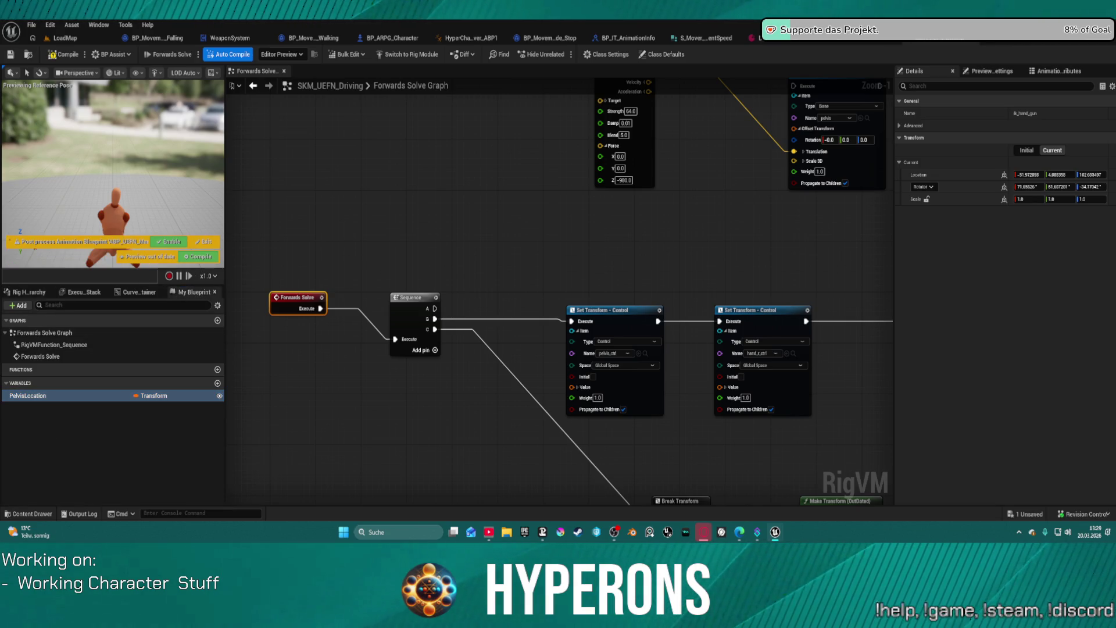
key("ctrl+v")
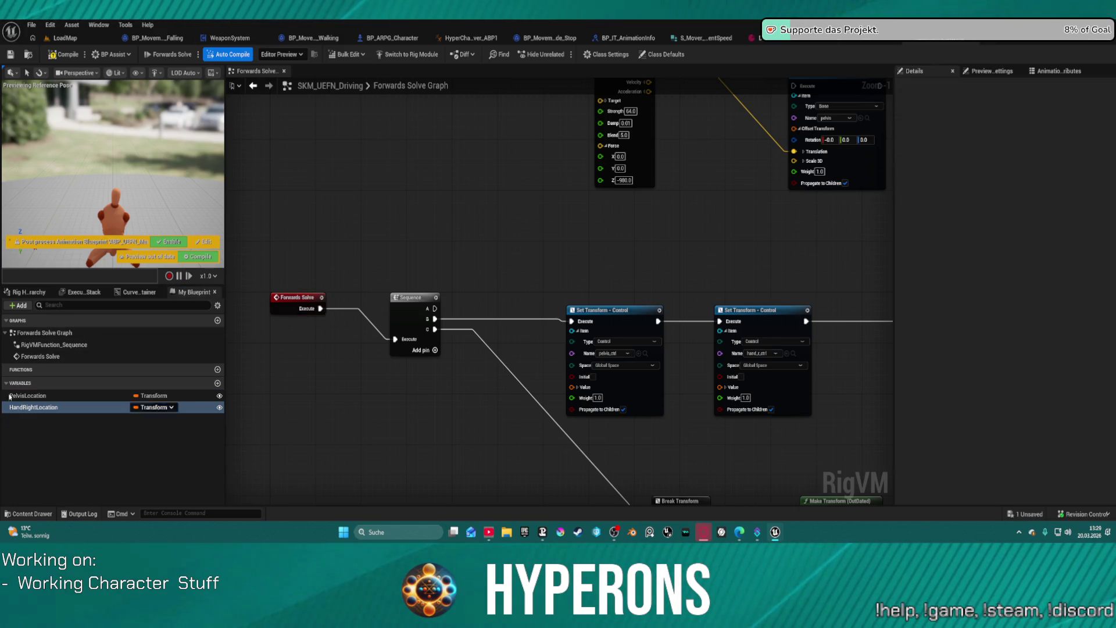
left_click(43, 382)
left_click(42, 381)
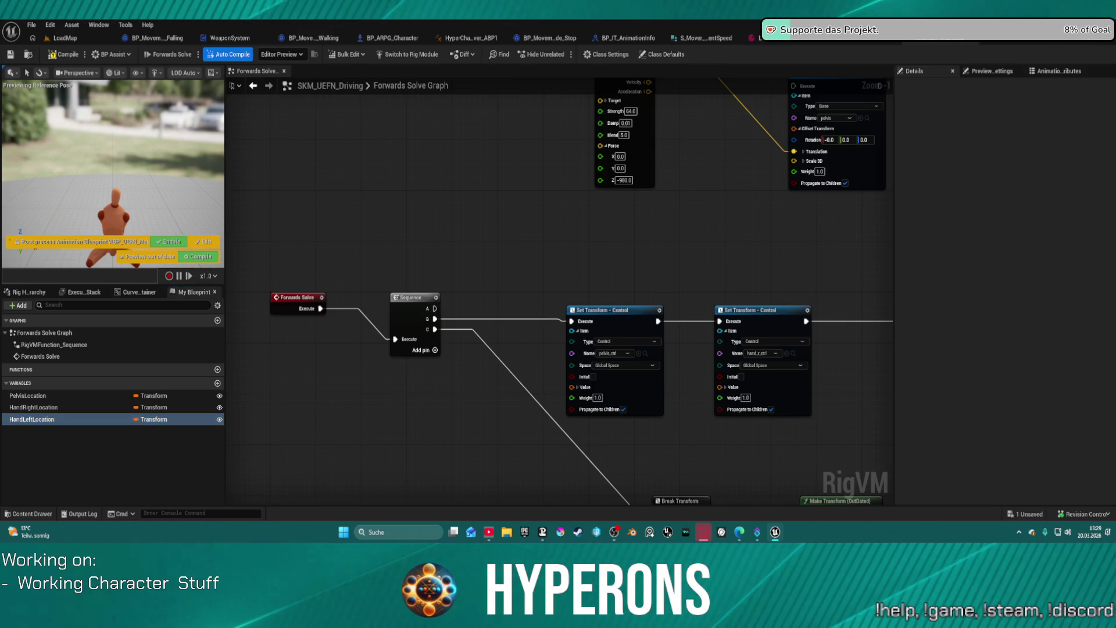
Add FootLeftLocation, FootRightLocation and HeadLocation variables, then place a Get PelvisLocation node
left_click(218, 383)
type("FootLeftLocation")
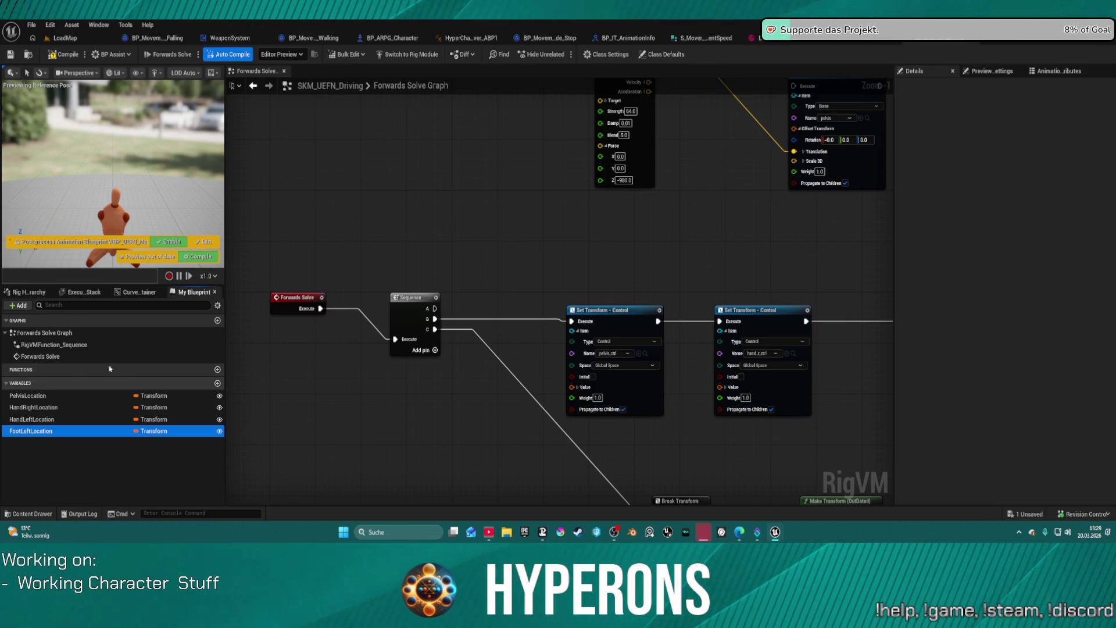
key("Return")
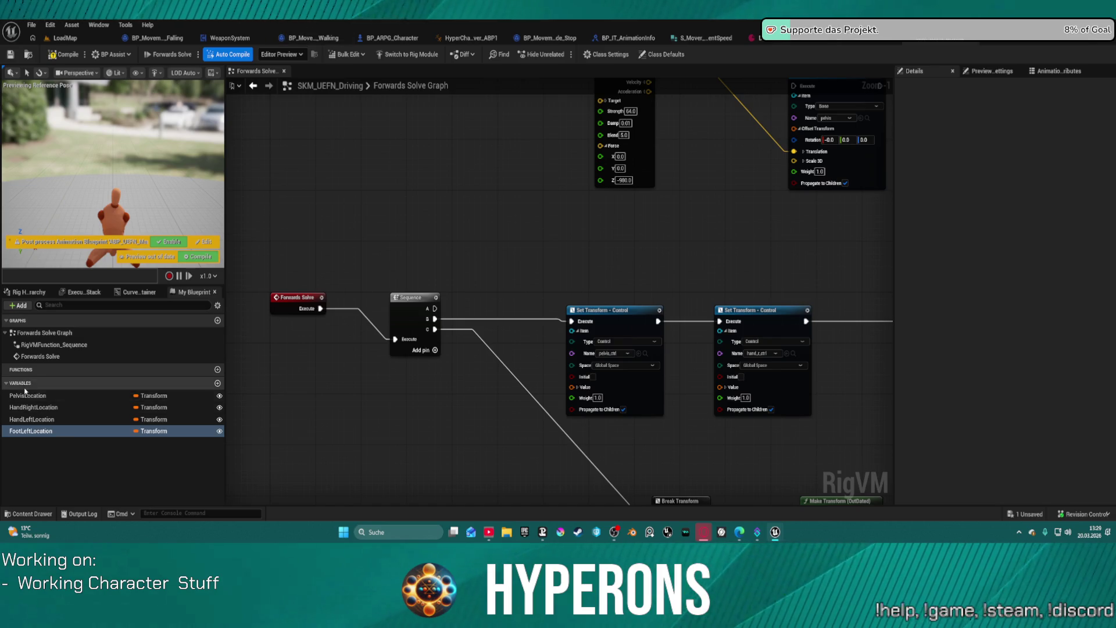
left_click(23, 383)
left_click(23, 383)
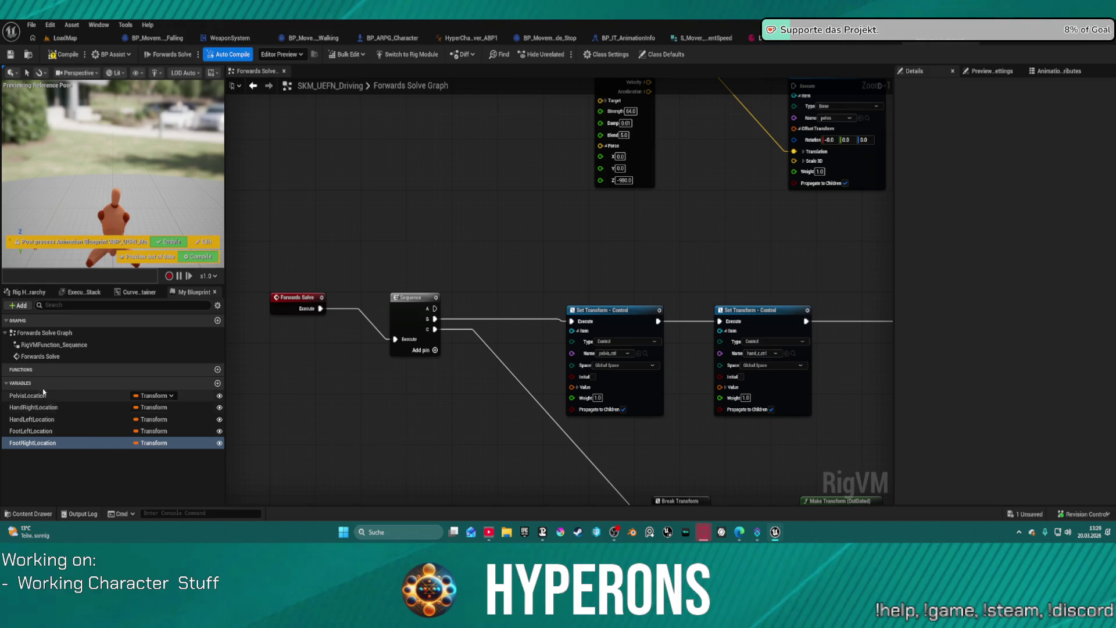
key("ctrl+z")
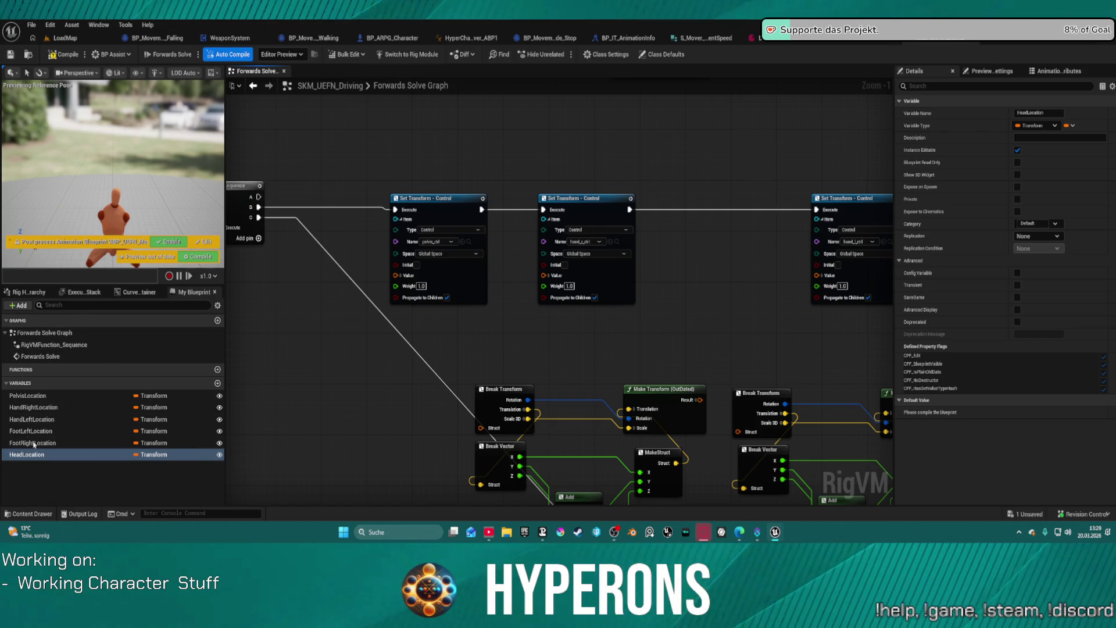
mouse_move(70, 395)
left_mouse_down()
mouse_move(316, 358)
mouse_move(420, 313)
mouse_move(442, 287)
mouse_move(398, 278)
left_mouse_up()
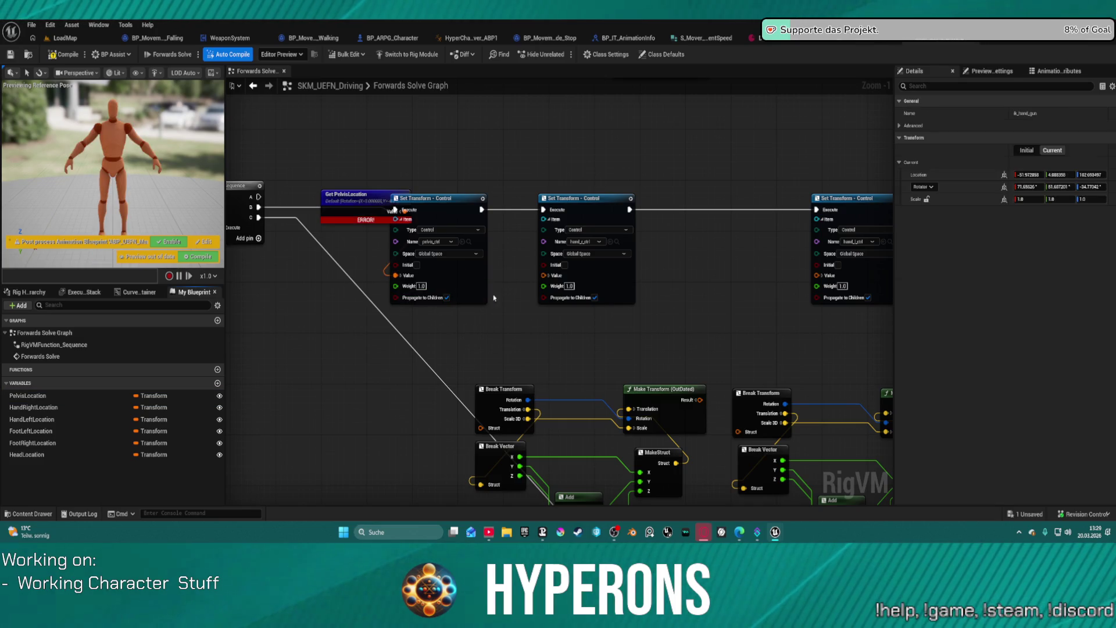
Wire PelvisLocation into the pelvis control's Set Transform value and compile
mouse_move(357, 199)
left_mouse_down()
mouse_move(303, 253)
mouse_move(305, 310)
left_mouse_up()
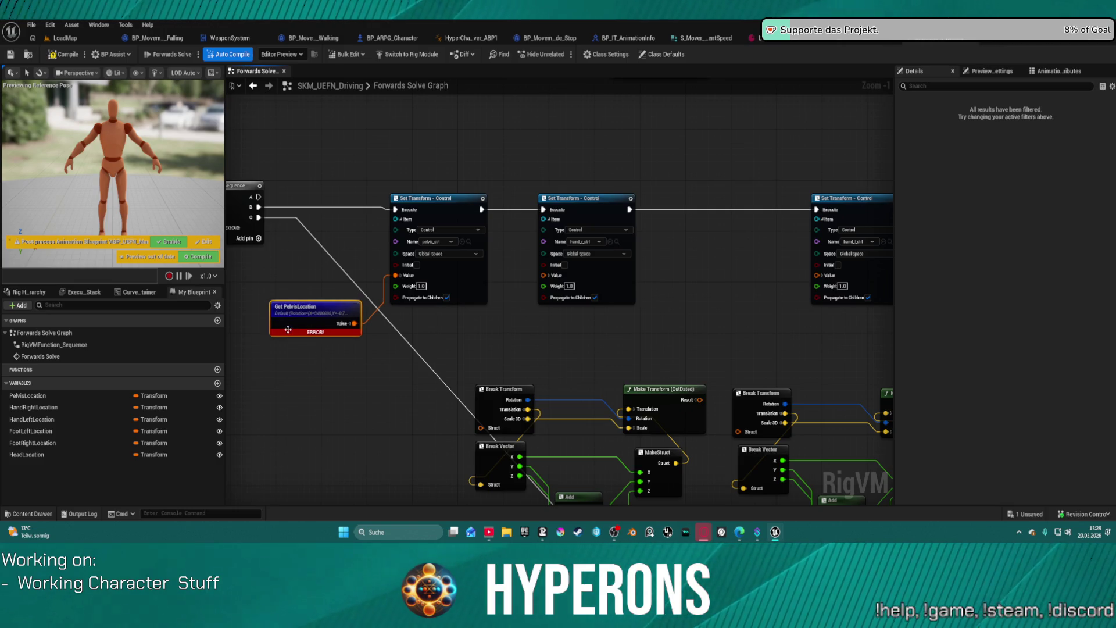
left_click(61, 57)
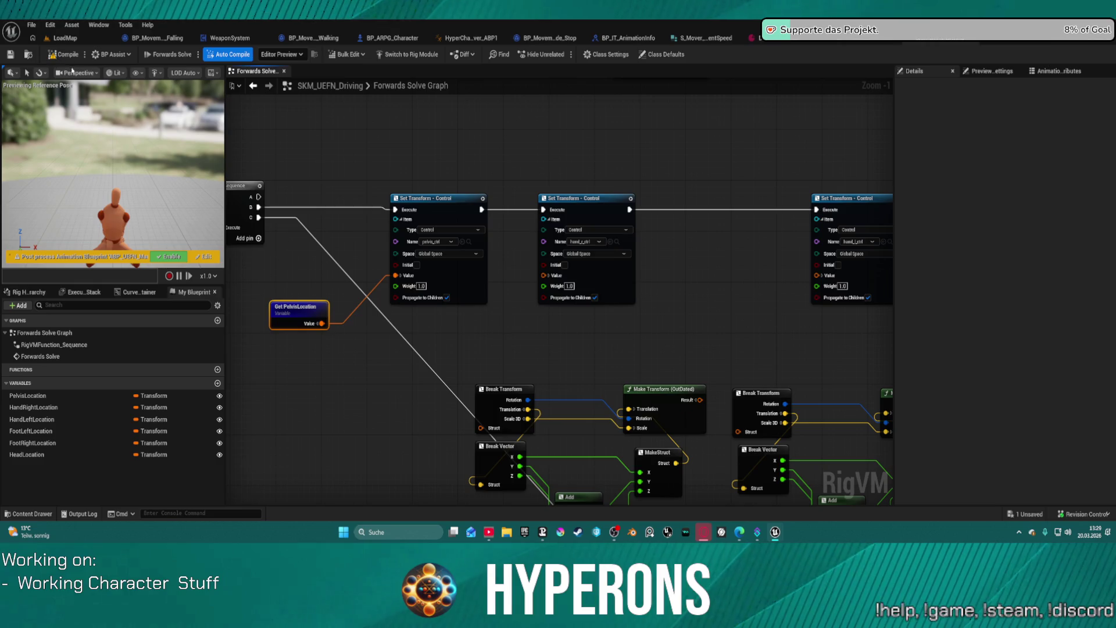
left_click_drag(446, 384, 344, 370)
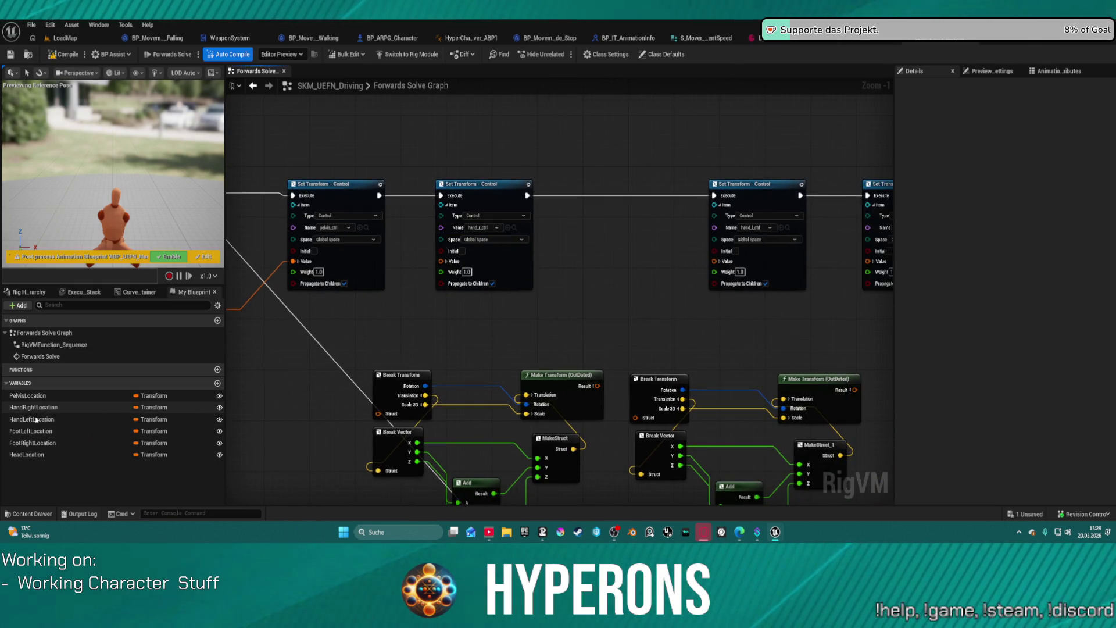
Feed HandRightLocation, HandLeftLocation, FootLeftLocation, FootRightLocation and HeadLocation into their controls' values
mouse_move(70, 407)
left_mouse_down()
mouse_move(290, 302)
mouse_move(442, 261)
left_mouse_up()
left_click_drag(627, 280, 462, 275)
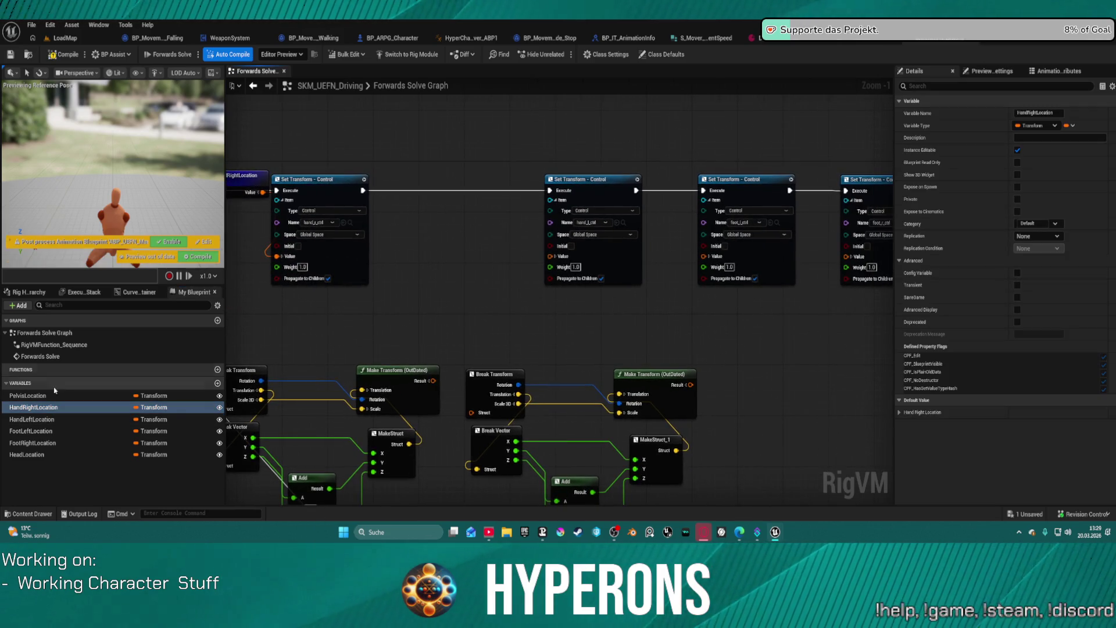
mouse_move(25, 423)
left_mouse_down()
mouse_move(408, 323)
mouse_move(552, 263)
left_mouse_up()
mouse_move(552, 263)
left_mouse_down()
mouse_move(525, 316)
mouse_move(410, 290)
left_mouse_up()
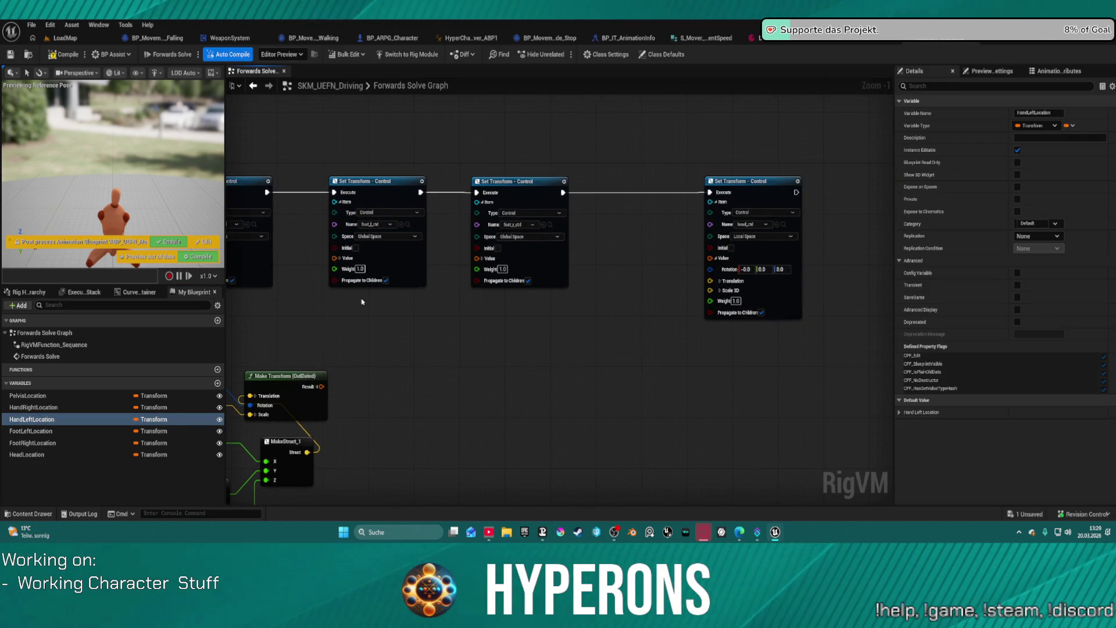
mouse_move(50, 431)
left_mouse_down()
mouse_move(285, 349)
mouse_move(342, 264)
mouse_move(333, 260)
left_mouse_up()
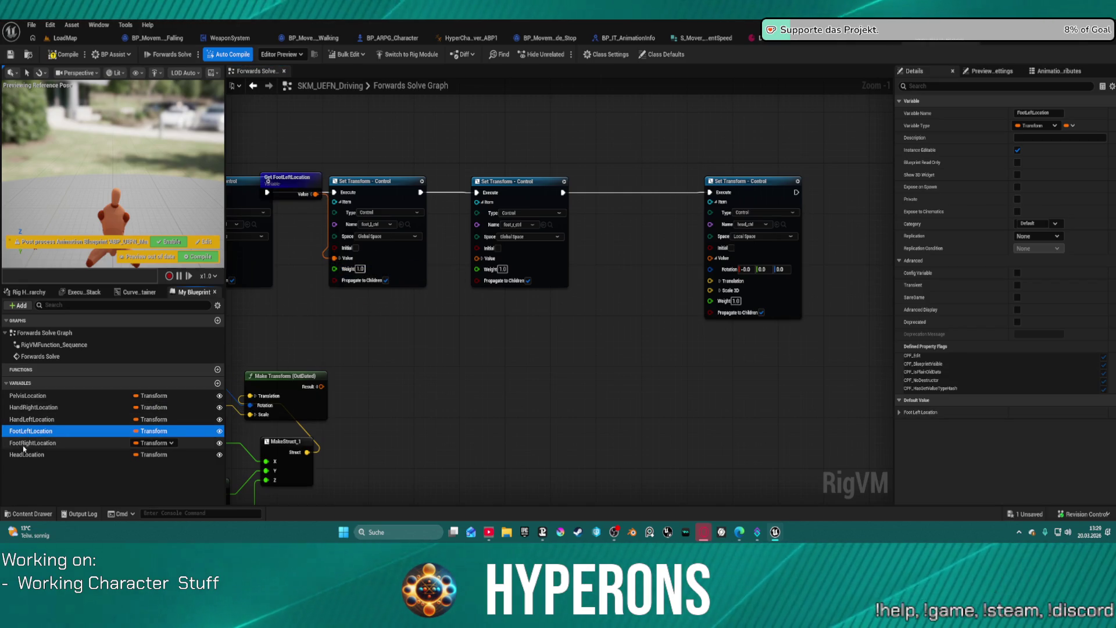
left_click_drag(34, 443, 513, 260)
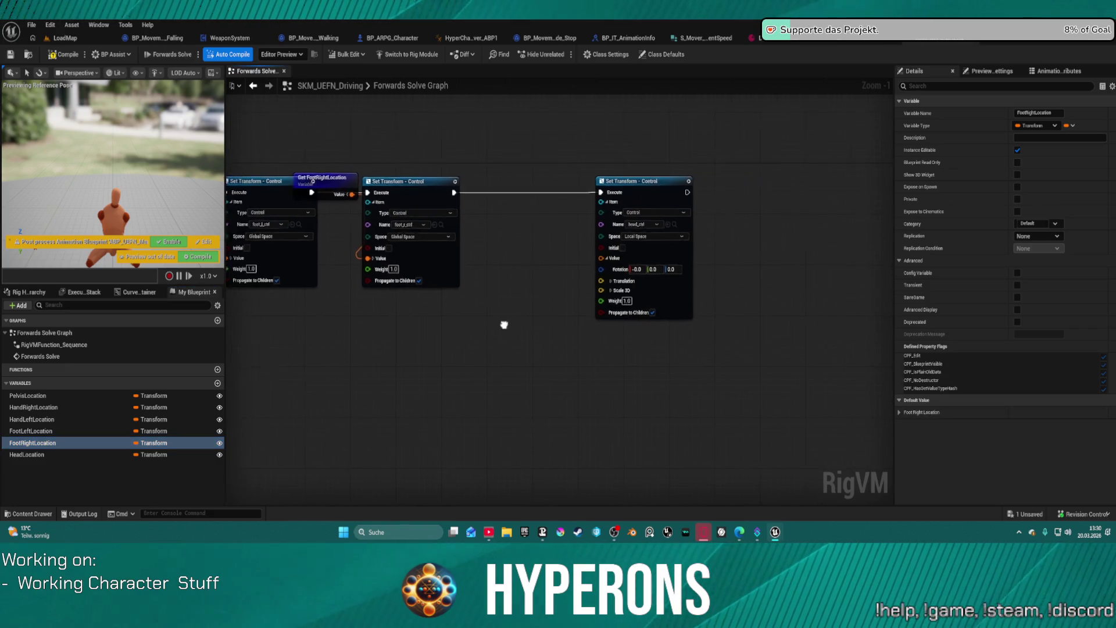
mouse_move(65, 453)
left_mouse_down()
mouse_move(557, 325)
mouse_move(595, 259)
left_mouse_up()
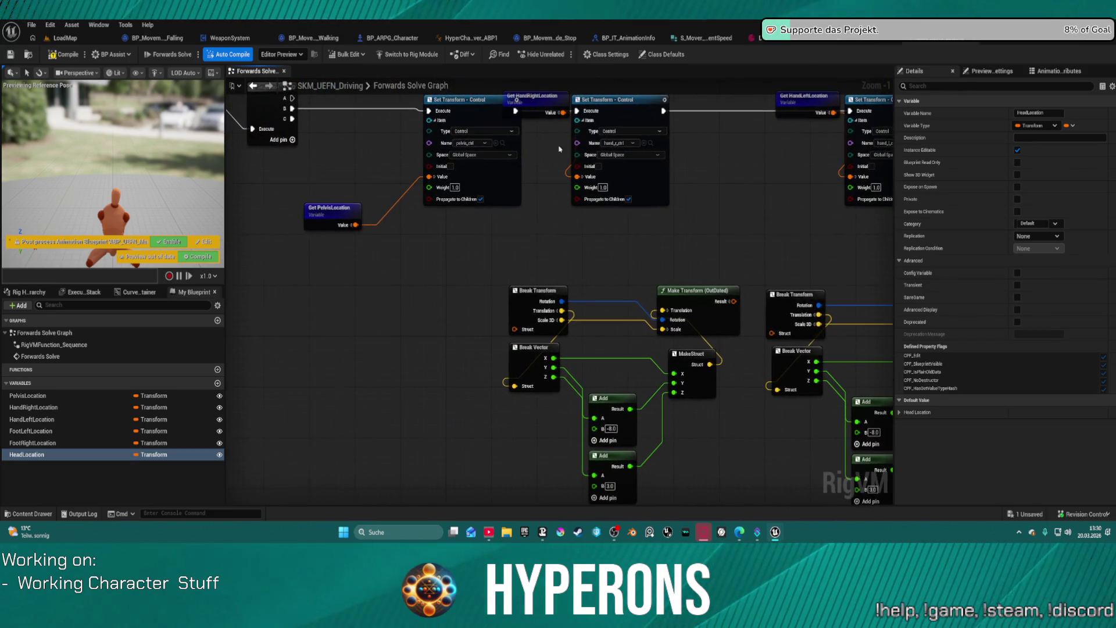
Reposition the HandRightLocation and HandLeftLocation getters and connect them to Break Transform
mouse_move(538, 100)
left_mouse_down()
mouse_move(523, 200)
mouse_move(436, 270)
left_mouse_up()
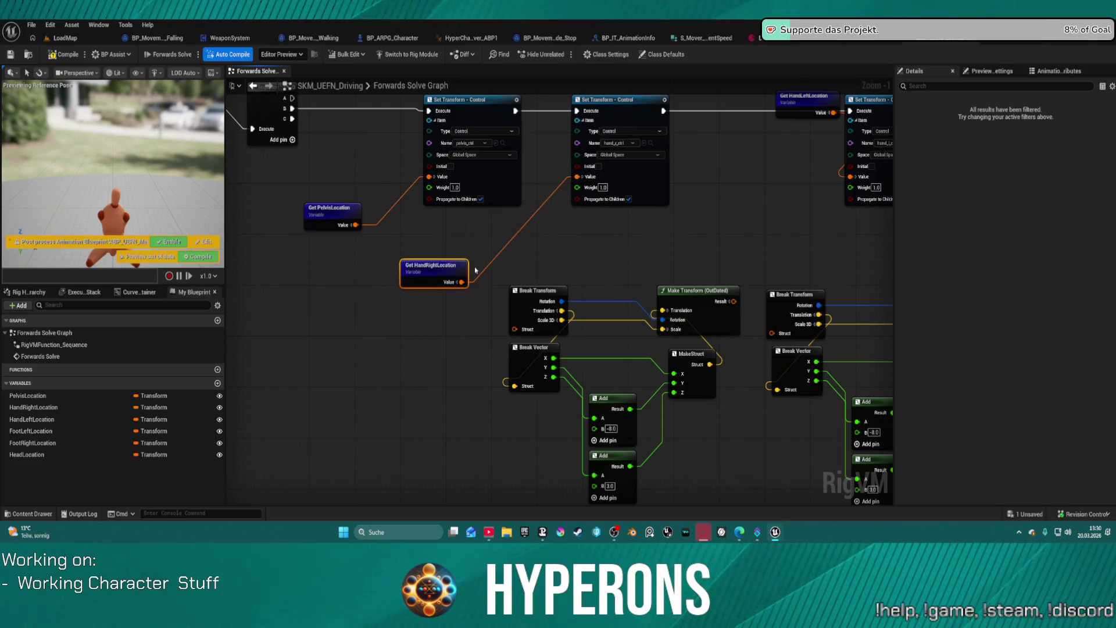
left_click(482, 290)
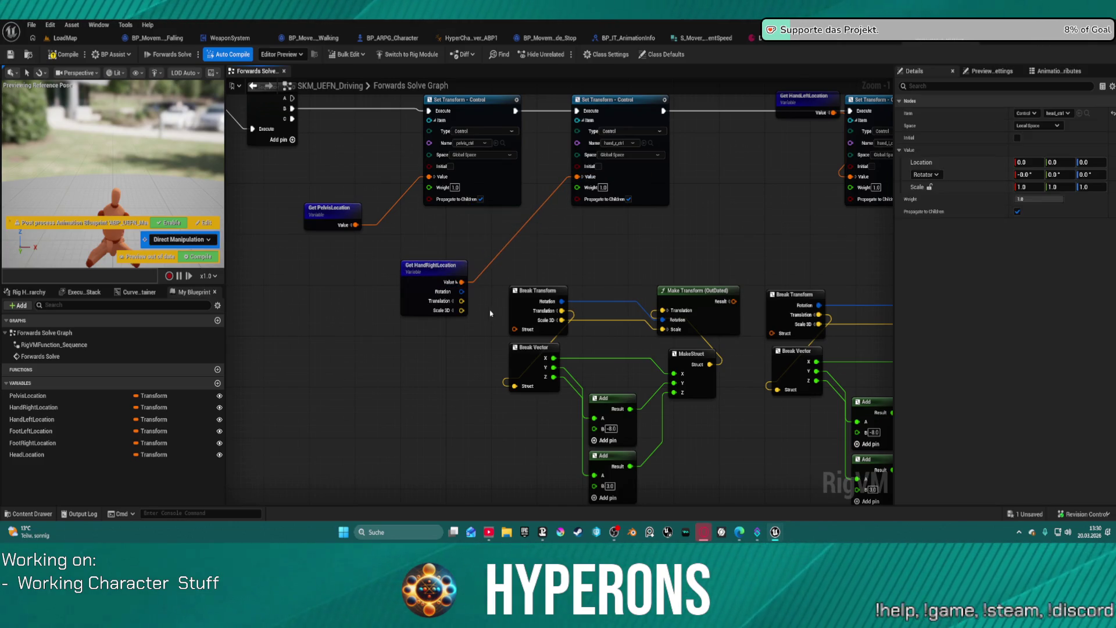
left_click_drag(459, 282, 514, 329)
left_click_drag(793, 254, 436, 228)
mouse_move(448, 96)
left_mouse_down()
mouse_move(441, 149)
mouse_move(377, 210)
left_mouse_up()
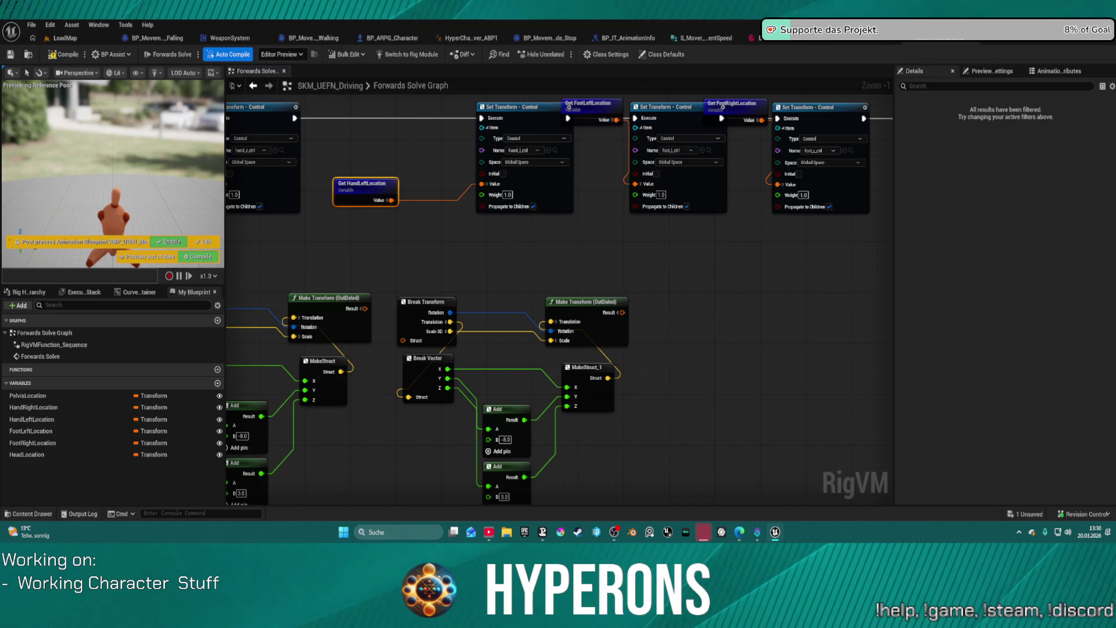
mouse_move(391, 202)
left_mouse_down()
mouse_move(410, 357)
mouse_move(403, 340)
left_mouse_up()
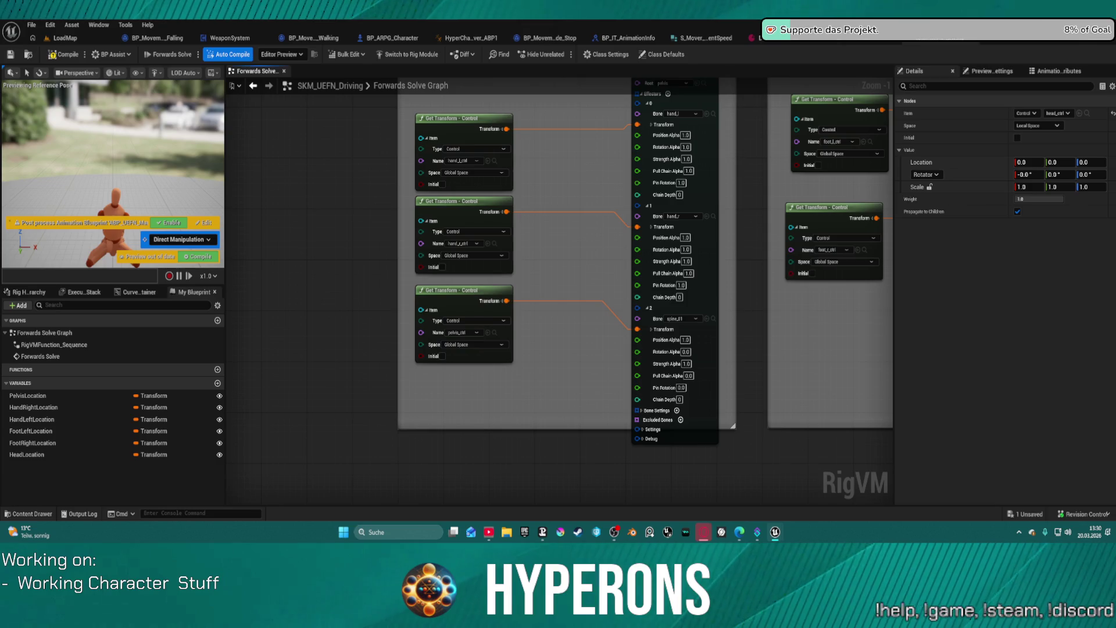
Compile, then inspect the Hands & Pelvis IK Full Body IK node, keeping hand_l as effector
left_click(67, 56)
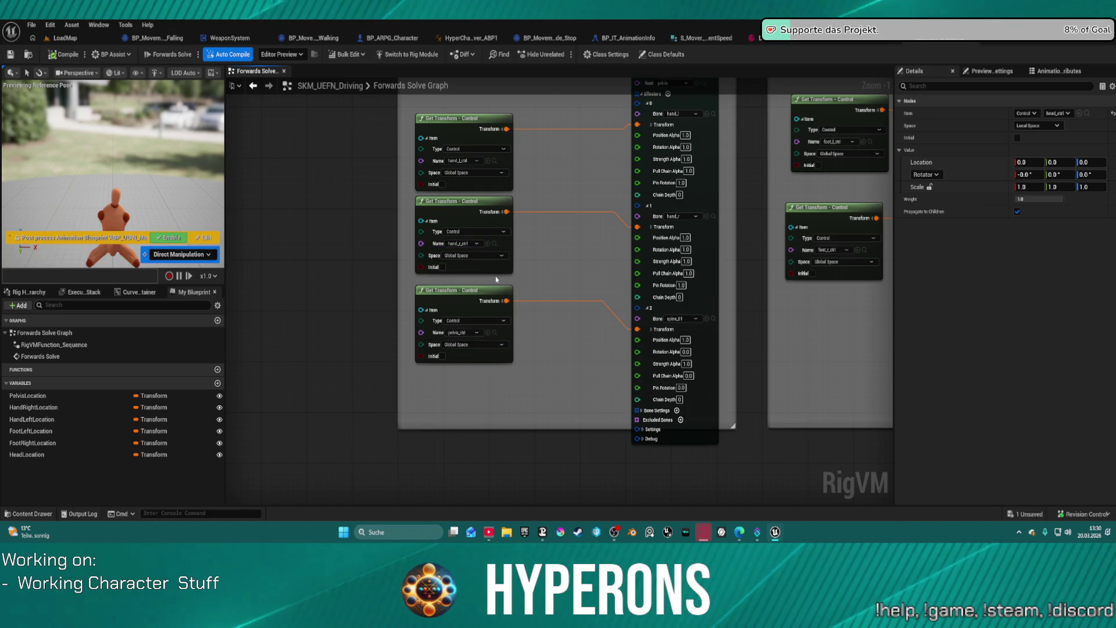
left_click_drag(585, 168, 325, 375)
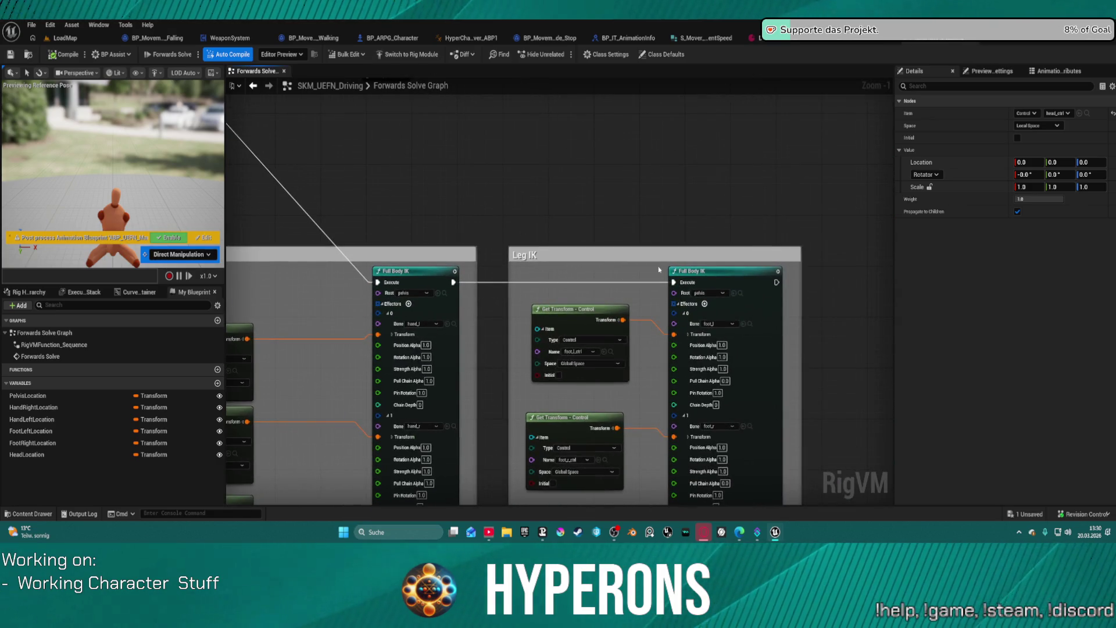
mouse_move(626, 228)
left_mouse_down()
mouse_move(601, 177)
mouse_move(658, 148)
mouse_move(841, 136)
left_mouse_up()
left_click(656, 245)
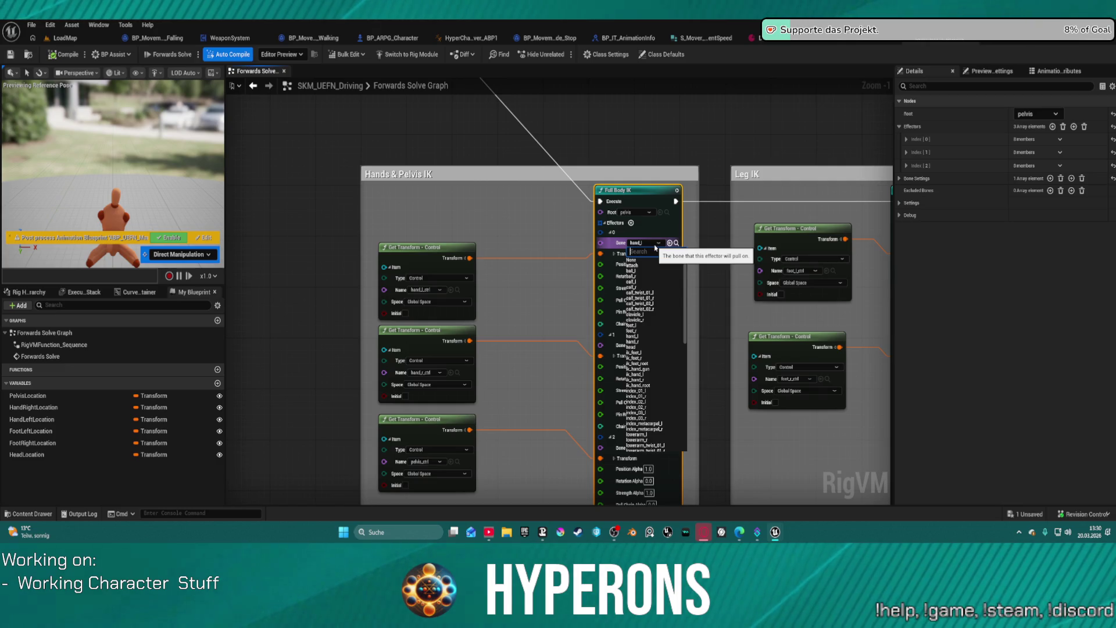
left_click(655, 247)
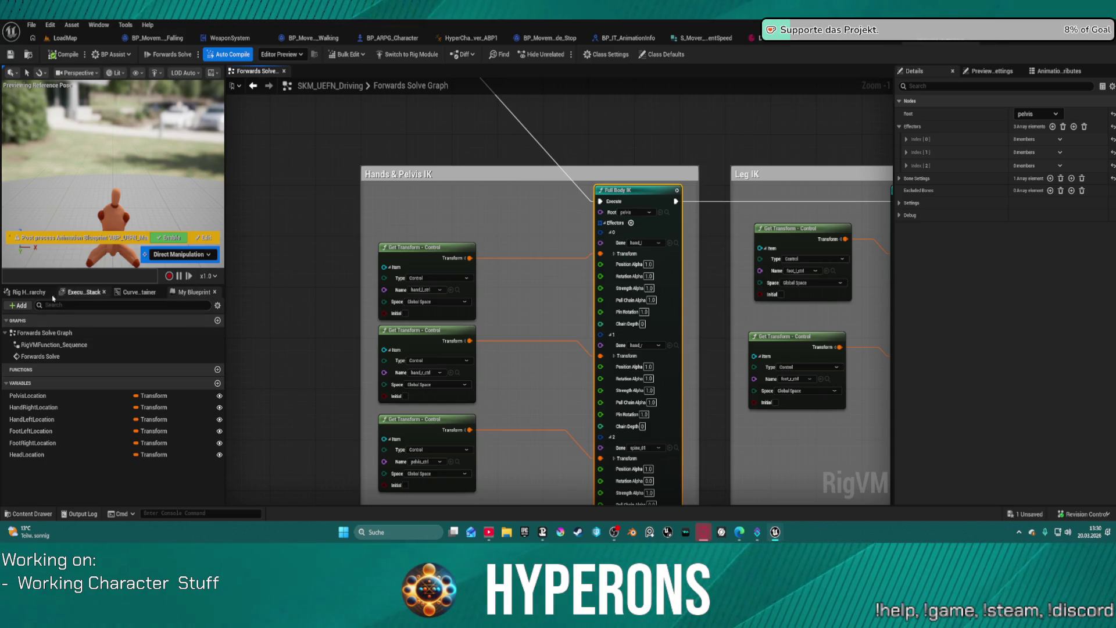
left_click(24, 291)
Adjust hand_l_ctrl's location Z and X values and recompile the Control Rig
scroll(35, 409, "down", 1)
left_click(30, 452)
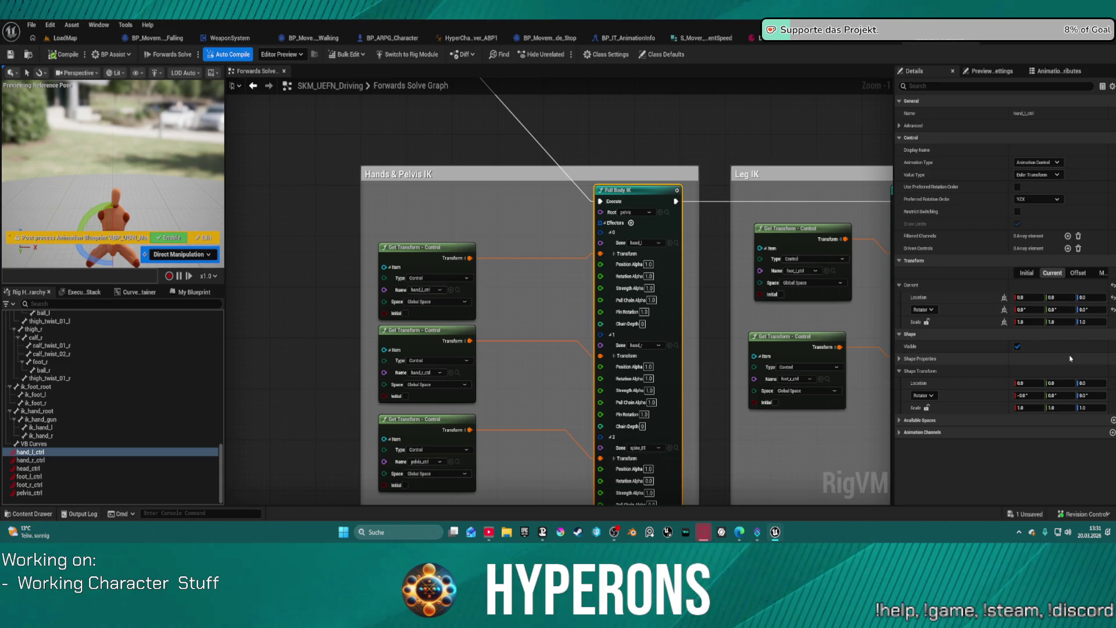
left_click(1084, 296)
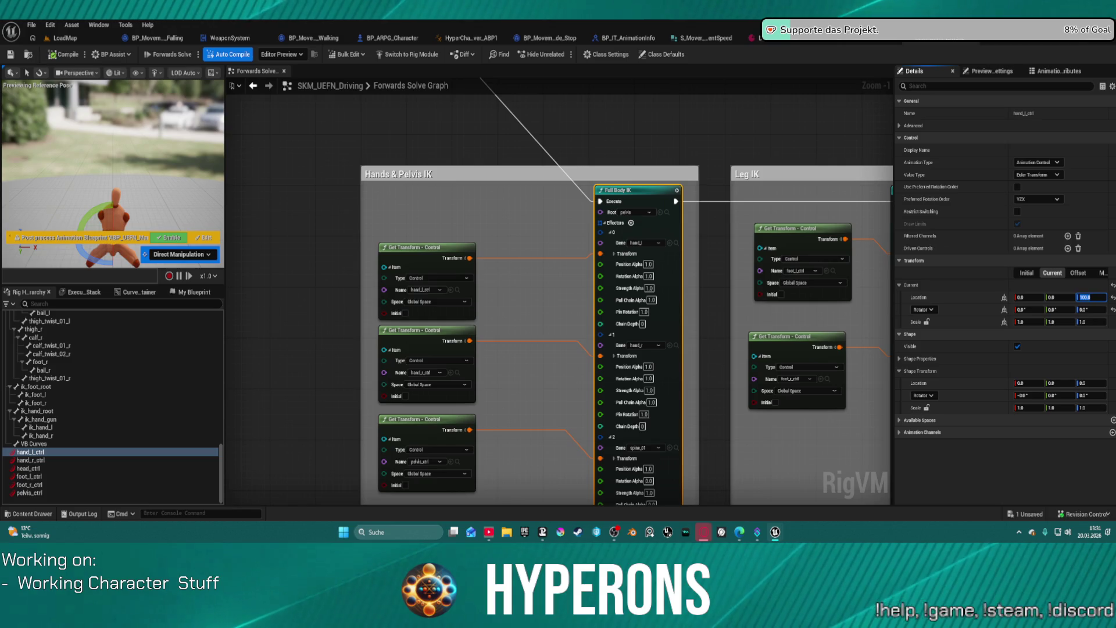
left_click(1027, 298)
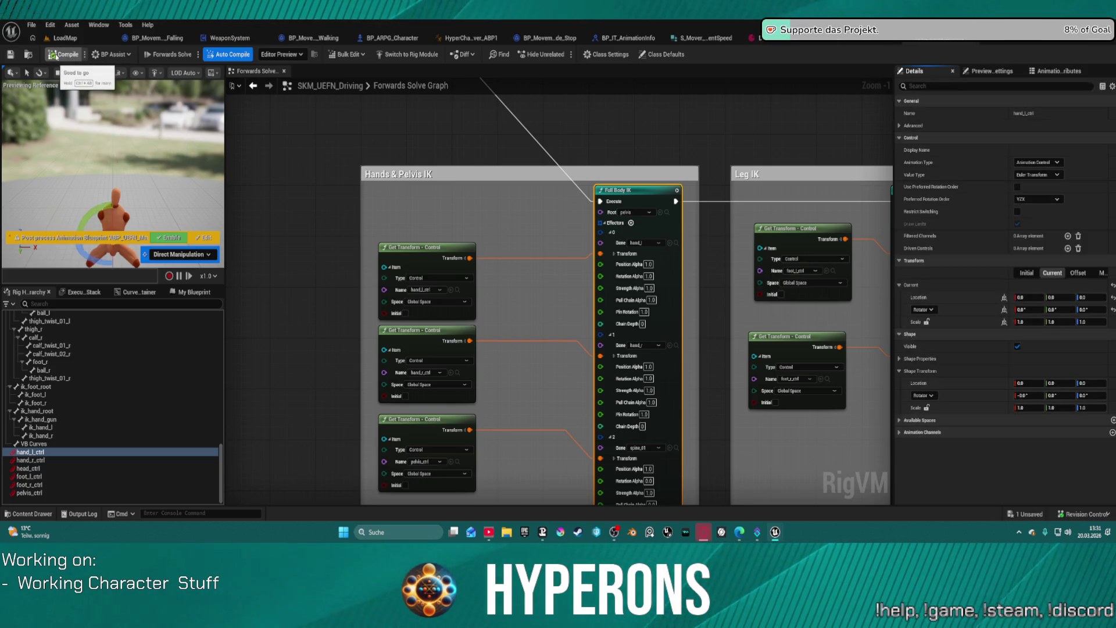
left_click(55, 57)
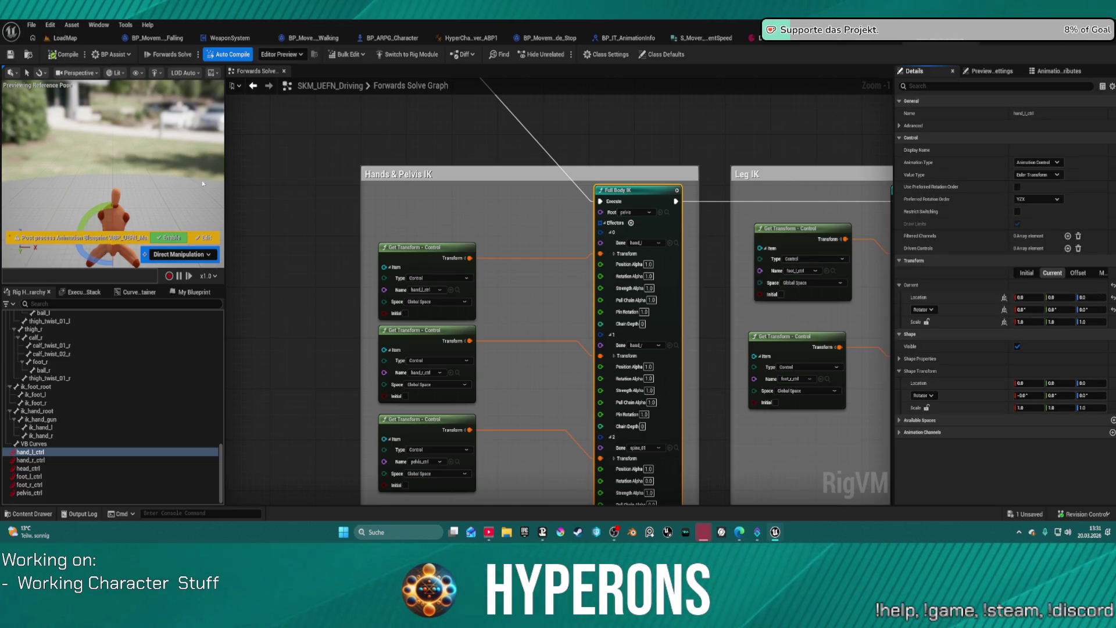
Set a pelvis_ctrl current transform value to 90 and recompile the rig
left_click(47, 460)
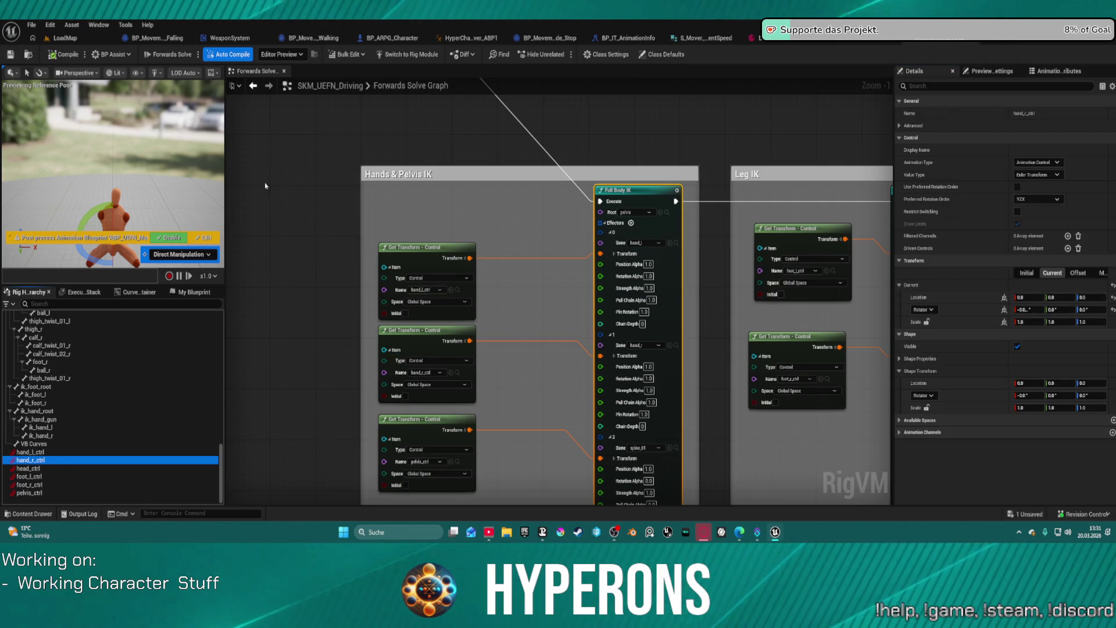
left_click(32, 493)
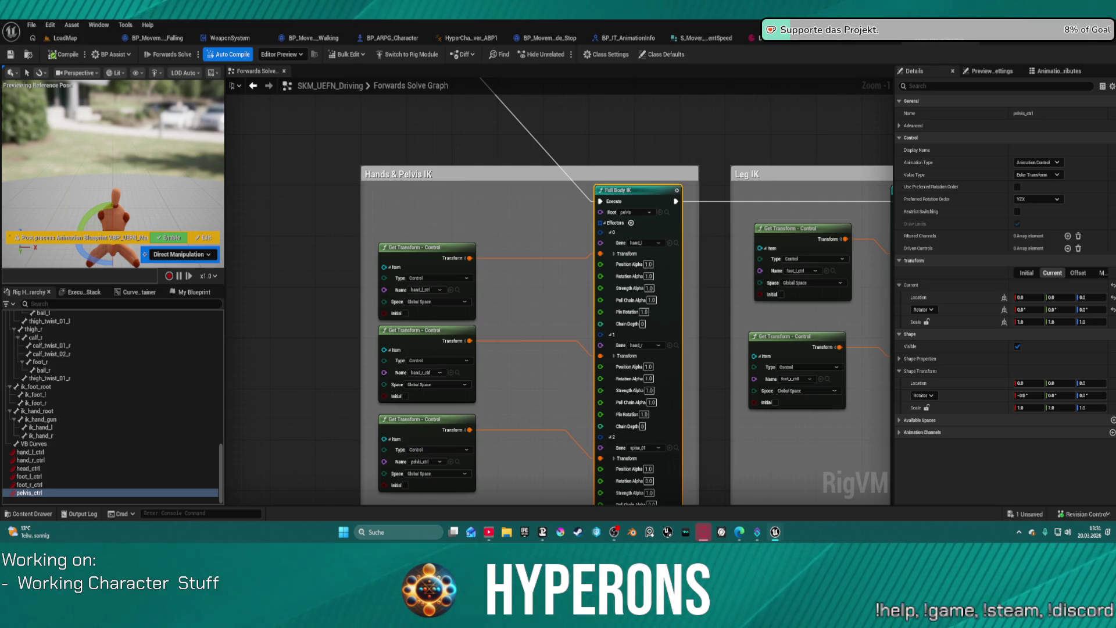
left_click(1054, 309)
type("90")
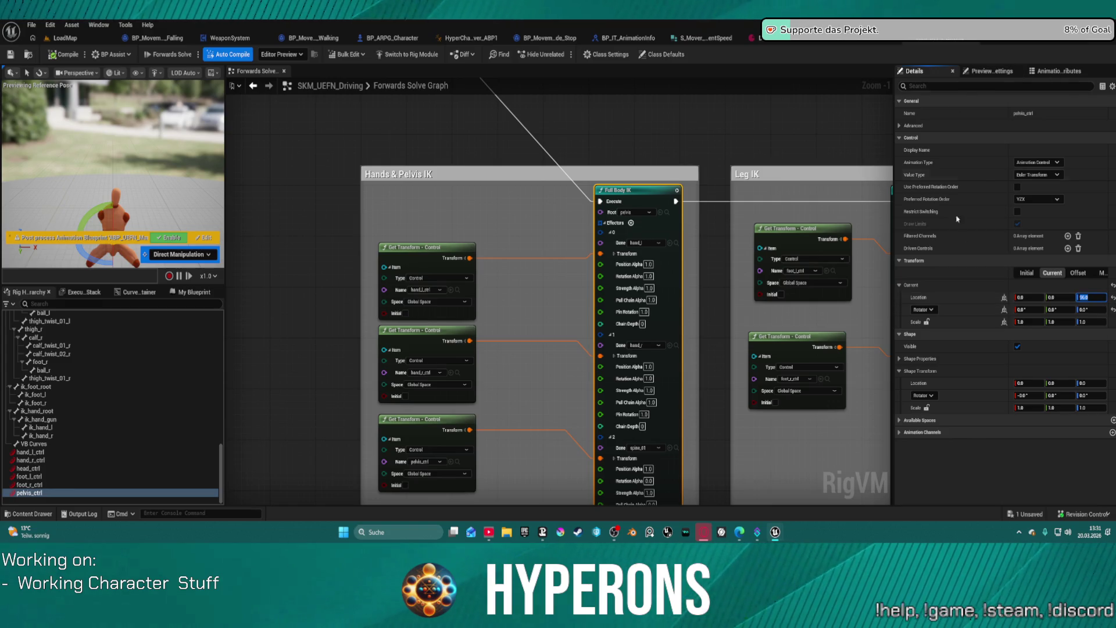
left_click(61, 59)
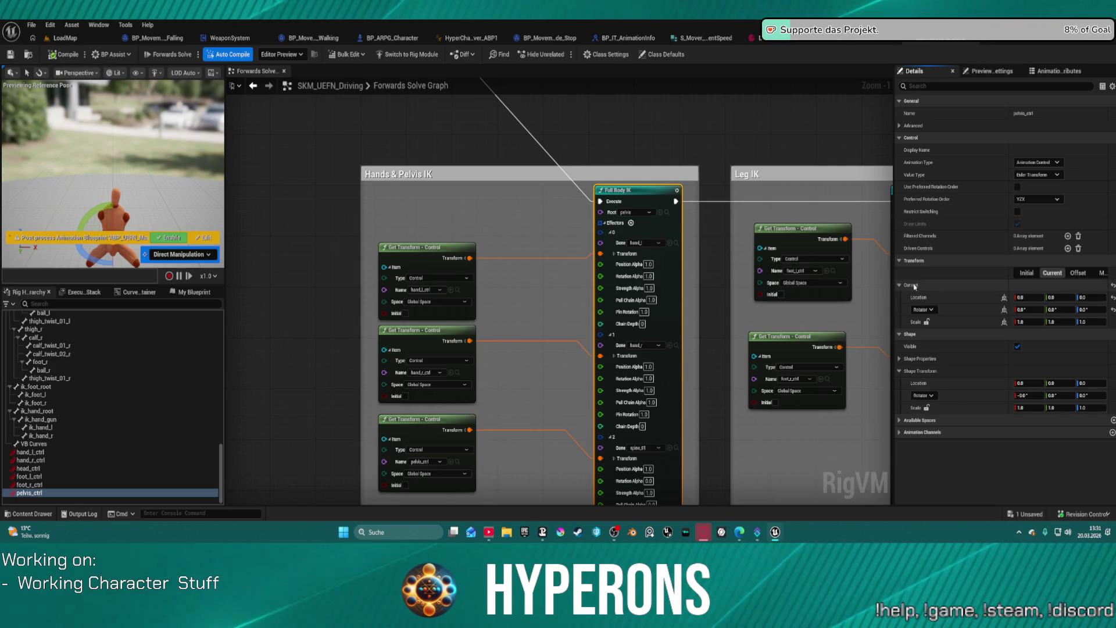
left_click(898, 419)
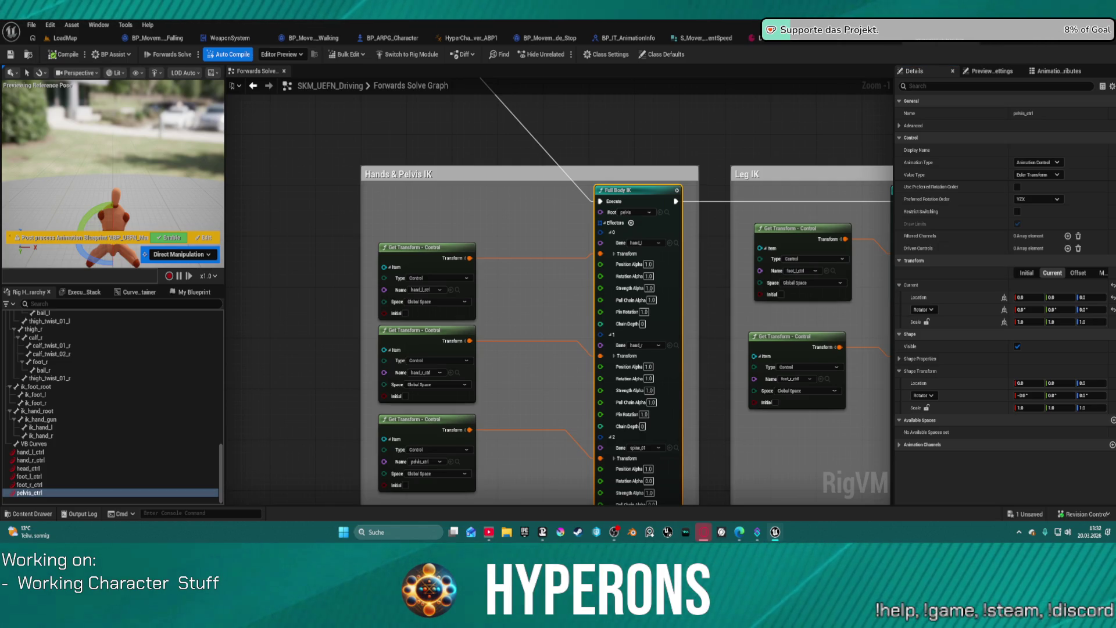
Reopen pelvis_ctrl's transform properties on its initial values and reselect the control
left_click(1029, 261)
left_click(904, 261)
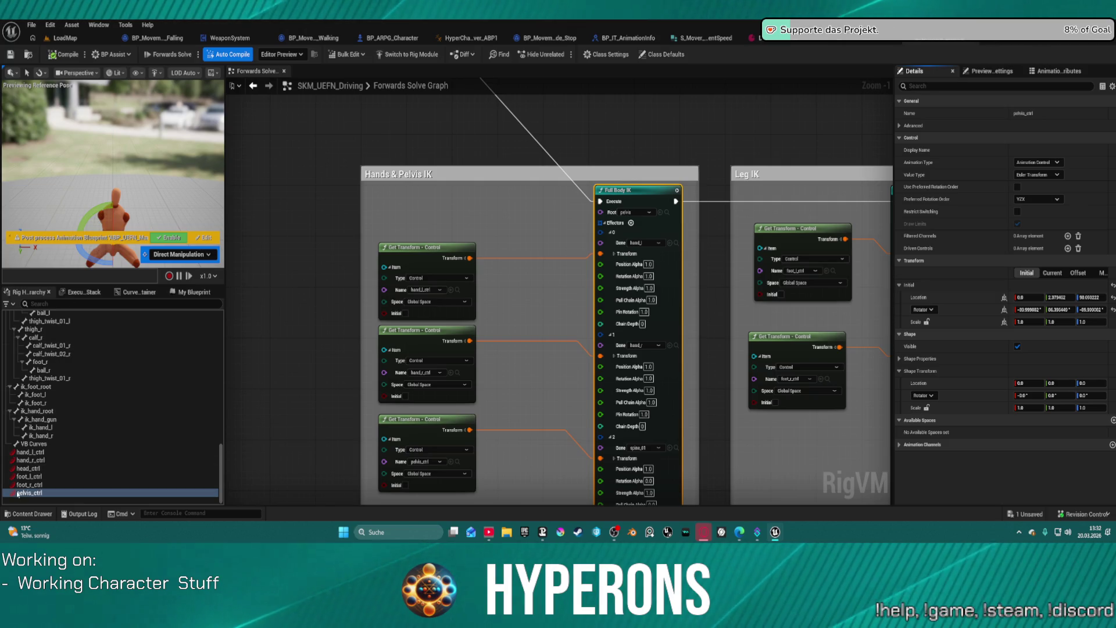
left_click(35, 493)
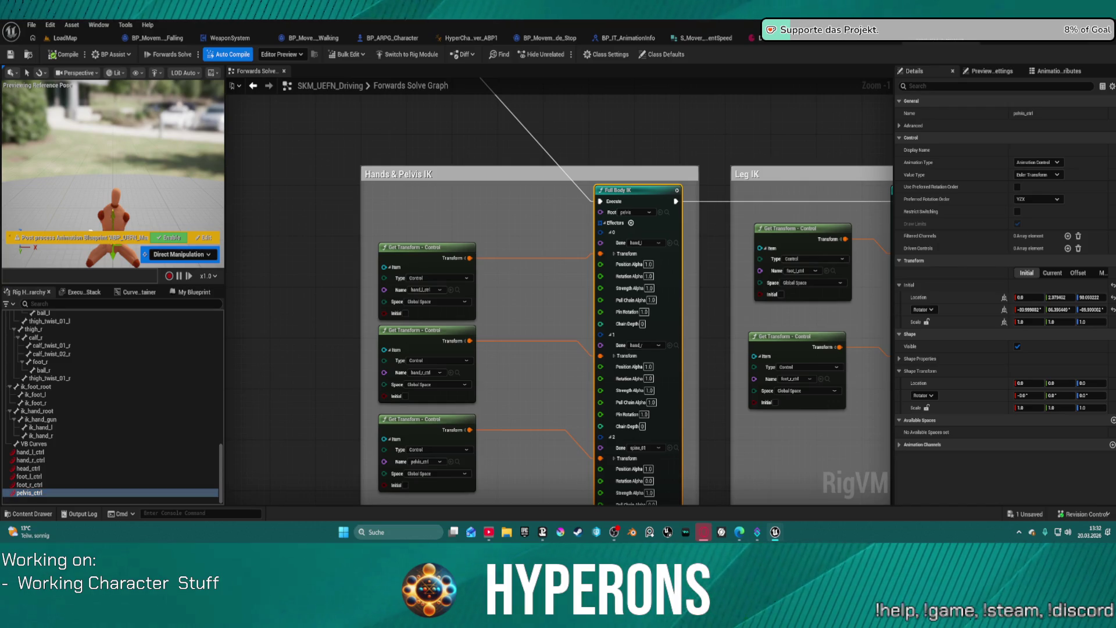
Connect the second Set Transform node's Execute output to the next Set Transform node
scroll(323, 162, "down", 3)
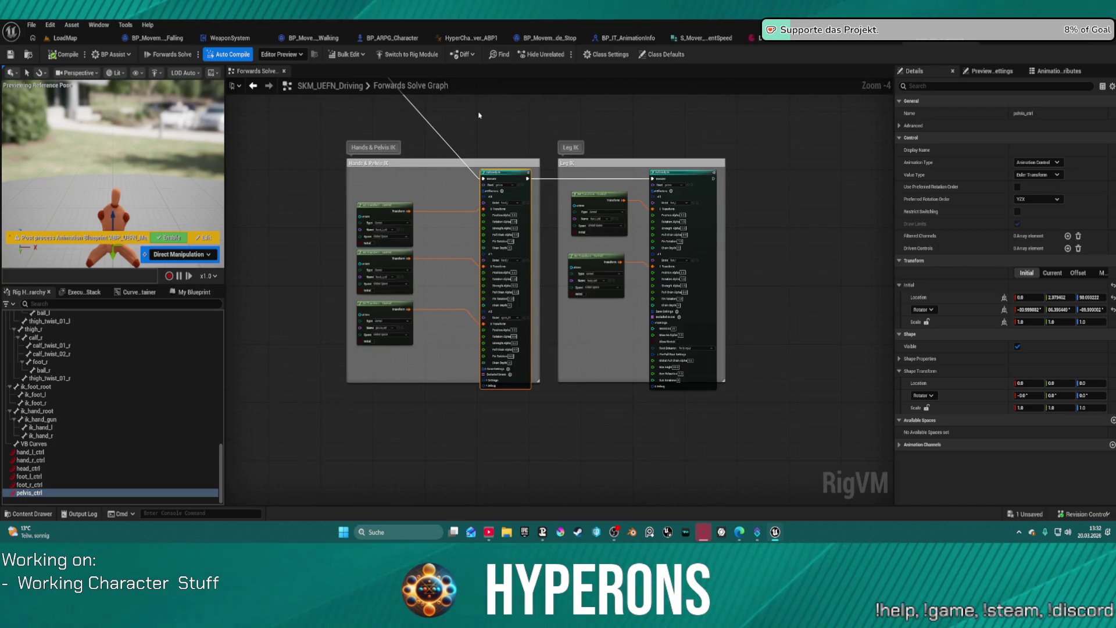
mouse_move(479, 115)
left_mouse_down()
mouse_move(705, 184)
mouse_move(746, 317)
left_mouse_up()
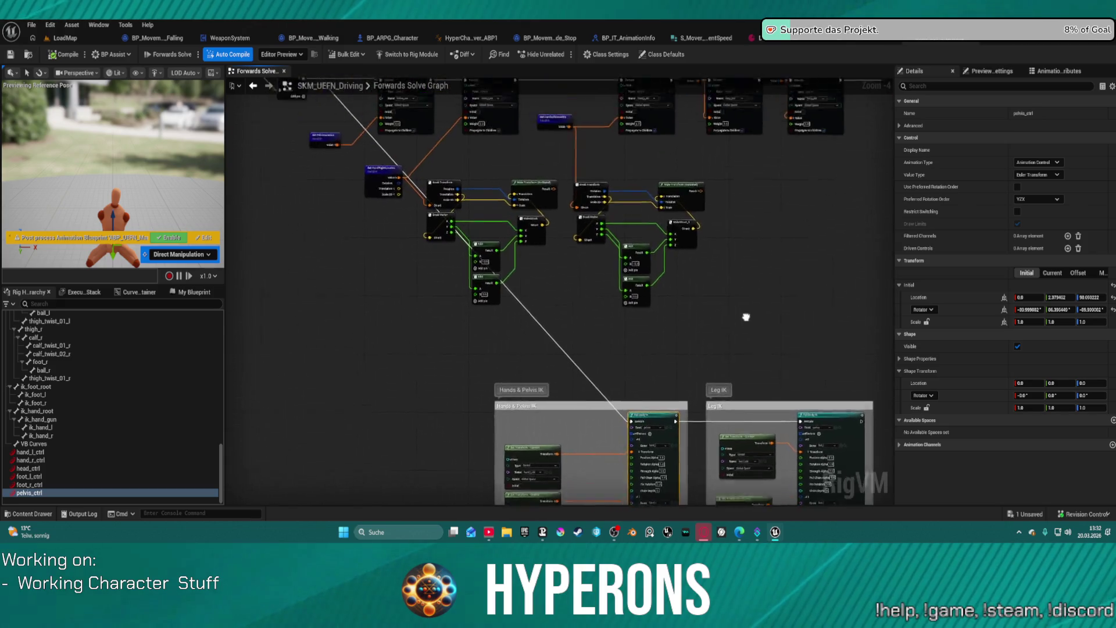
scroll(388, 164, "up", 1)
scroll(388, 165, "up", 1)
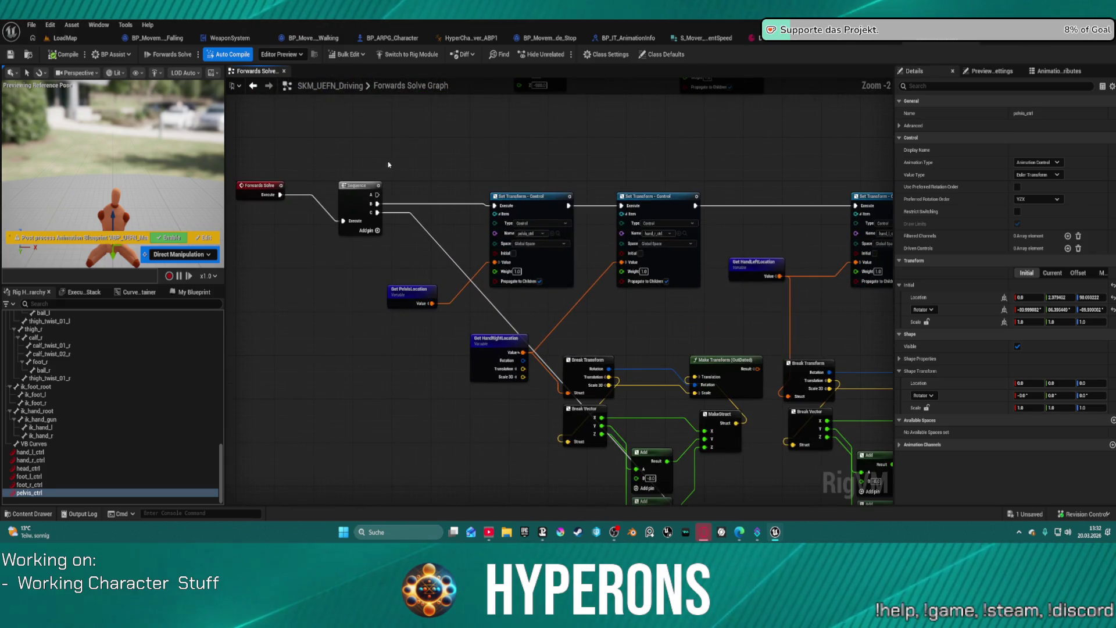
mouse_move(389, 165)
left_mouse_down()
mouse_move(389, 212)
mouse_move(485, 291)
mouse_move(526, 283)
left_mouse_up()
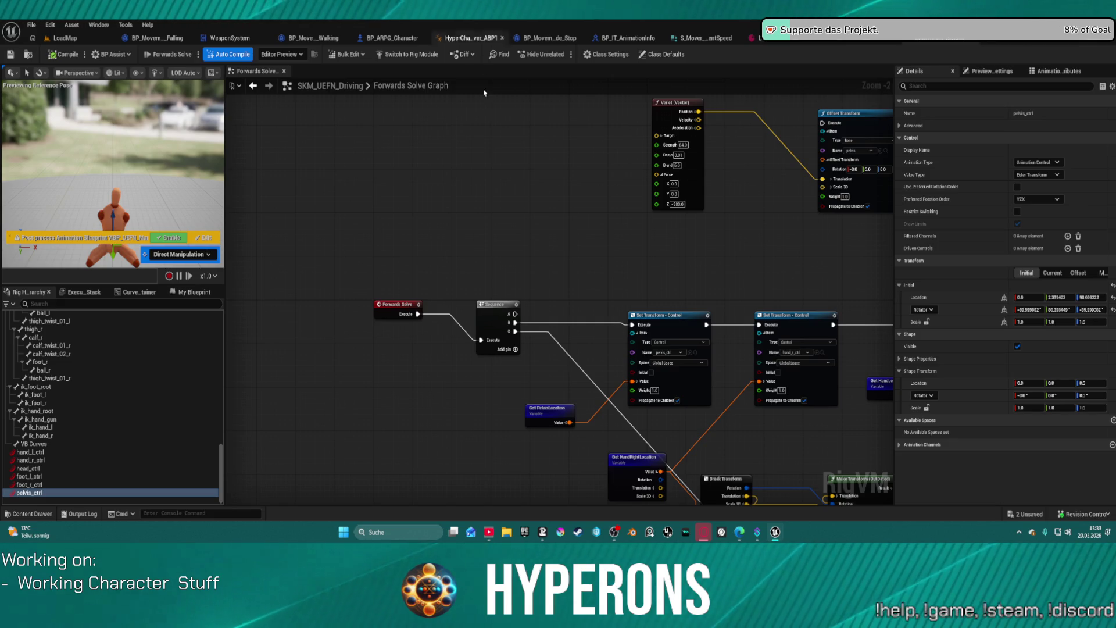
mouse_move(759, 238)
left_mouse_down()
mouse_move(643, 289)
mouse_move(591, 99)
left_mouse_up()
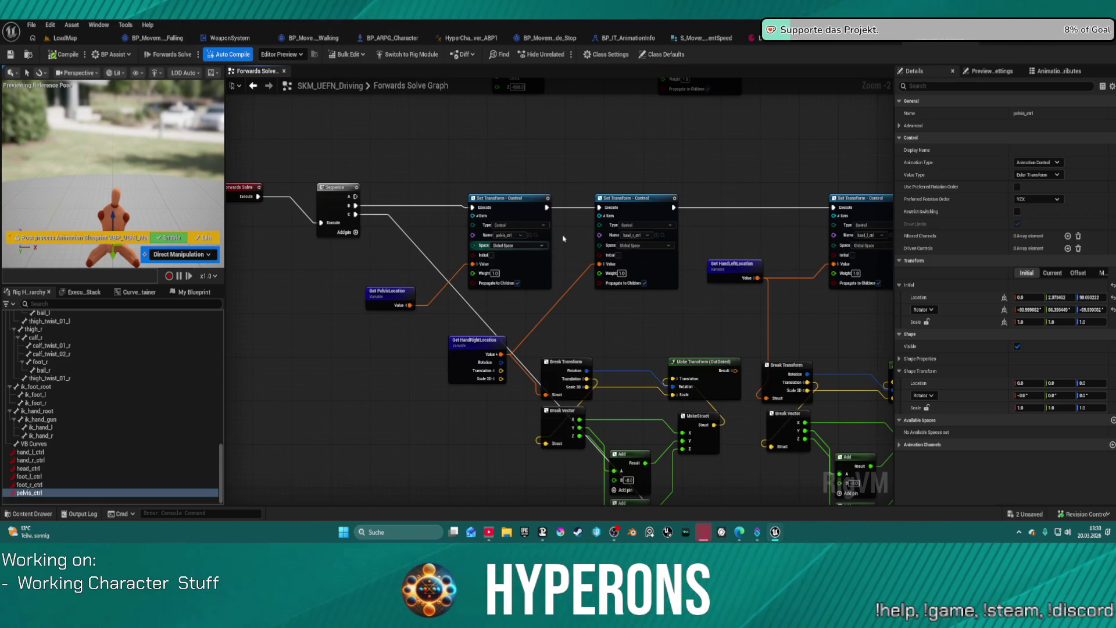
left_click_drag(674, 206, 832, 208)
left_click_drag(783, 174, 840, 147)
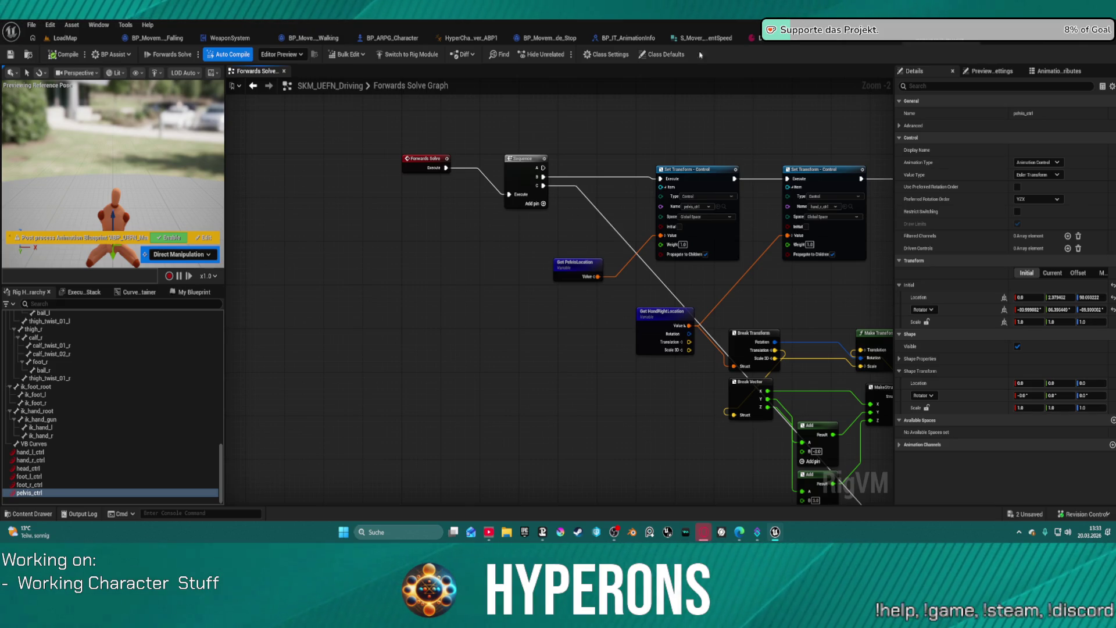
mouse_move(684, 418)
left_mouse_down()
mouse_move(693, 368)
mouse_move(645, 303)
mouse_move(653, 337)
mouse_move(604, 273)
mouse_move(620, 326)
mouse_move(562, 124)
mouse_move(517, 93)
mouse_move(491, 105)
left_mouse_up()
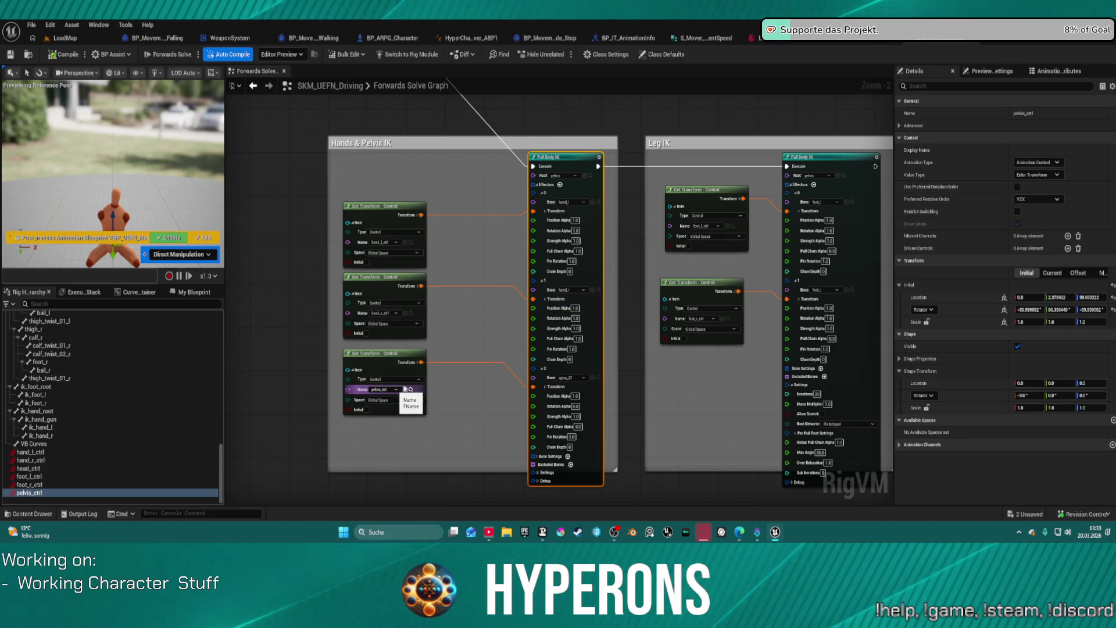
Add a Bone Settings element to the Hands & Pelvis IK Full Body IK node
scroll(446, 397, "up", 1)
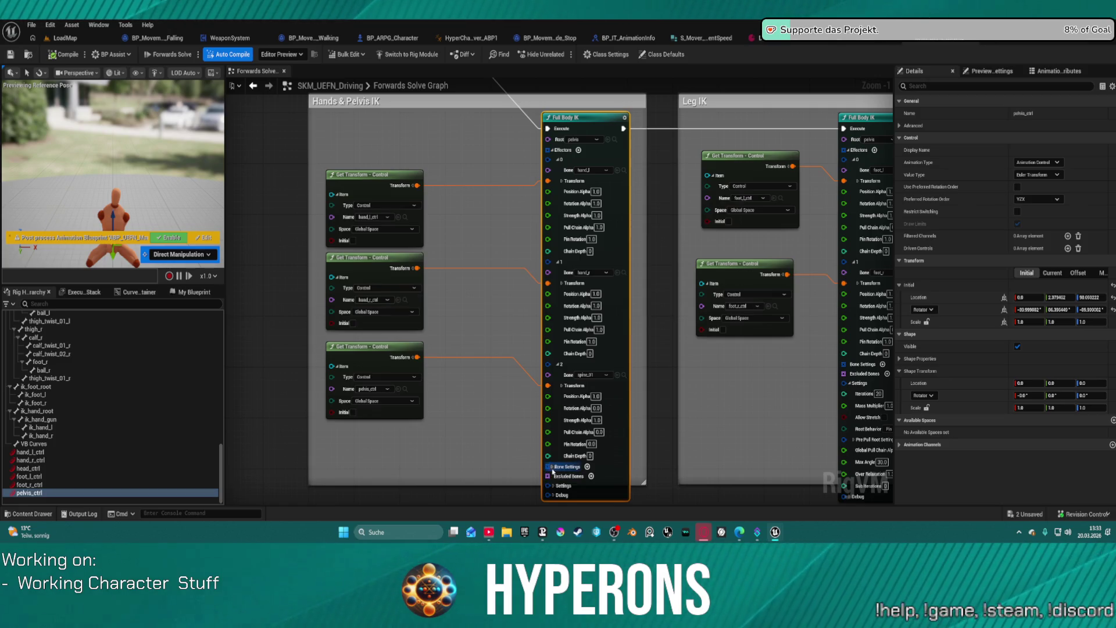
left_click(586, 467)
scroll(558, 478, "down", 4)
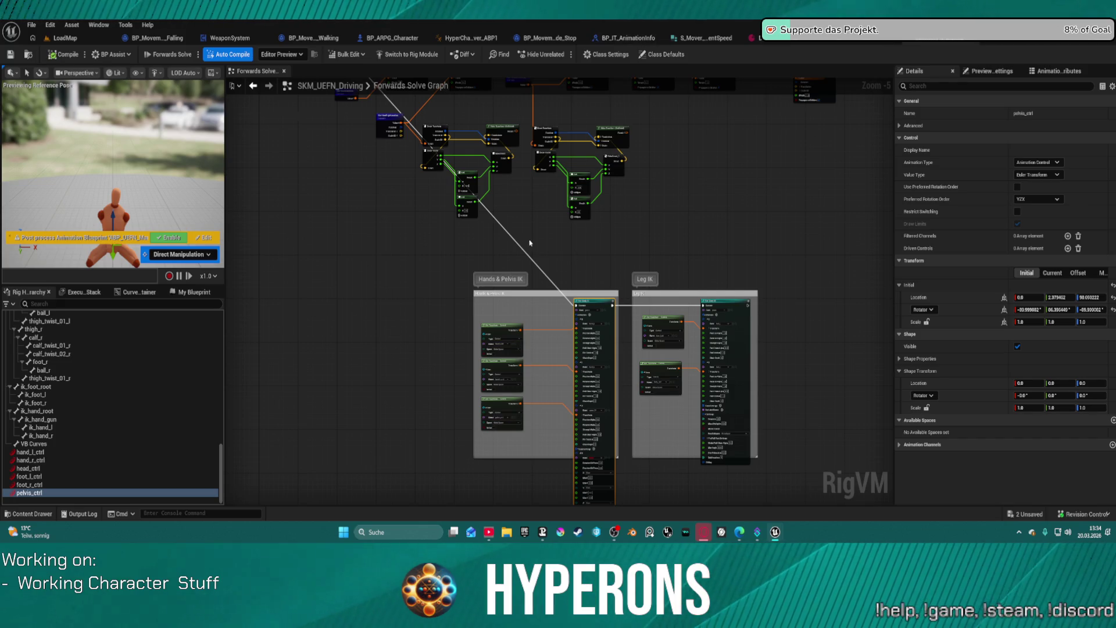
Check the Bone Settings element 0 bone dropdown, leaving the bone as None
scroll(513, 322, "up", 5)
left_click(617, 139)
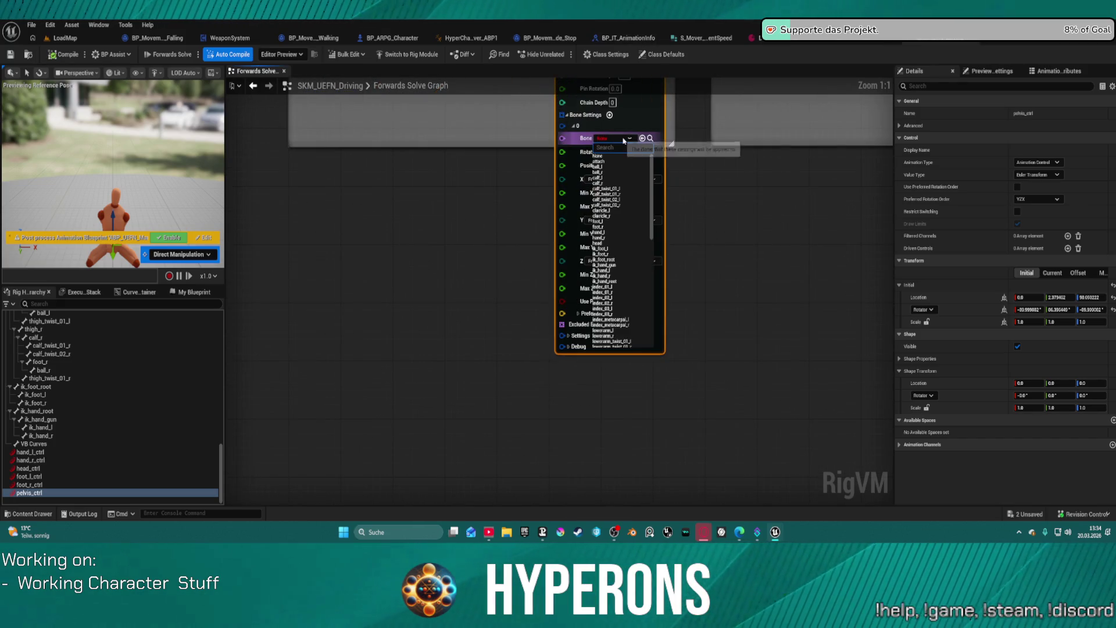
left_click(621, 160)
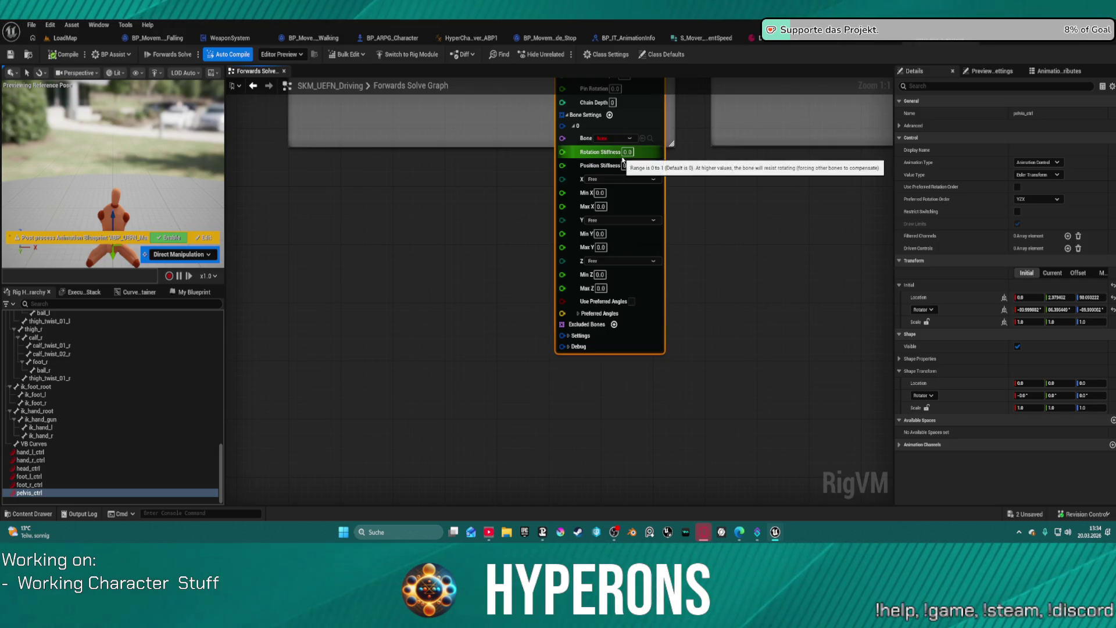
left_click(613, 140)
left_click(602, 158)
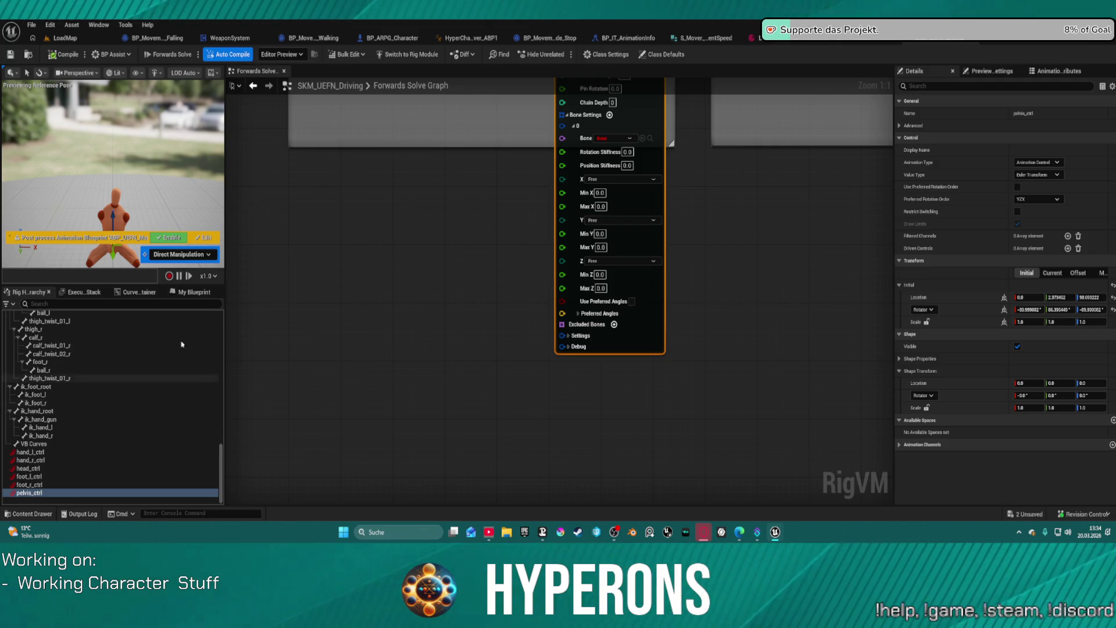
Expand the Full Body IK node's Settings section and zoom out over the graph
left_click_drag(850, 191, 796, 289)
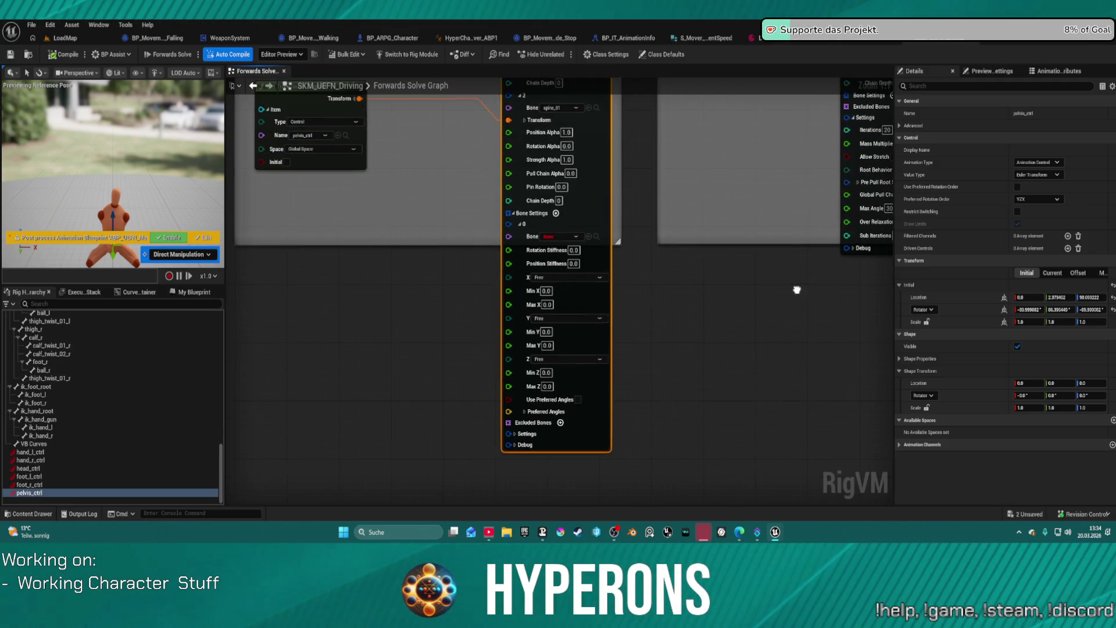
left_click(514, 433)
mouse_move(734, 403)
left_mouse_down()
mouse_move(745, 172)
mouse_move(738, 181)
left_mouse_up()
scroll(738, 181, "down", 5)
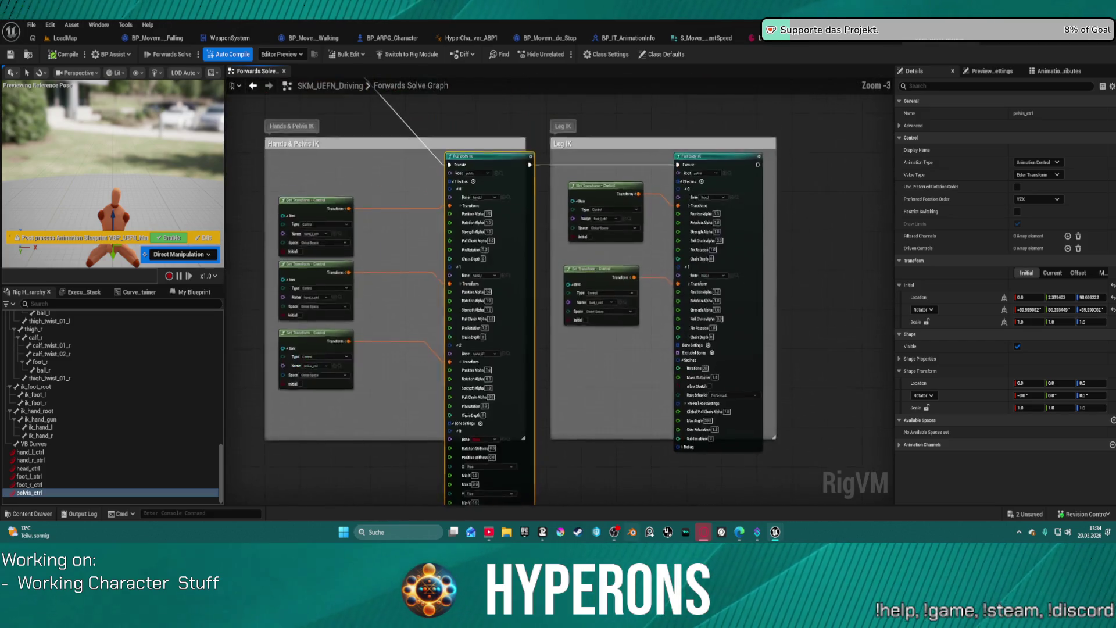
scroll(581, 290, "up", 1)
mouse_move(494, 304)
left_mouse_down()
mouse_move(556, 379)
mouse_move(610, 419)
mouse_move(660, 260)
mouse_move(587, 219)
mouse_move(451, 184)
left_mouse_up()
scroll(556, 379, "up", 1)
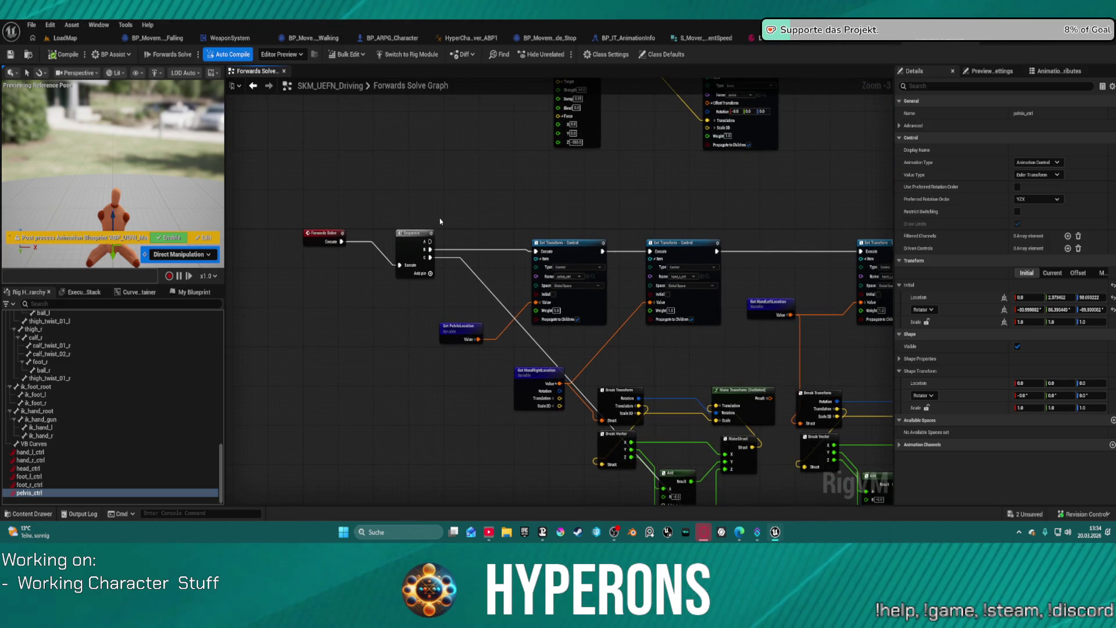
left_click_drag(439, 222, 439, 299)
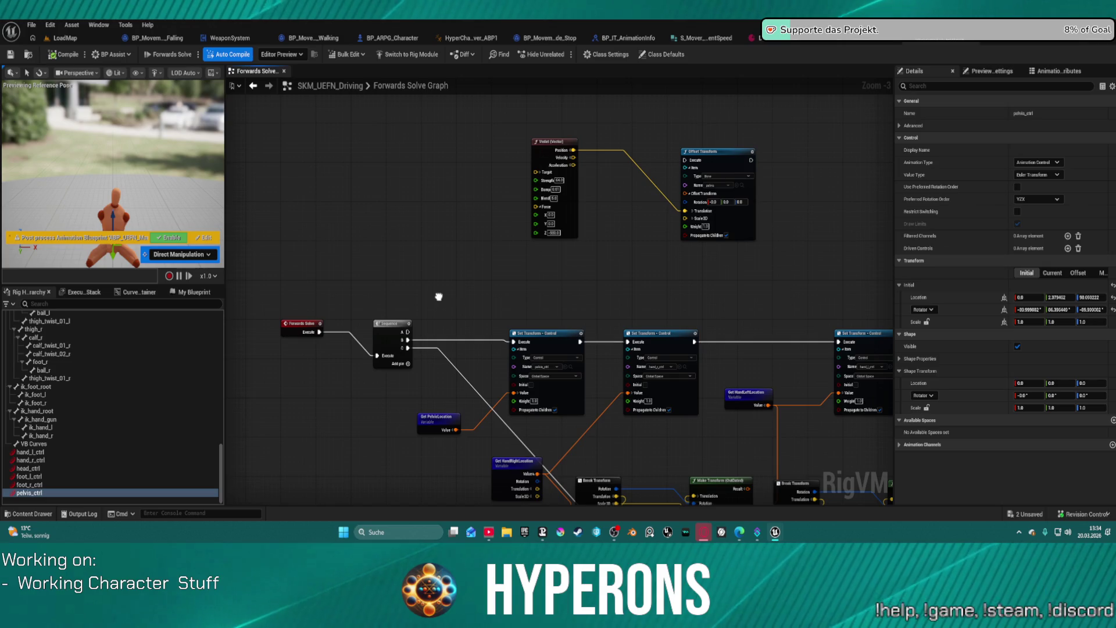
left_click_drag(409, 340, 685, 160)
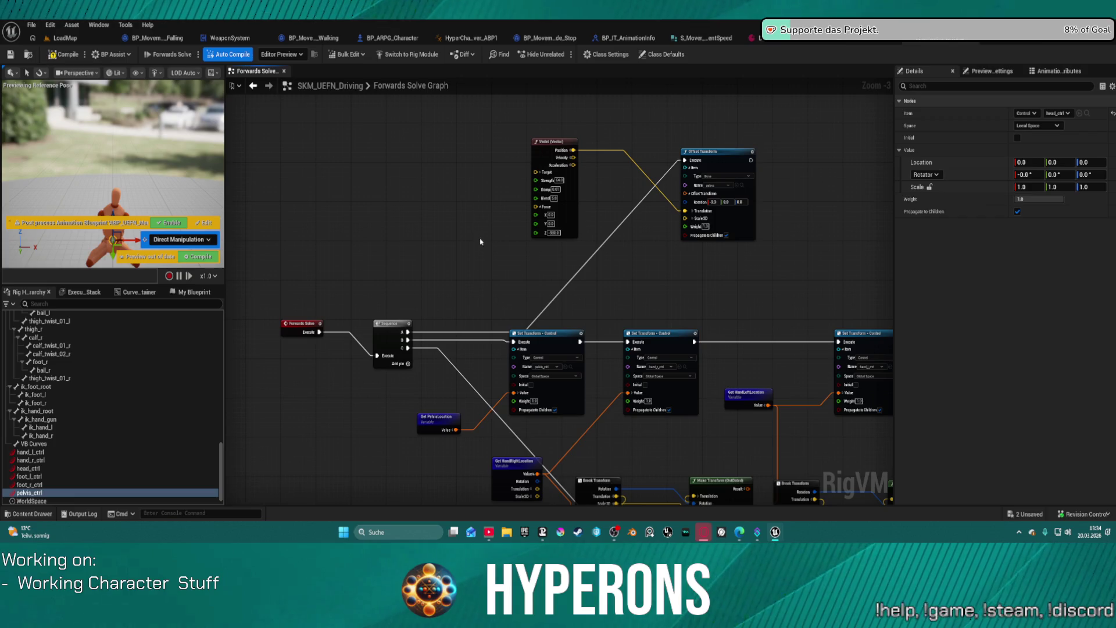
left_click(577, 276, "alt")
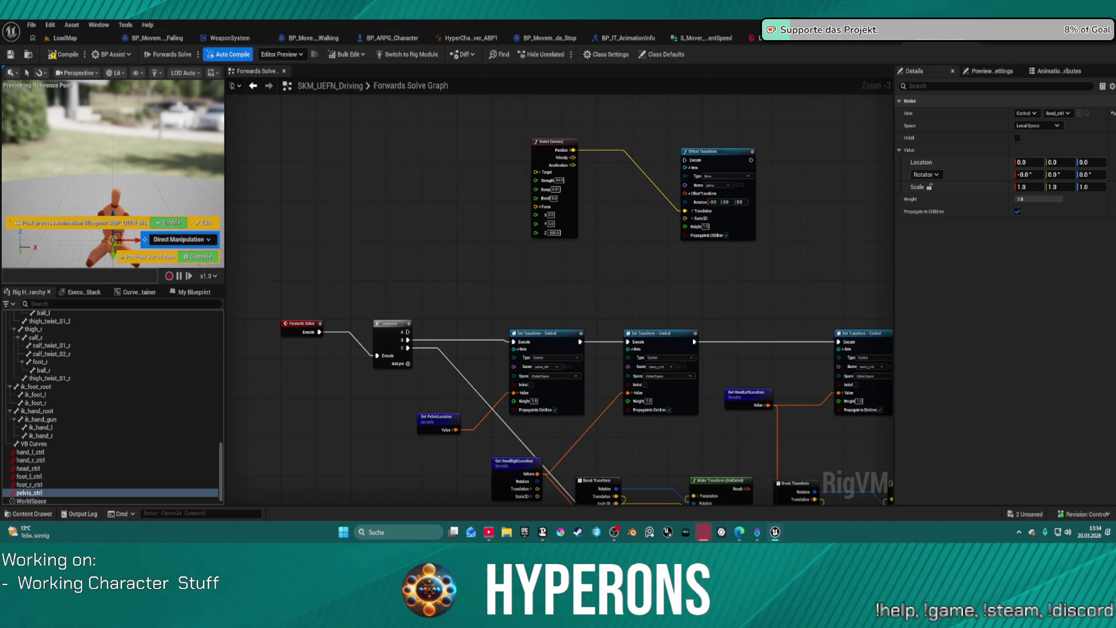
left_click(424, 150)
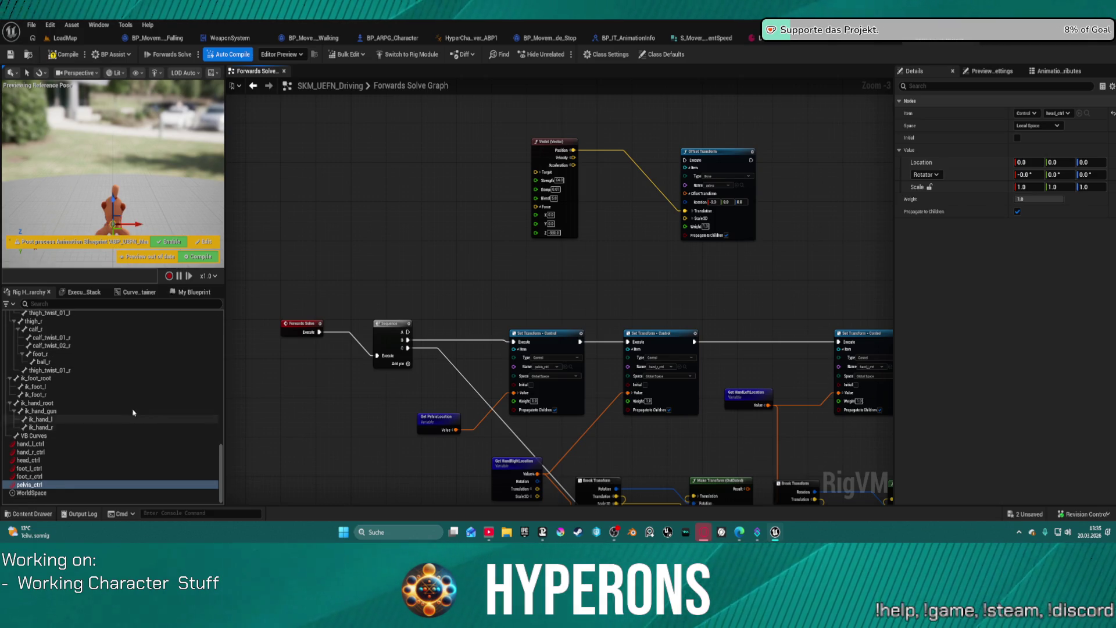
left_click(56, 498)
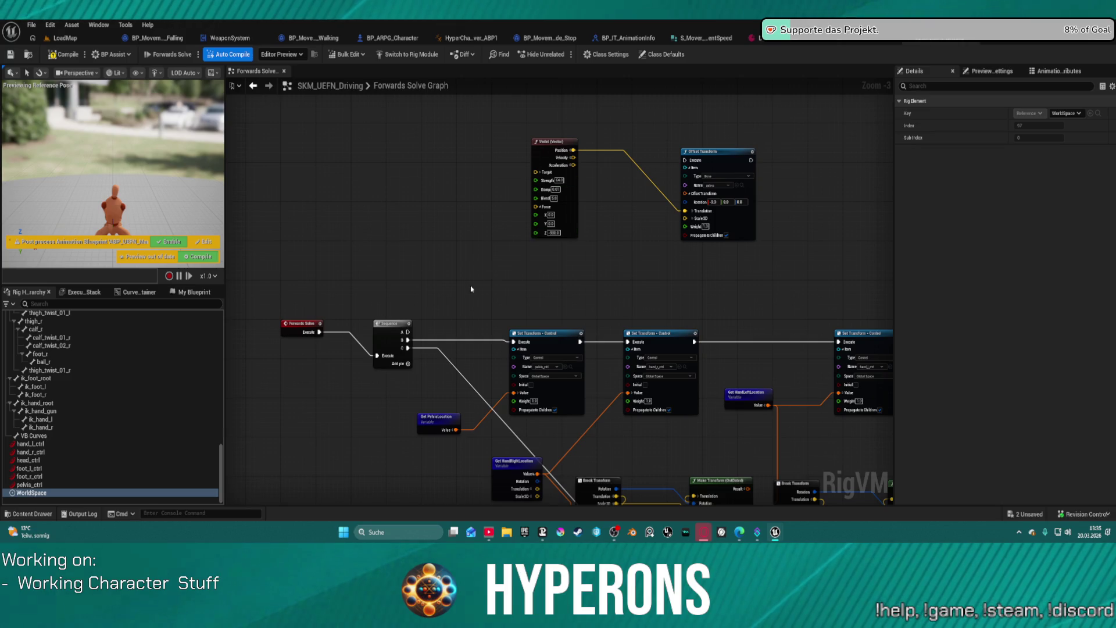
scroll(470, 289, "up", 3)
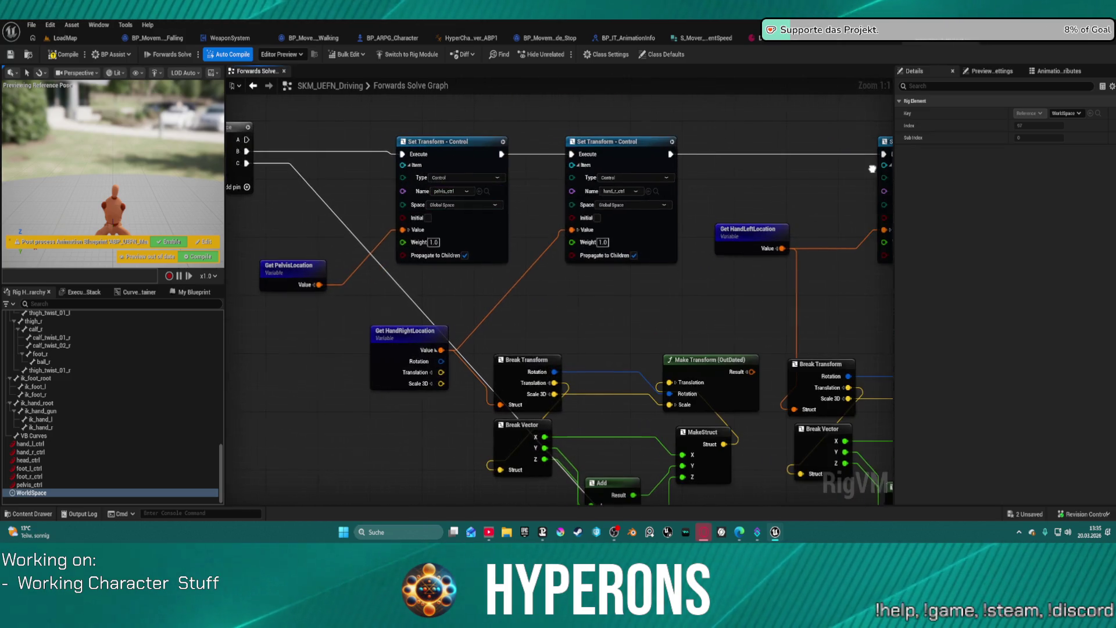
mouse_move(872, 169)
left_mouse_down()
mouse_move(289, 141)
mouse_move(162, 156)
left_mouse_up()
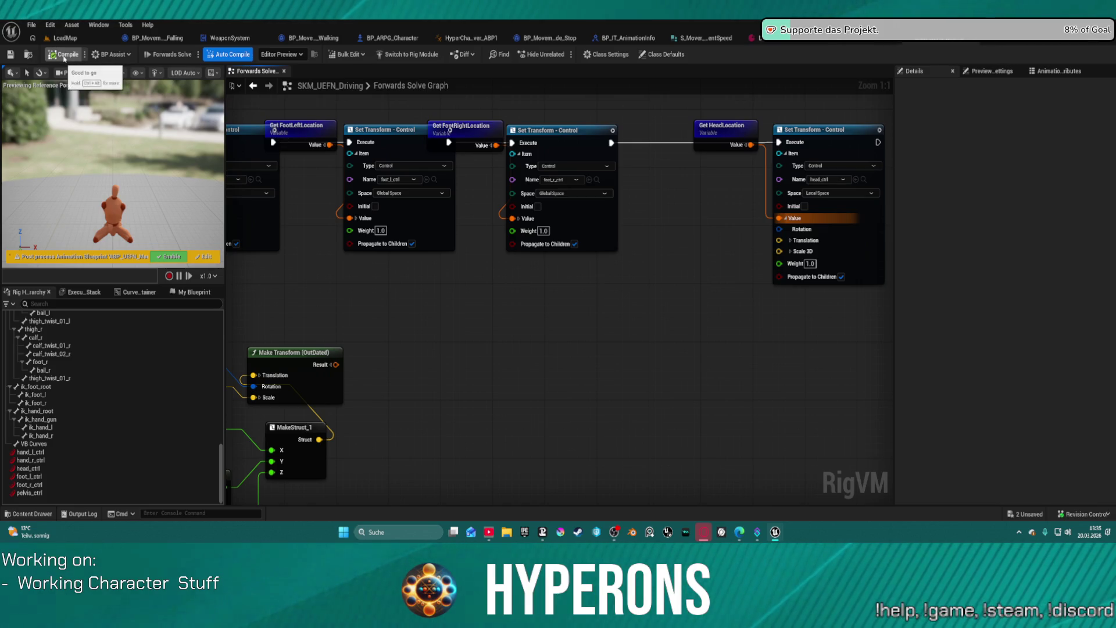
Collapse the pelvis branch, inspect hand_l_ctrl and hand_r_ctrl, and preview Construction Event then Forwards Solve
scroll(580, 314, "down", 2)
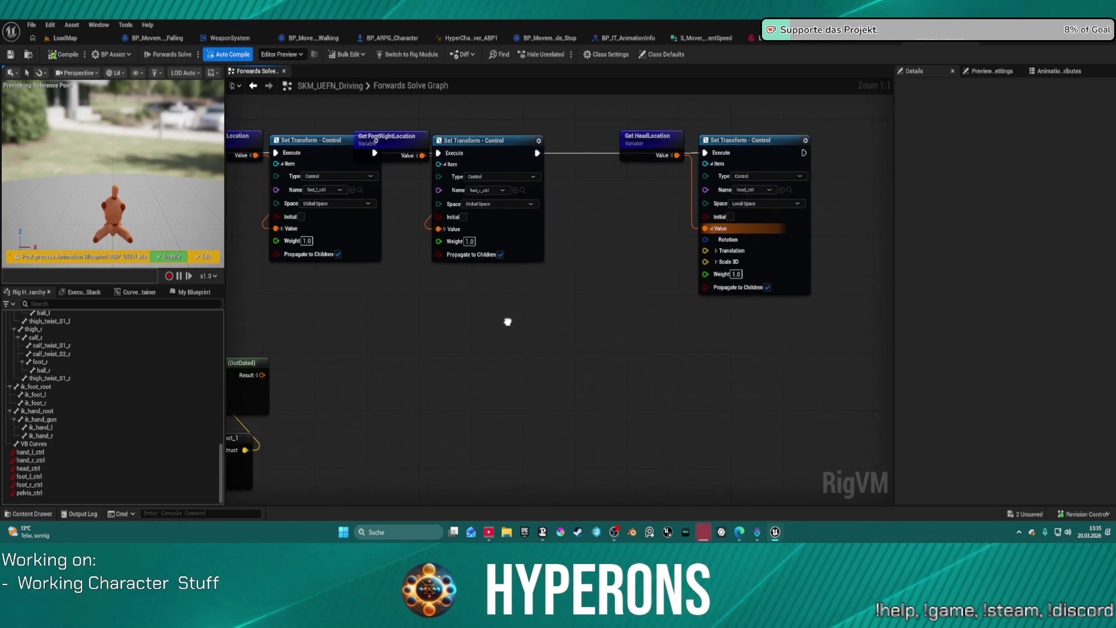
scroll(760, 289, "up", 2)
scroll(102, 428, "up", 10)
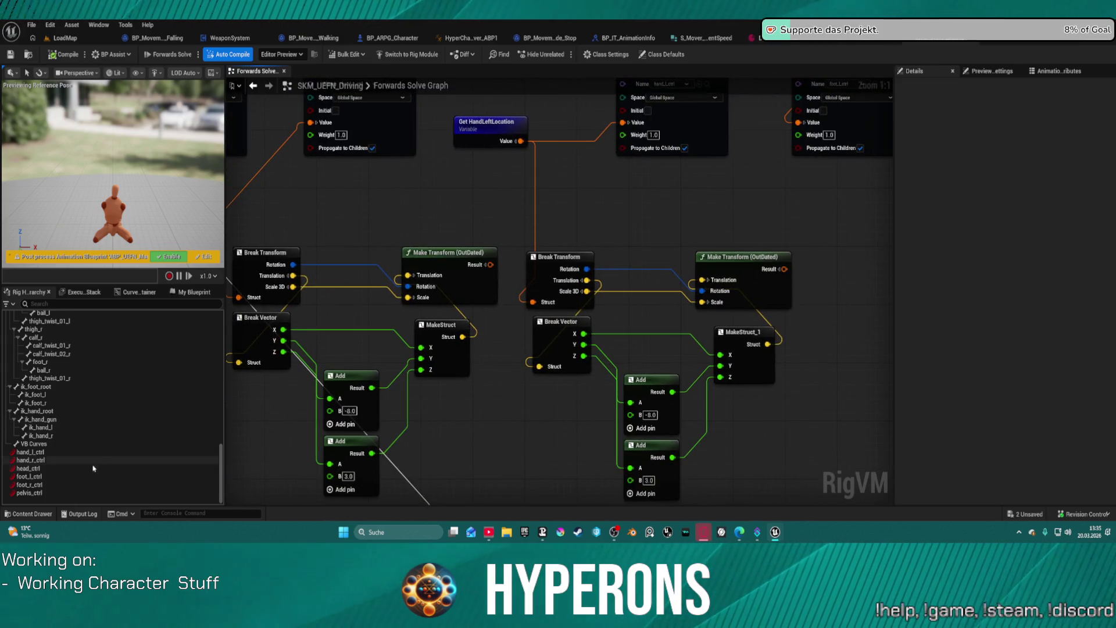
scroll(91, 368, "up", 5)
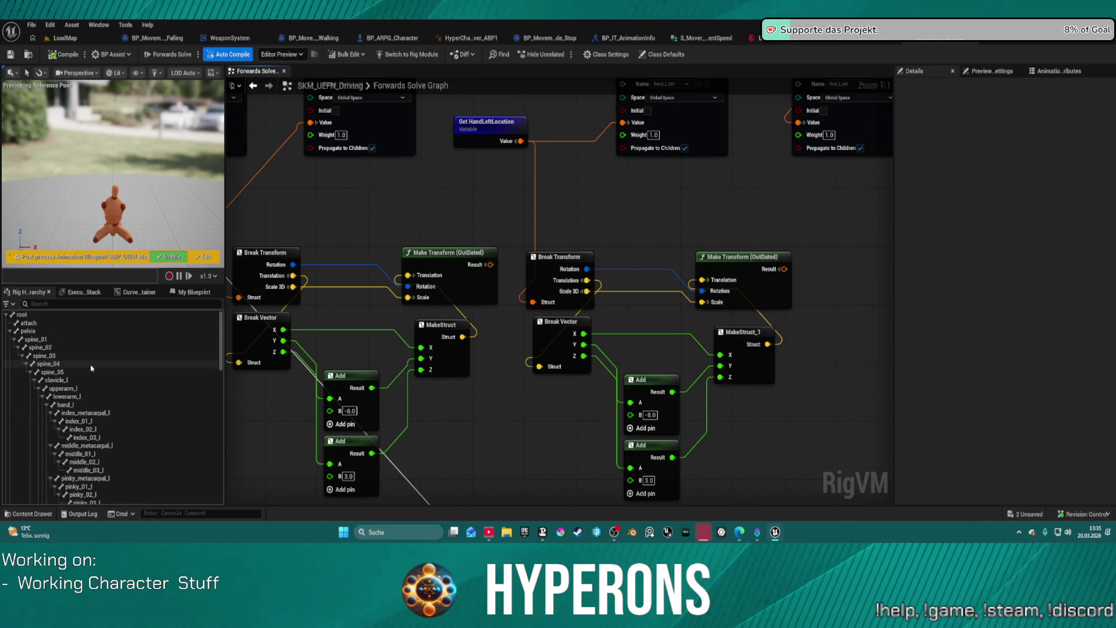
left_click(9, 330)
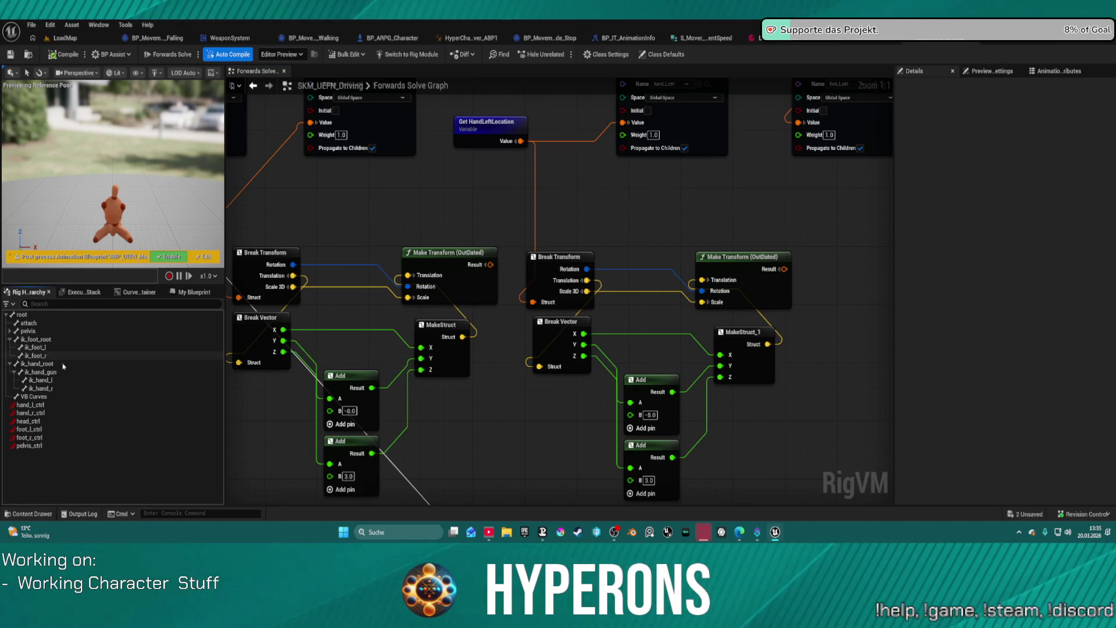
left_click(29, 405)
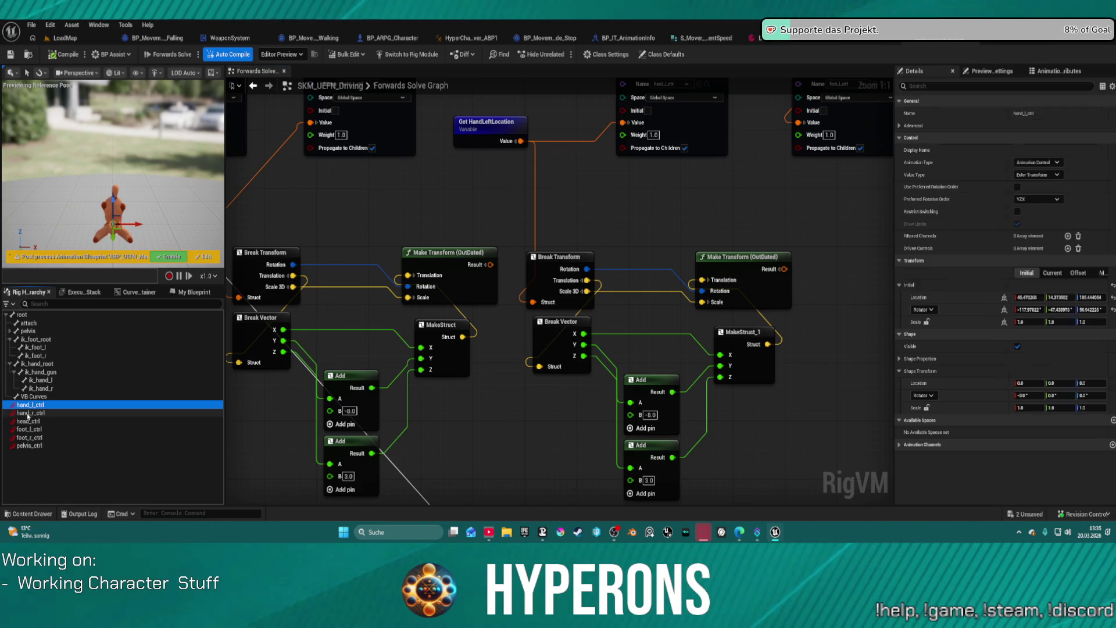
left_click(28, 413)
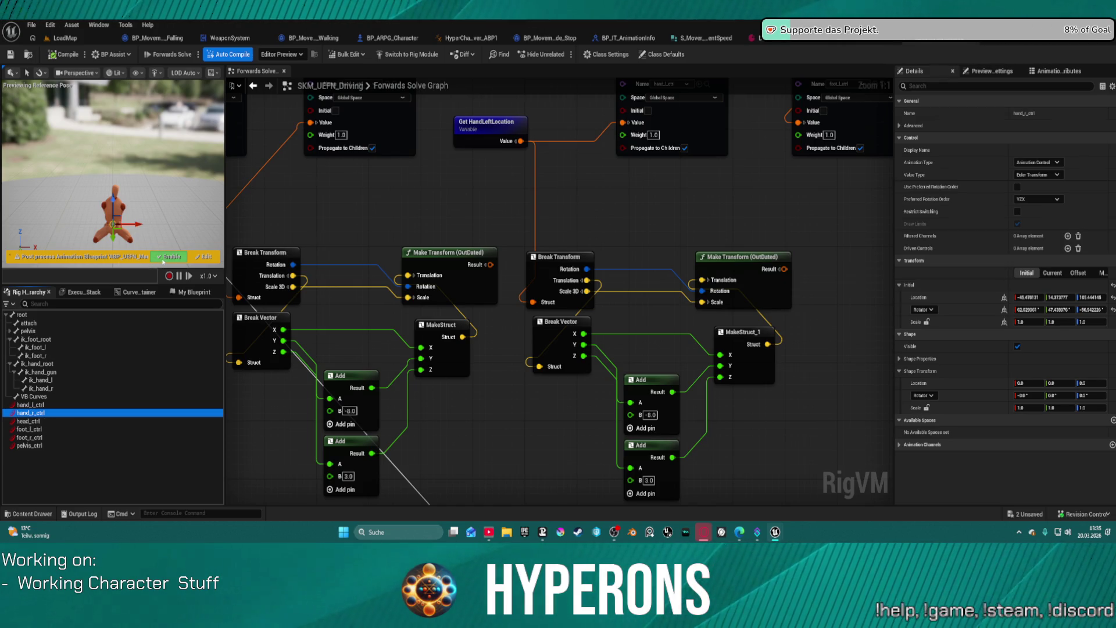
left_click(163, 259)
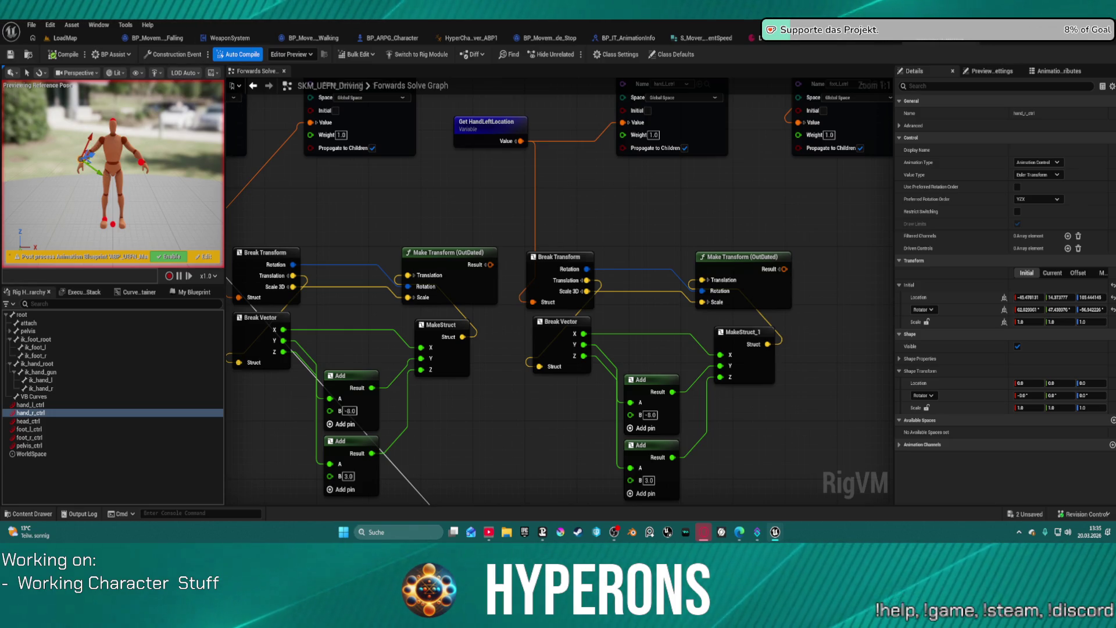
left_click(180, 55)
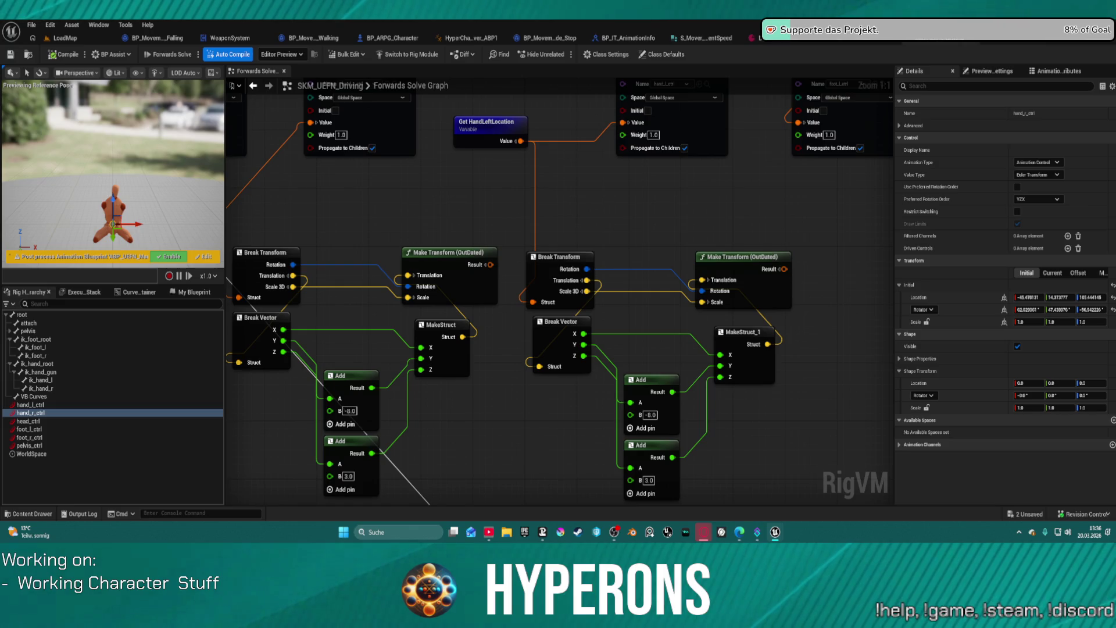
Inspect foot_l_ctrl, foot_r_ctrl, pelvis_ctrl and WorldSpace, checking WorldSpace's key choices without changing it
left_click(37, 429)
left_click(36, 437)
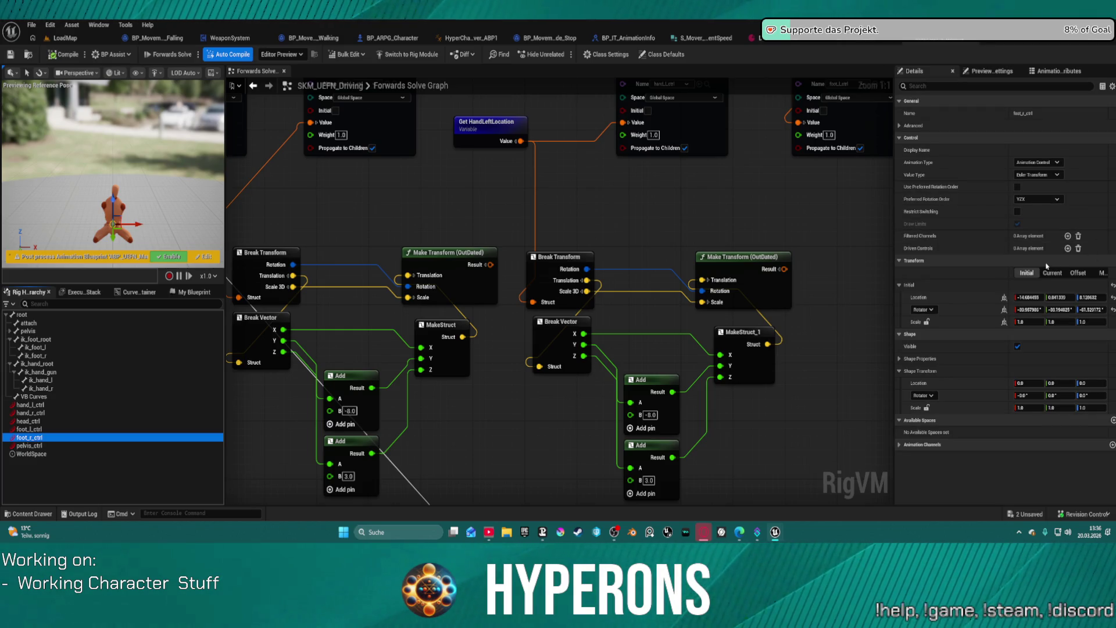
left_click(29, 445)
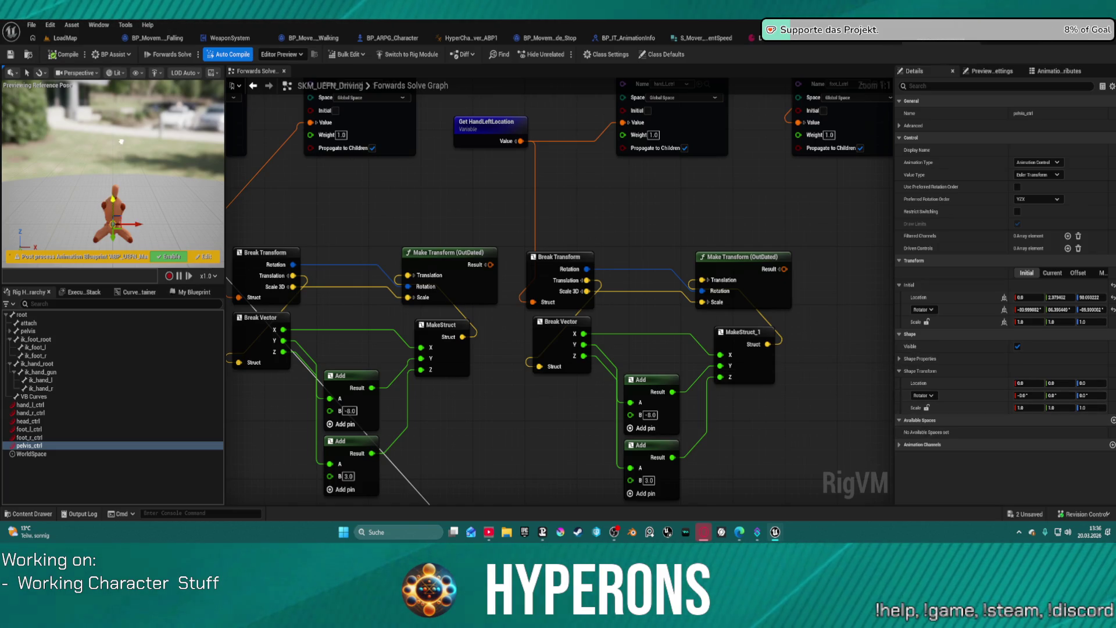
left_click(33, 453)
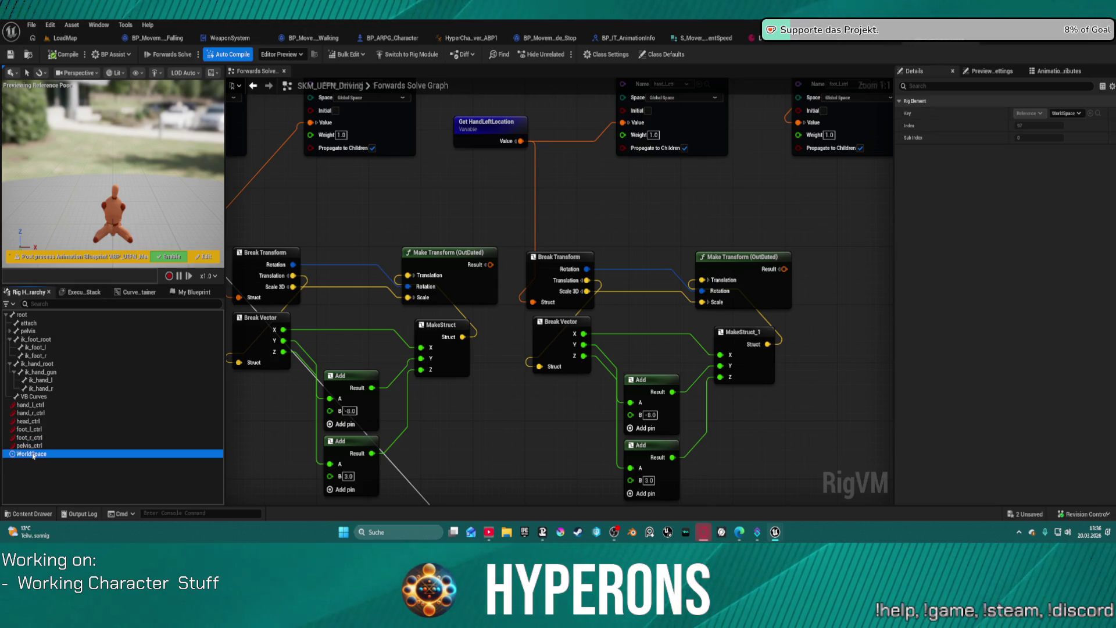
left_click(1068, 114)
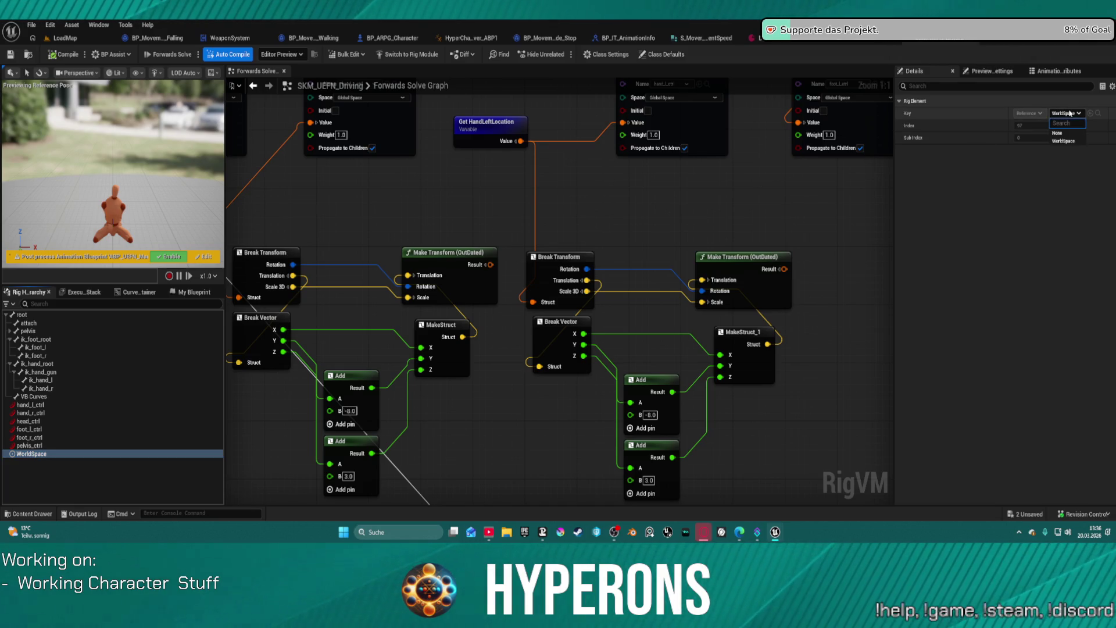
key("Escape")
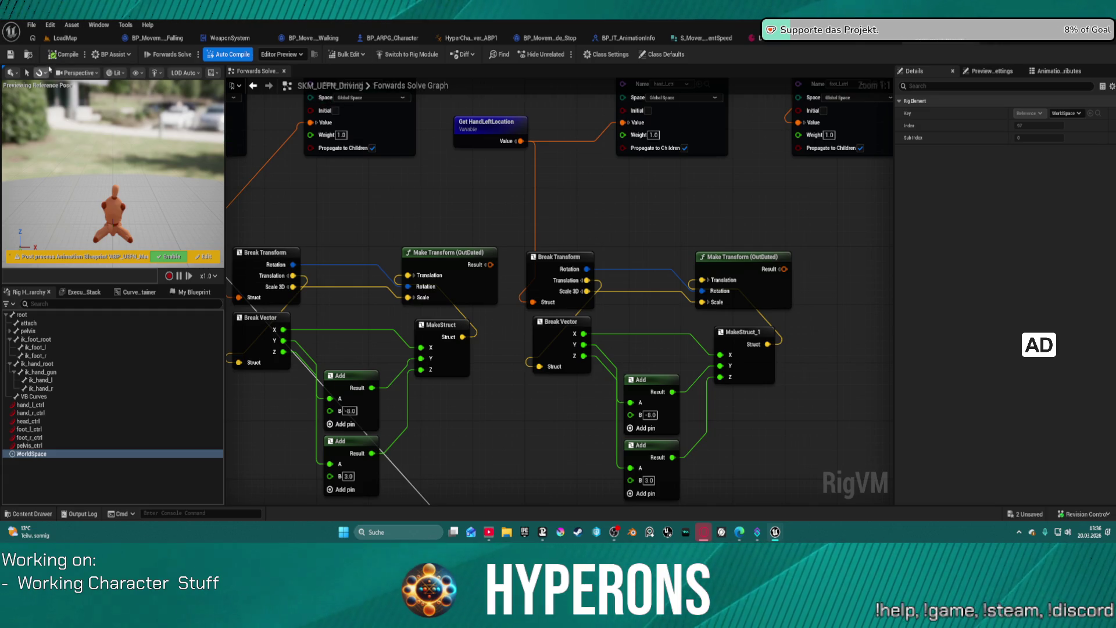
Preview the Construction Event T-pose, return to Forwards Solve, recheck pelvis_ctrl, and go to LoadMap
left_click(161, 56)
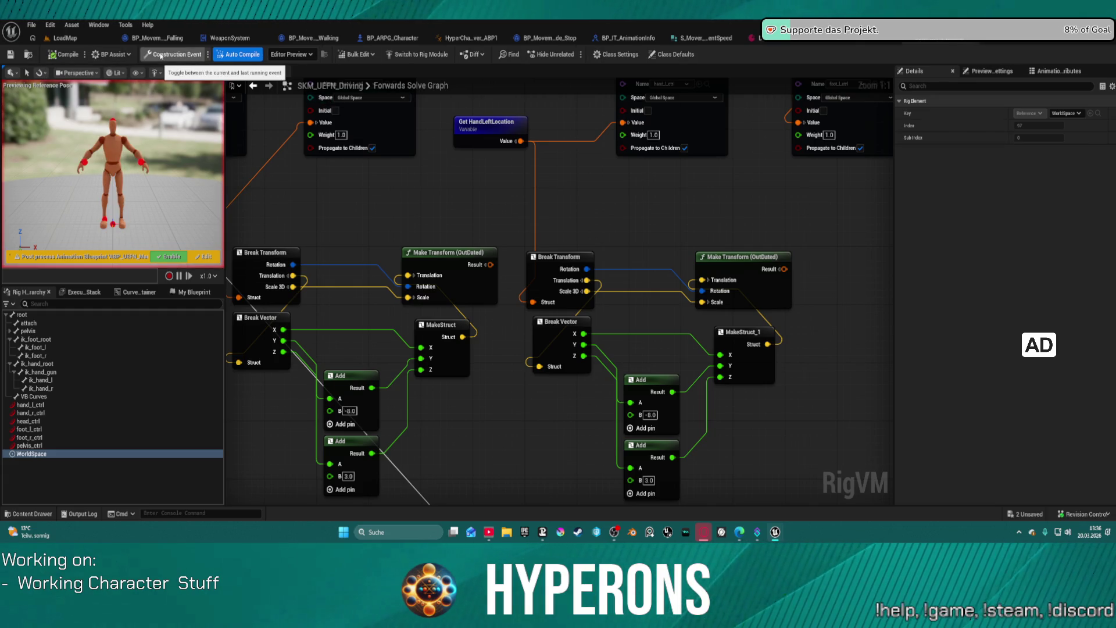
left_click(161, 56)
left_click(29, 446)
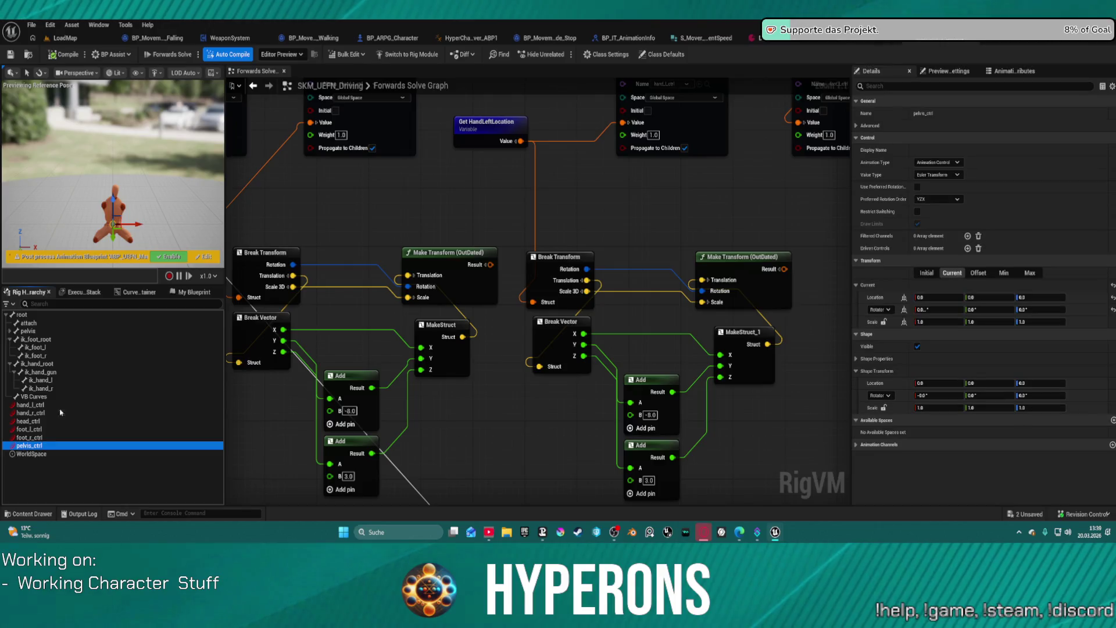
left_click(65, 38)
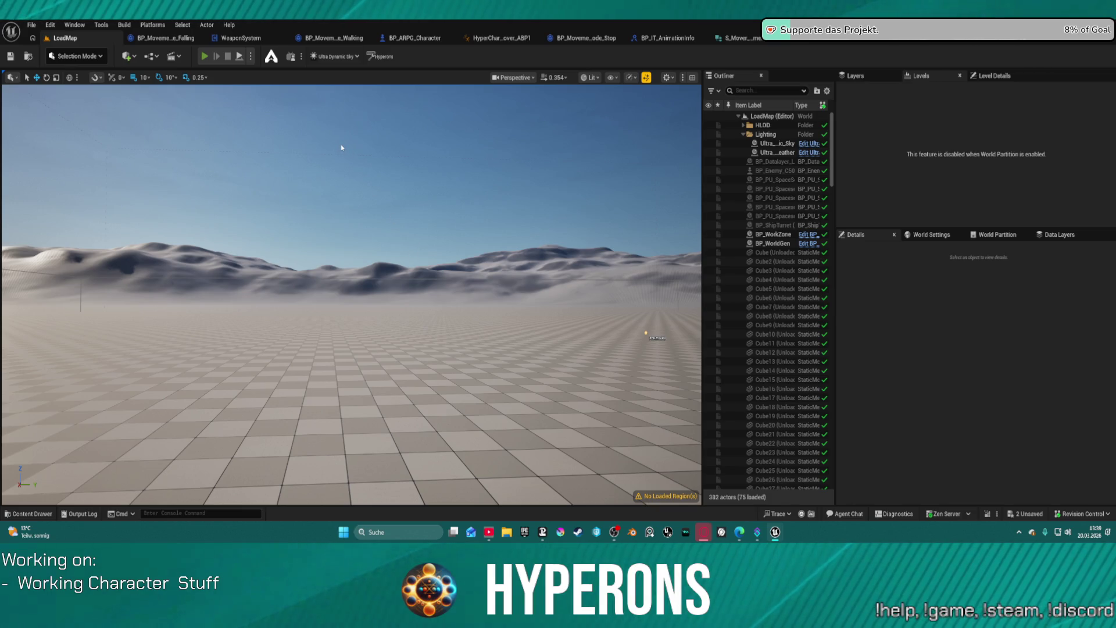
Start a Play in Editor session despite compile errors and spawn the hoverbike with key 5
key("alt+p")
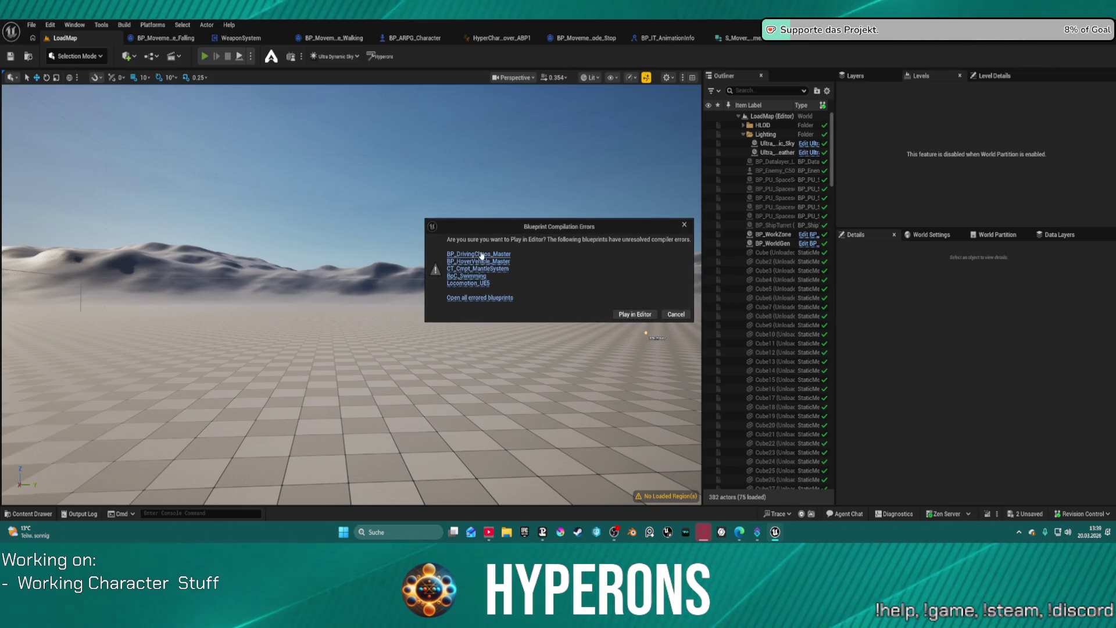
left_click(637, 314)
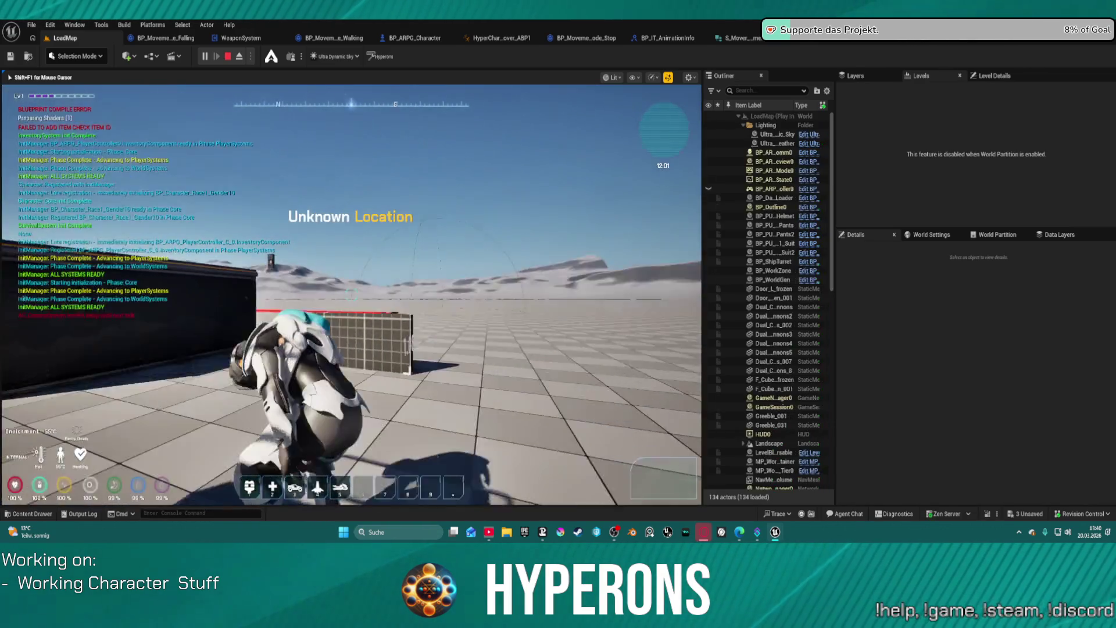
key("w")
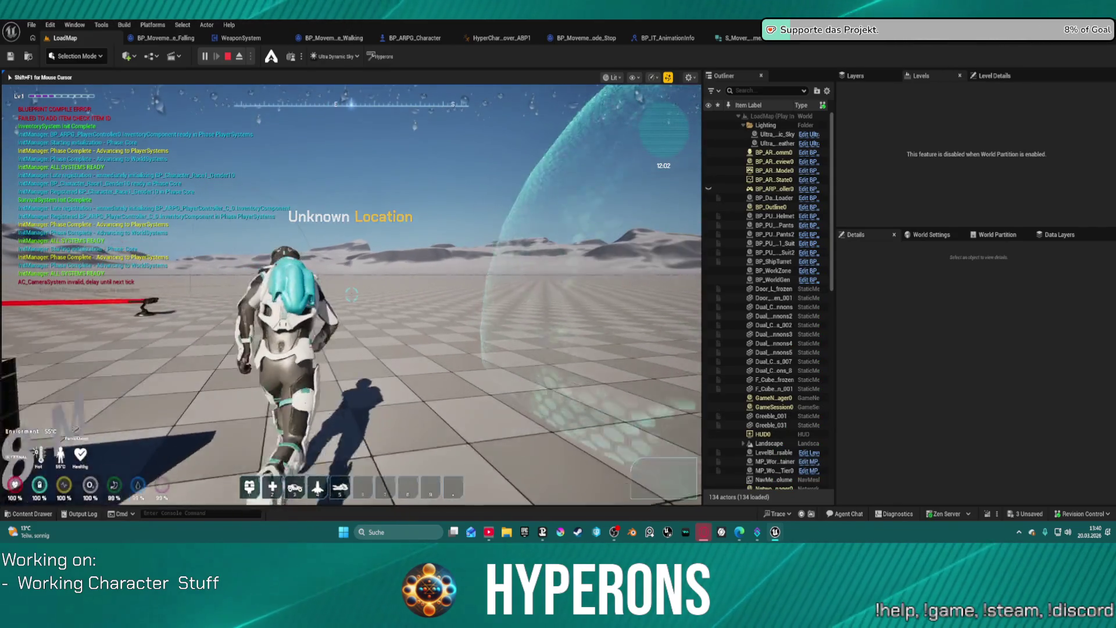
key("5")
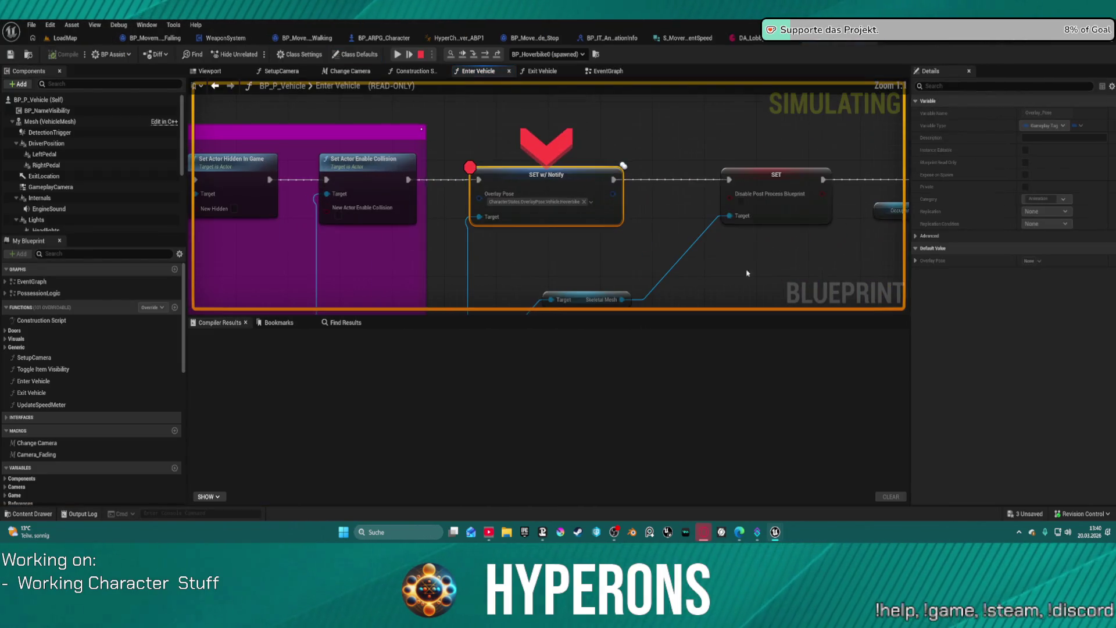
Remove the breakpoint from the SET w/ Notify node, resume the game, then stop playing
right_click(546, 178)
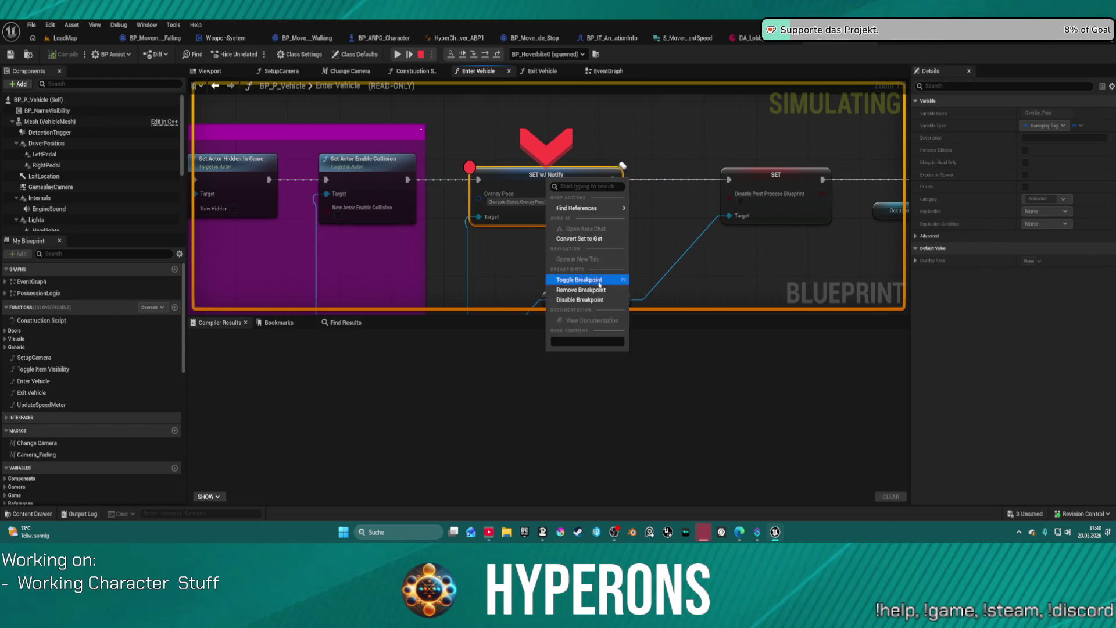
left_click(598, 291)
key("F5")
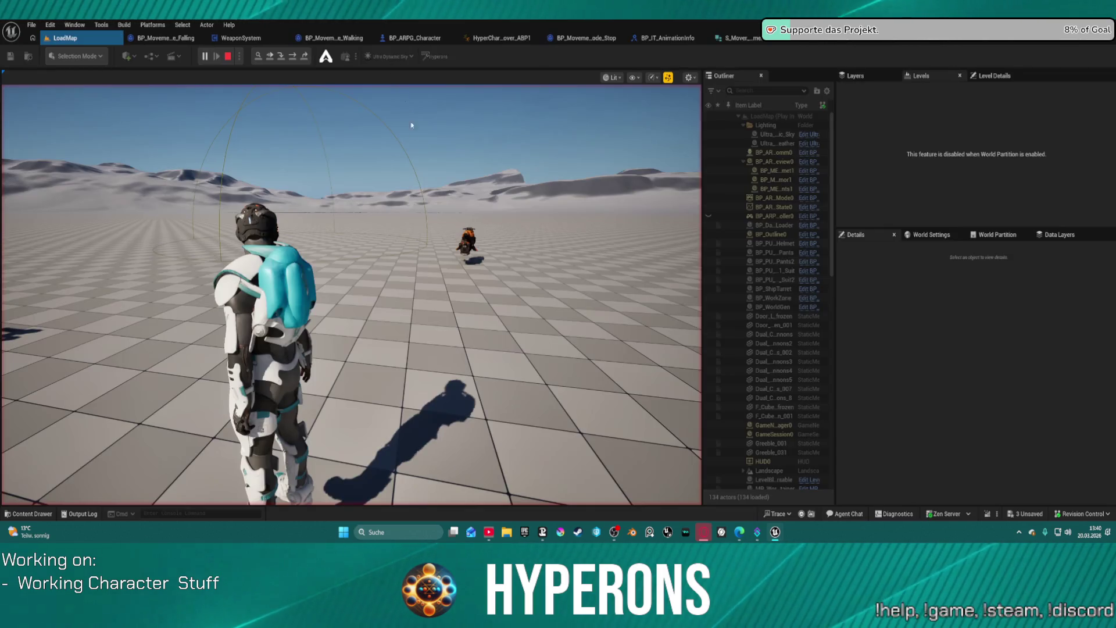
left_click(441, 250)
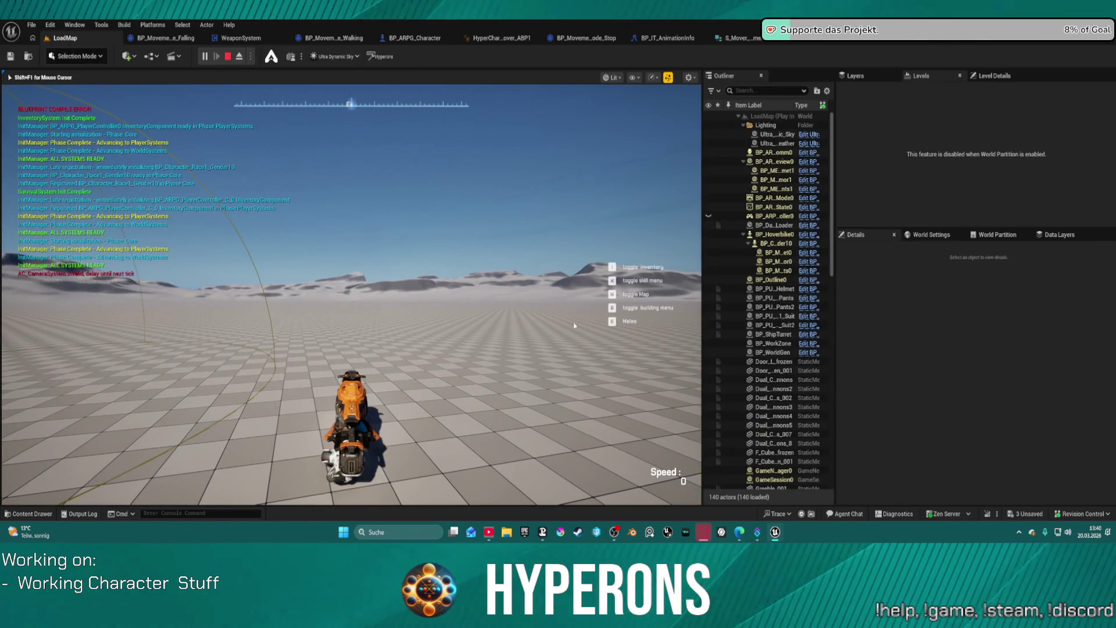
key("Escape")
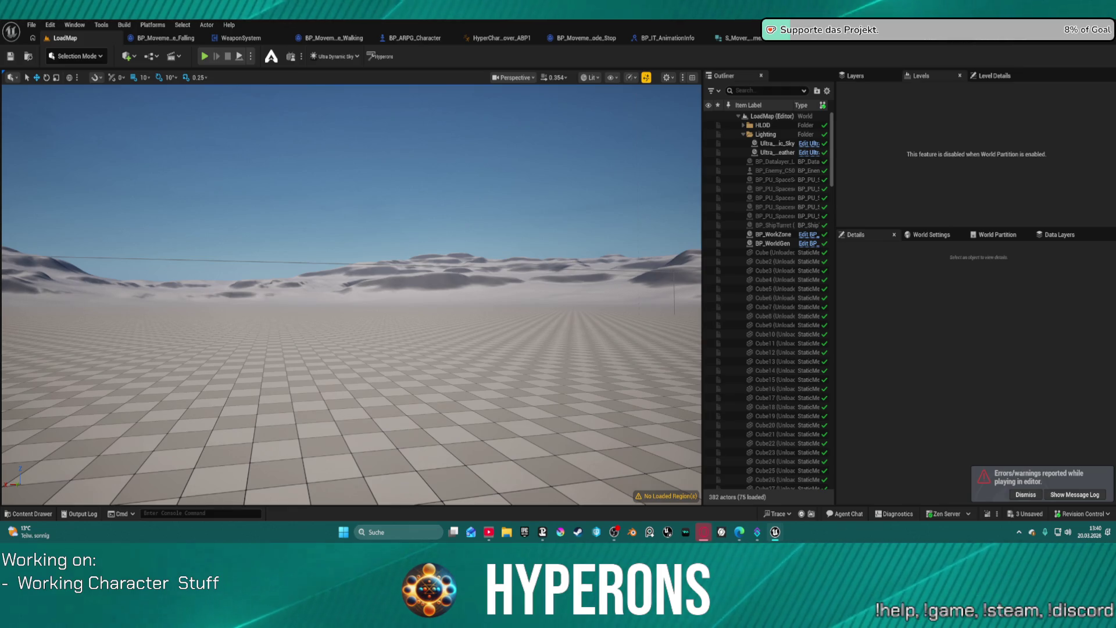
Switch back to the SKM_UEFN_Driving Control Rig editor showing its Forwards Solve graph
left_click(954, 45)
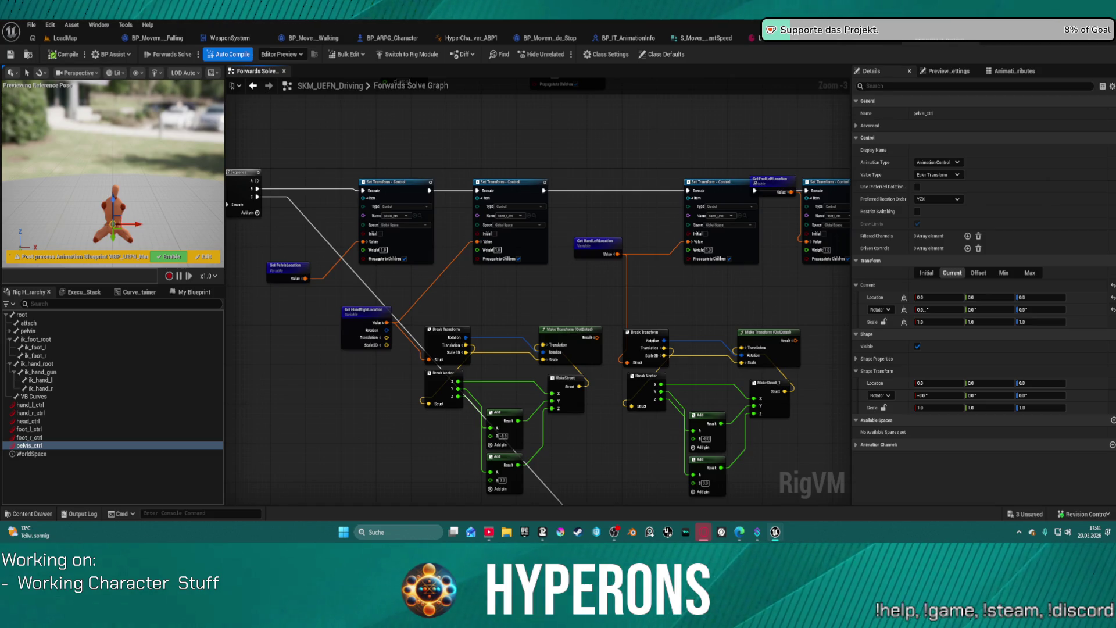
Inspect the root bone's details, briefly expanding and collapsing its advanced section
left_click(84, 317)
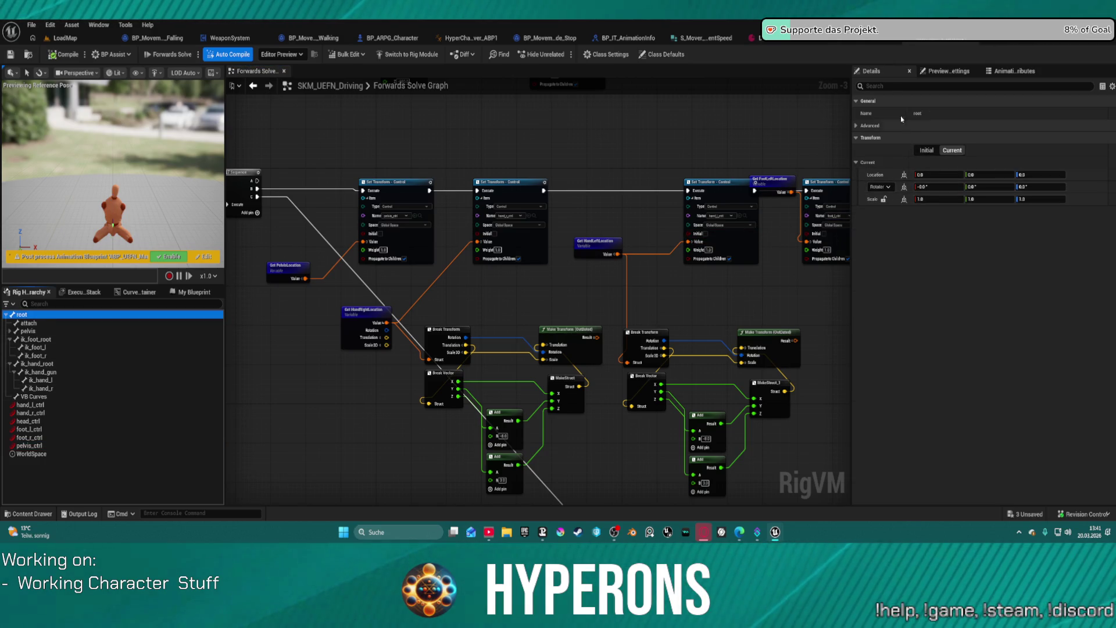
left_click(857, 125)
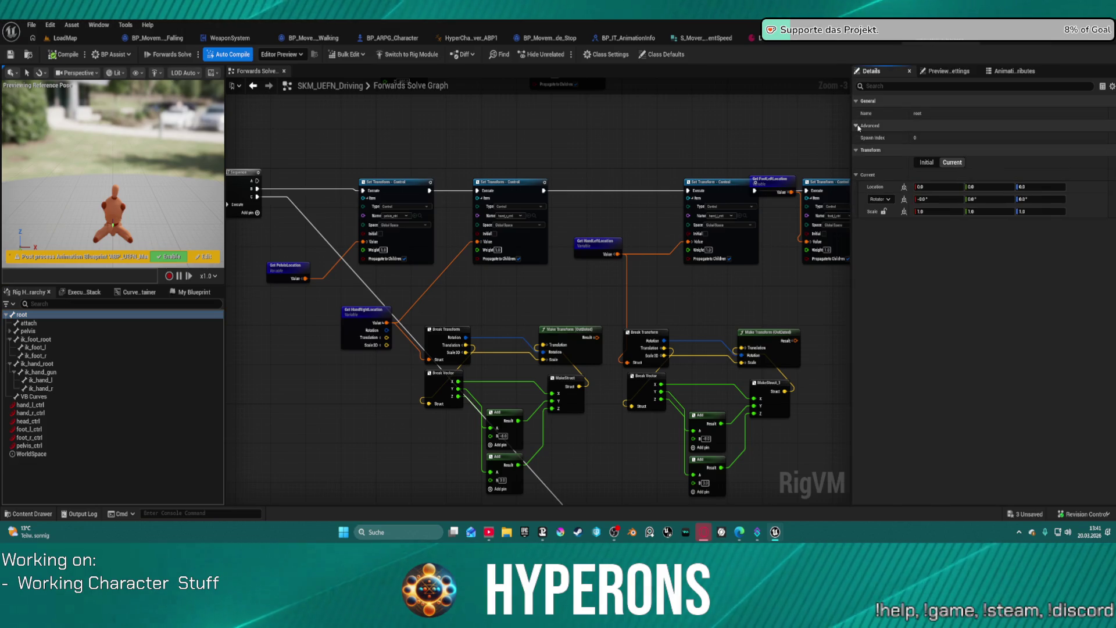
left_click(856, 125)
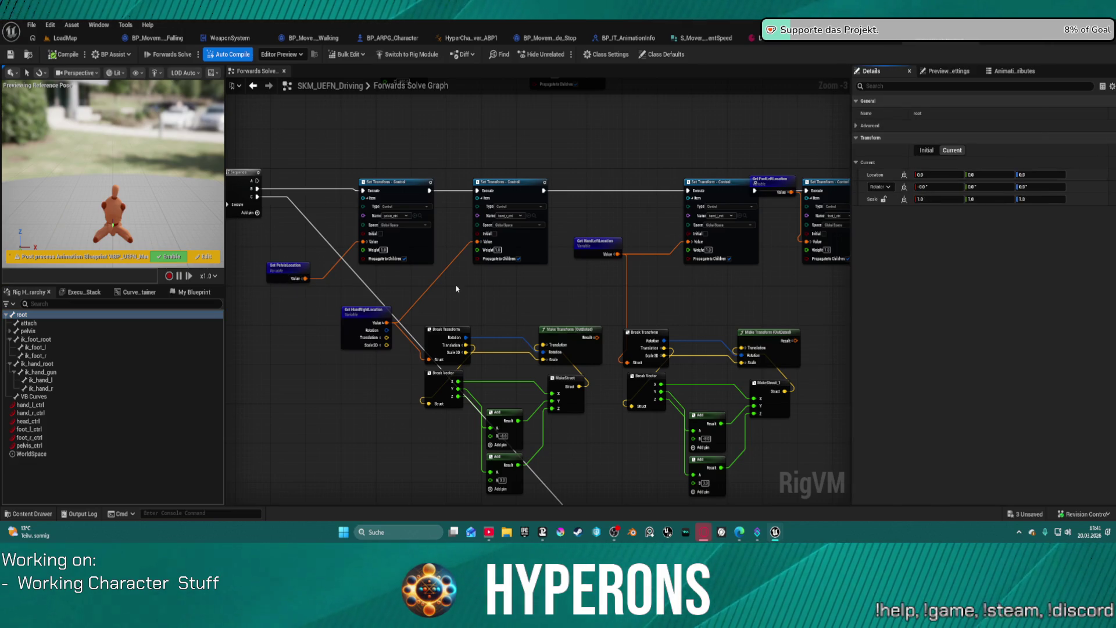
Pan and zoom to the Sequence, pelvis and right-hand Set Transform nodes, then open the WeaponSystem blueprint
left_click_drag(455, 281, 578, 324)
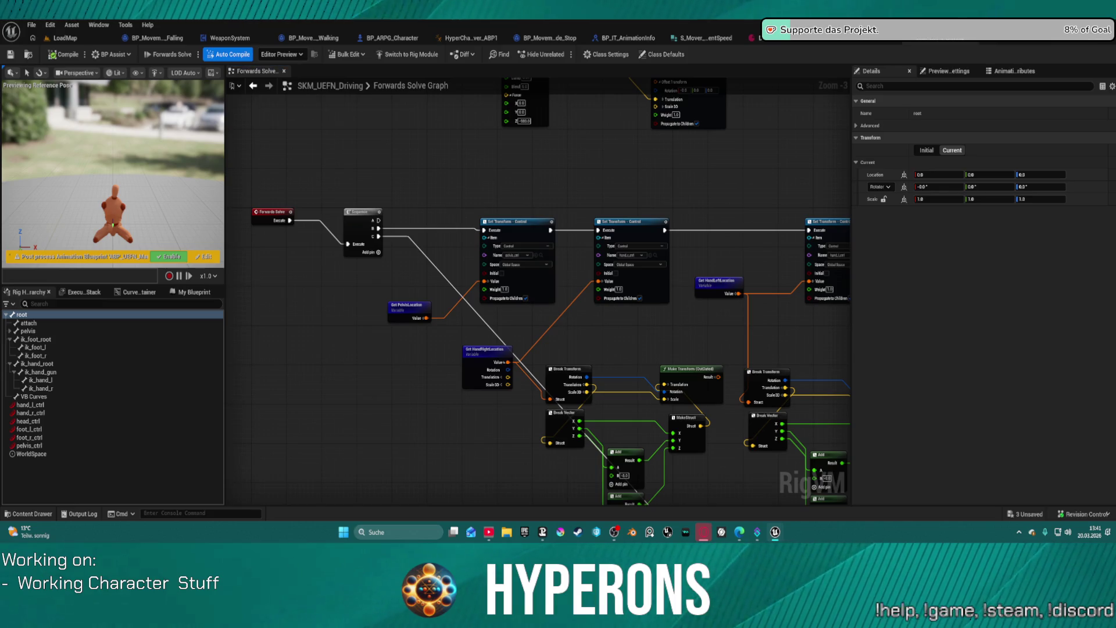
left_click_drag(649, 339, 630, 326)
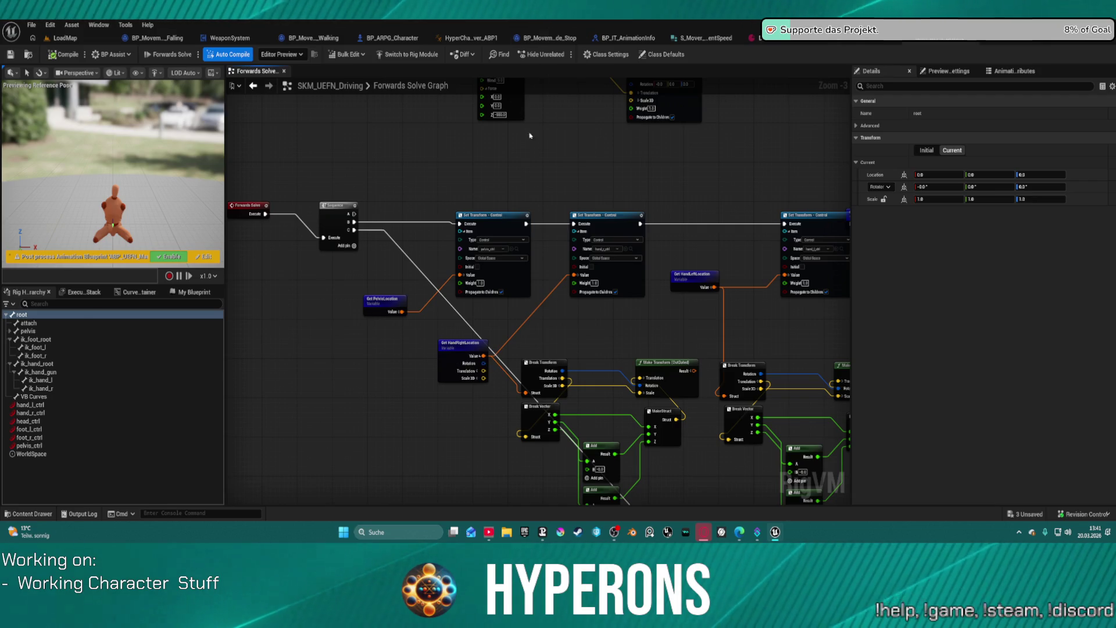
scroll(472, 345, "up", 3)
left_click_drag(472, 345, 434, 335)
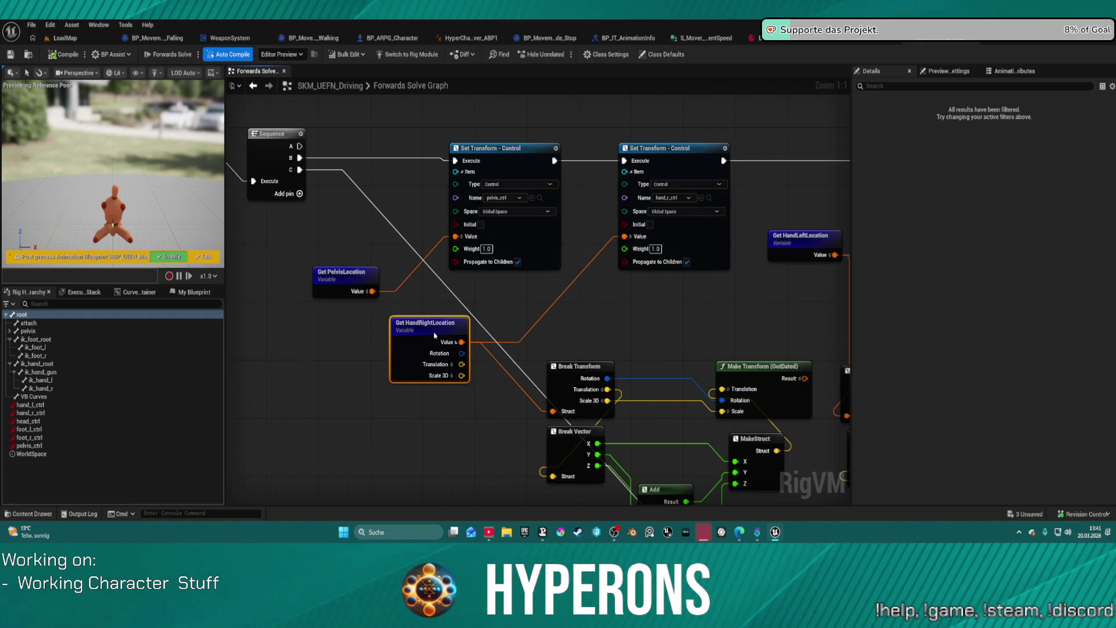
left_click(454, 356)
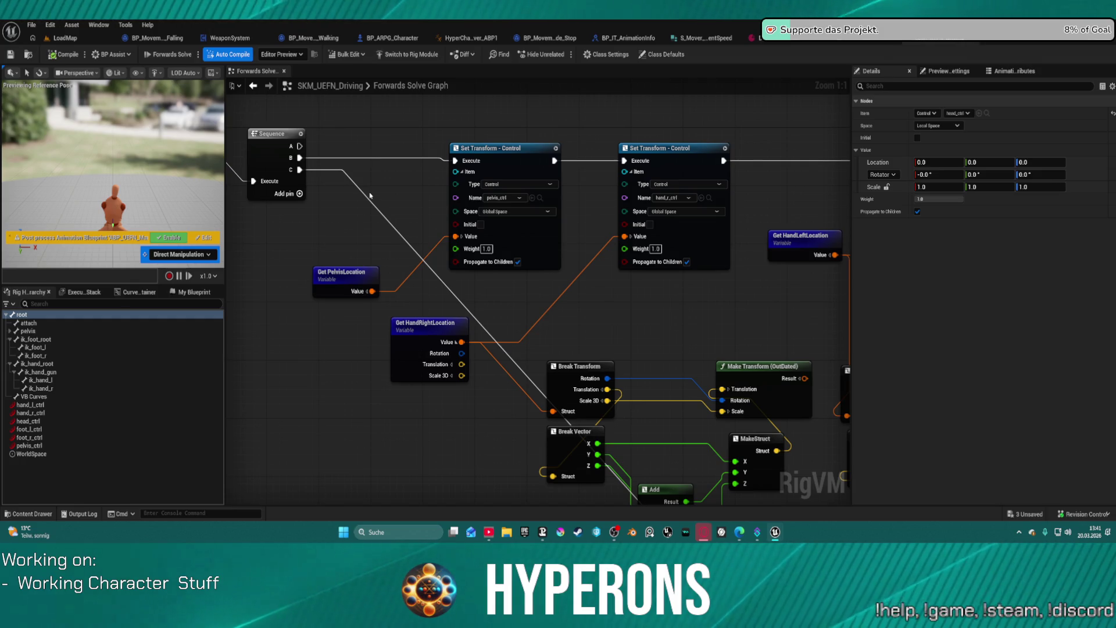
left_click(224, 37)
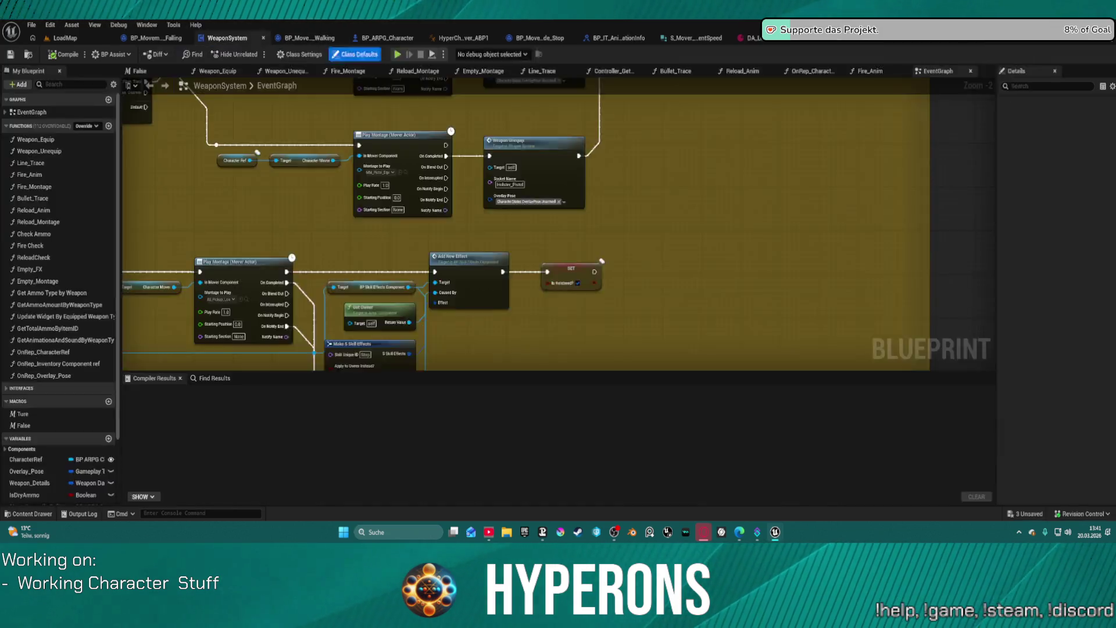
left_click(266, 37)
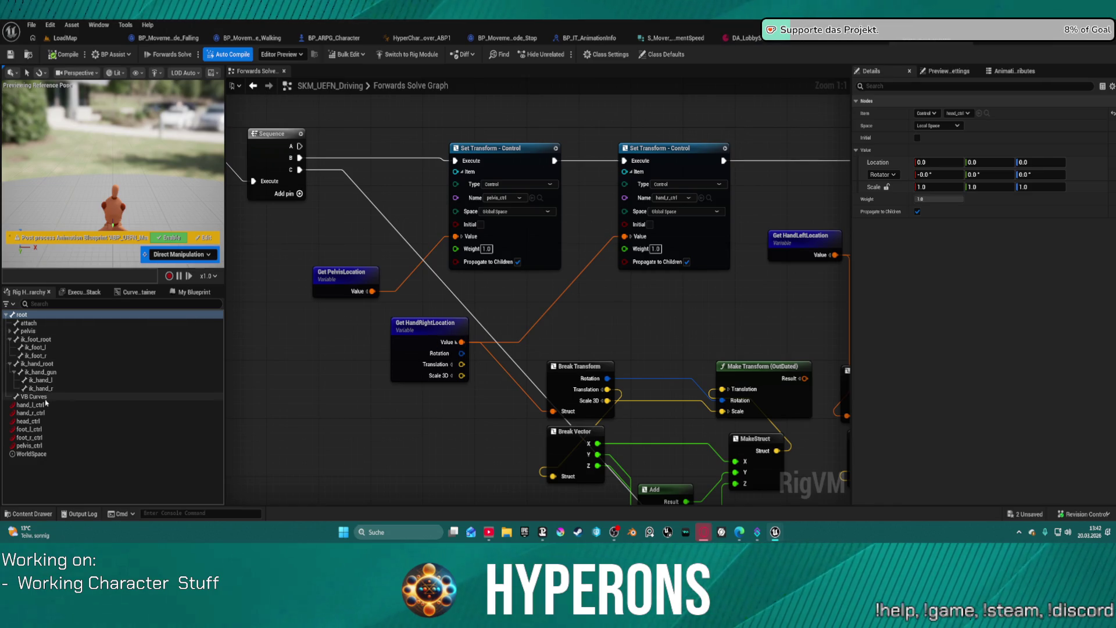
left_click(42, 421)
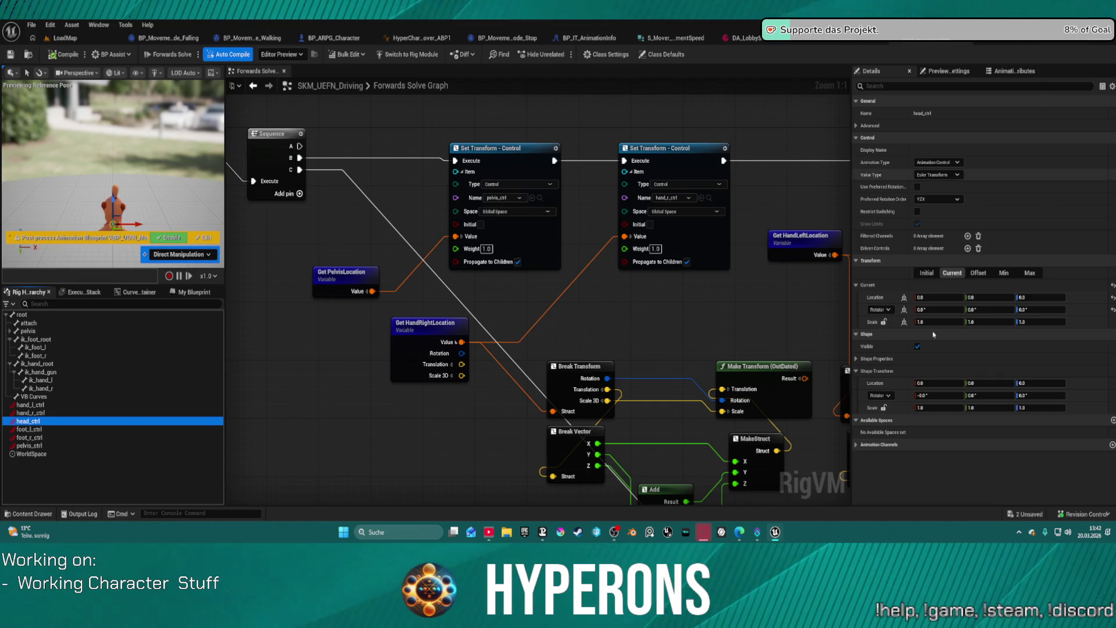
Check head_ctrl's location value in Details, then show the rig's My Blueprint variables list
left_click(988, 297)
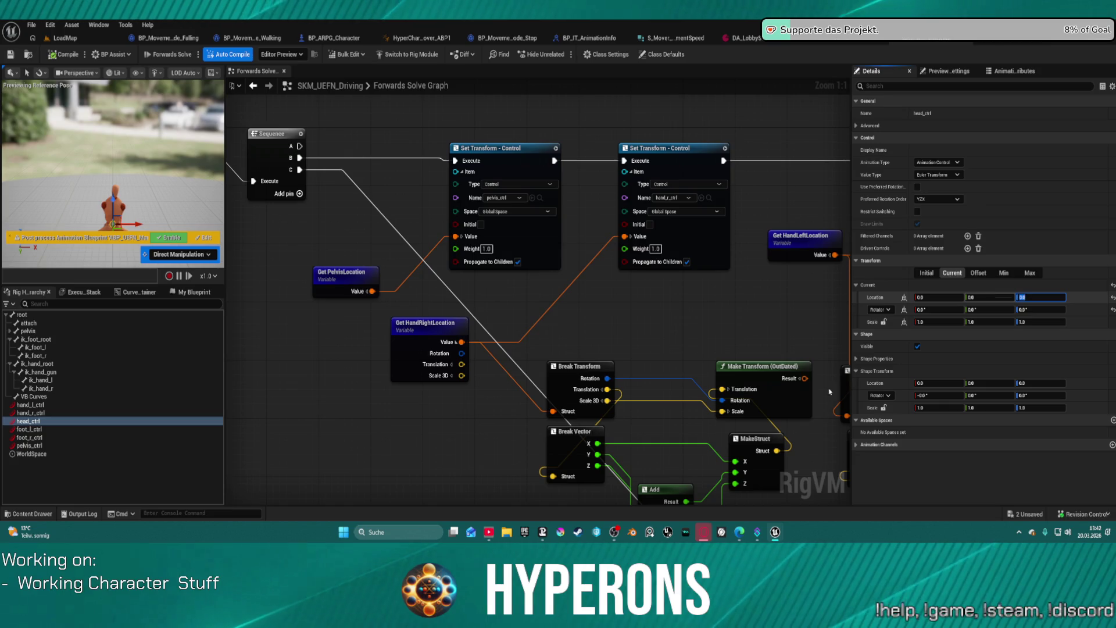
left_click(189, 291)
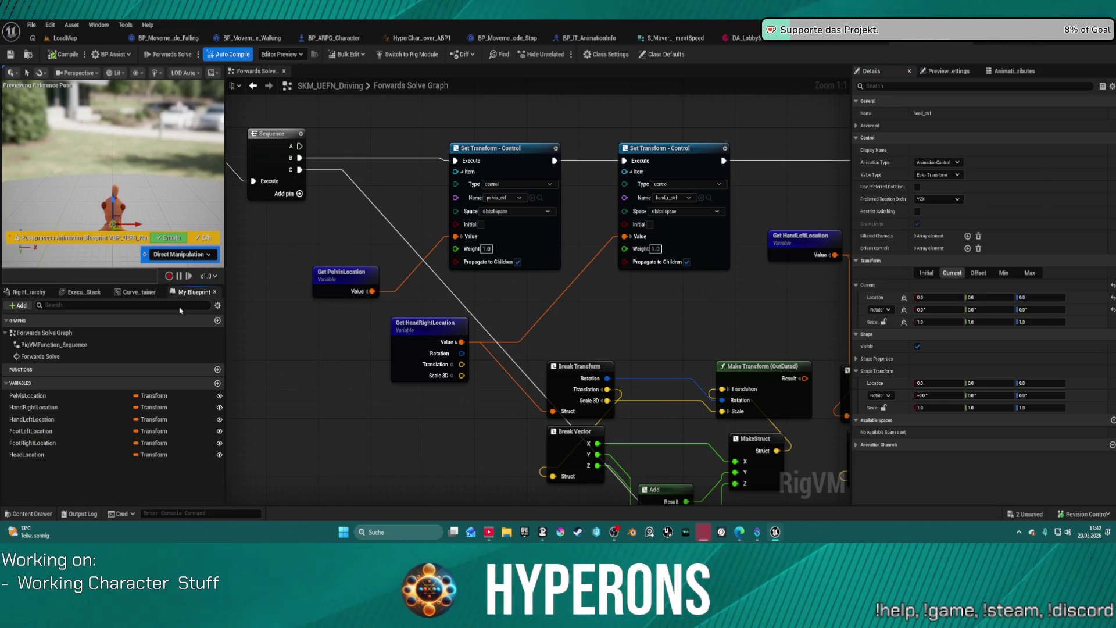
Set PelvisLocation's default rotation Y to 90 and location Z to 96
left_click(33, 395)
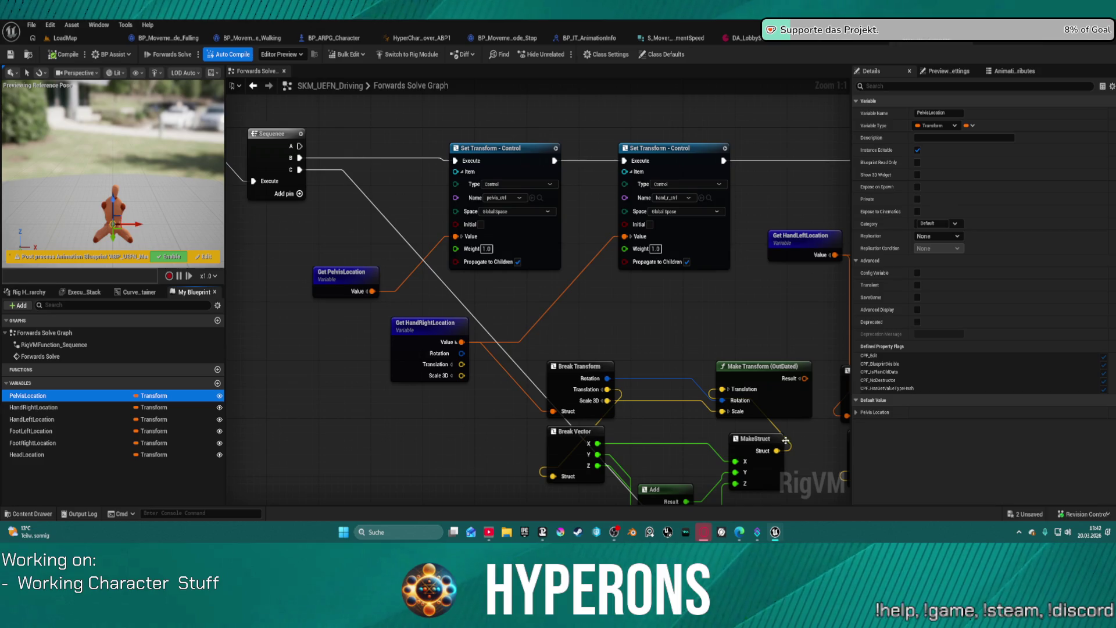
left_click(856, 412)
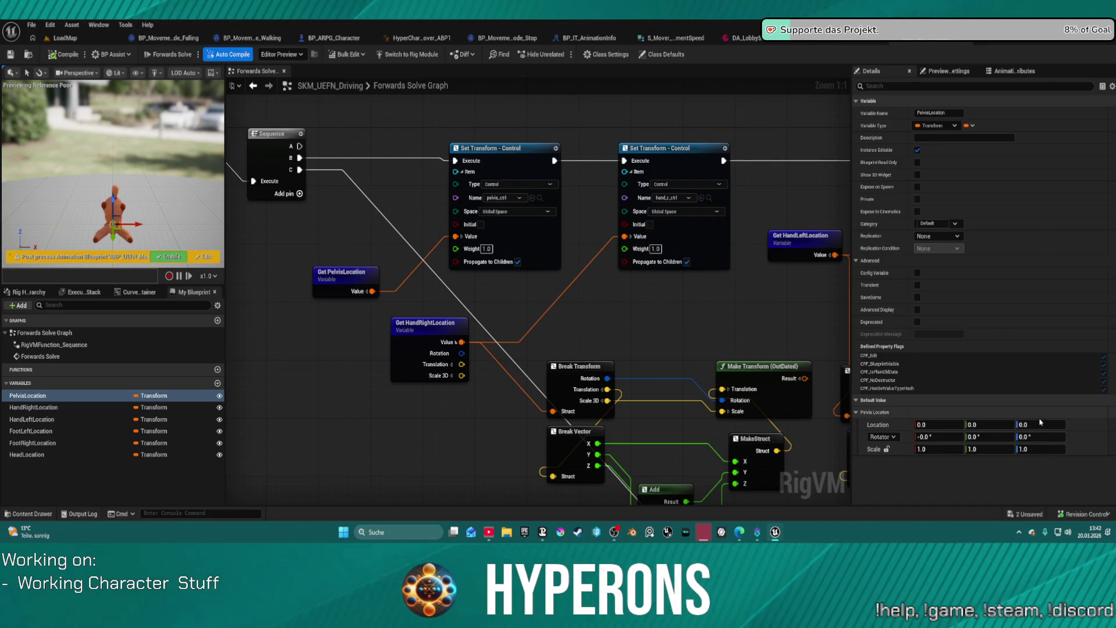
left_click(982, 436)
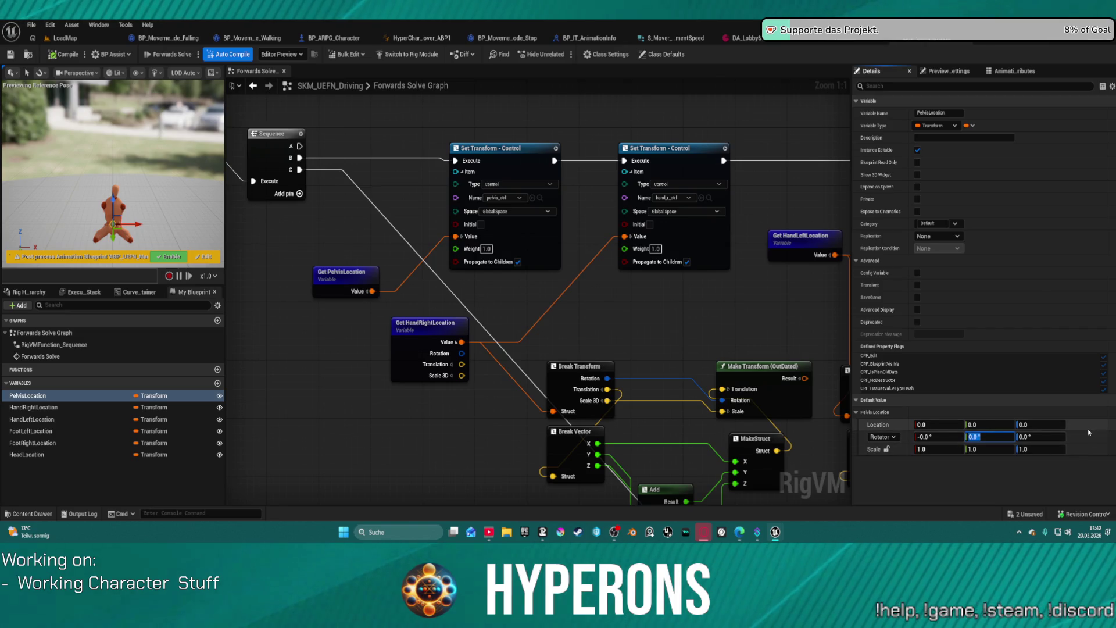
type("90")
left_click(1043, 429)
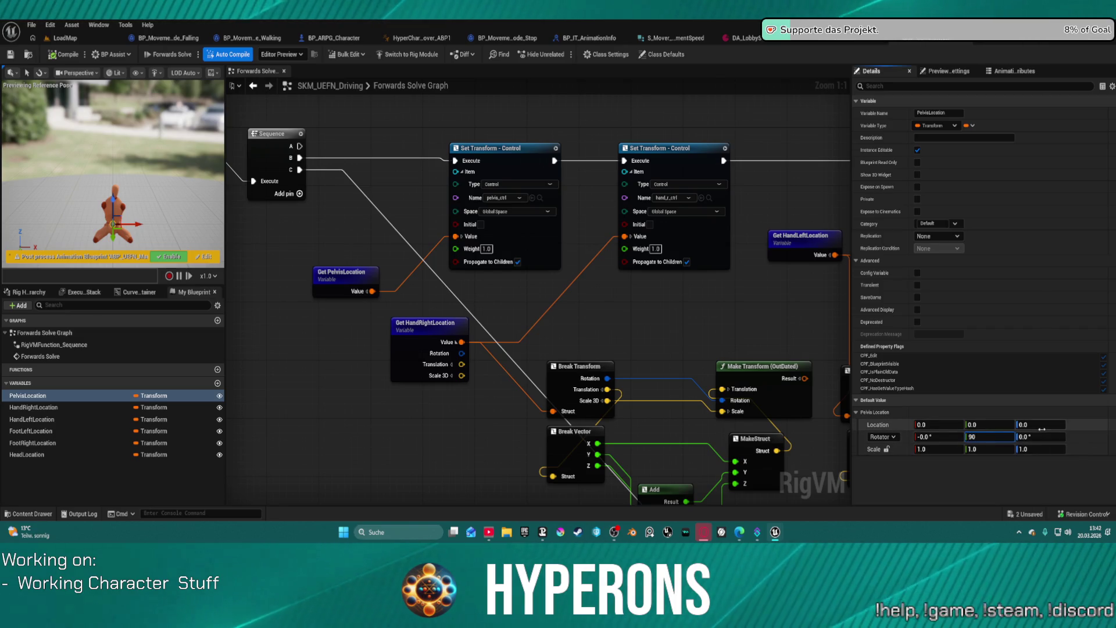
type("96")
key("Return")
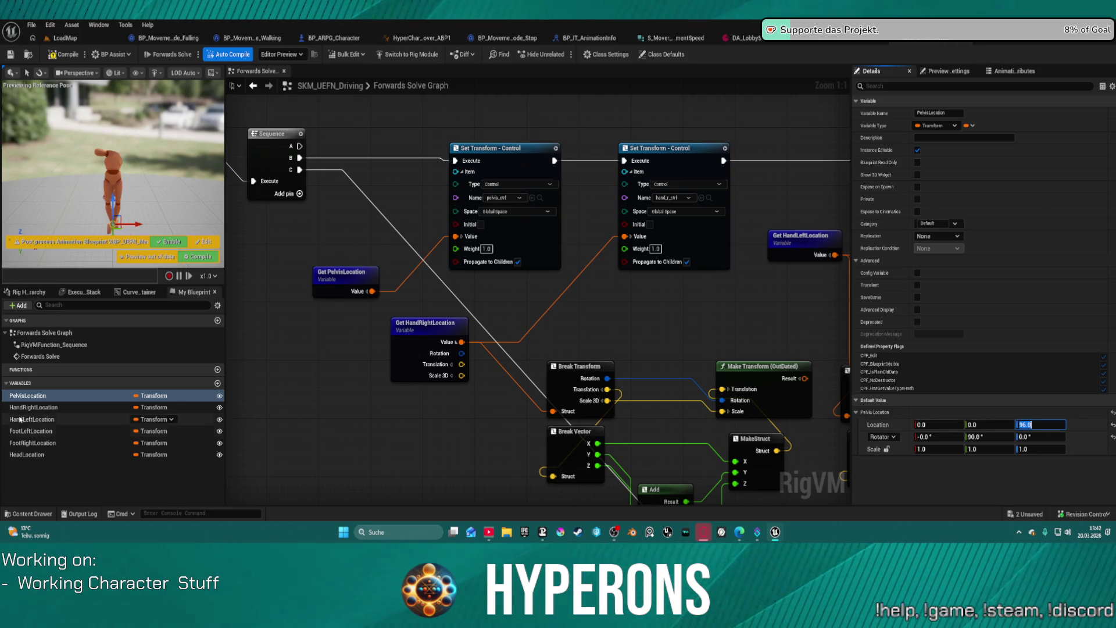
left_click(69, 407)
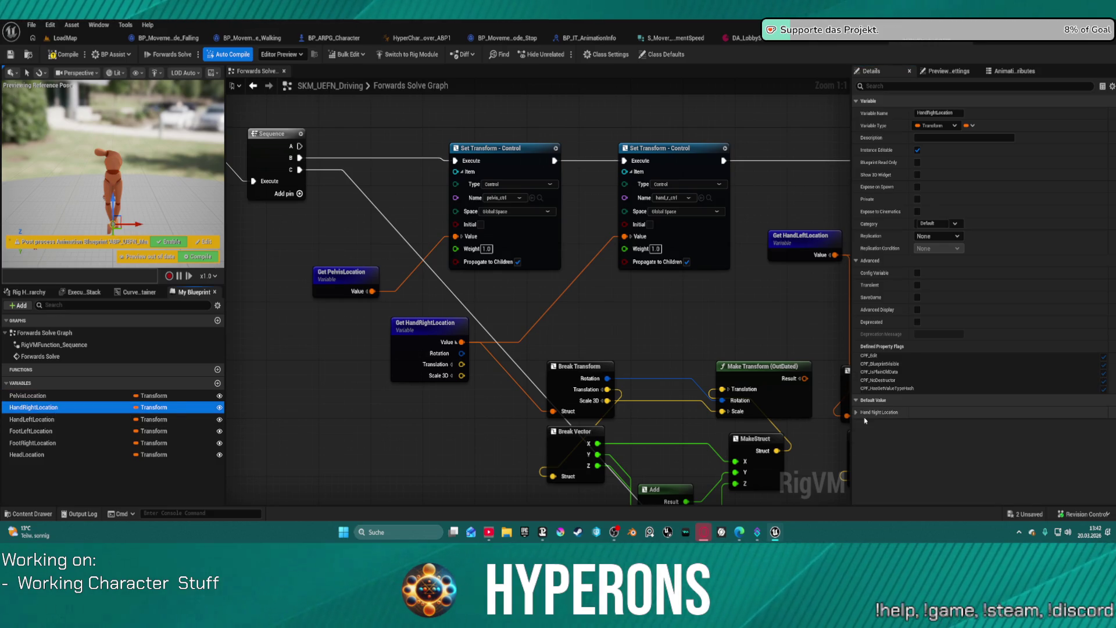
Set HandRightLocation's default location to X 50 and Z 100
left_click(856, 412)
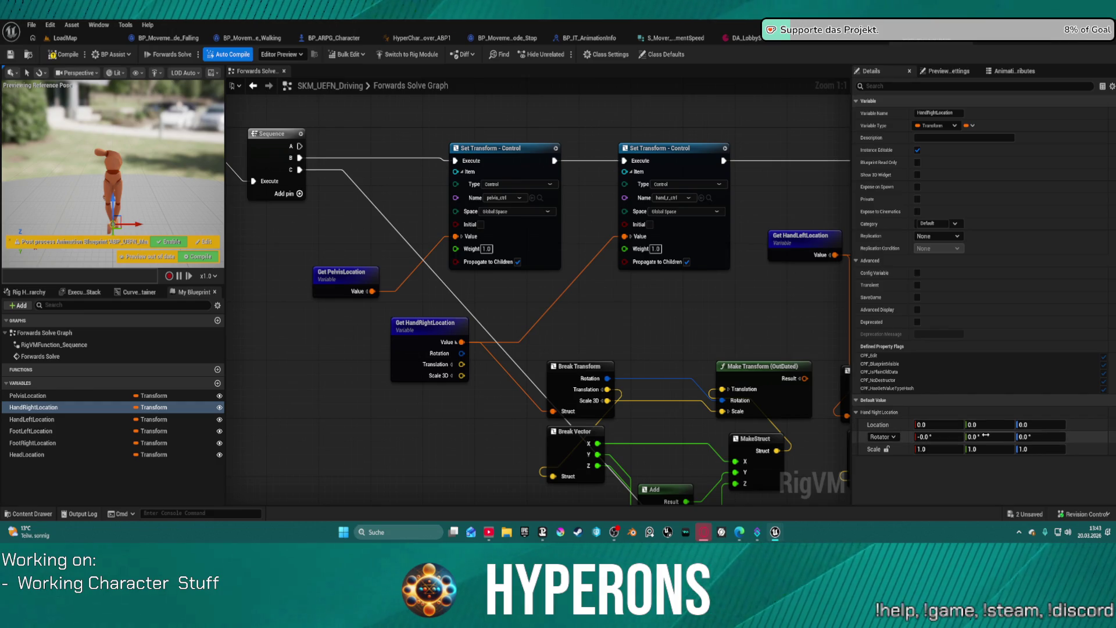
left_click(925, 425)
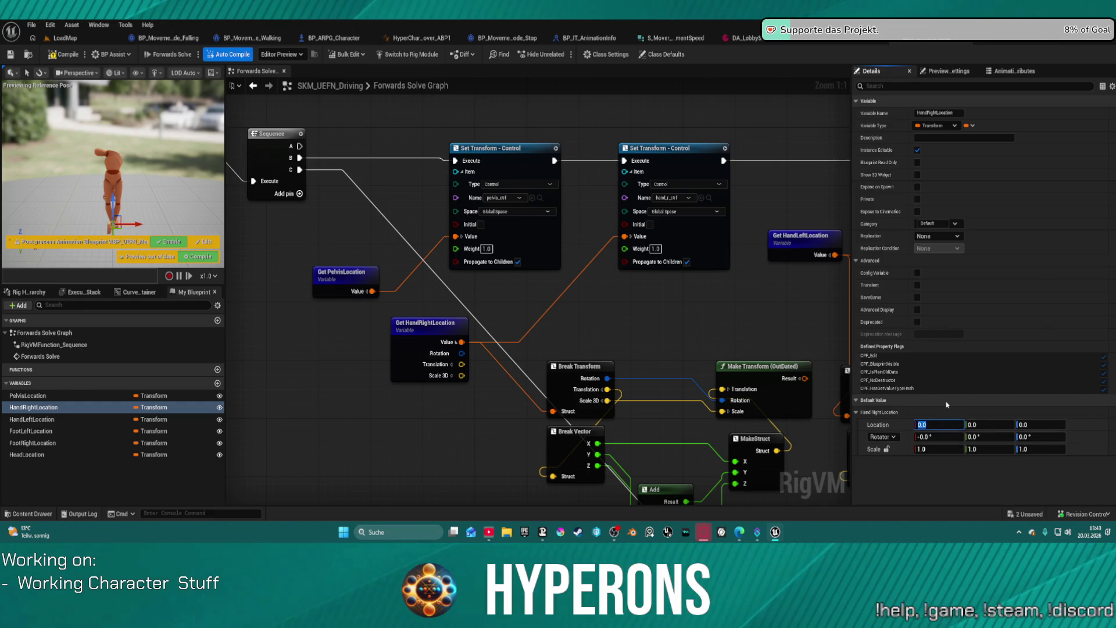
type("50")
key("Tab")
key("Tab")
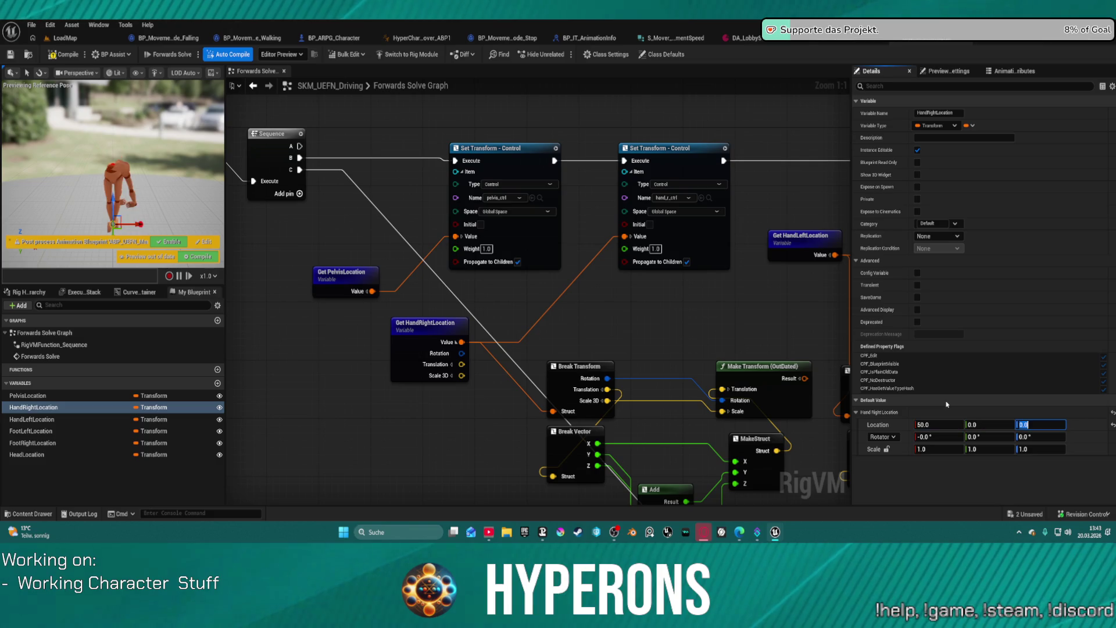
type("100")
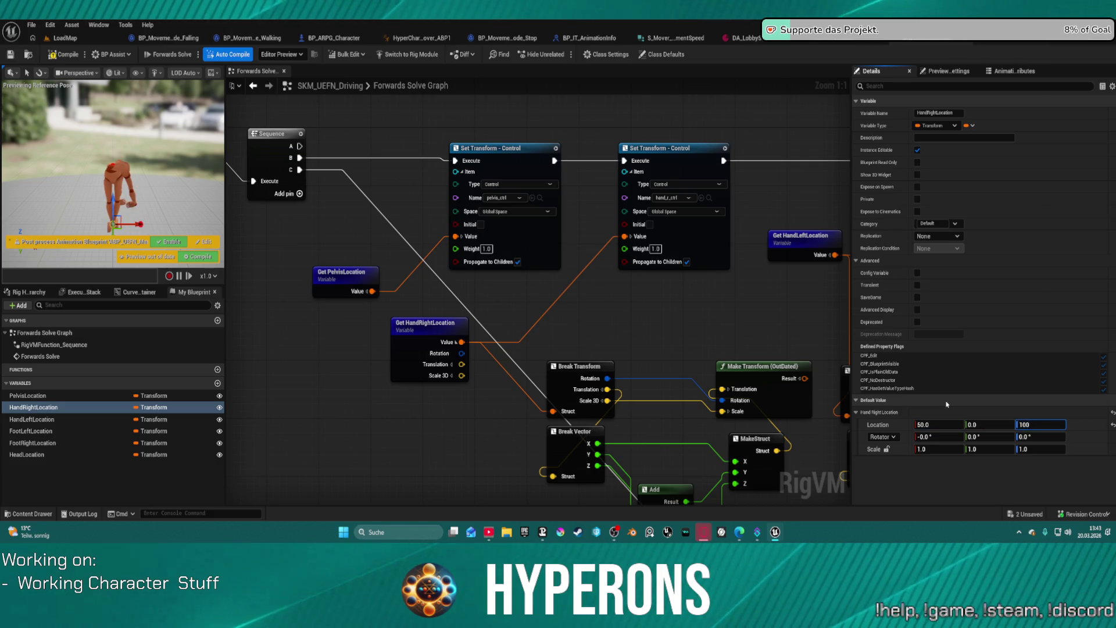
key("Return")
Set HandLeftLocation's default location to X 50 and Z 100
left_click(35, 419)
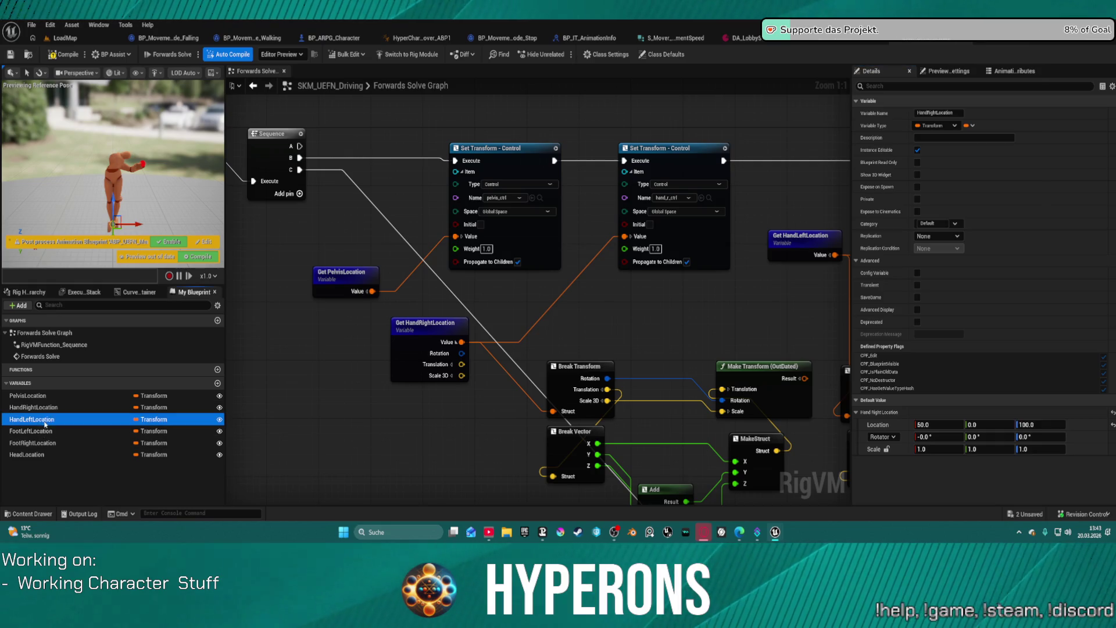
left_click(855, 412)
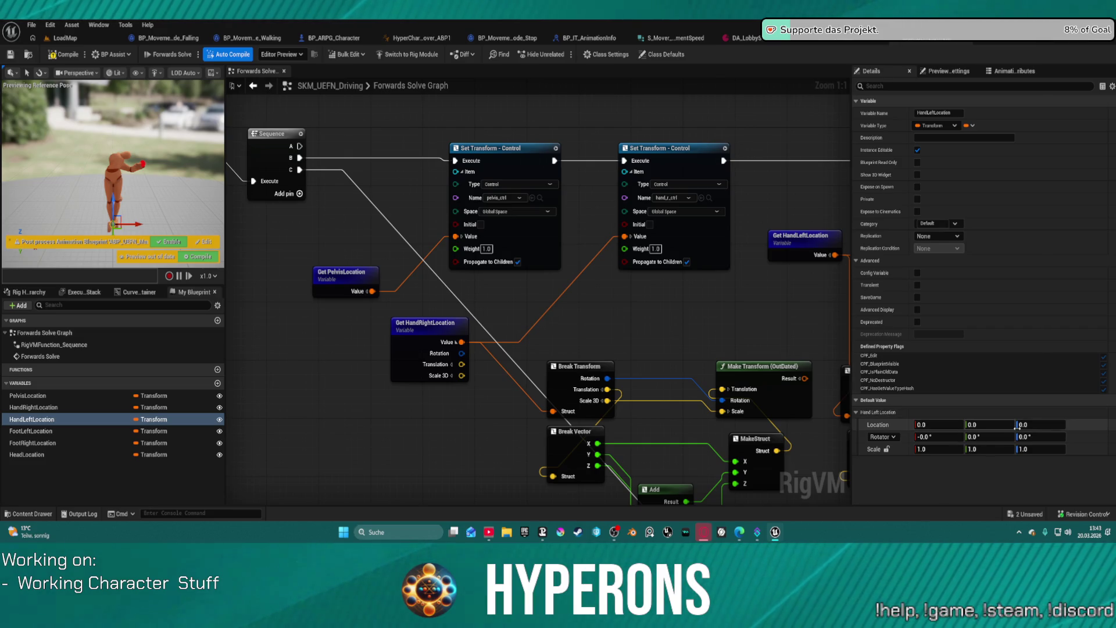
left_click(949, 423)
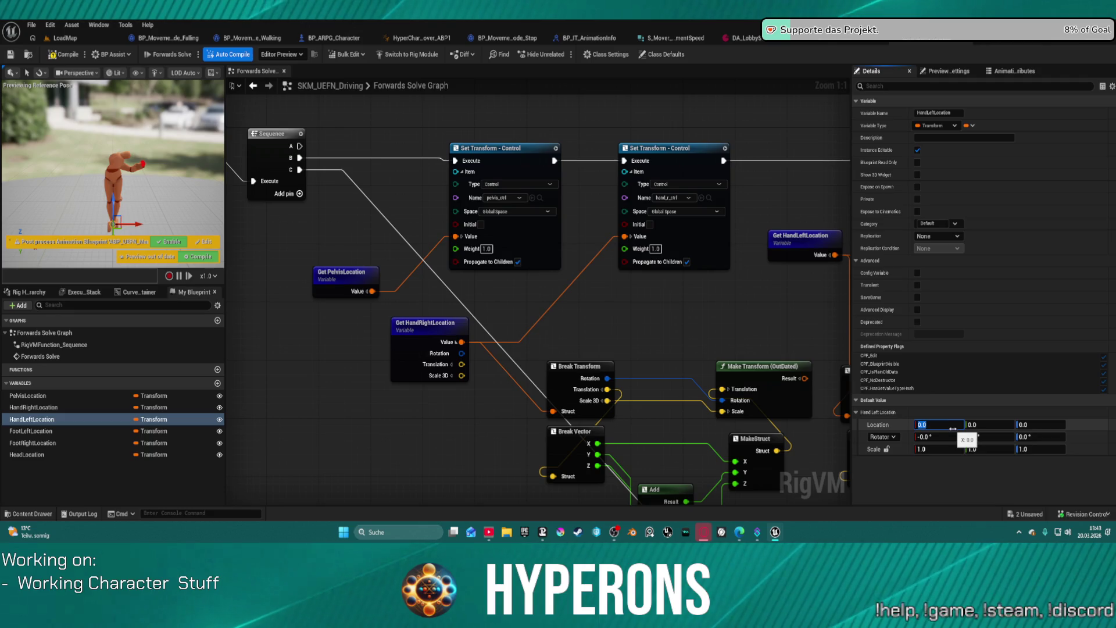
type("50")
key("Tab")
key("Tab")
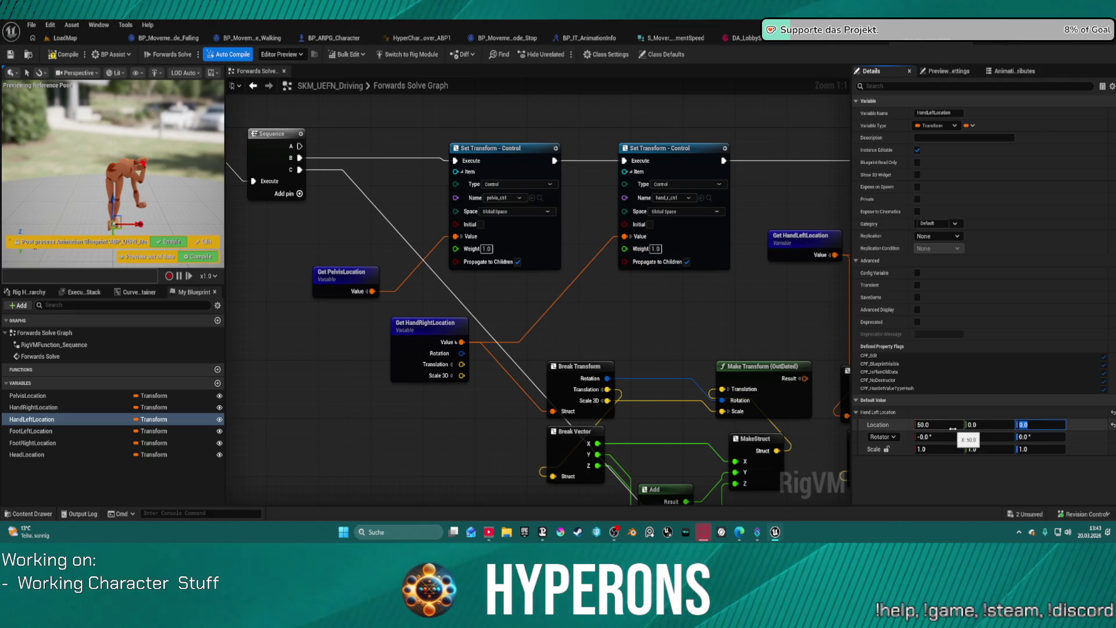
type("100")
key("Return")
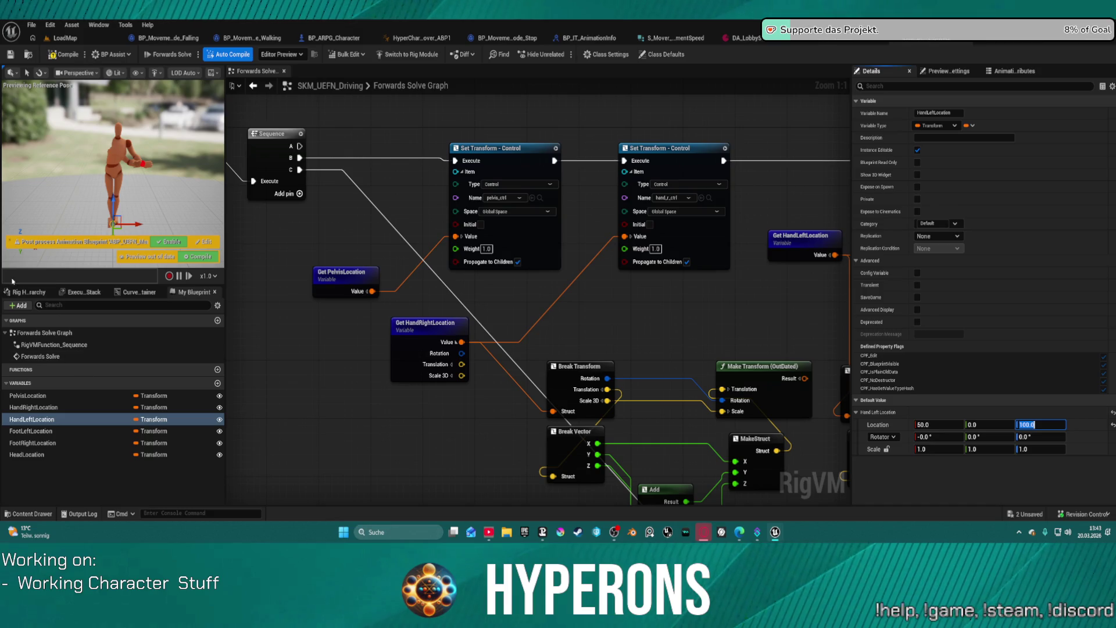
left_click(86, 432)
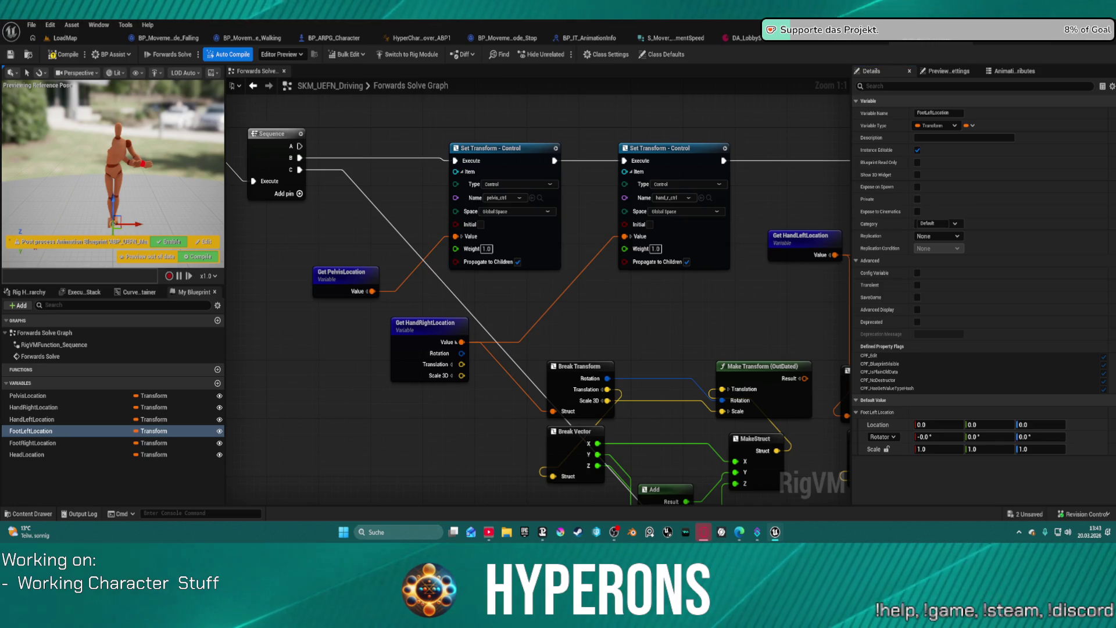
Set FootLeftLocation's default to location X 50, Z 10 and a 90° Y rotation
left_click(938, 424)
type("50")
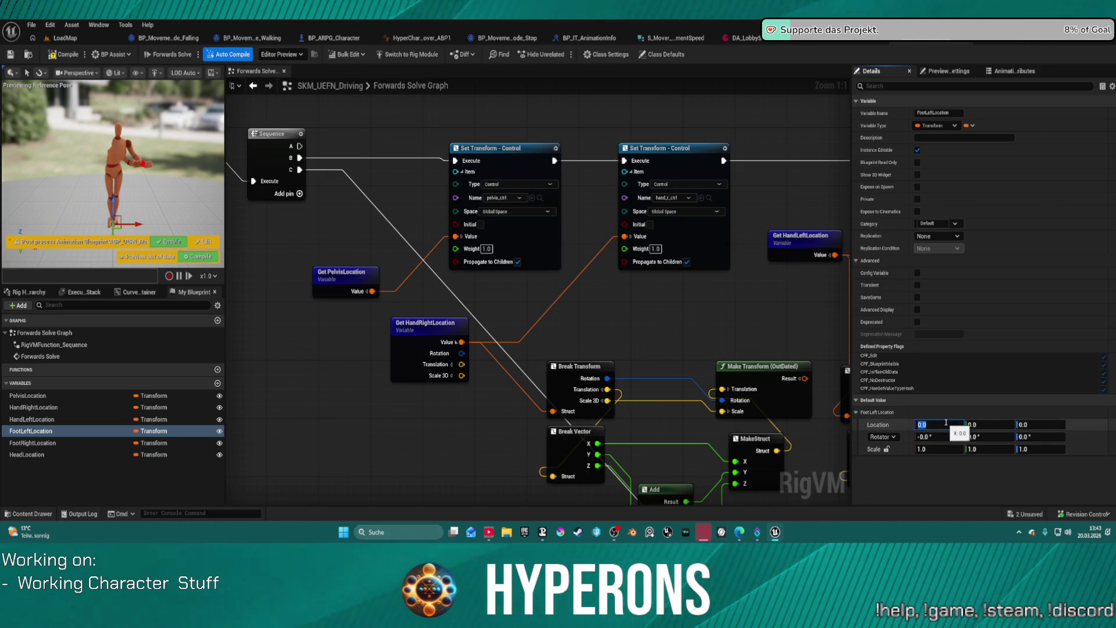
key("Tab")
key("Tab")
type("100")
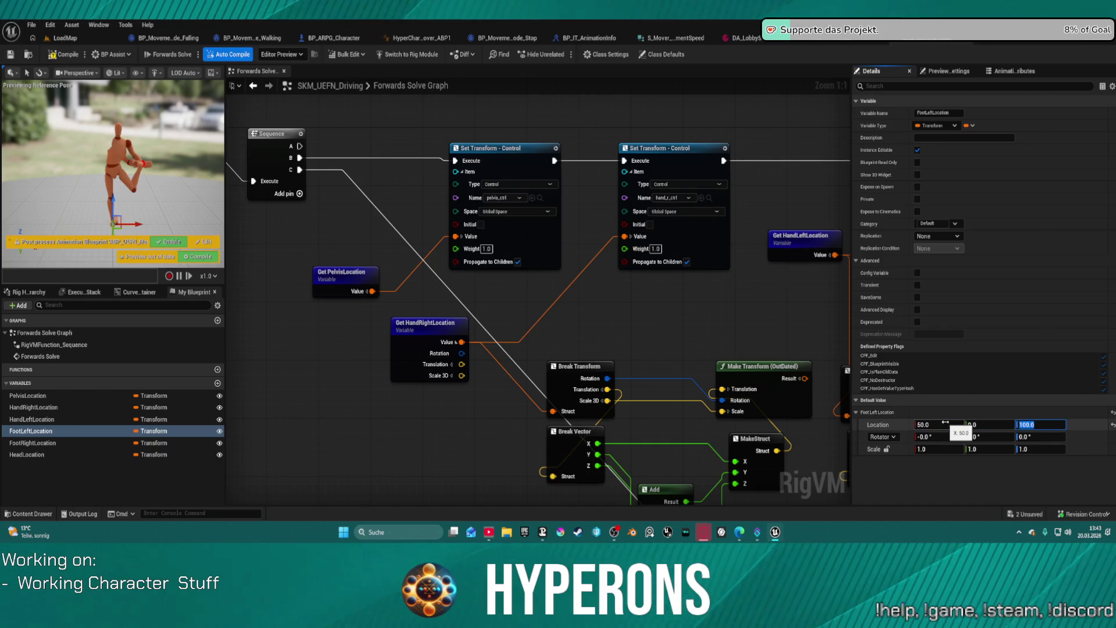
key("Return")
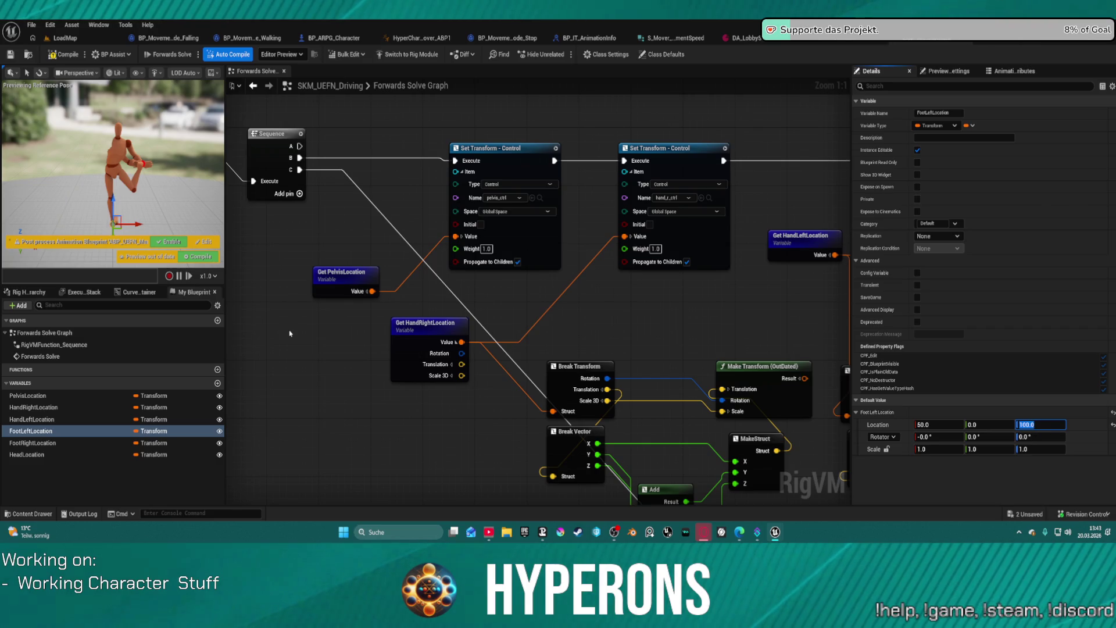
type("10")
key("Return")
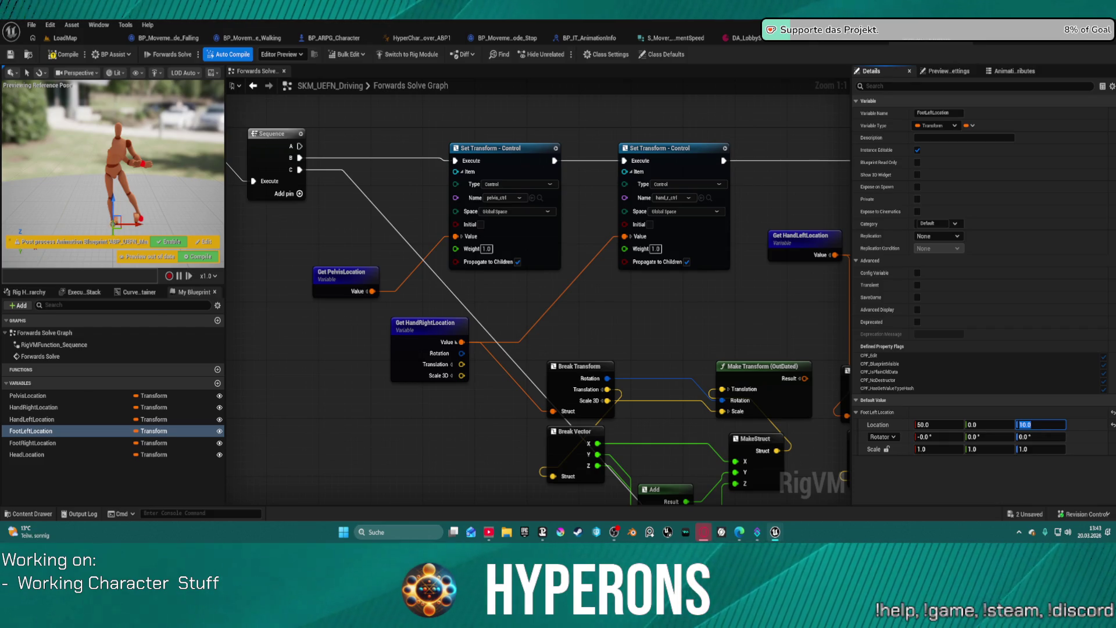
left_click(990, 438)
type("90")
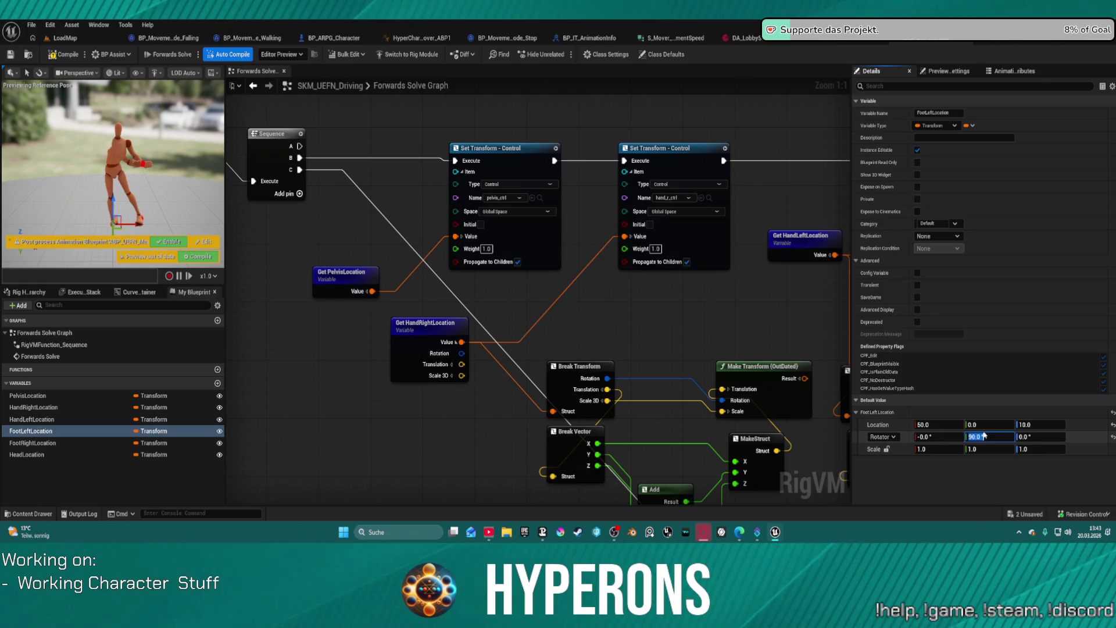
key("Return")
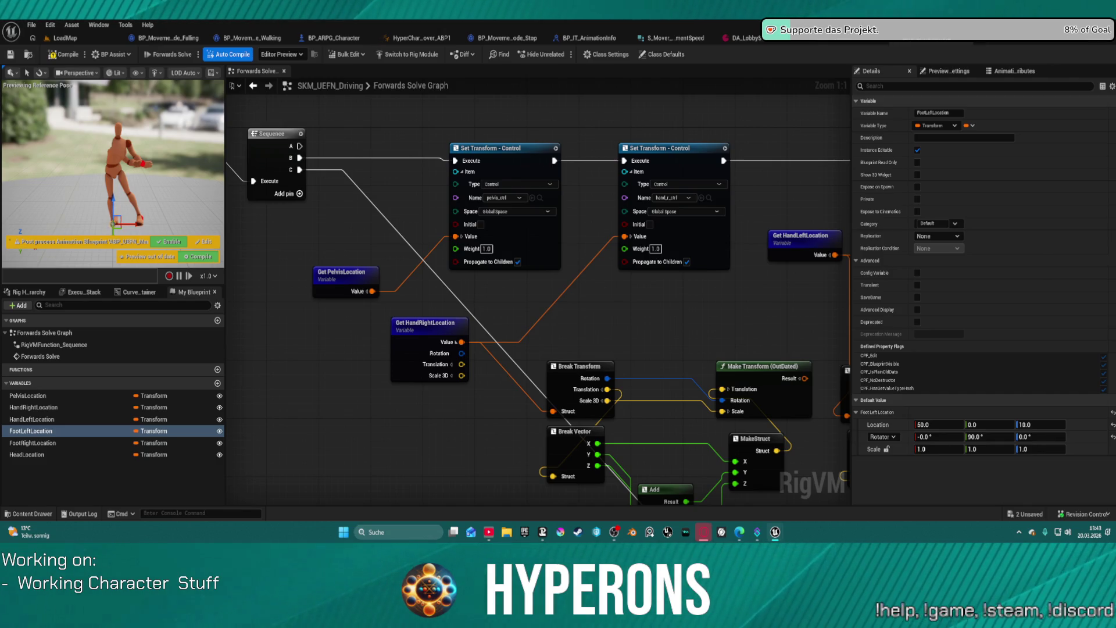
Set FootRightLocation's default pitch -90, yaw 180 and location X -30
left_click(33, 442)
left_click(857, 412)
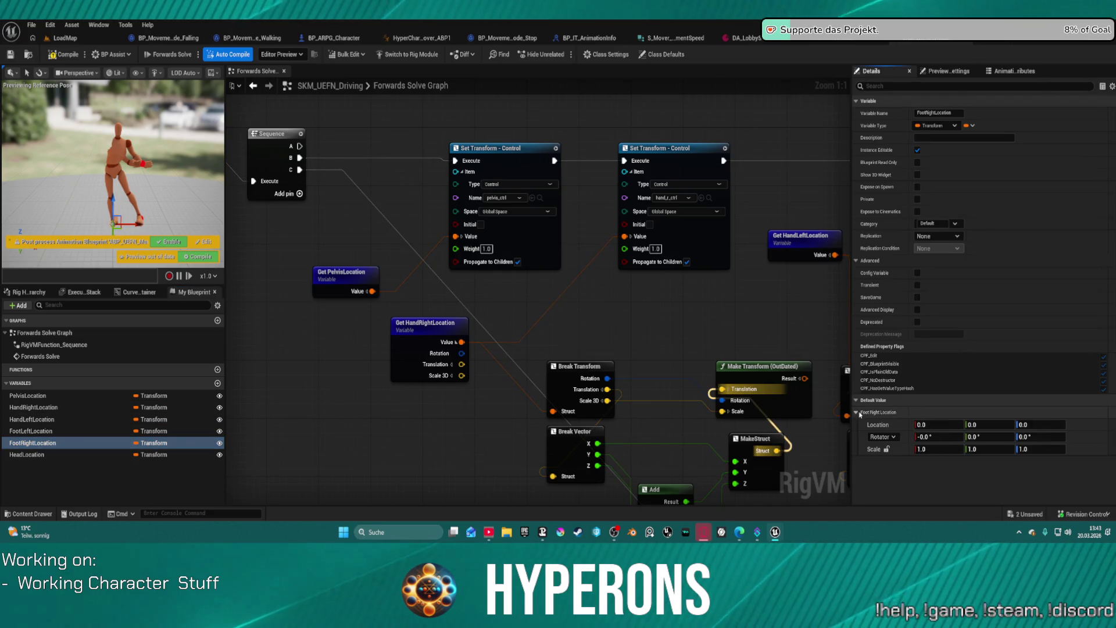
left_click(996, 437)
type("-90")
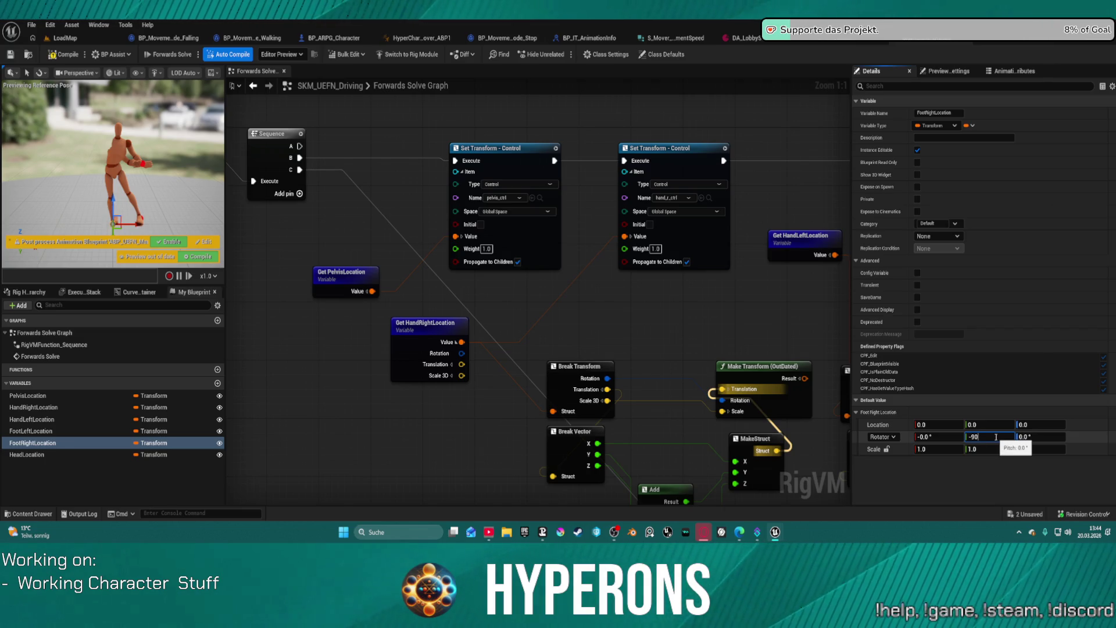
key("Tab")
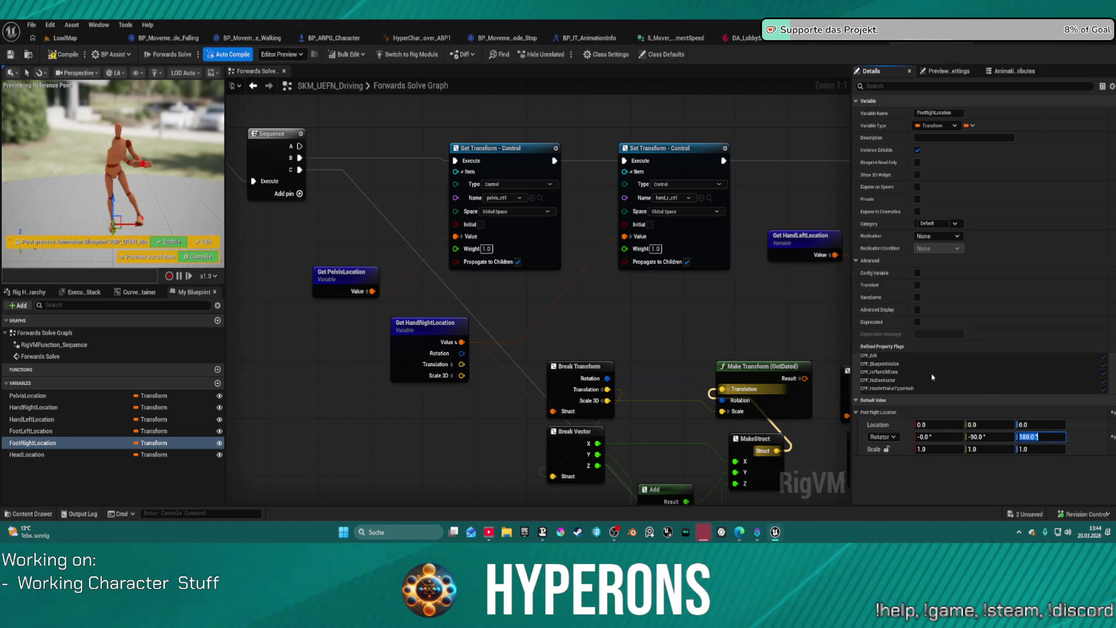
left_click(935, 425)
type("-30")
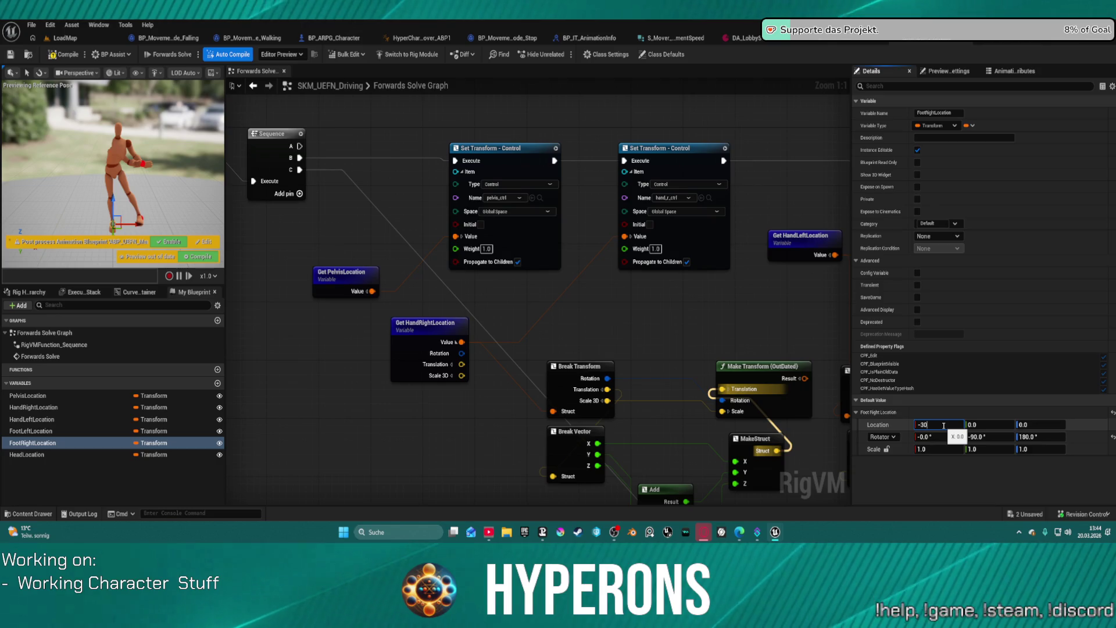
key("Return")
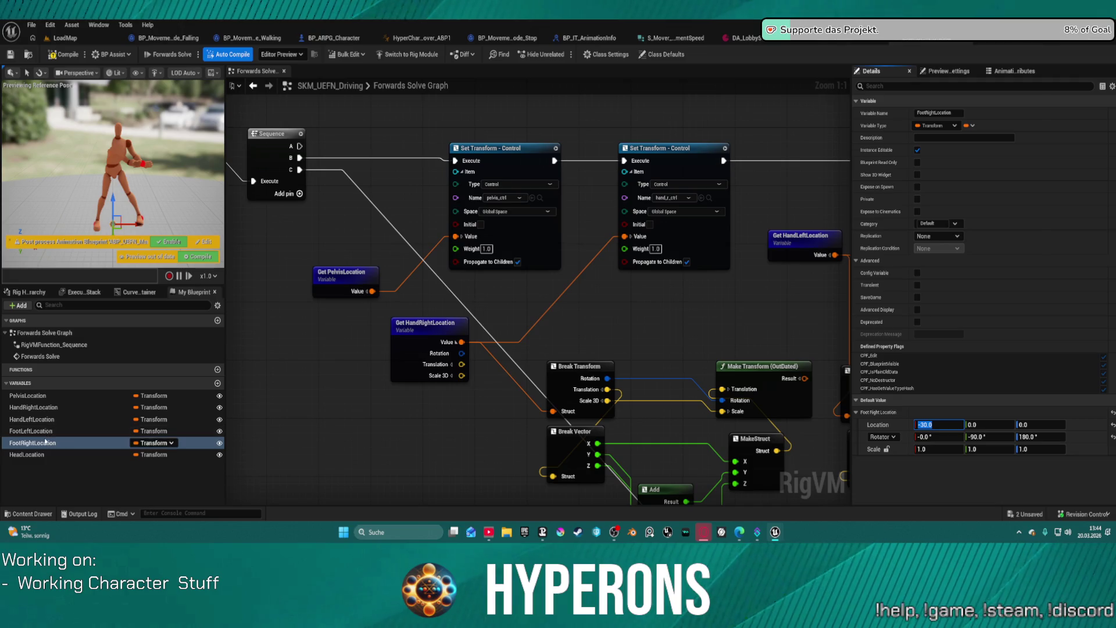
Change HandRightLocation's default location X to -50
left_click(45, 420)
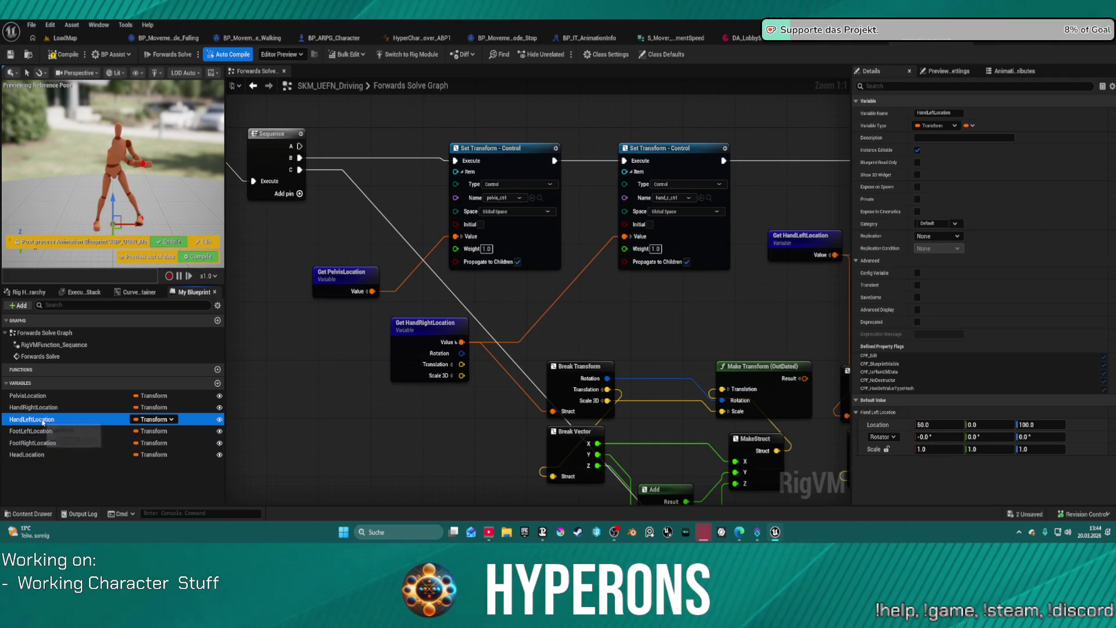
left_click(45, 409)
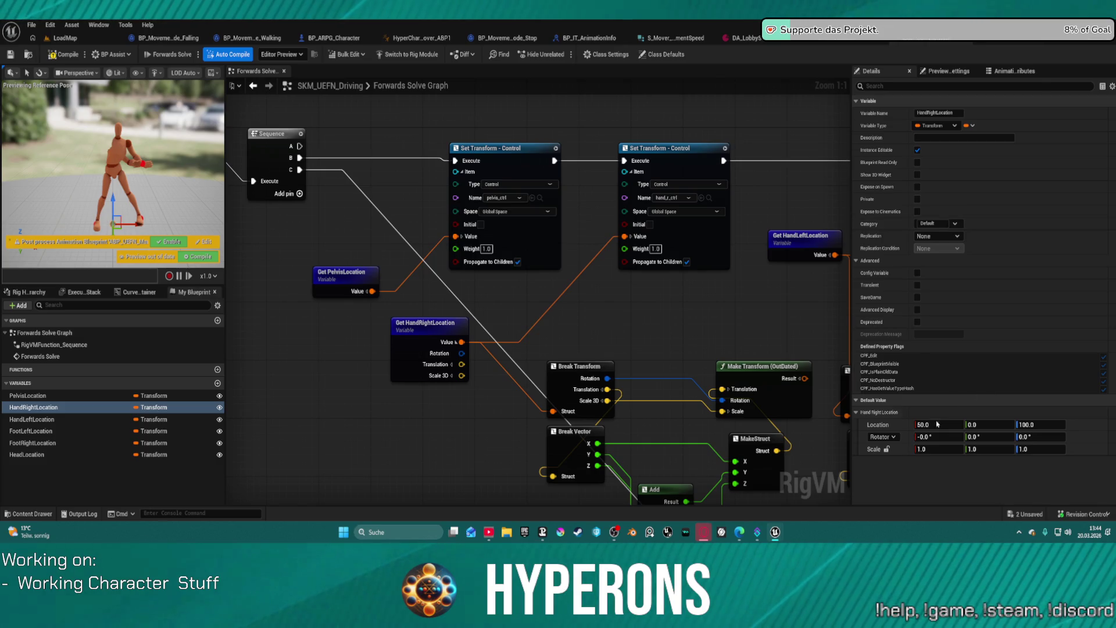
left_click(933, 424)
type("-50")
key("Return")
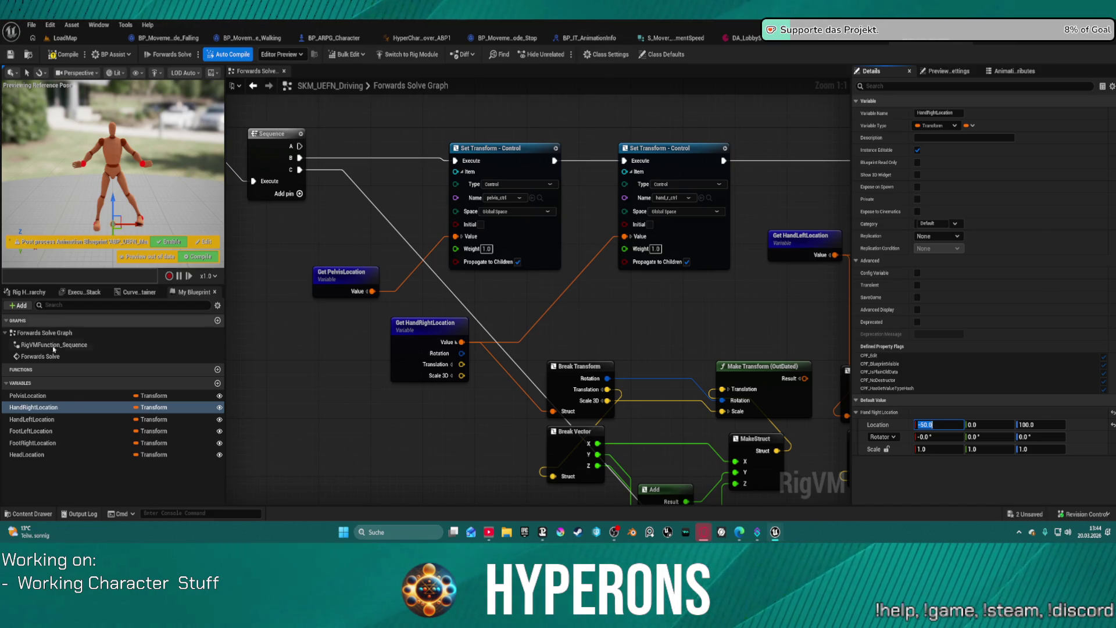
Set HeadLocation's default pitch 90, Y 45 and Z 145, then compile the rig
left_click(32, 454)
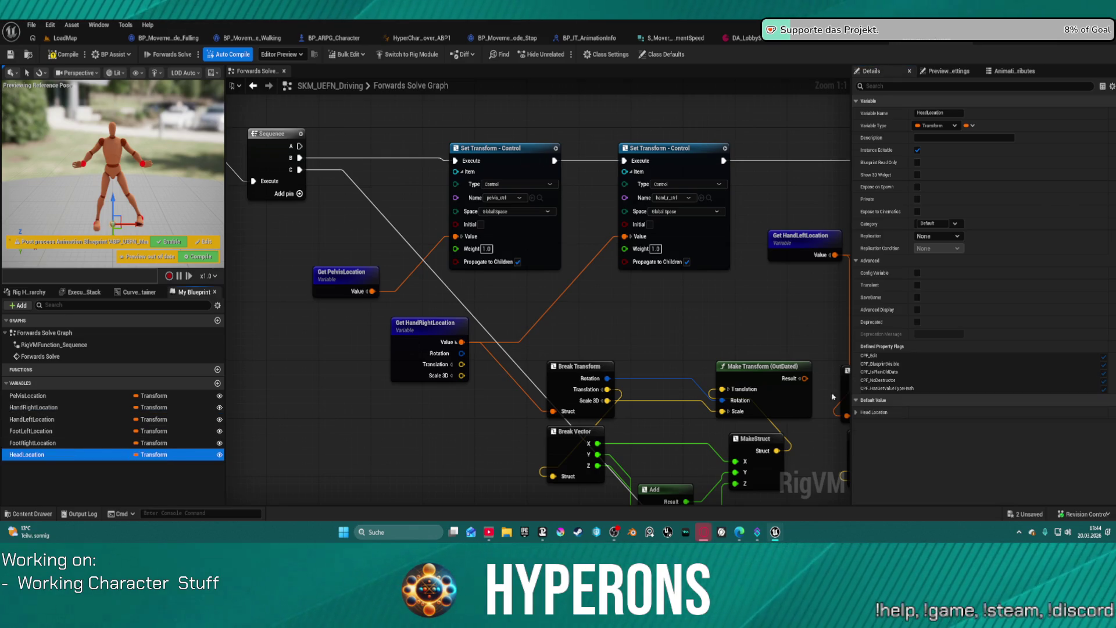
left_click(855, 412)
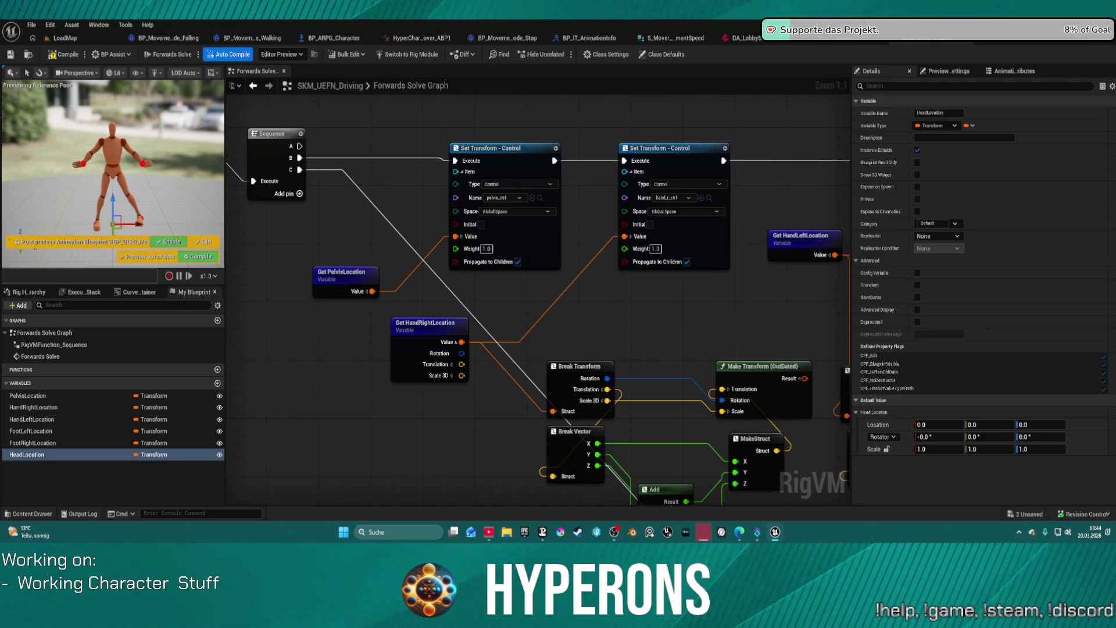
left_click(979, 436)
type("90")
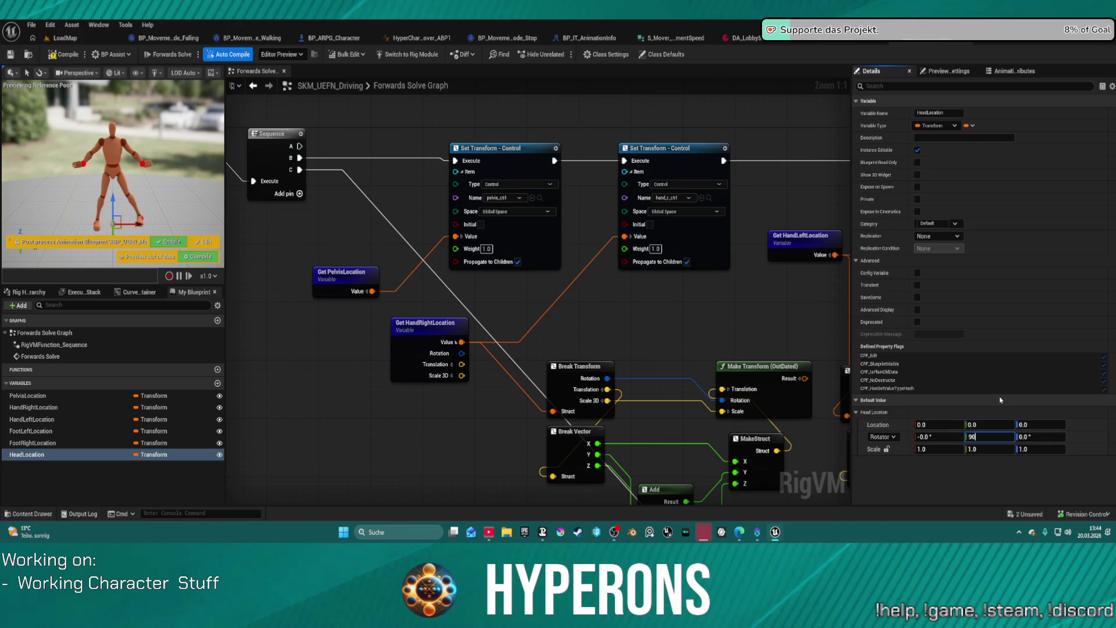
left_click(989, 424)
type("45")
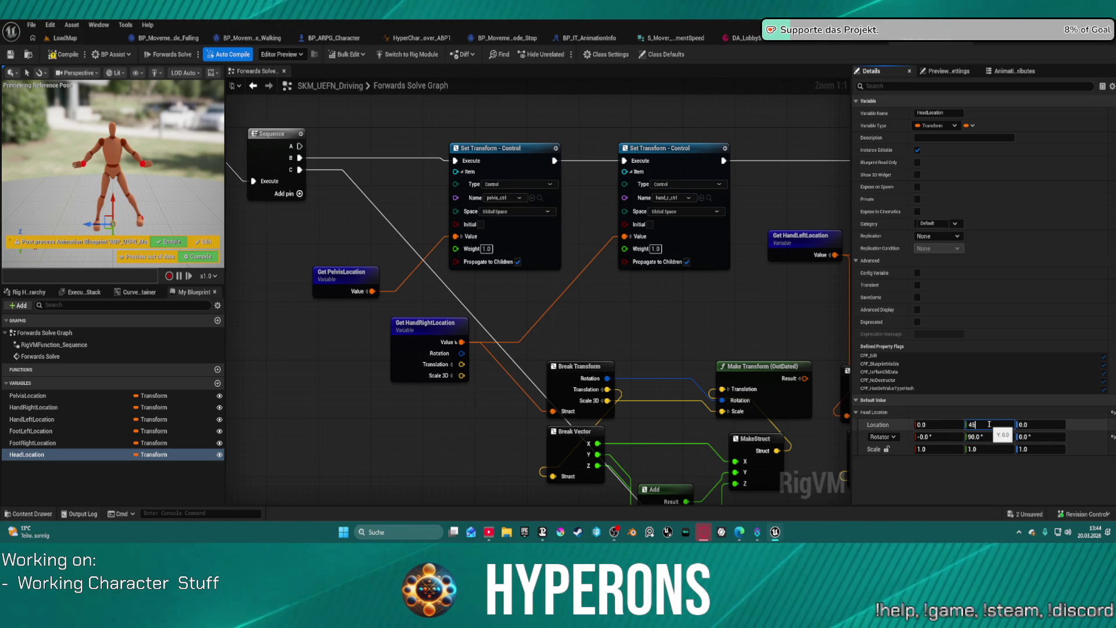
key("Tab")
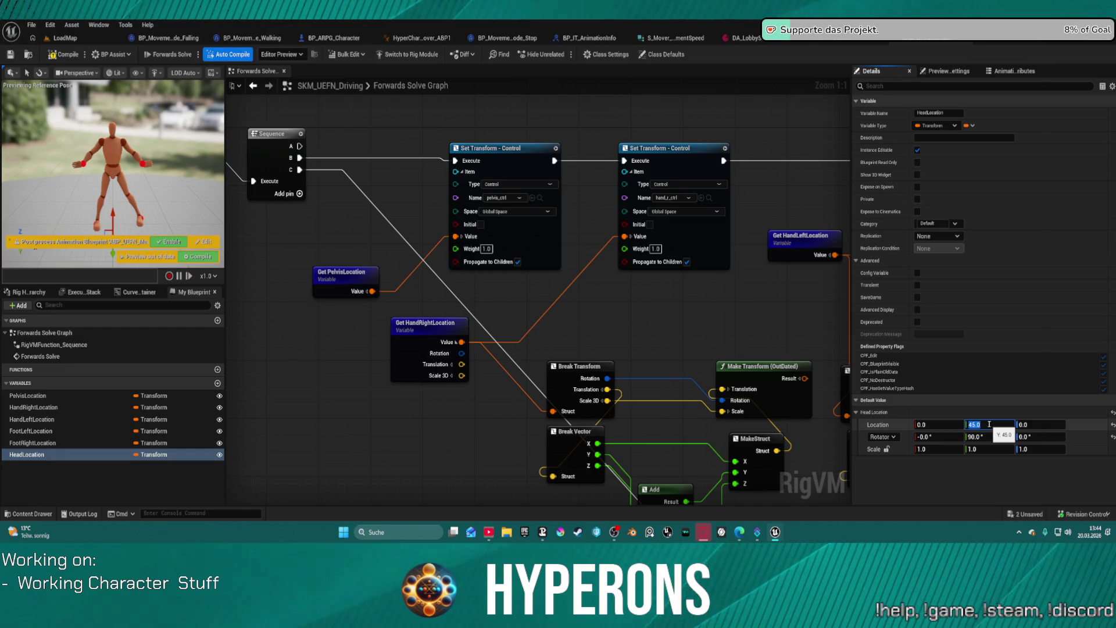
type("145")
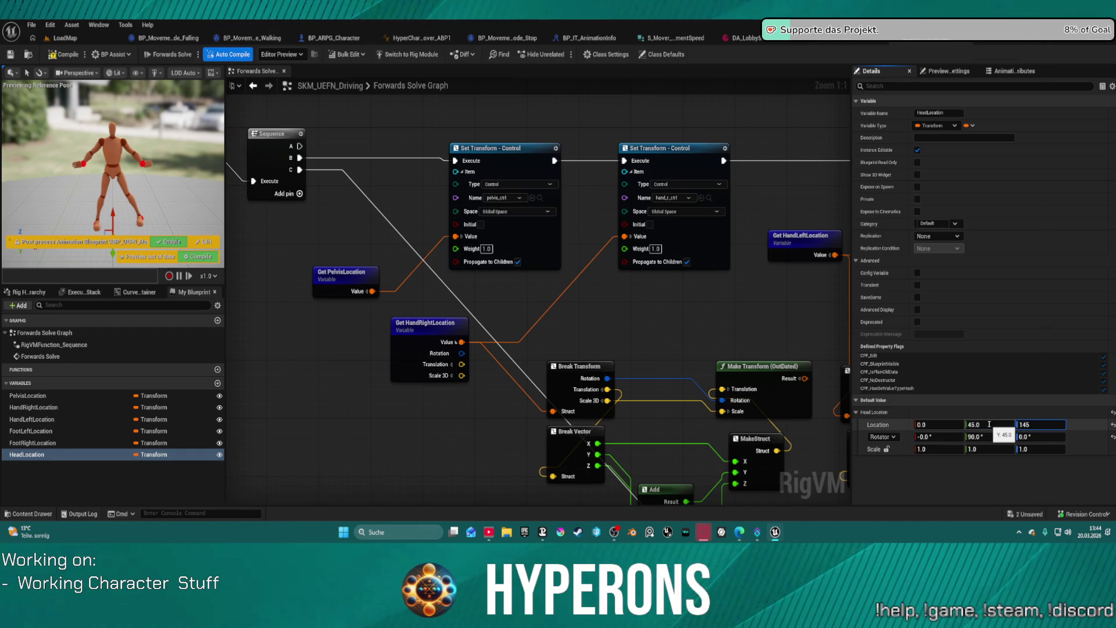
key("Return")
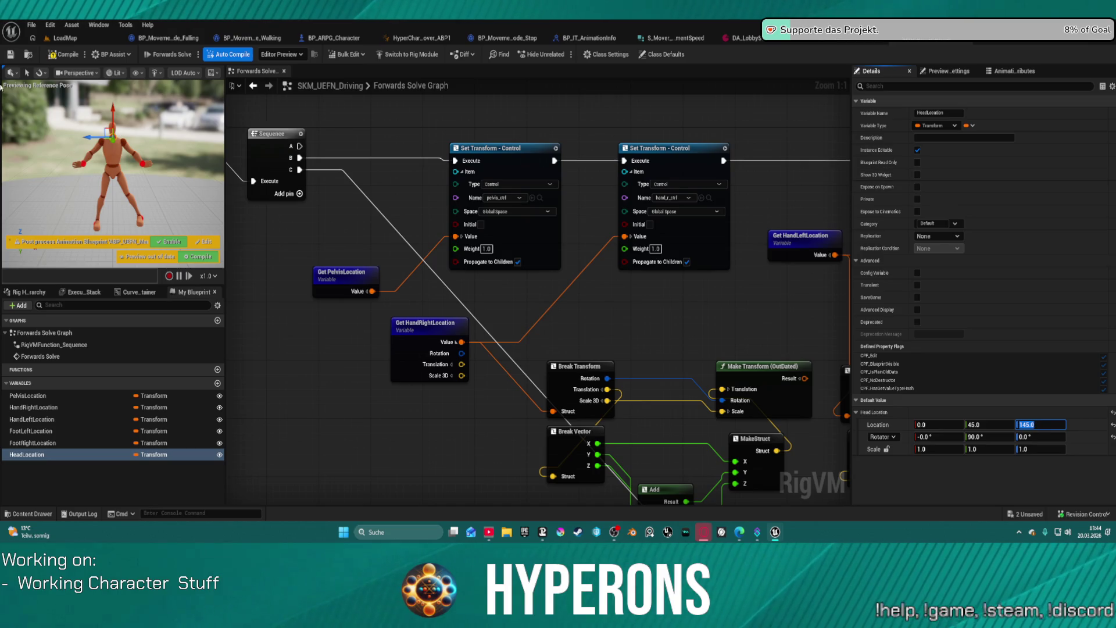
left_click(70, 57)
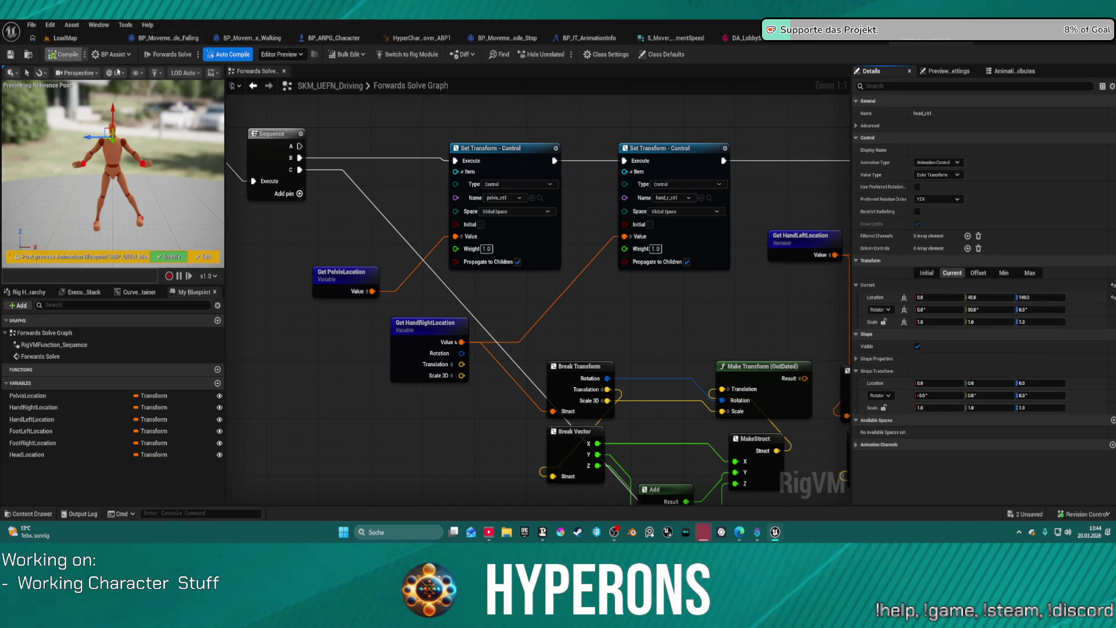
left_click(418, 37)
Move the Hoverbike comment group and pose node upward, then pan to the Driving IK Solving group
scroll(336, 195, "down", 4)
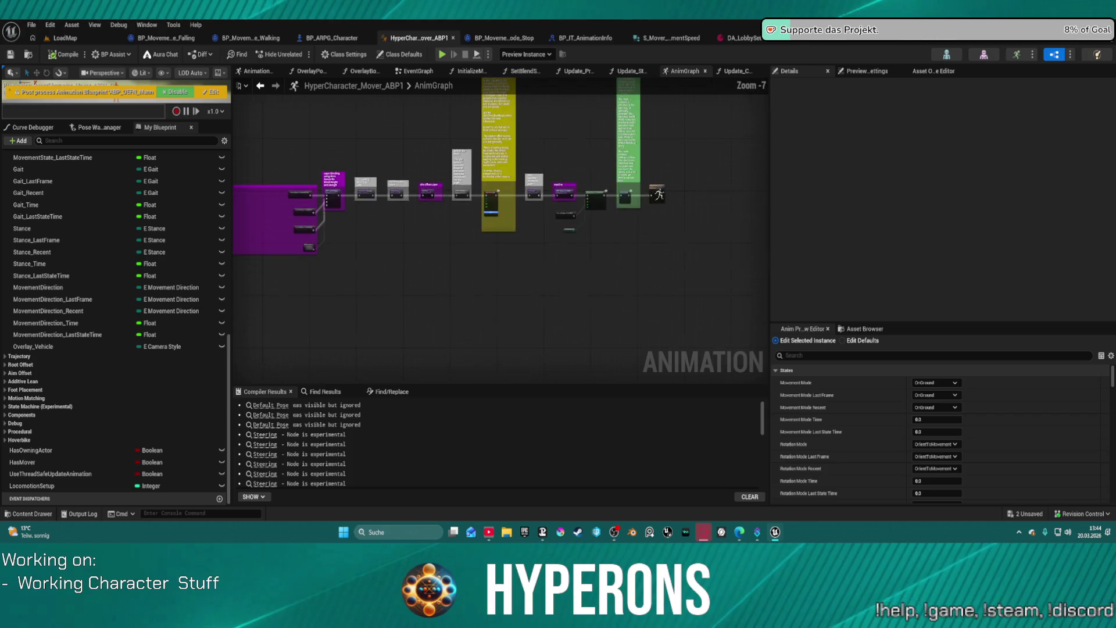
scroll(336, 194, "up", 4)
scroll(453, 201, "down", 5)
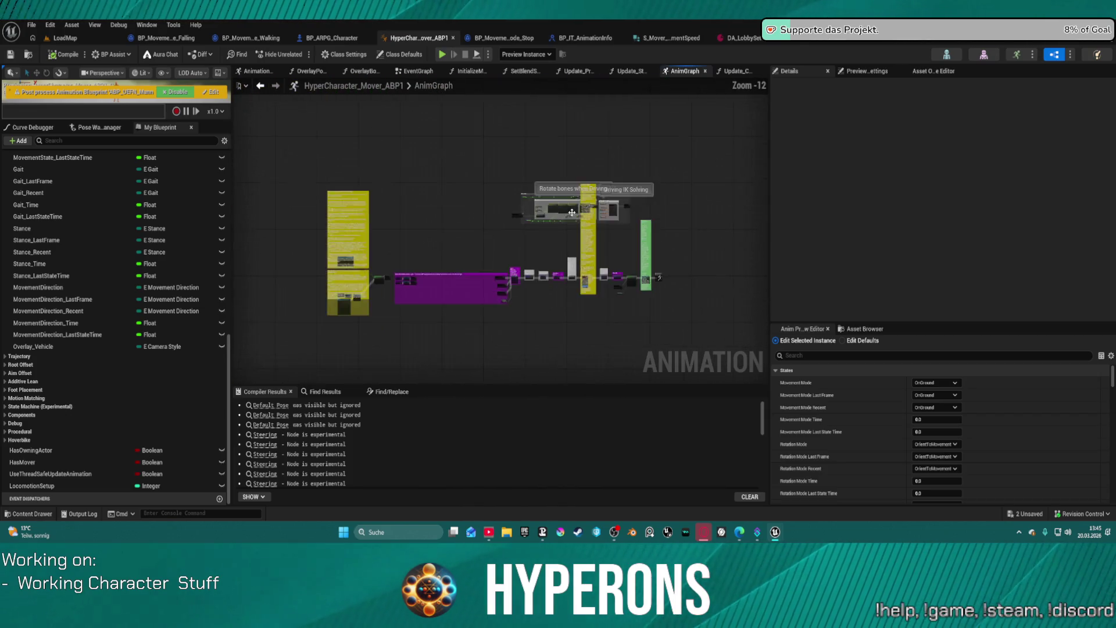
scroll(573, 208, "up", 1)
scroll(573, 208, "up", 1)
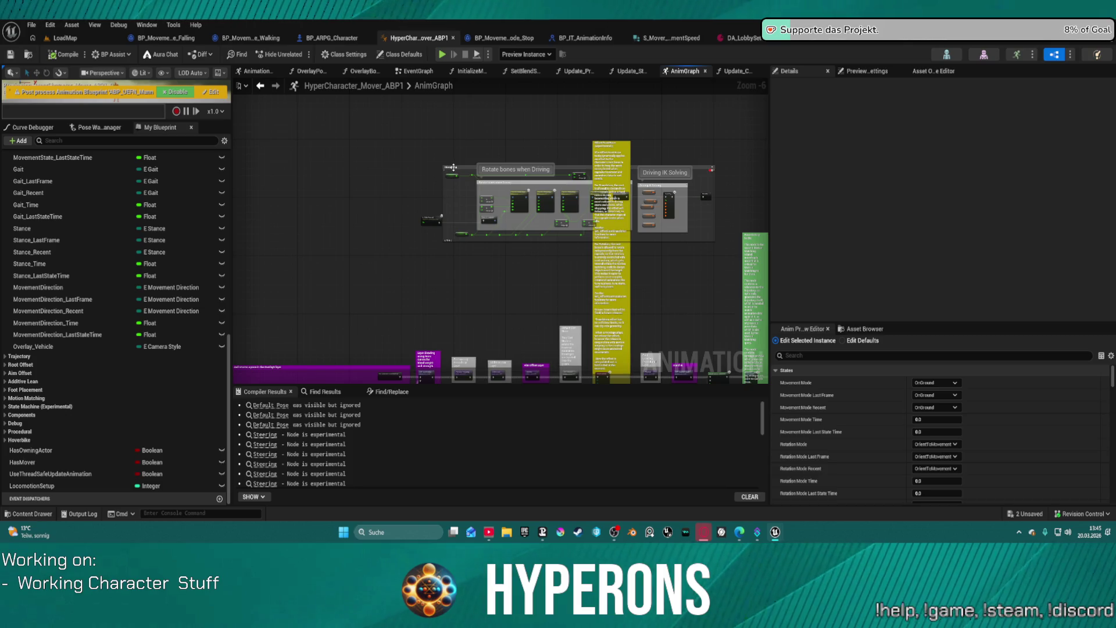
left_click_drag(453, 168, 447, 98)
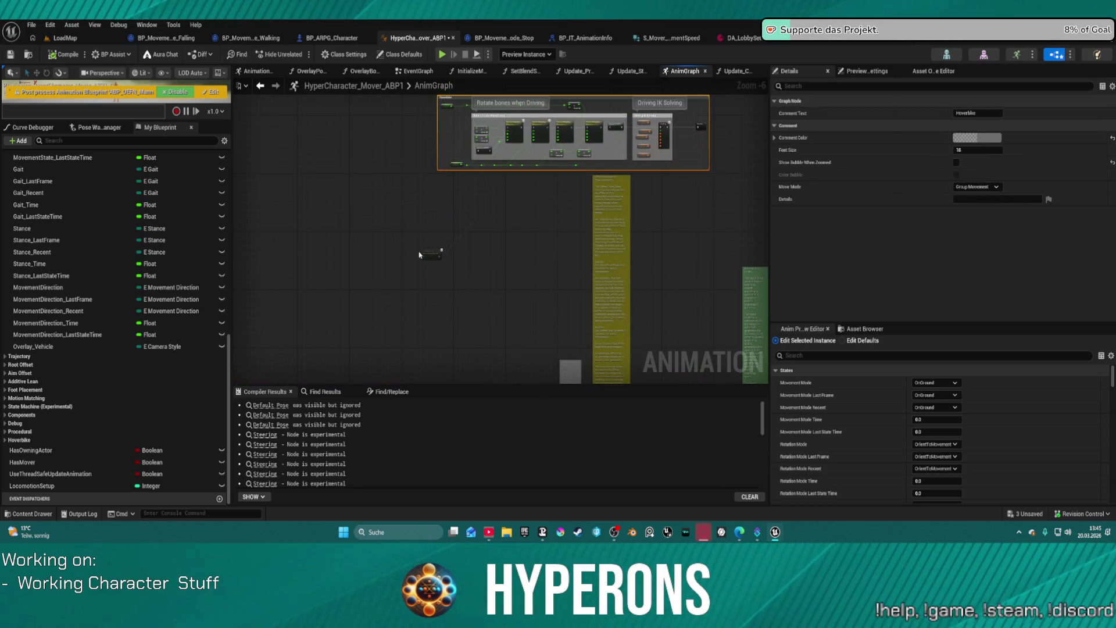
left_click_drag(419, 254, 361, 122)
scroll(505, 184, "up", 7)
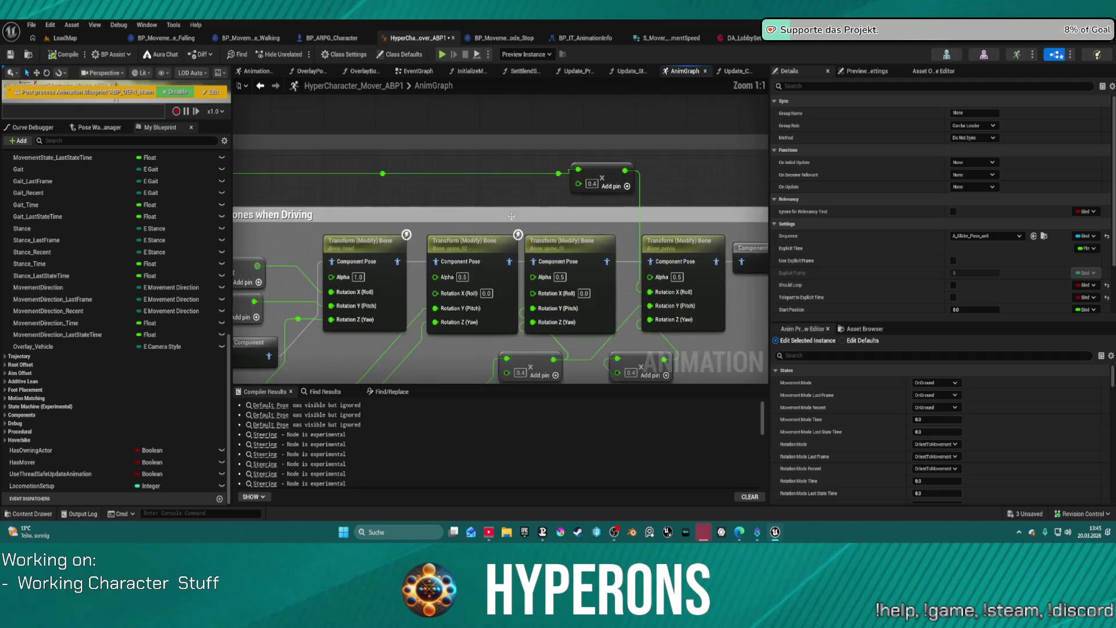
key("Home")
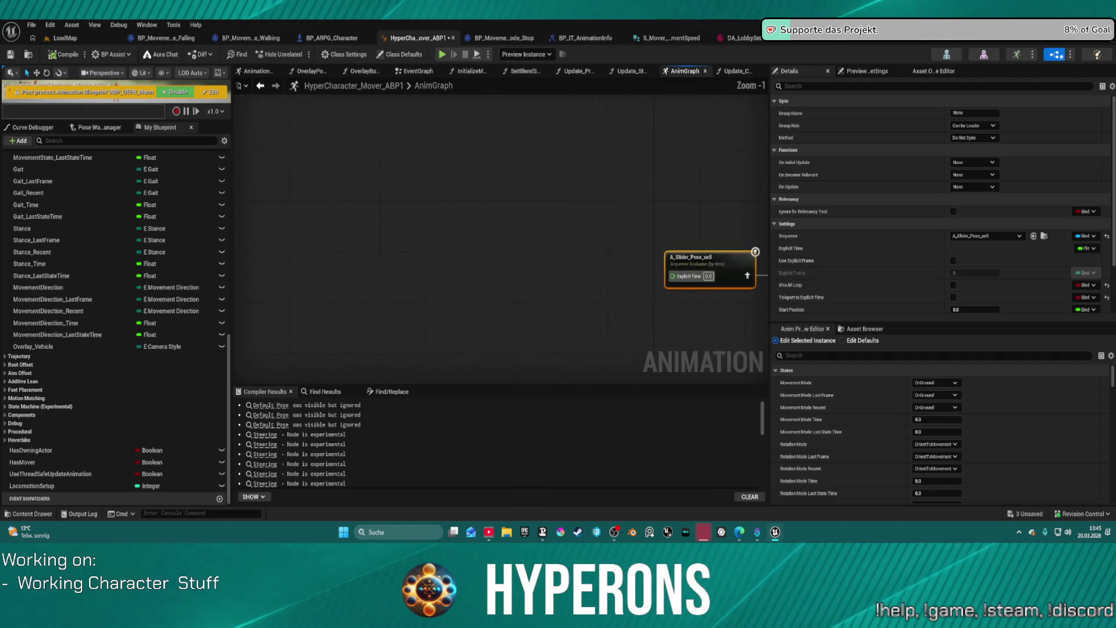
mouse_move(519, 238)
left_mouse_down()
mouse_move(419, 229)
mouse_move(338, 197)
left_mouse_up()
left_click(571, 209)
left_click_drag(571, 209, 244, 202)
Review the Control Rig node's Alpha Scale Bias Clamp settings and the pelvis Transform (Modify) Bone
left_click(522, 185)
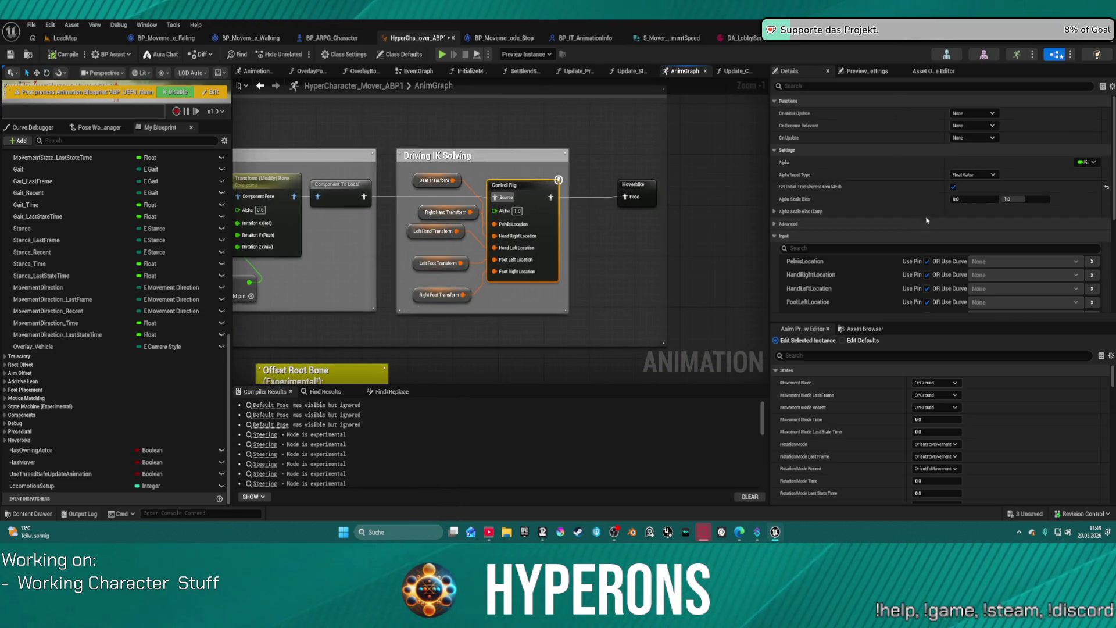
scroll(856, 181, "down", 1)
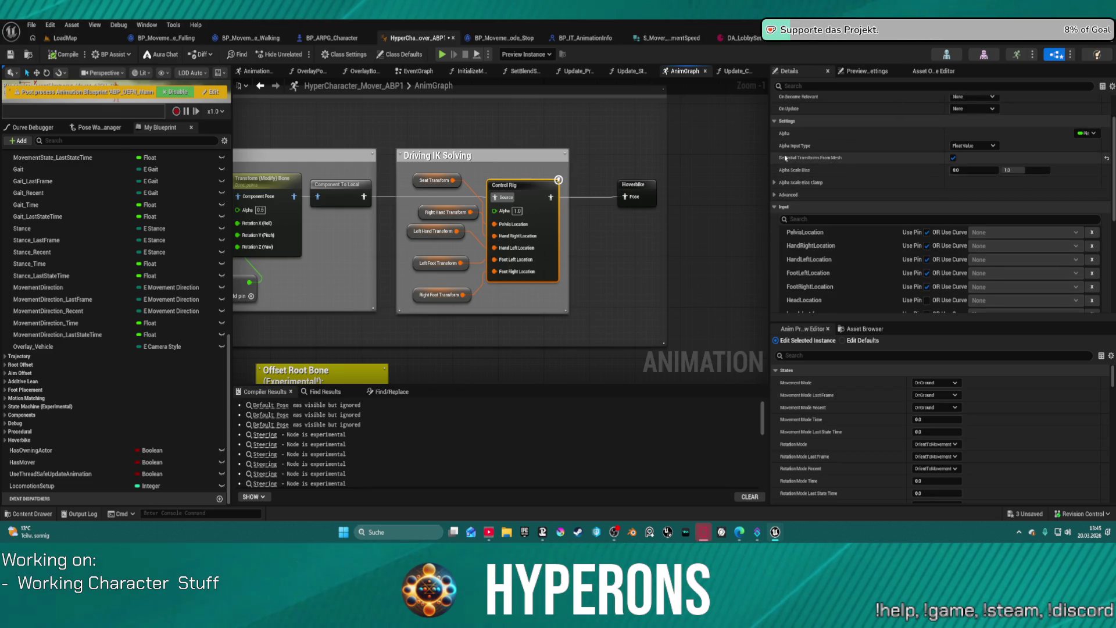
scroll(790, 163, "up", 1)
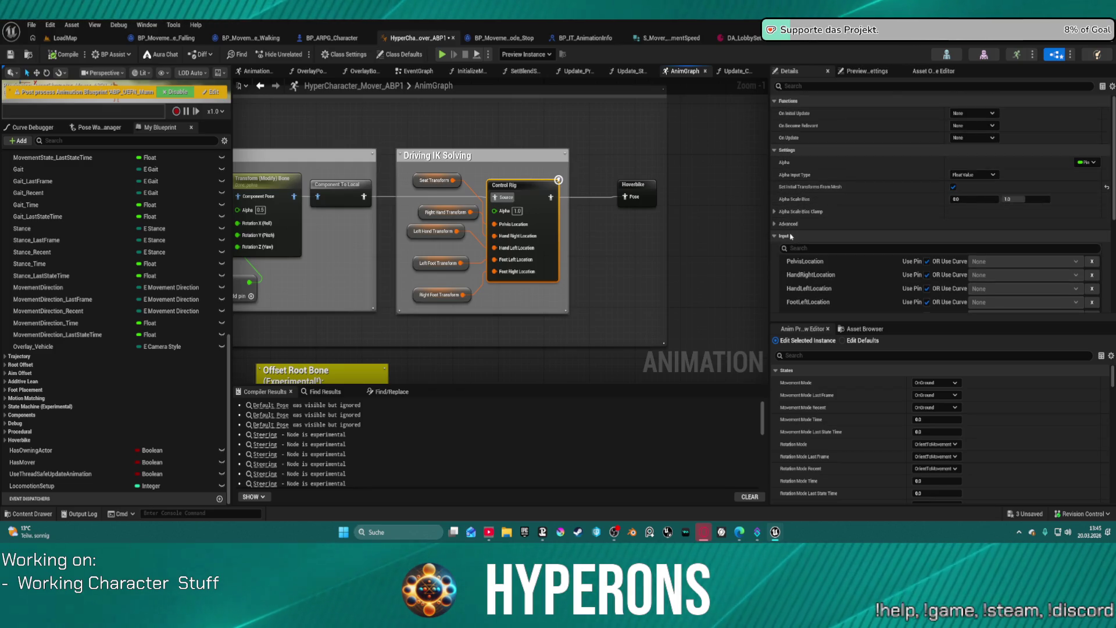
left_click(775, 212)
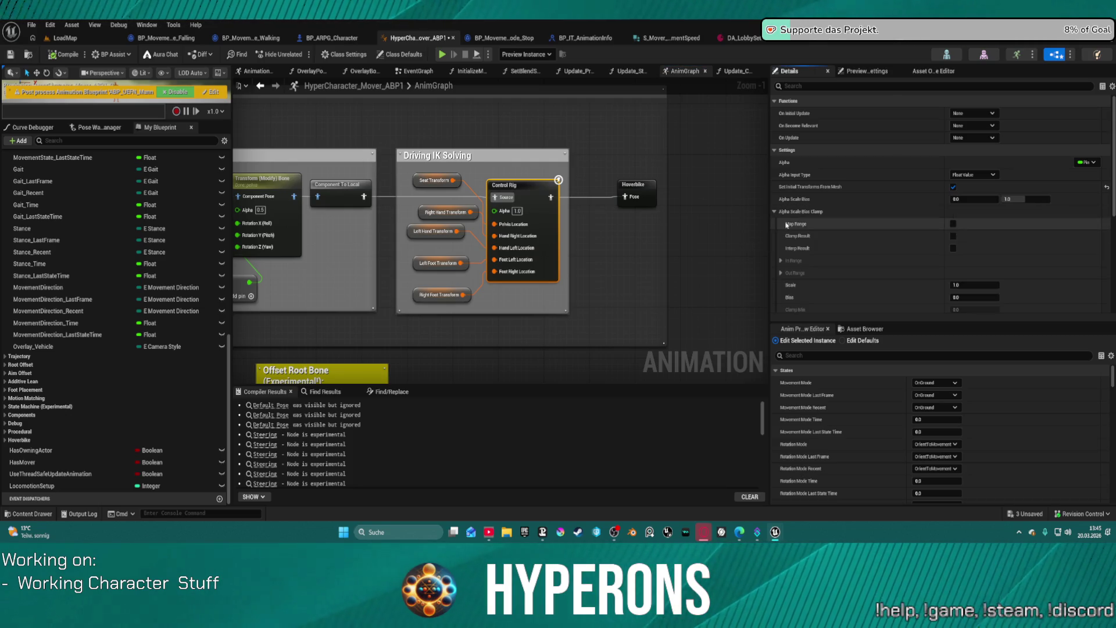
left_click_drag(396, 225, 602, 227)
left_click(472, 185)
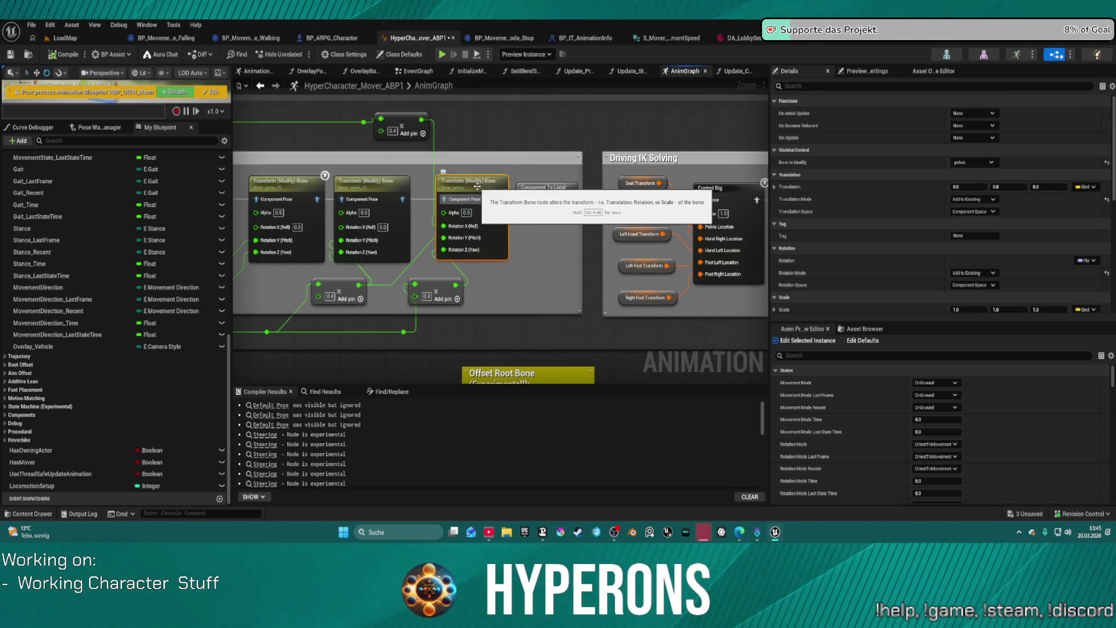
scroll(930, 267, "down", 5)
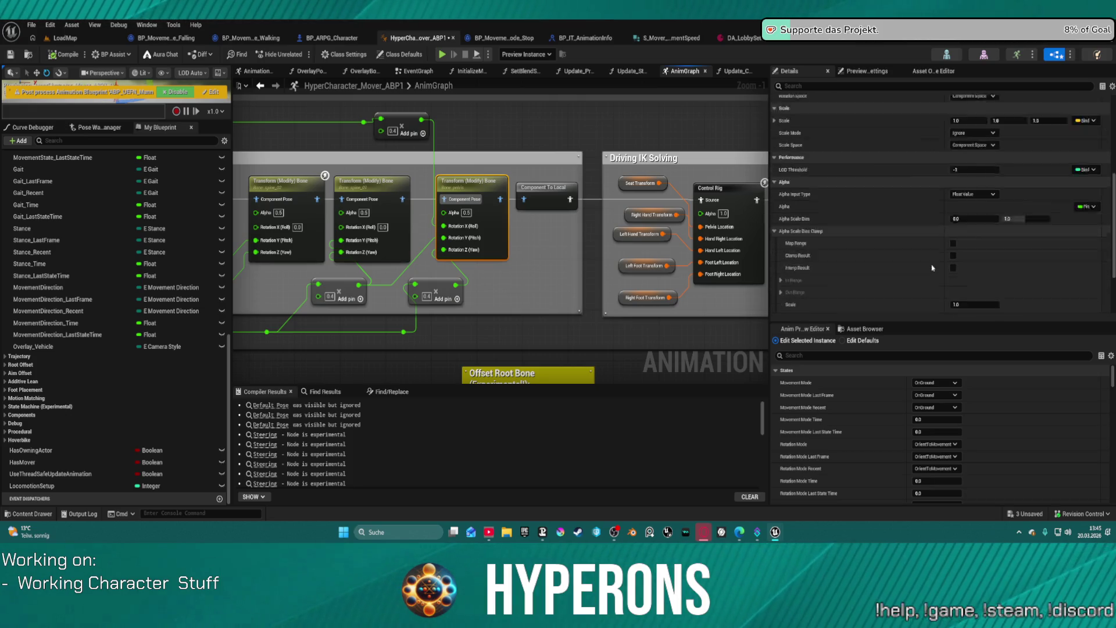
mouse_move(716, 295)
left_mouse_down()
mouse_move(485, 279)
mouse_move(498, 239)
left_mouse_up()
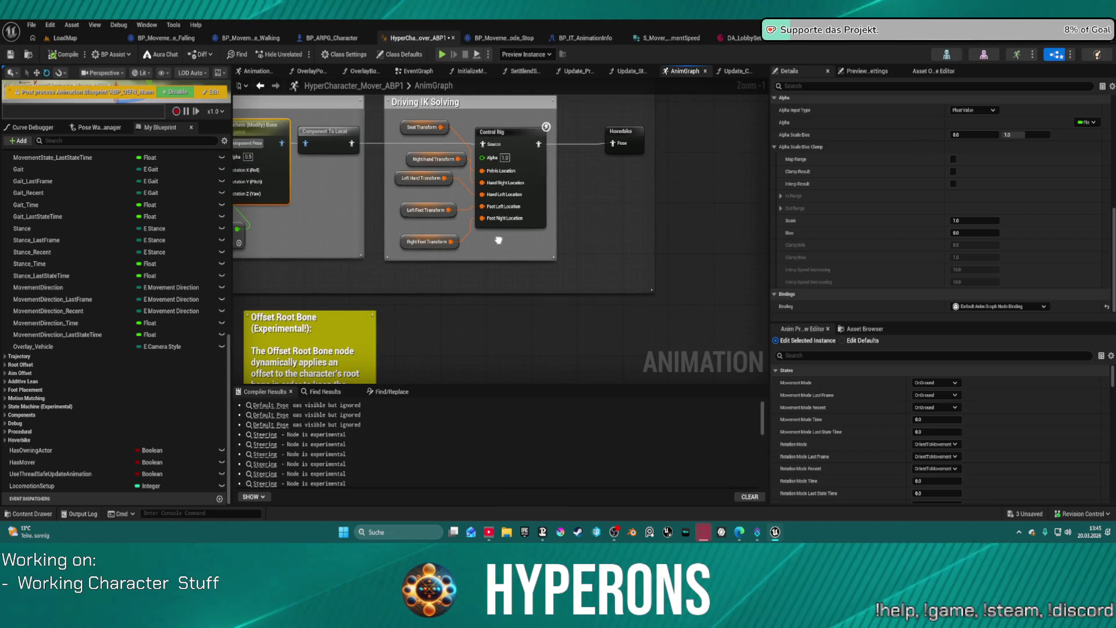
left_click(512, 203)
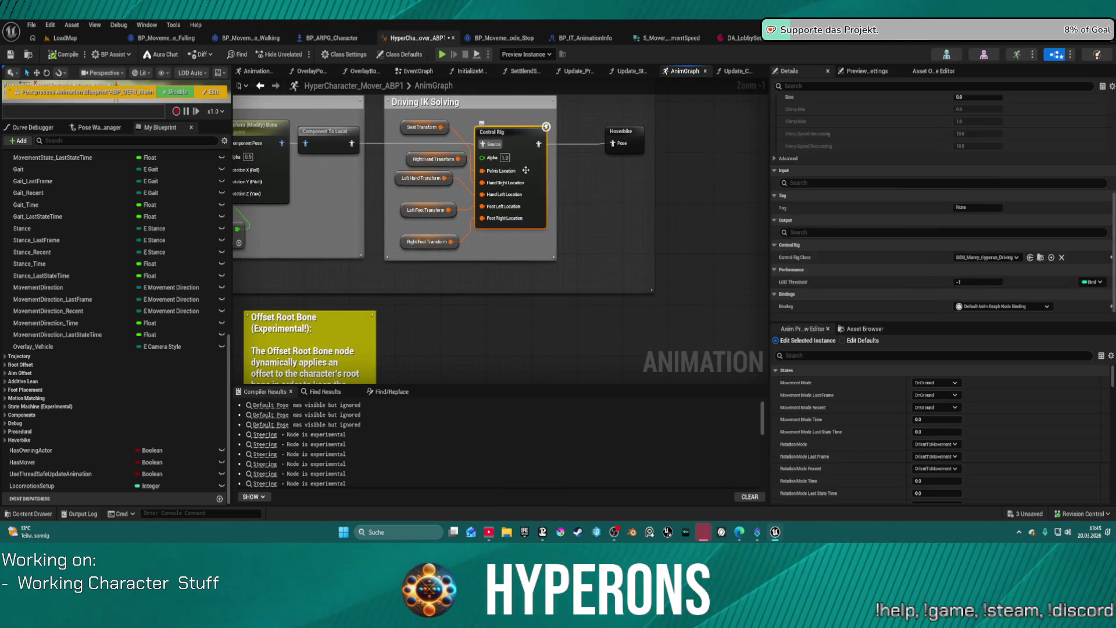
scroll(865, 278, "down", 6)
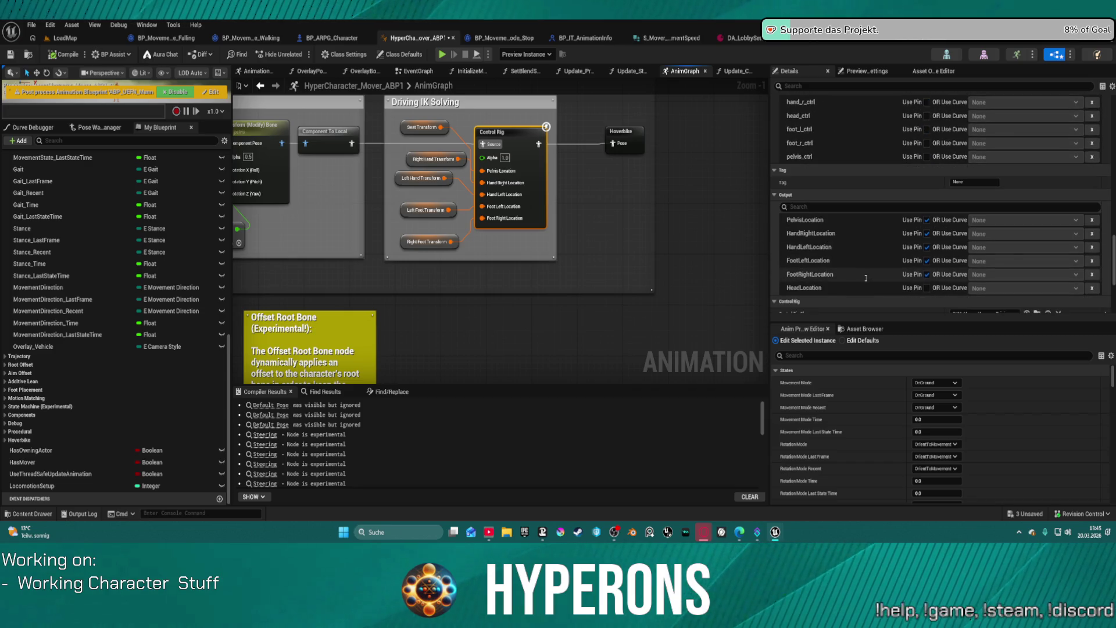
Set the Control Rig node's class to SKM_UEFN_Driving via 'uefn', compile, and return to LoadMap
left_click(981, 257)
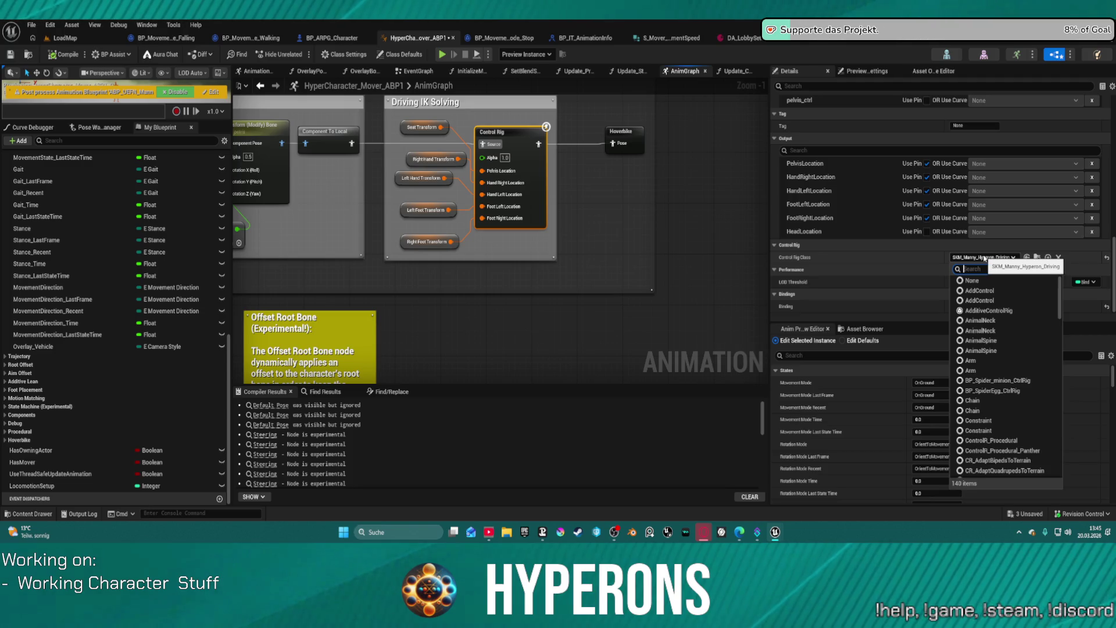
type("uefn")
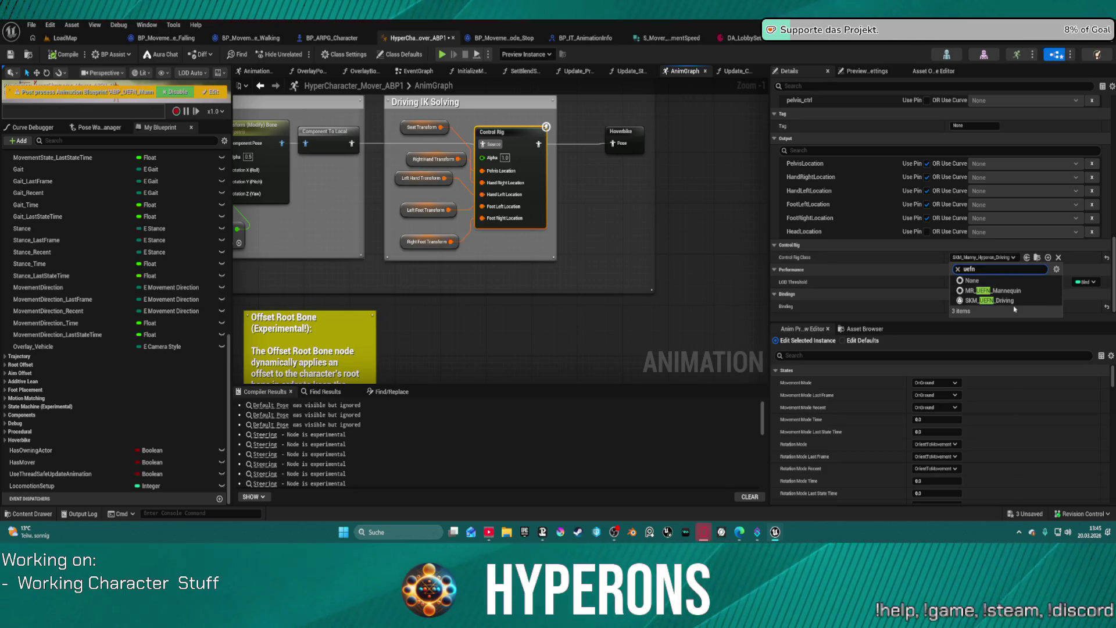
left_click(1009, 304)
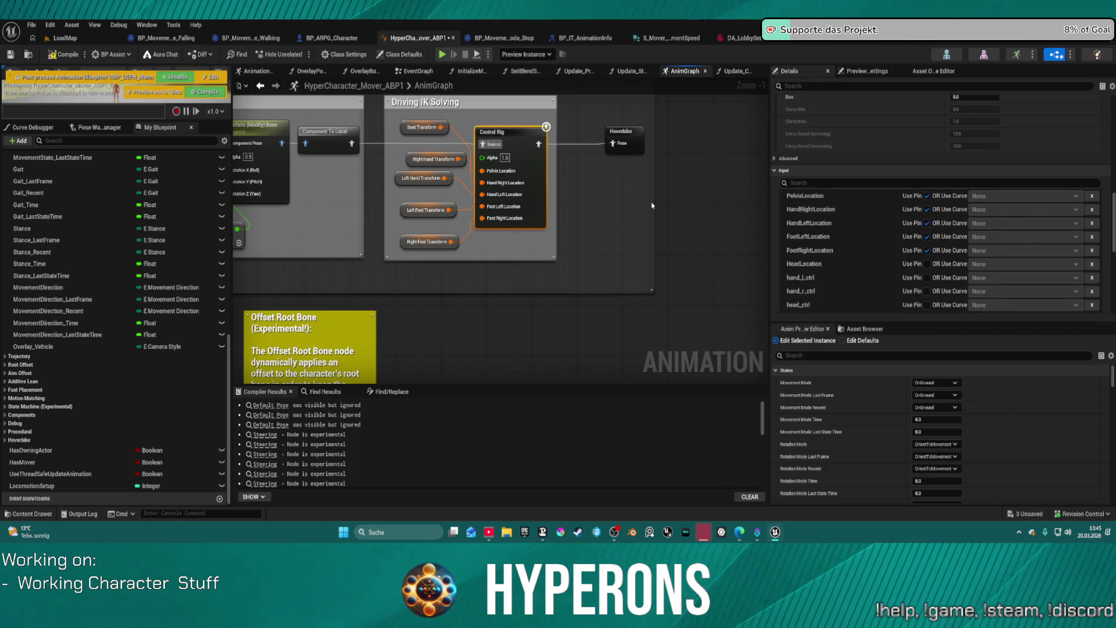
left_click(68, 57)
left_click(110, 39)
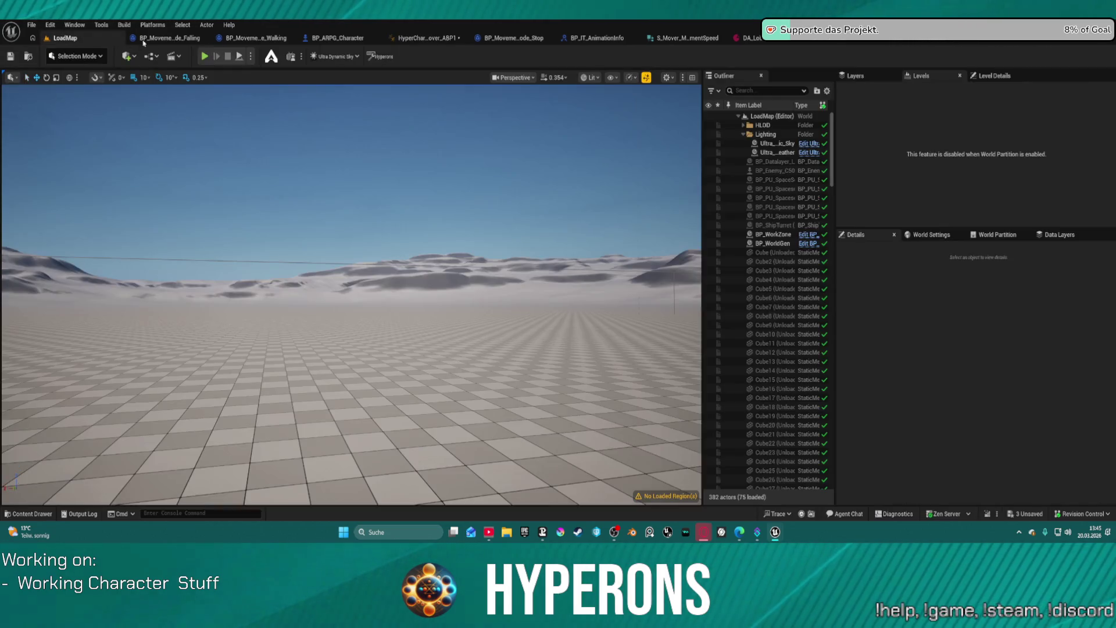
Play the level, walk to the hoverbike, mount it with E, drive forward, then stop
key("alt+p")
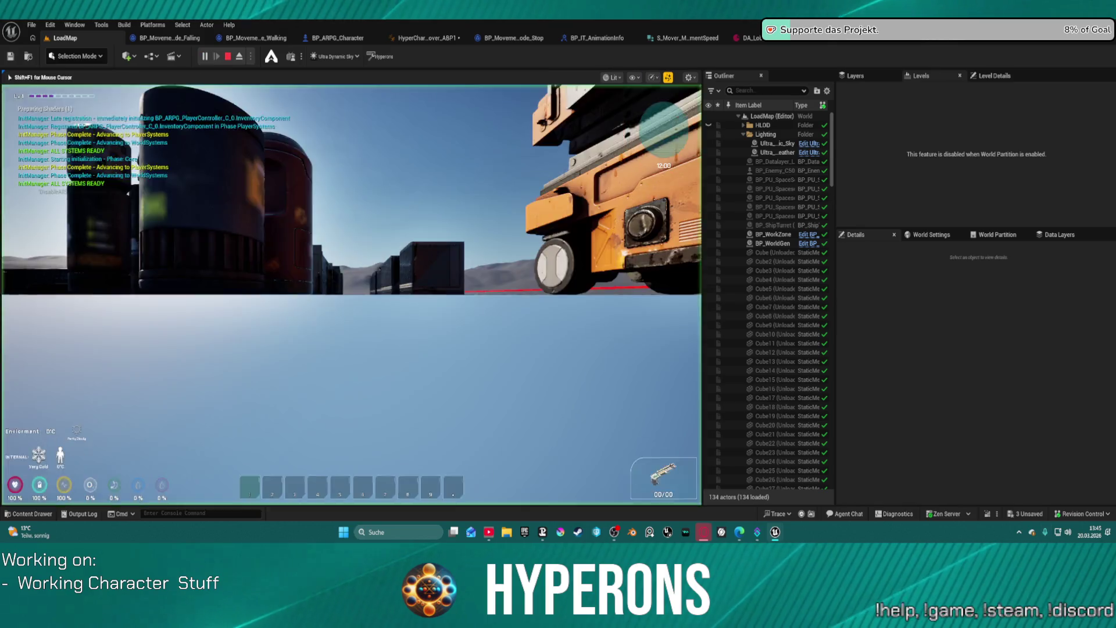
key("w")
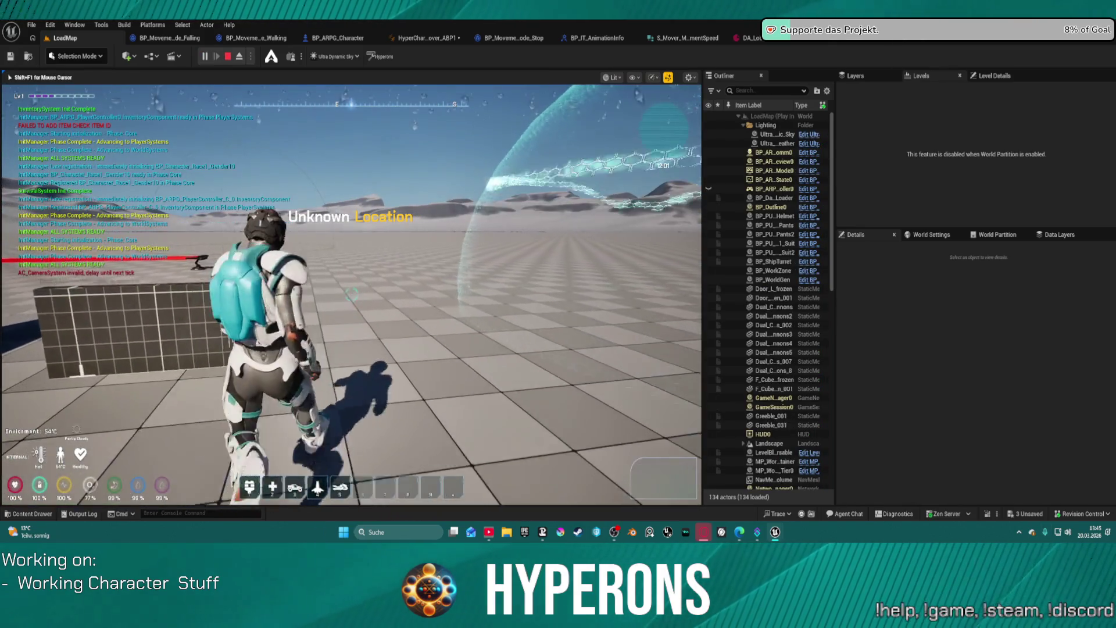
key("w")
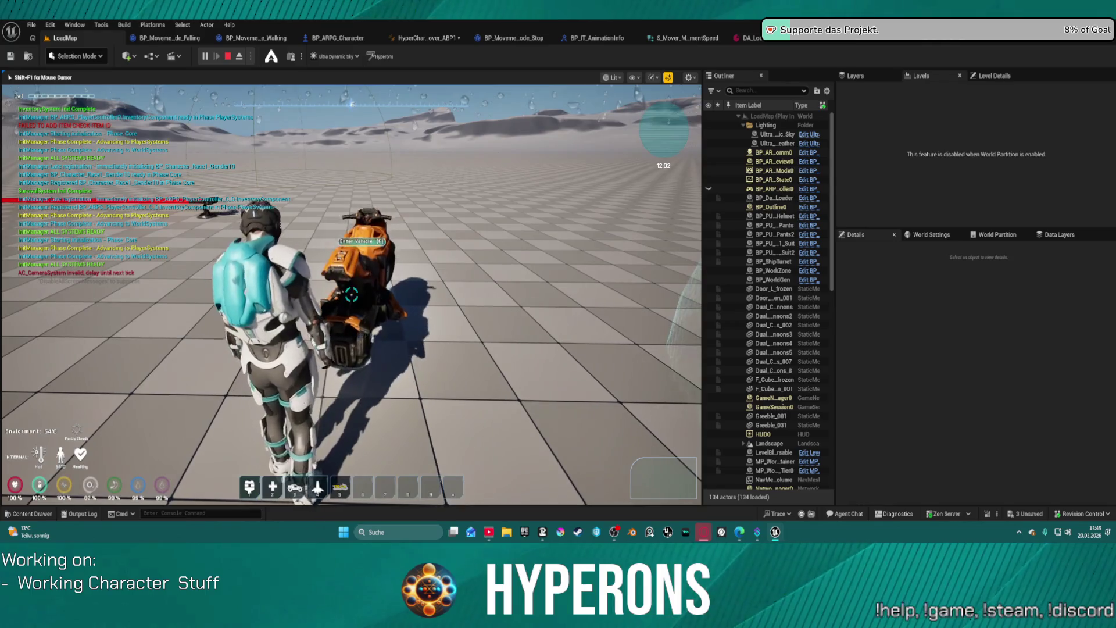
key("s")
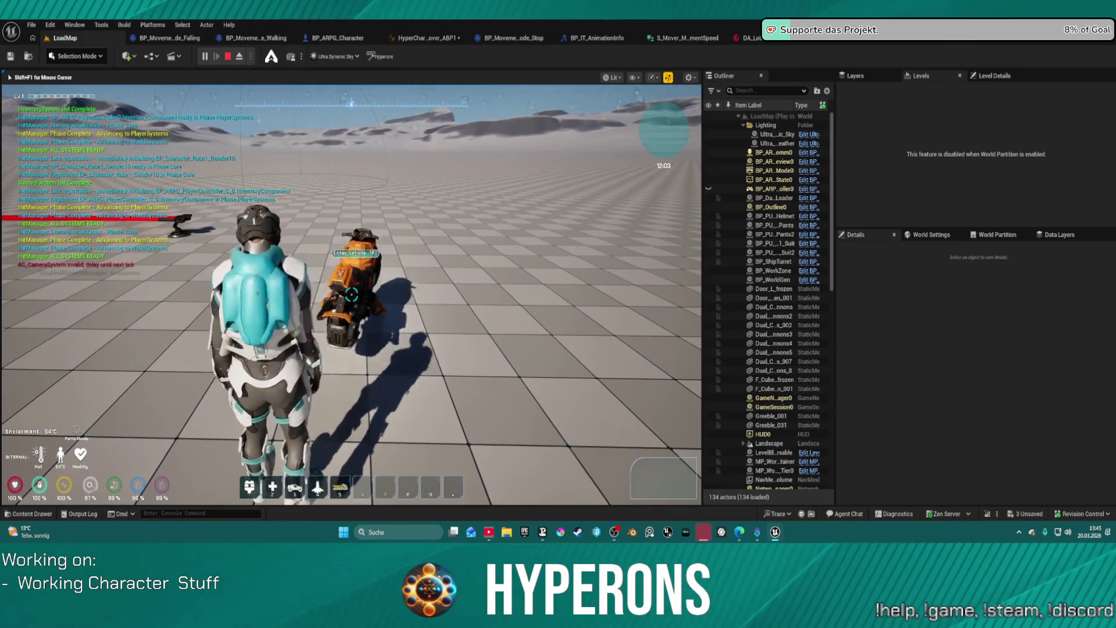
key("e")
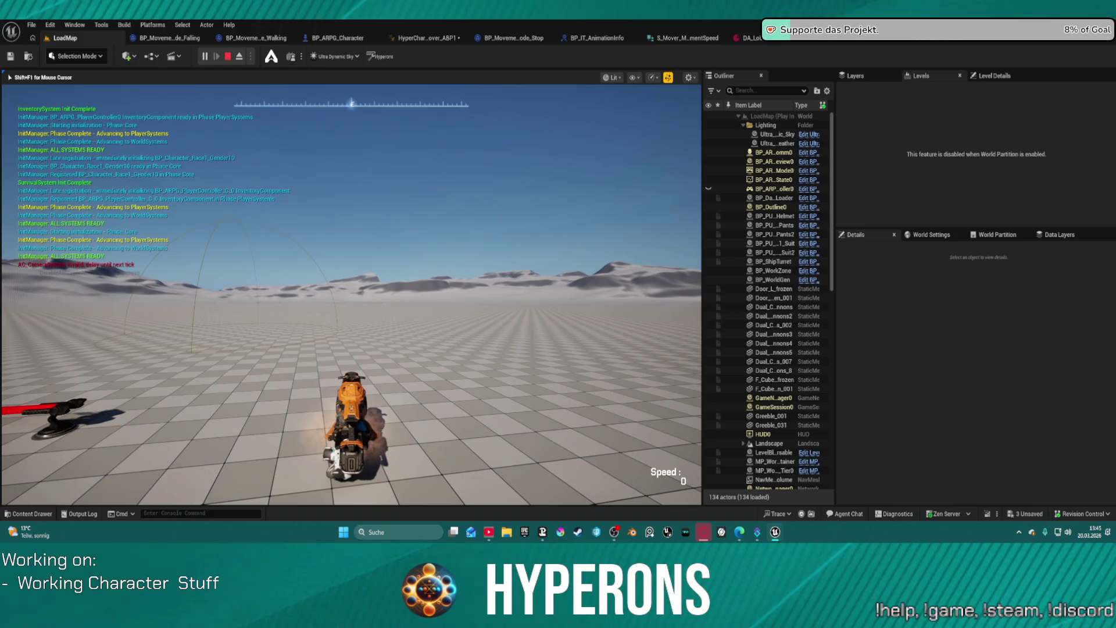
key("w")
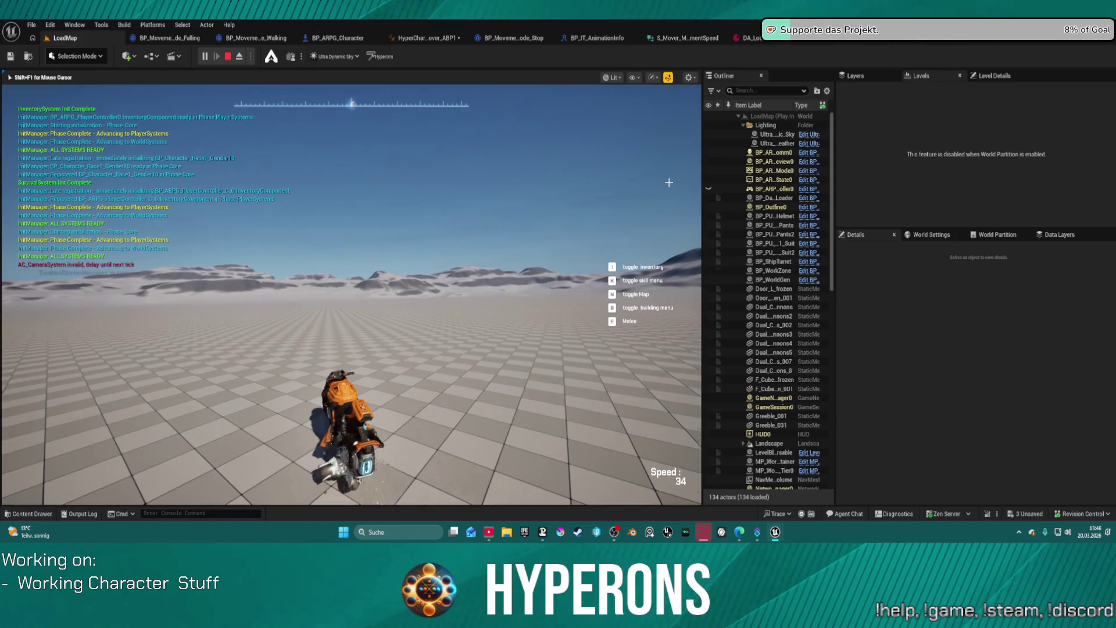
key("Escape")
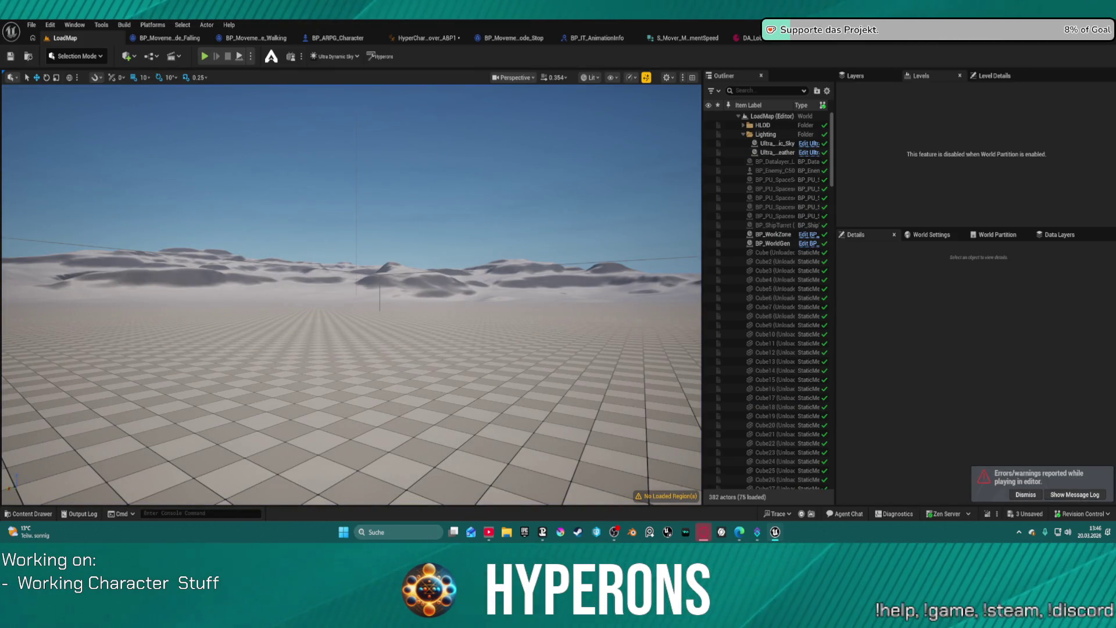
Check the SKM_UEFN_Driving forwards solve and the Rotate bones when Driving section, then replay LoadMap
left_click(926, 44)
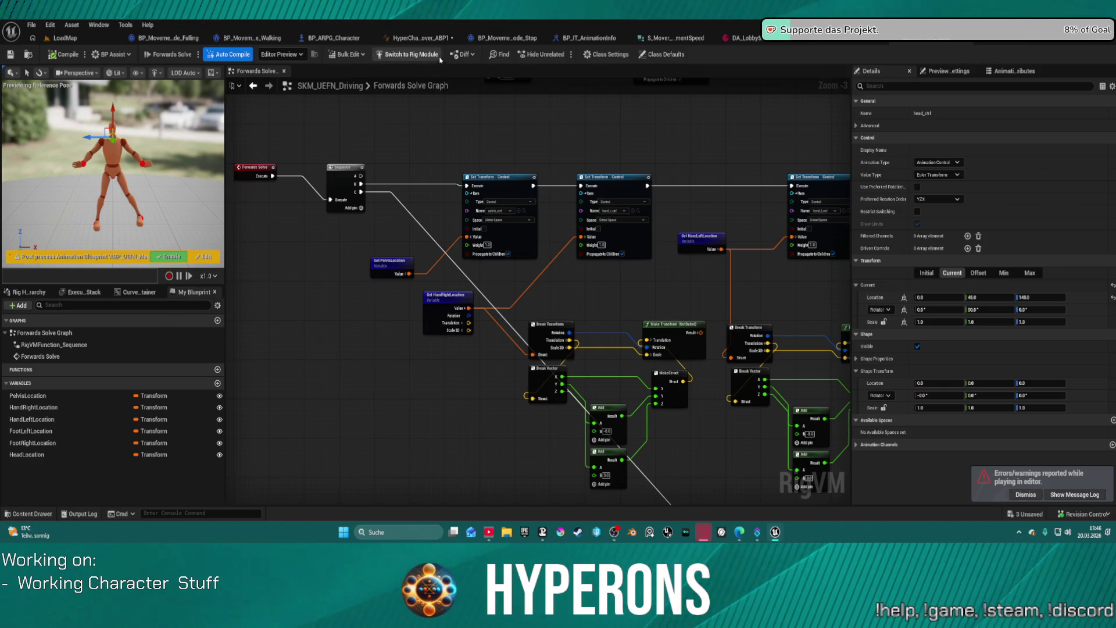
left_click(430, 39)
mouse_move(476, 170)
left_mouse_down()
mouse_move(581, 151)
mouse_move(709, 174)
mouse_move(669, 156)
mouse_move(573, 180)
mouse_move(727, 215)
mouse_move(668, 175)
mouse_move(640, 189)
mouse_move(572, 177)
left_mouse_up()
scroll(743, 181, "down", 3)
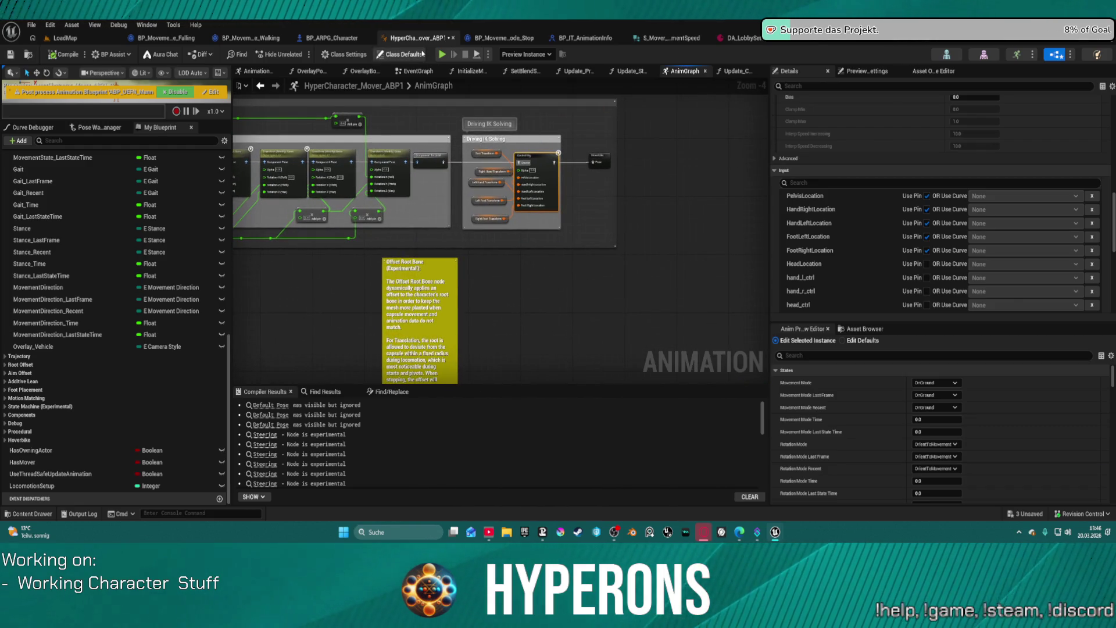
left_click(97, 41)
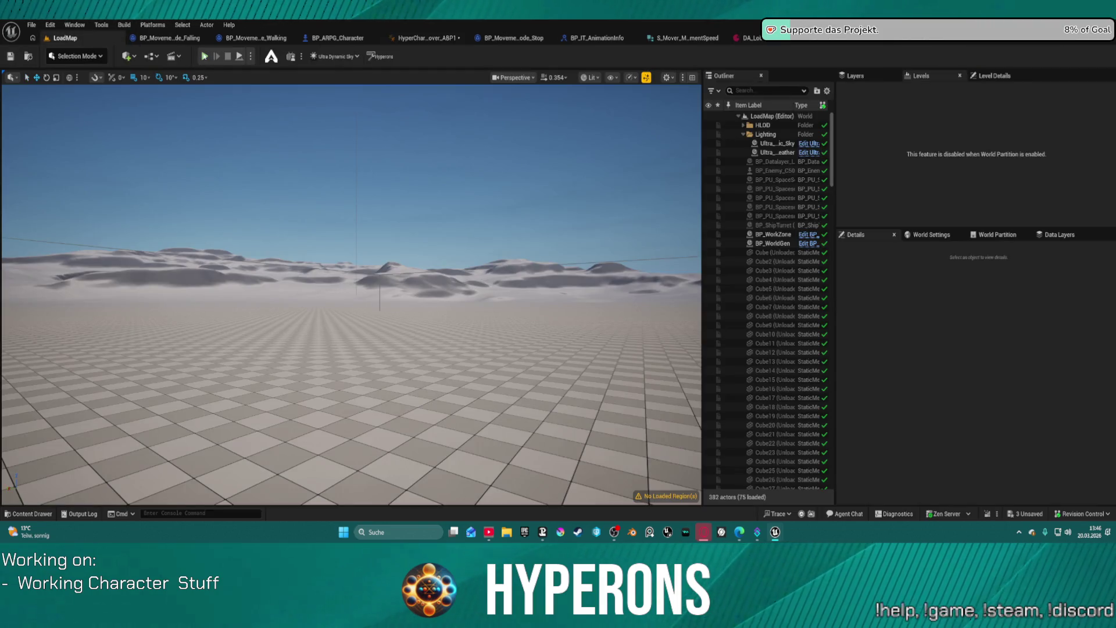
key("alt+p")
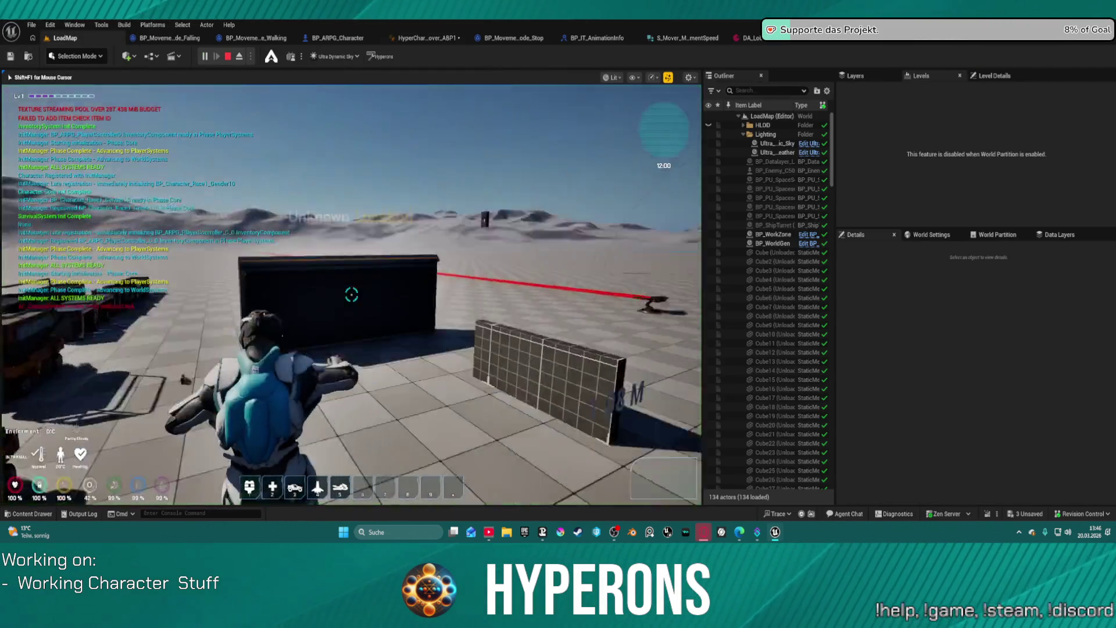
Walk the character to the orange vehicle, mount it with F, and free the mouse
key("w")
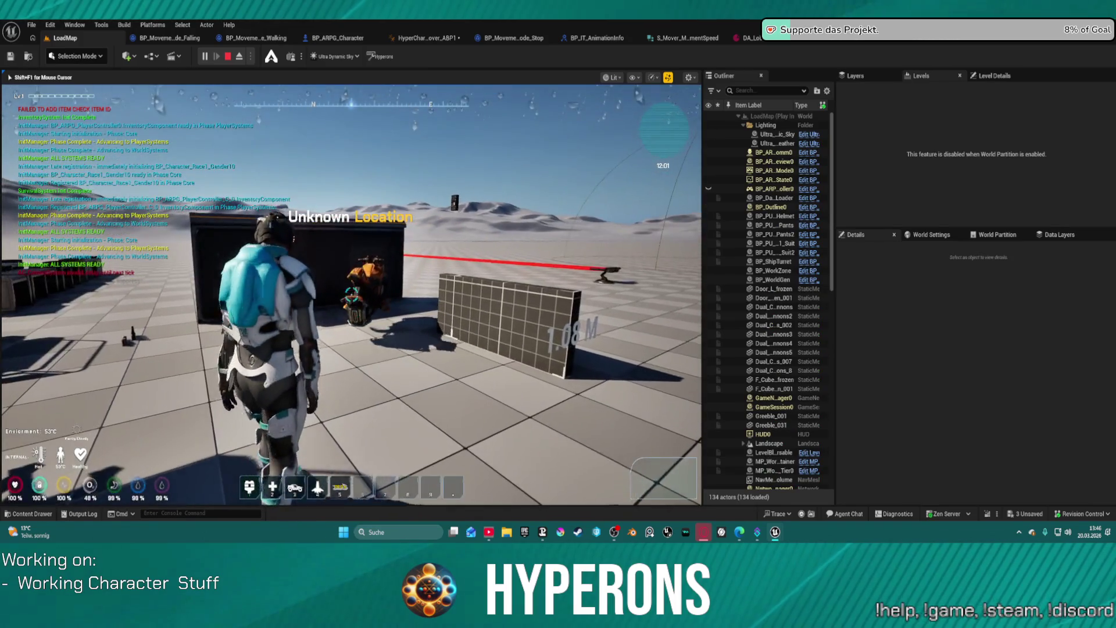
key("w")
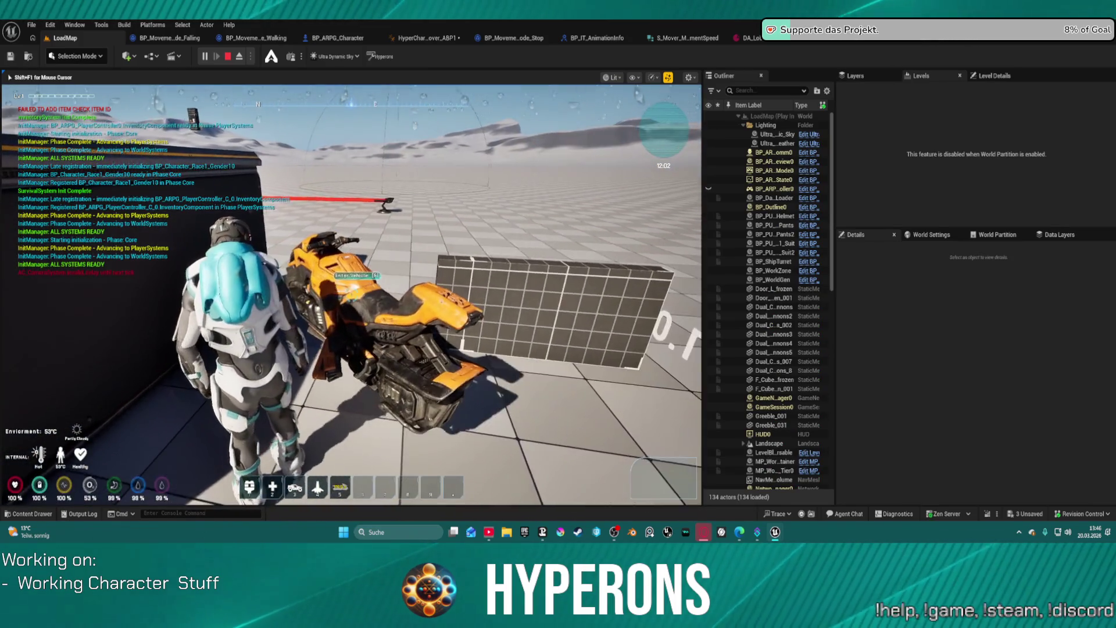
key("f")
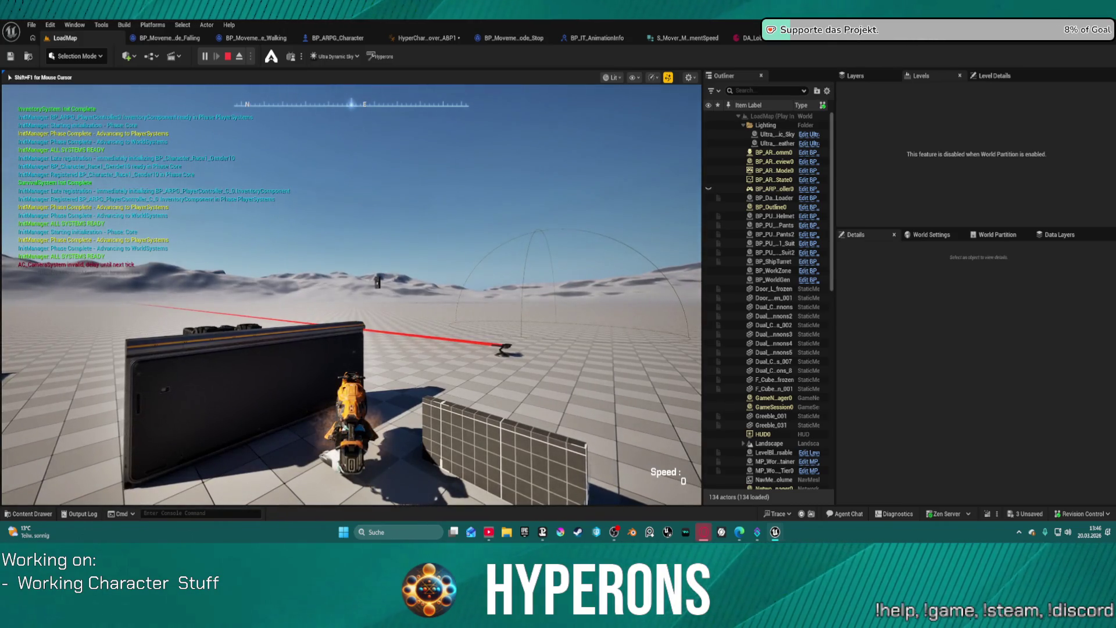
key("super")
Debug the spawned character's ABP instance live on the Hoverbike graph section, then stop playing
left_click(425, 38)
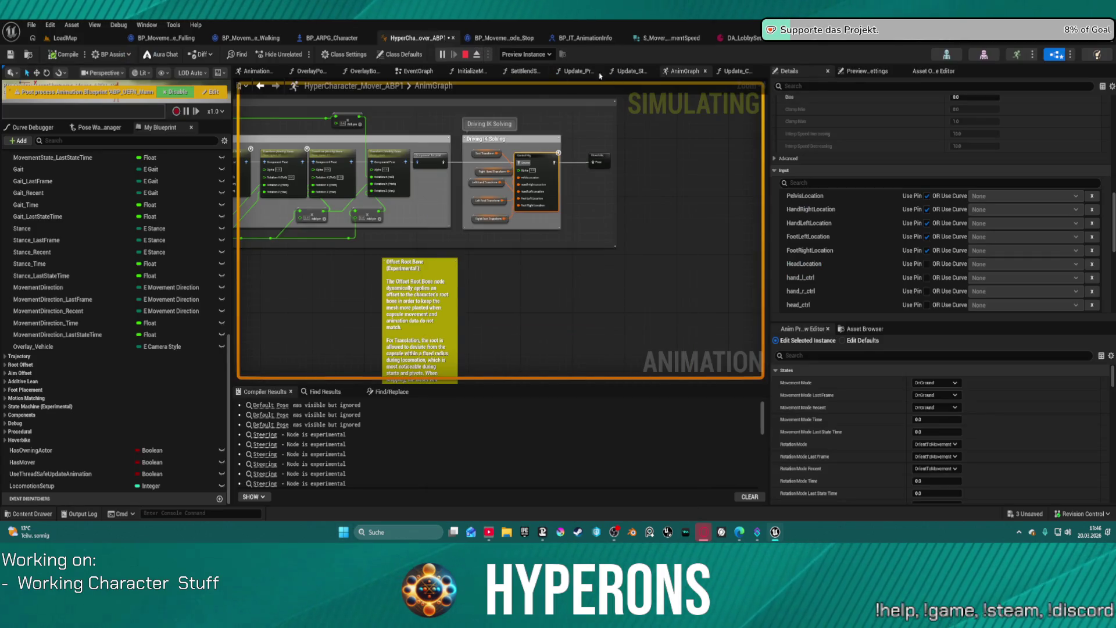
left_click(525, 54)
left_click(563, 89)
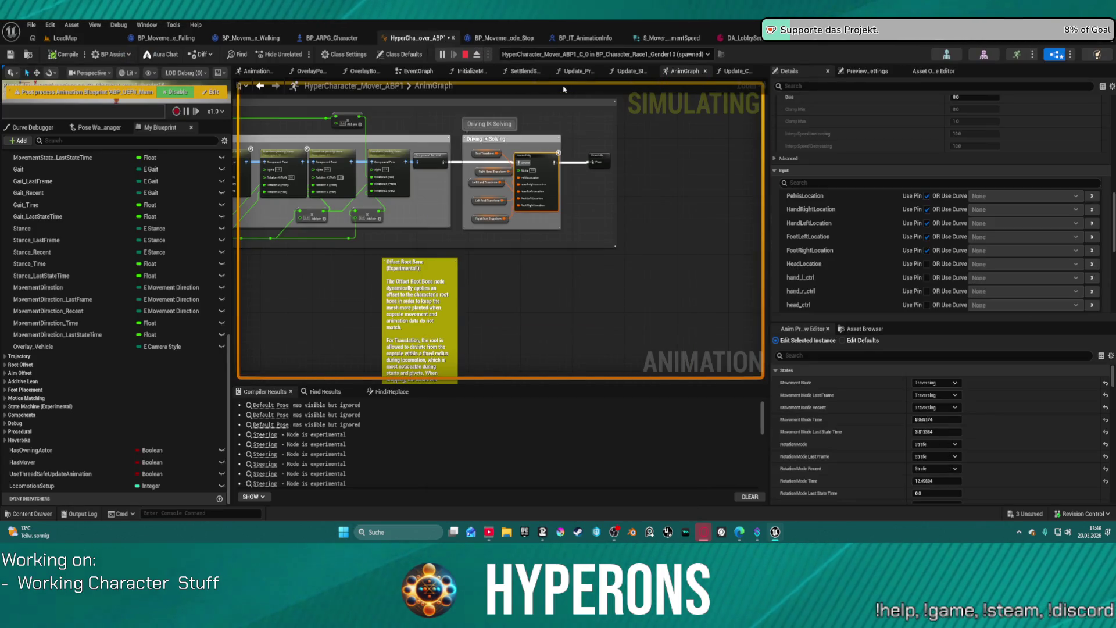
left_click_drag(444, 204, 782, 197)
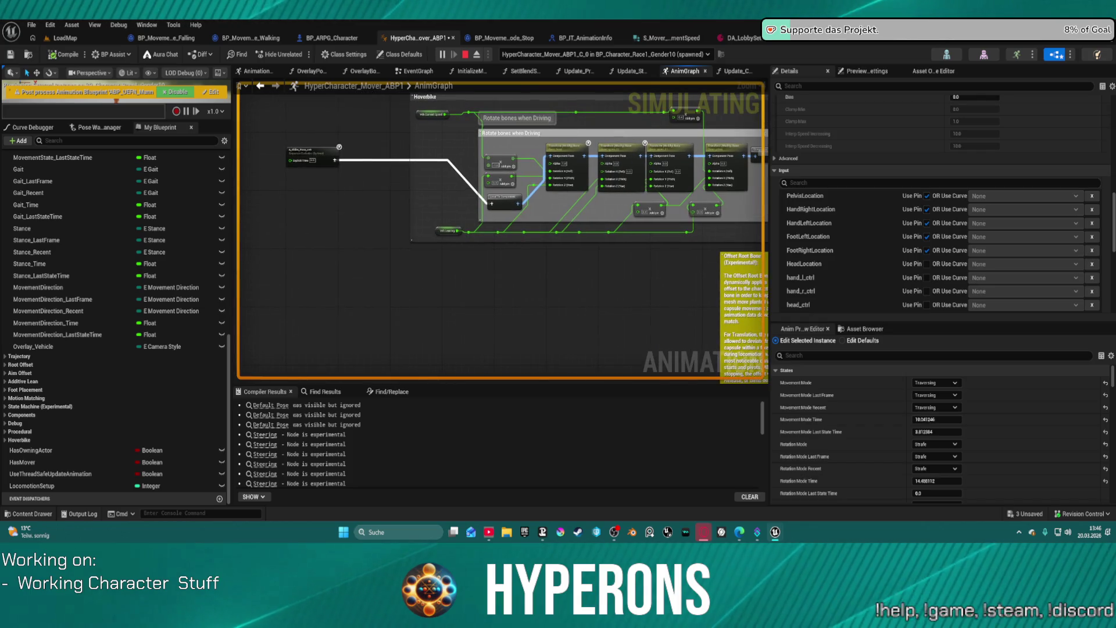
scroll(590, 201, "up", 5)
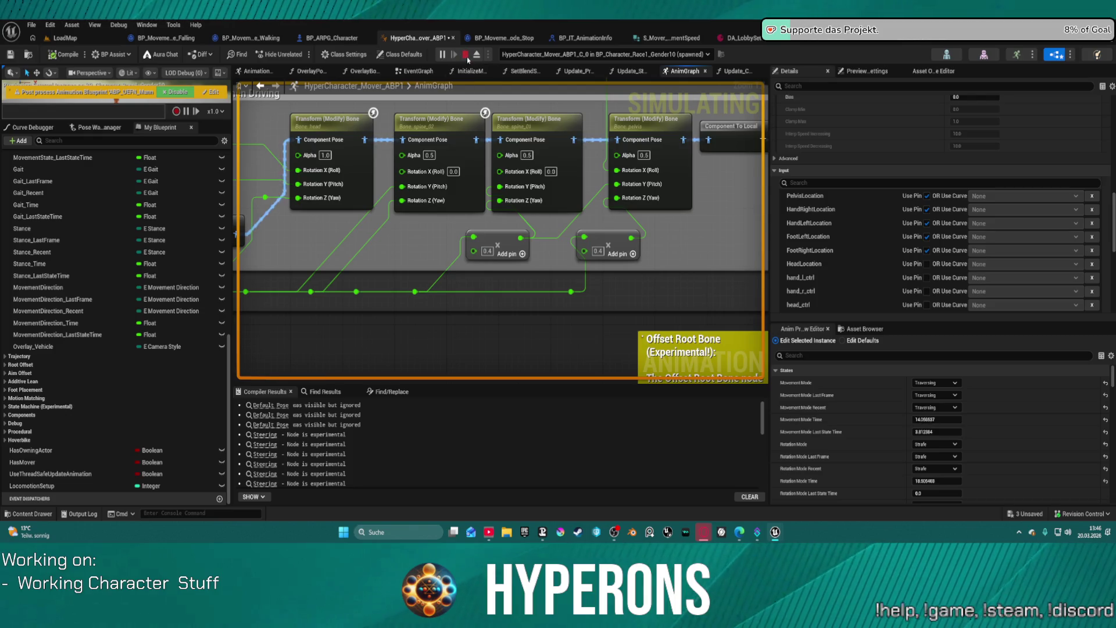
left_click(465, 54)
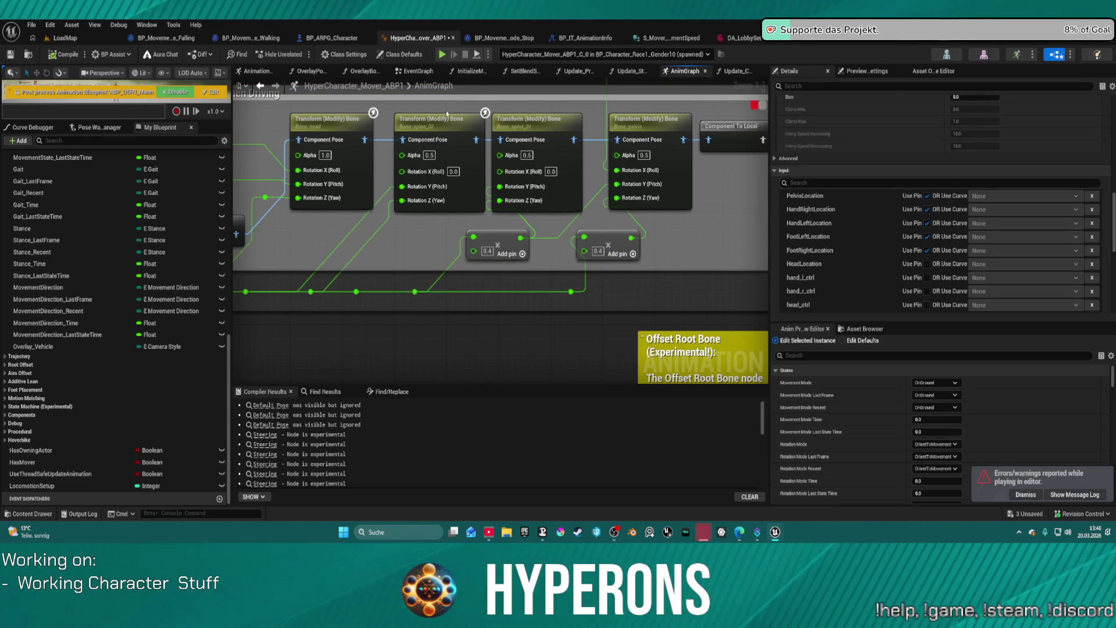
Zoom the AnimGraph to the Hand IK and Blend Poses nodes and inspect Hand IK's details
left_click(417, 72)
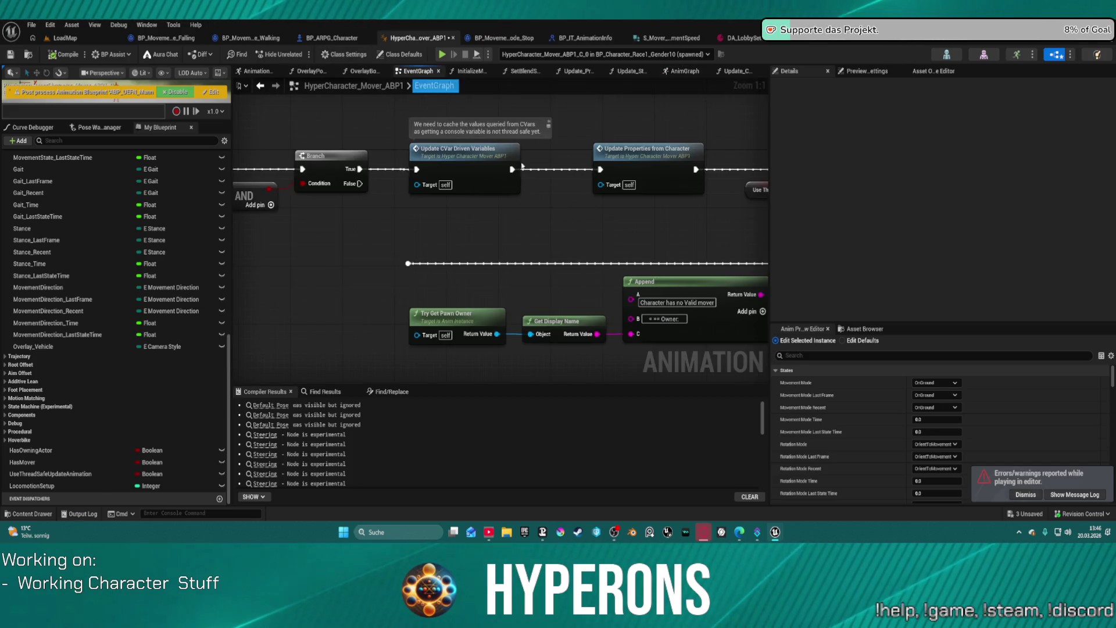
scroll(535, 135, "down", 2)
left_click(684, 71)
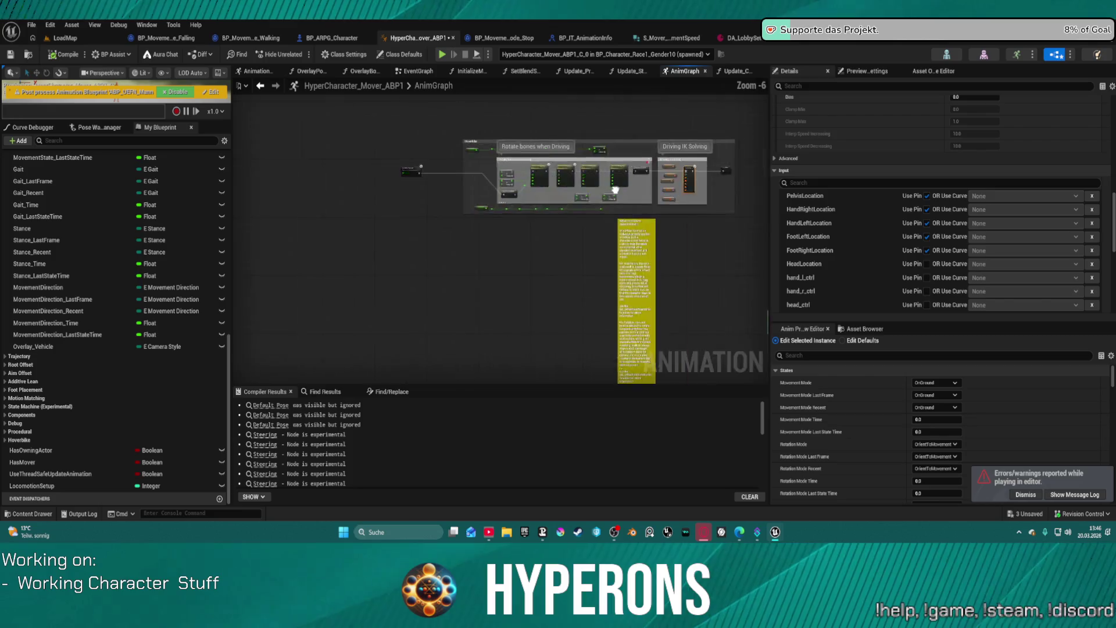
scroll(462, 238, "up", 5)
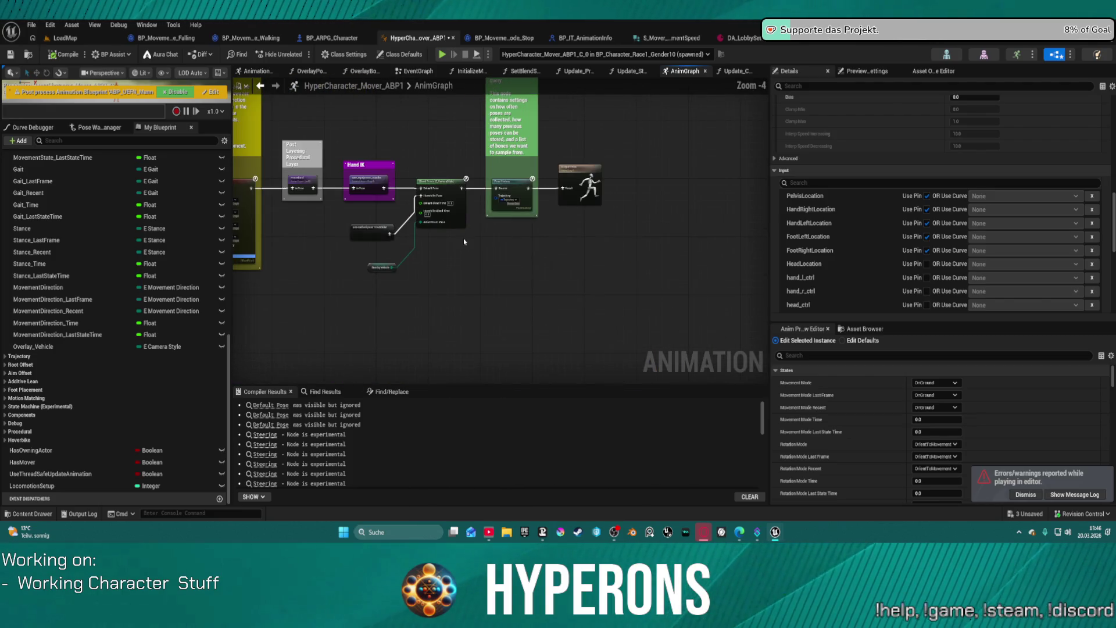
left_click_drag(555, 191, 540, 236)
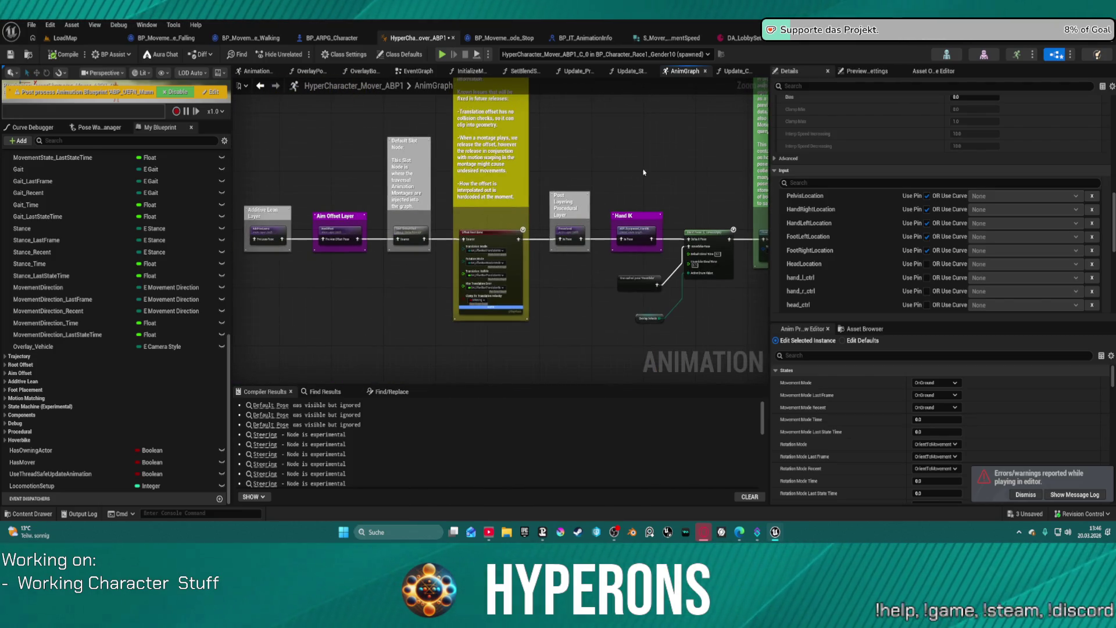
left_click_drag(643, 172, 493, 109)
scroll(605, 157, "up", 2)
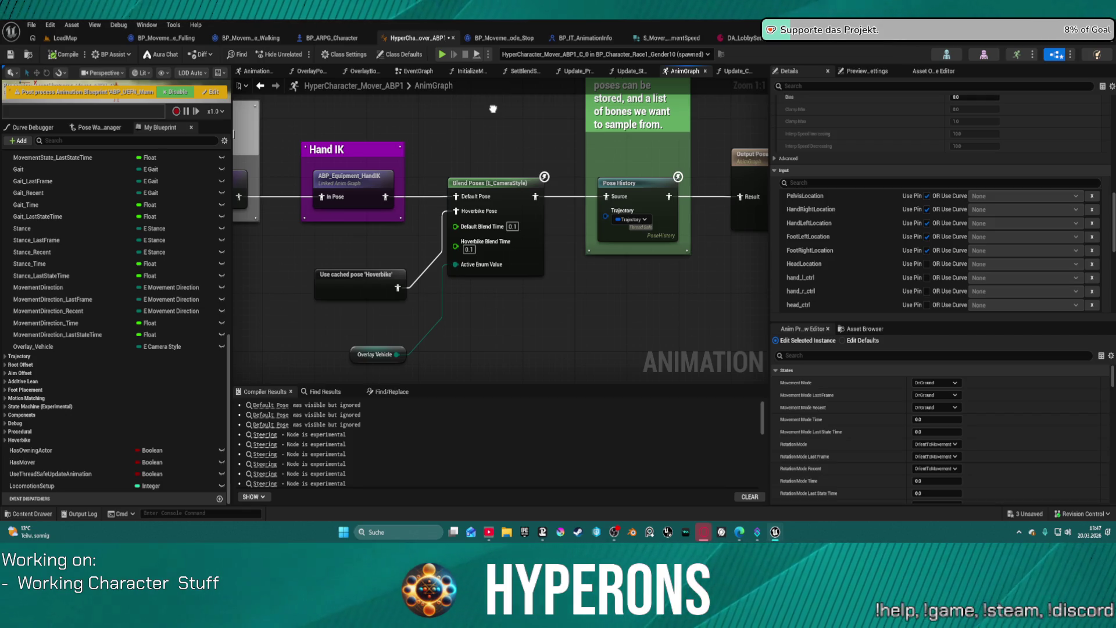
left_click(420, 199)
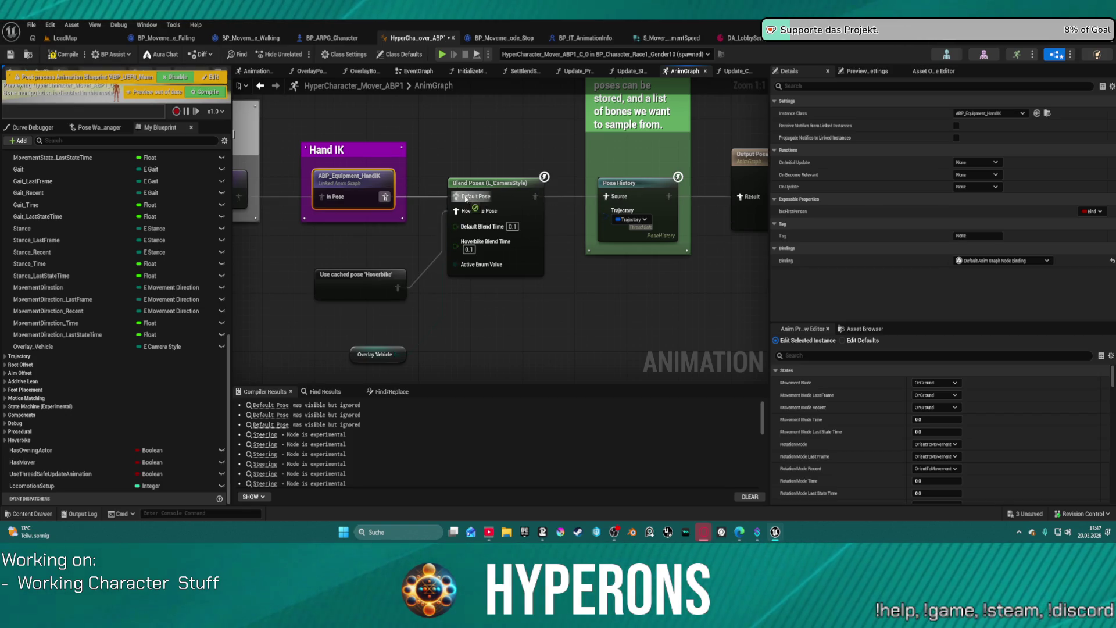
right_click(491, 150)
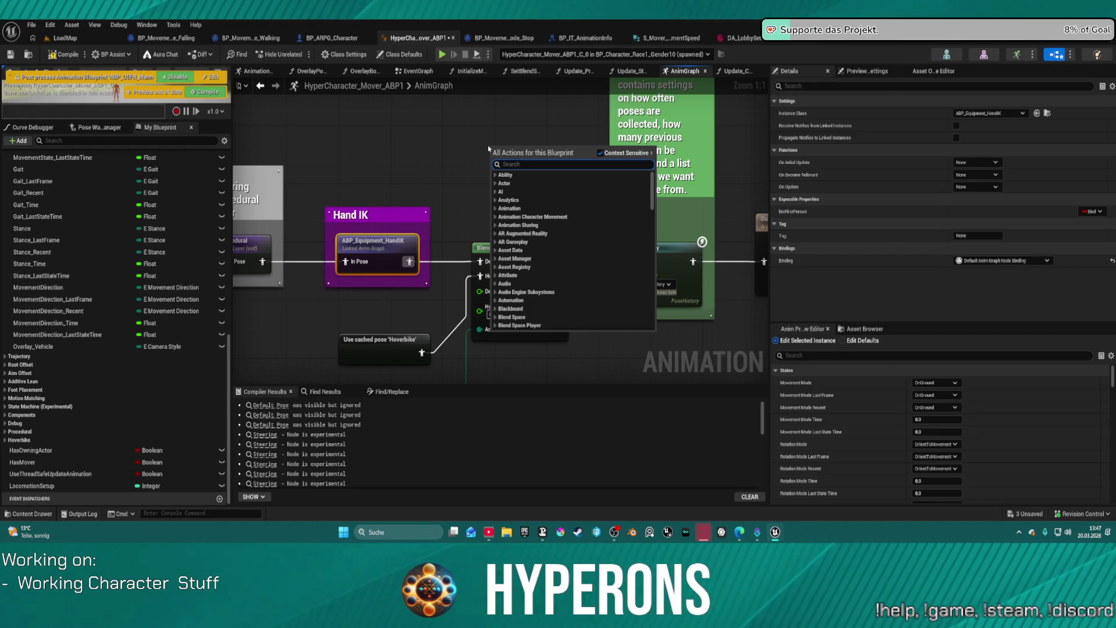
type("swit")
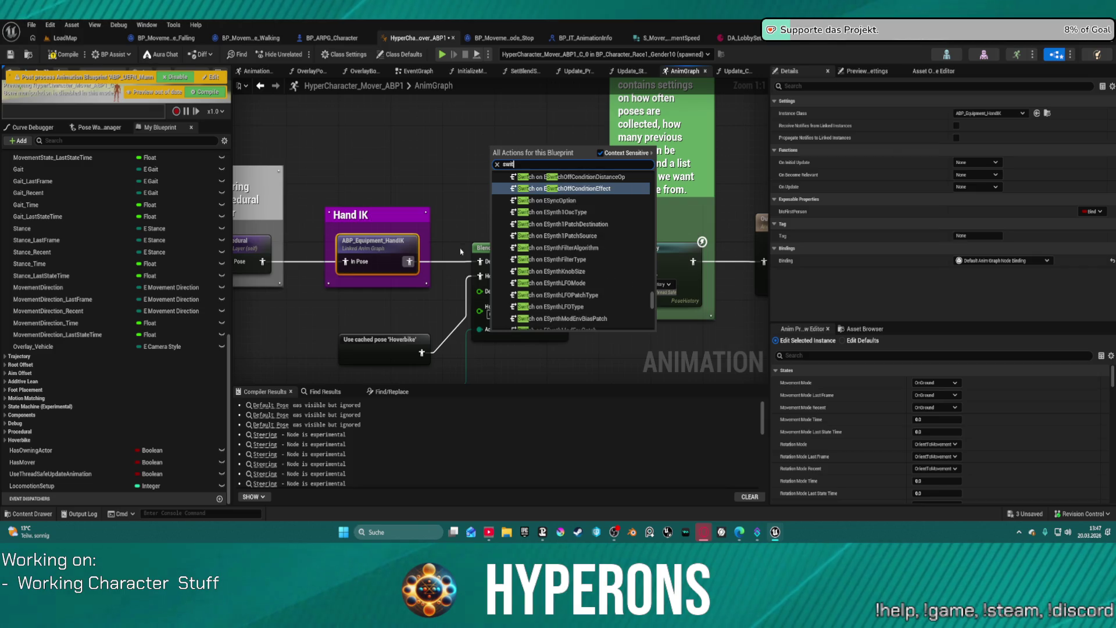
scroll(582, 262, "up", 5)
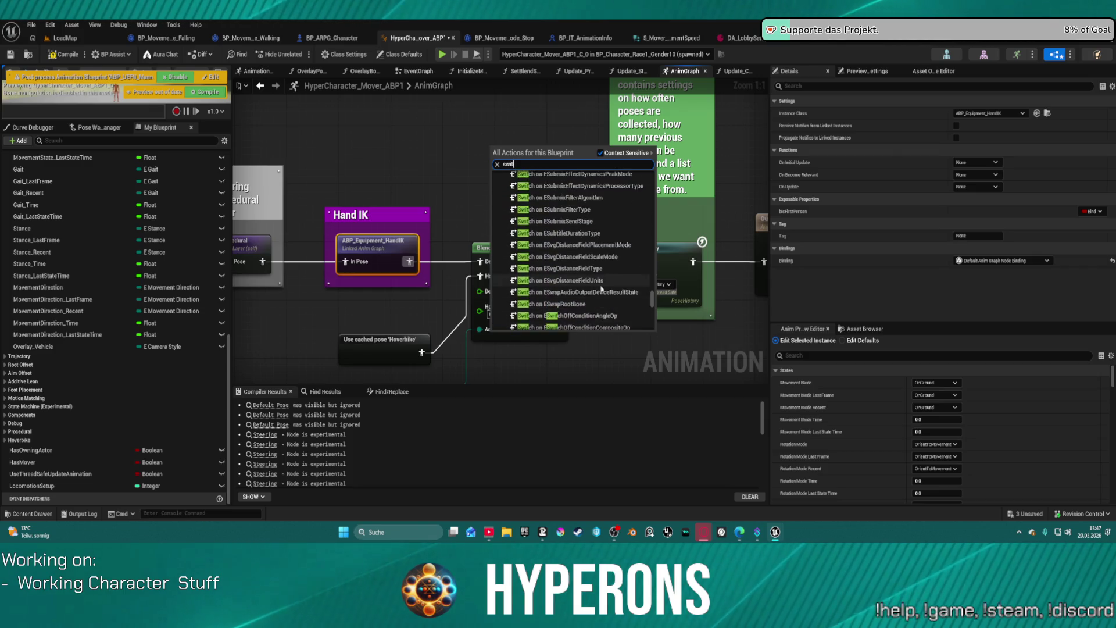
scroll(601, 288, "up", 10)
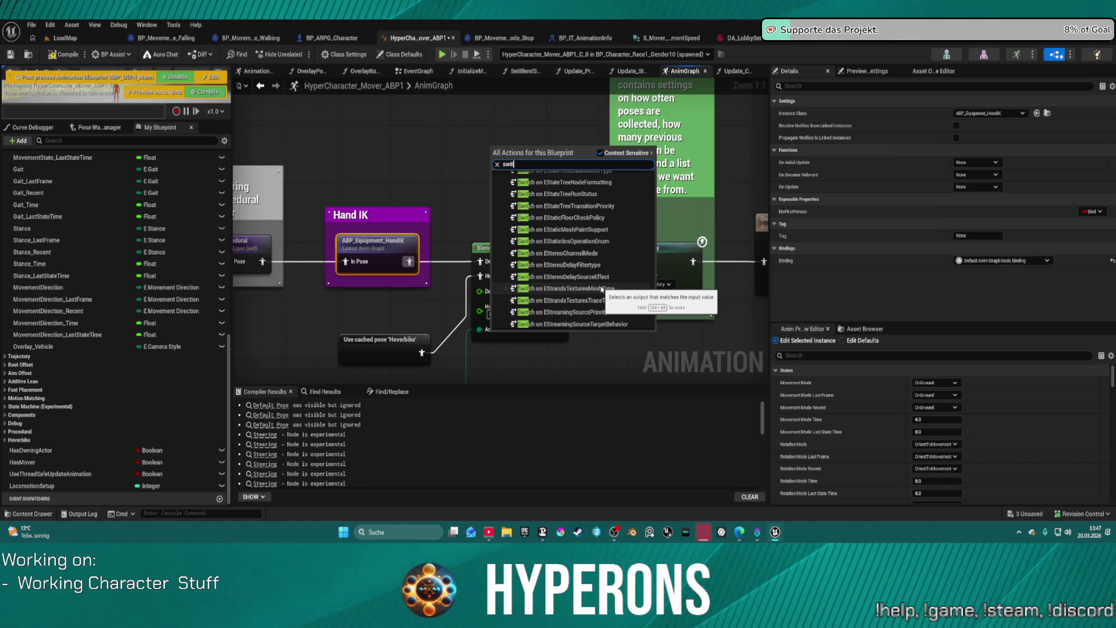
type(" came")
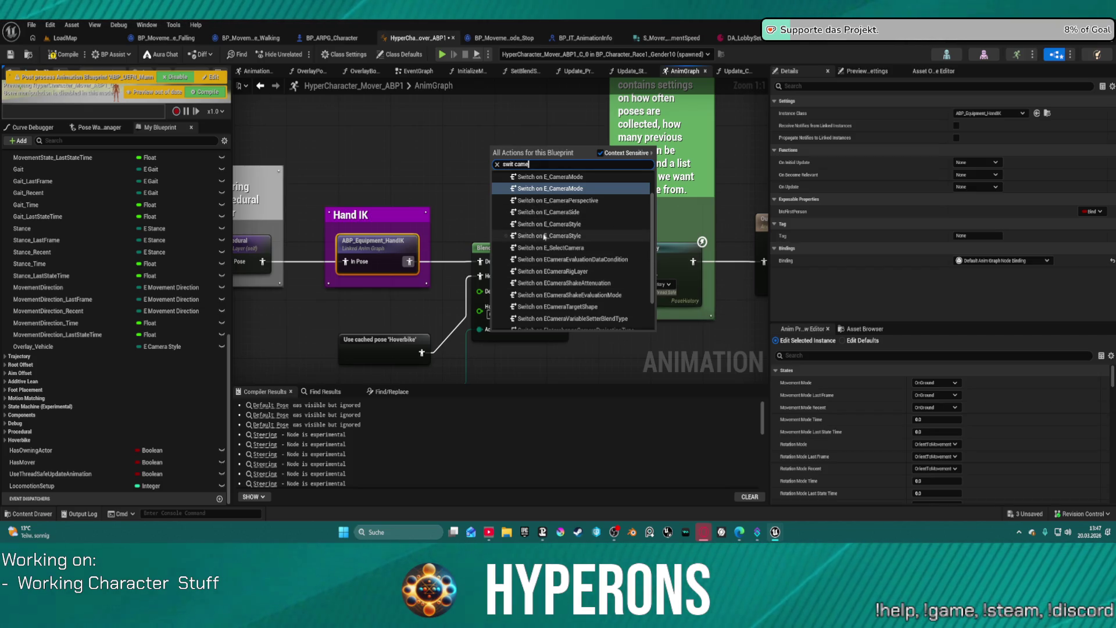
left_click(547, 235)
left_click_drag(553, 158, 495, 129)
key("Delete")
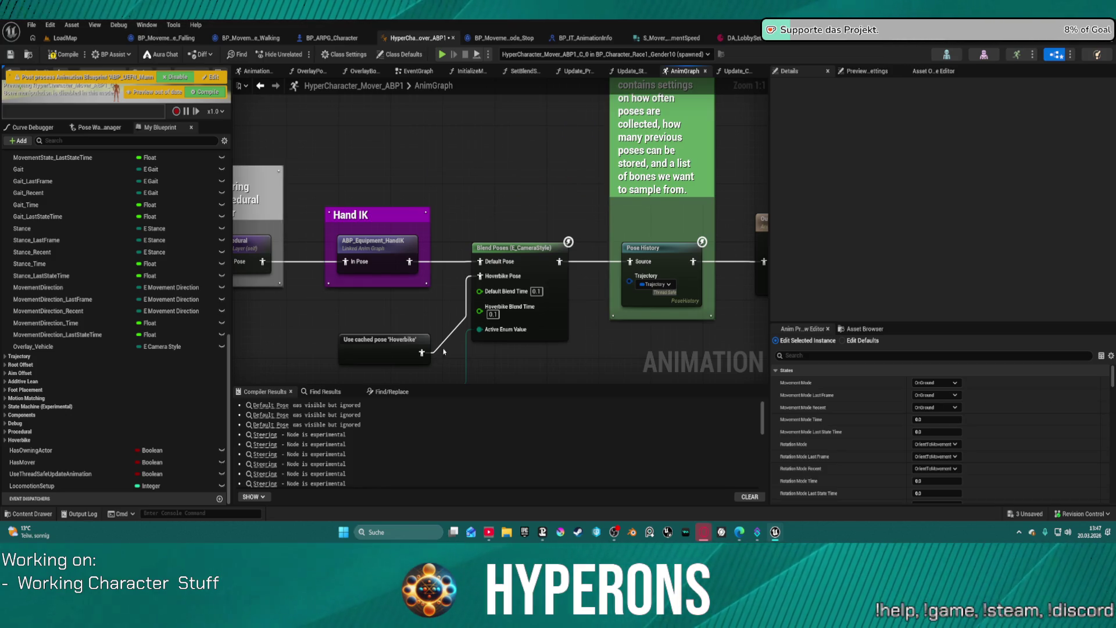
mouse_move(443, 351)
left_mouse_down()
mouse_move(418, 278)
mouse_move(500, 305)
left_mouse_up()
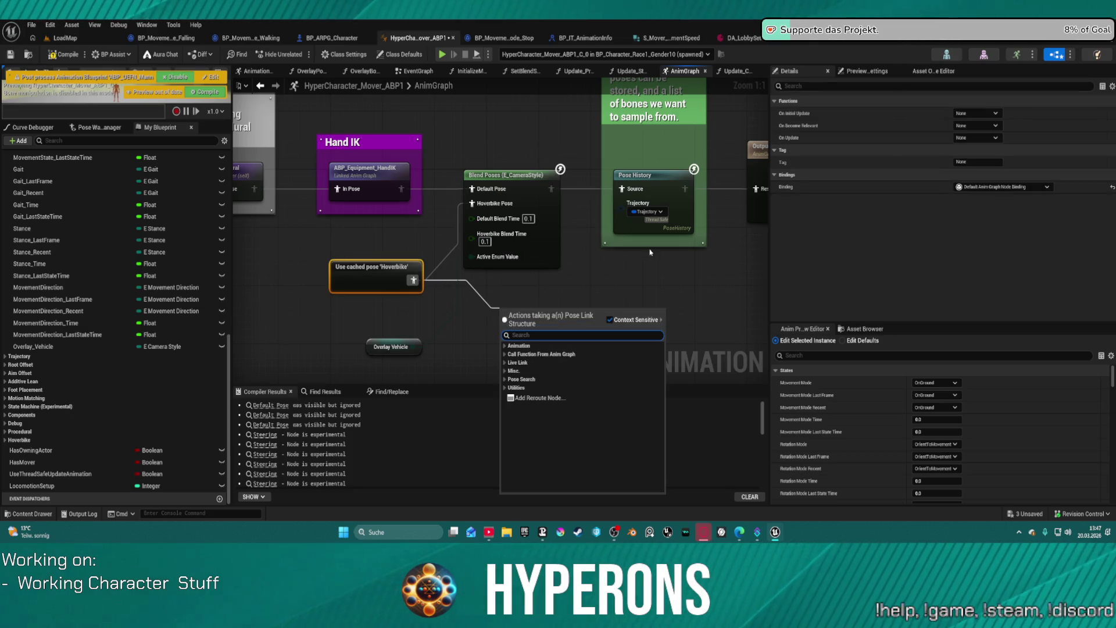
Pan the AnimGraph to Overlay Vehicle and search its graph actions for 'pose'
scroll(622, 237, "down", 6)
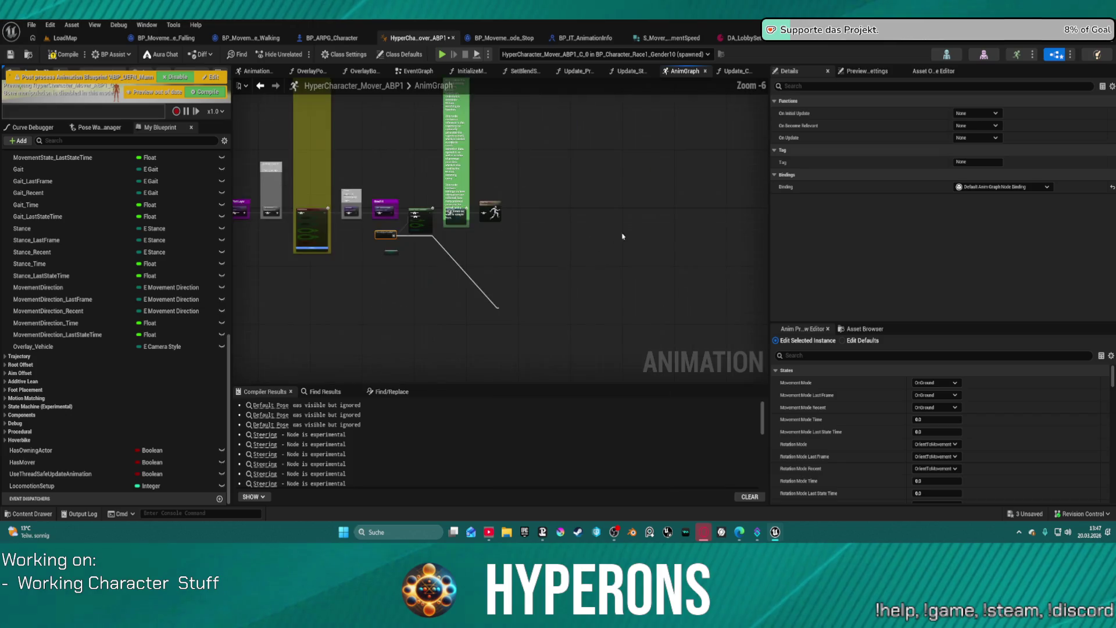
scroll(326, 198, "up", 2)
mouse_move(326, 198)
left_mouse_down()
mouse_move(465, 188)
mouse_move(540, 200)
mouse_move(755, 150)
left_mouse_up()
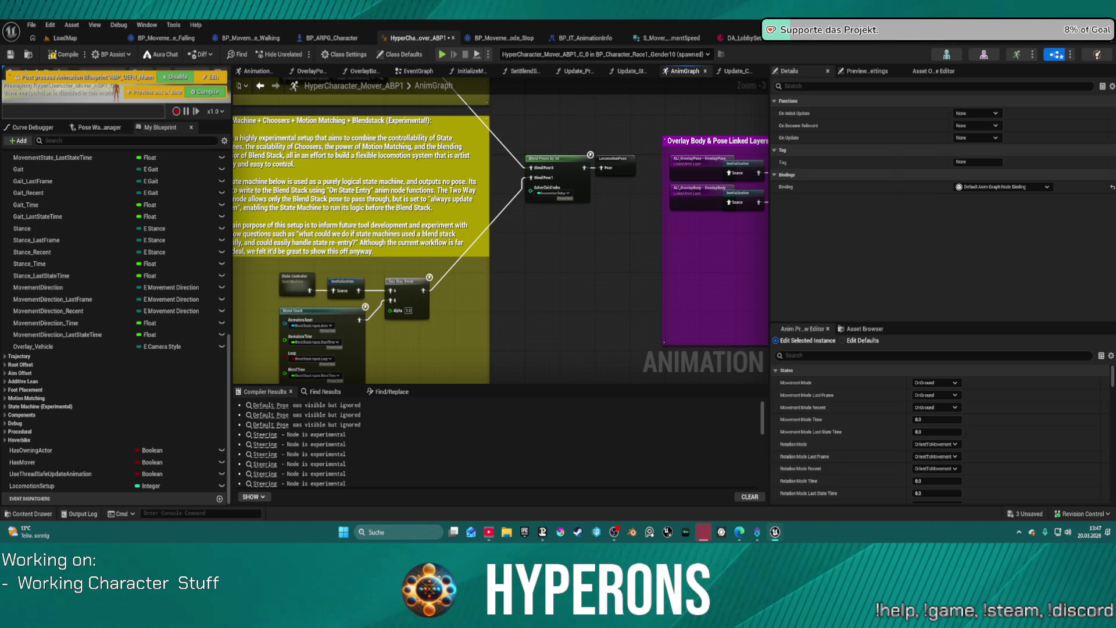
mouse_move(756, 150)
left_mouse_down()
mouse_move(743, 118)
mouse_move(413, 162)
left_mouse_up()
scroll(413, 162, "up", 2)
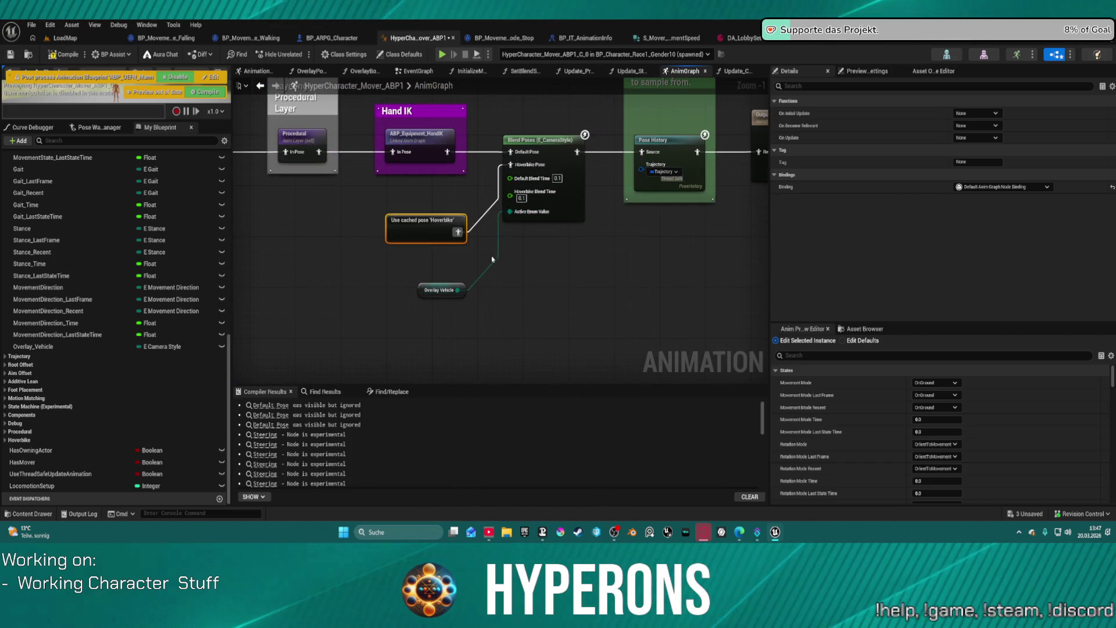
right_click(503, 265)
type("pos")
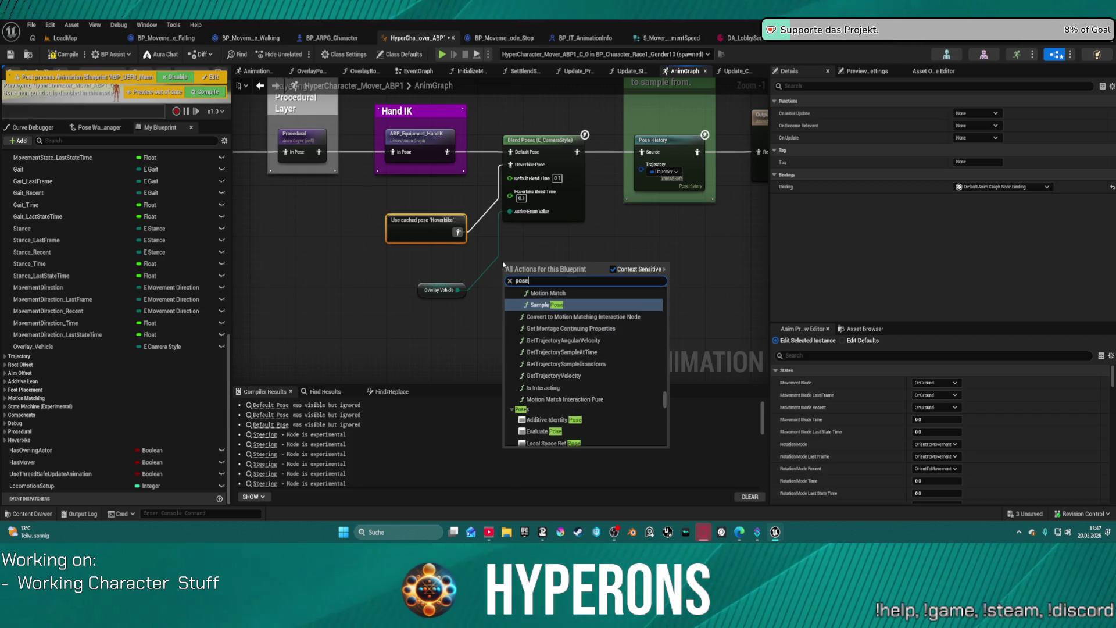
type("e")
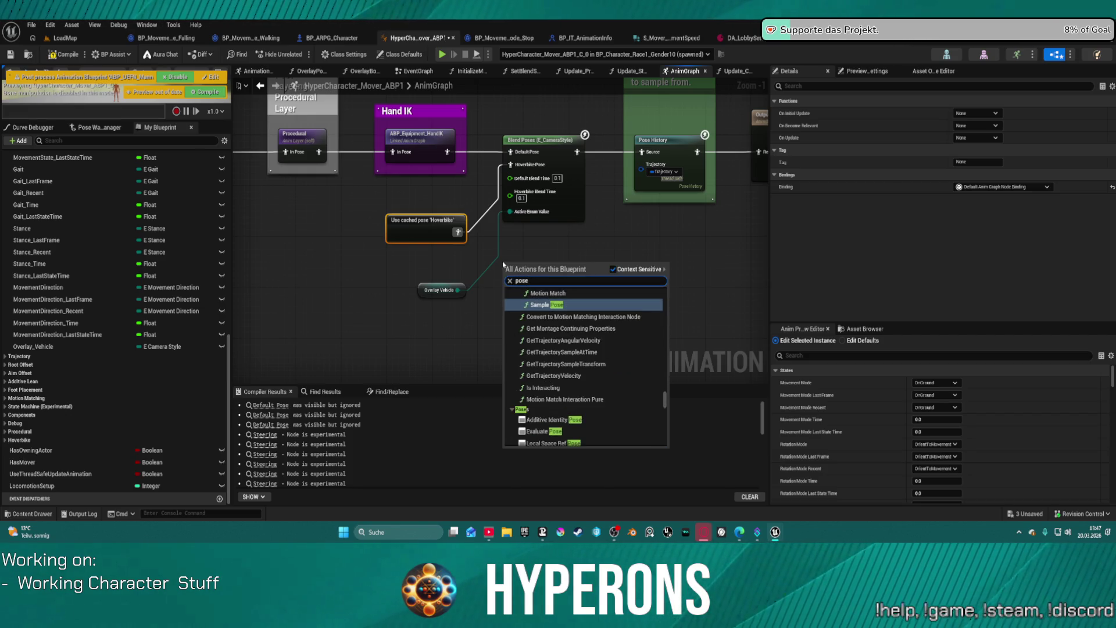
scroll(611, 326, "down", 10)
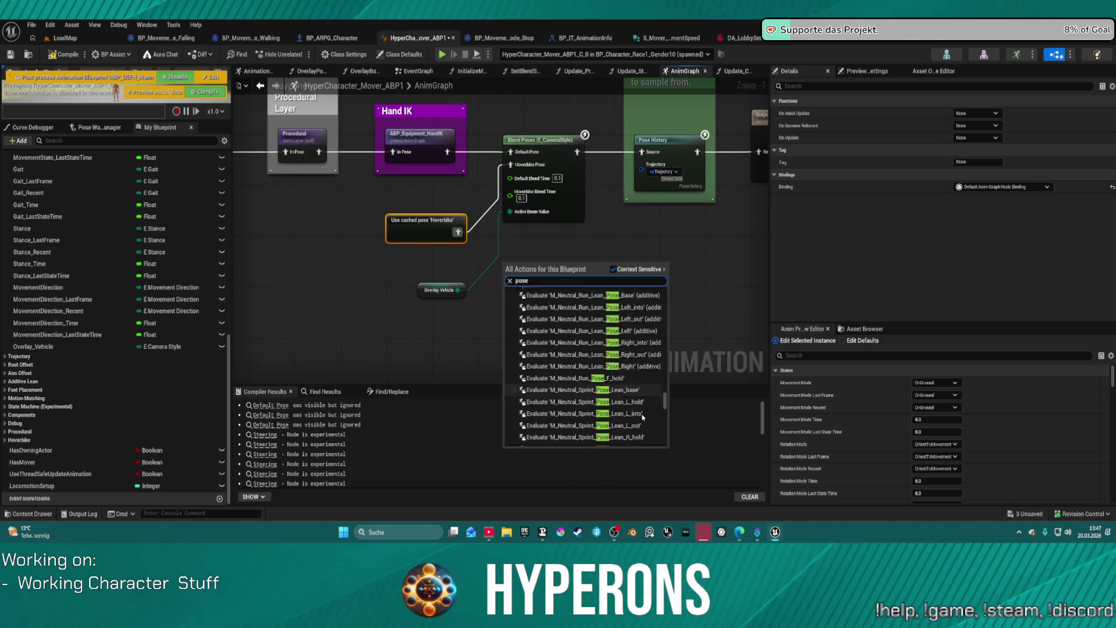
scroll(644, 416, "up", 5)
scroll(644, 416, "up", 2)
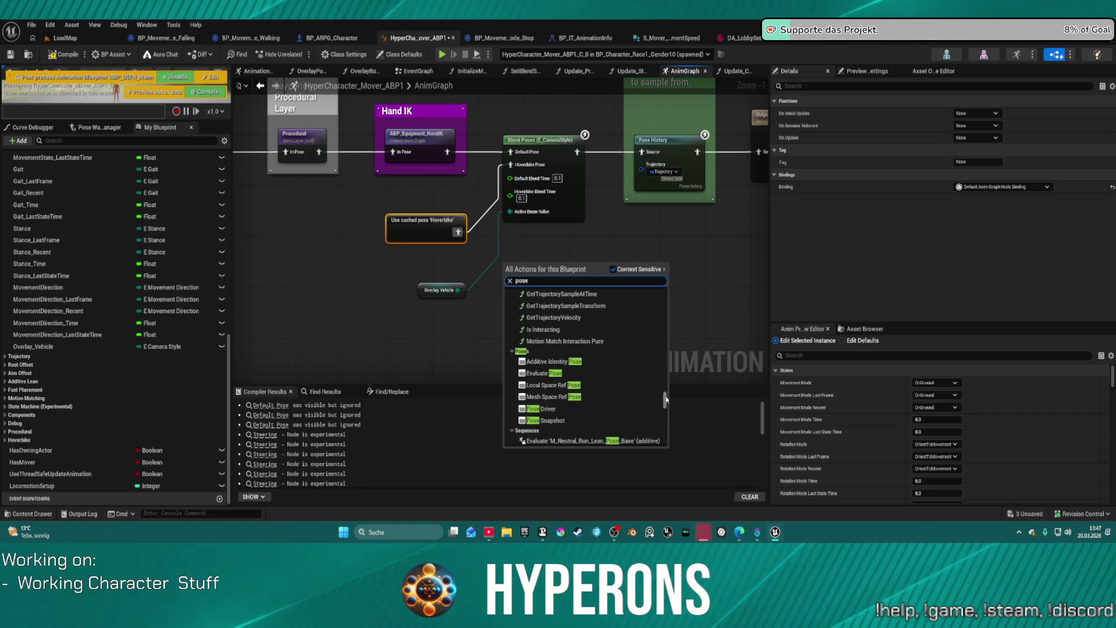
mouse_move(664, 398)
left_mouse_down()
mouse_move(676, 286)
mouse_move(679, 431)
left_mouse_up()
Scroll through the 'pose' action results, then open the content browser at Animations Shared
scroll(607, 401, "down", 10)
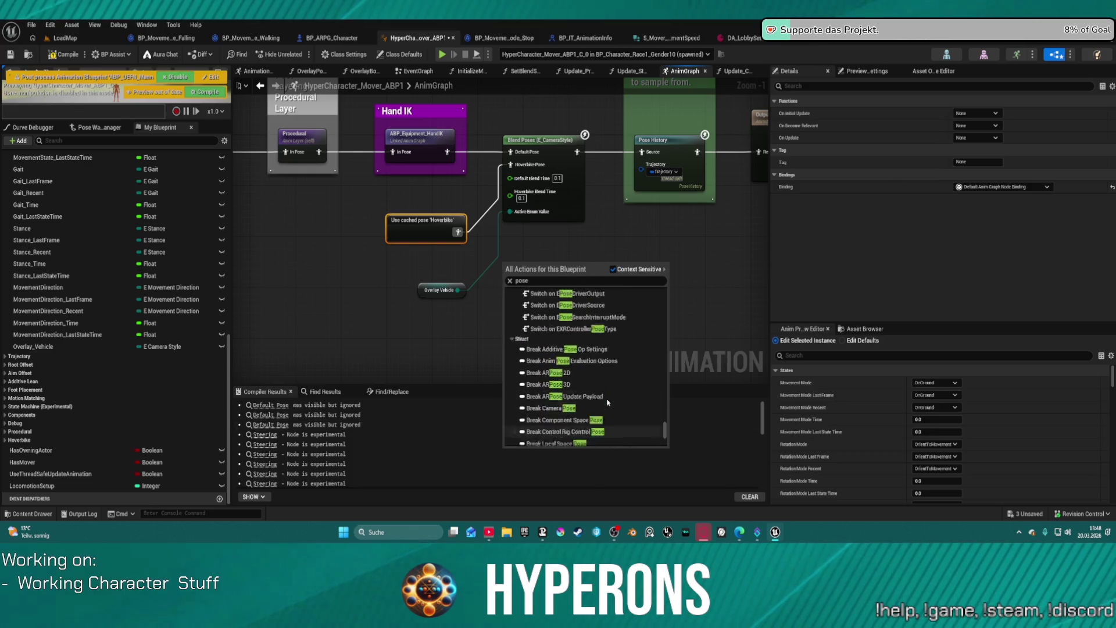
scroll(611, 401, "up", 10)
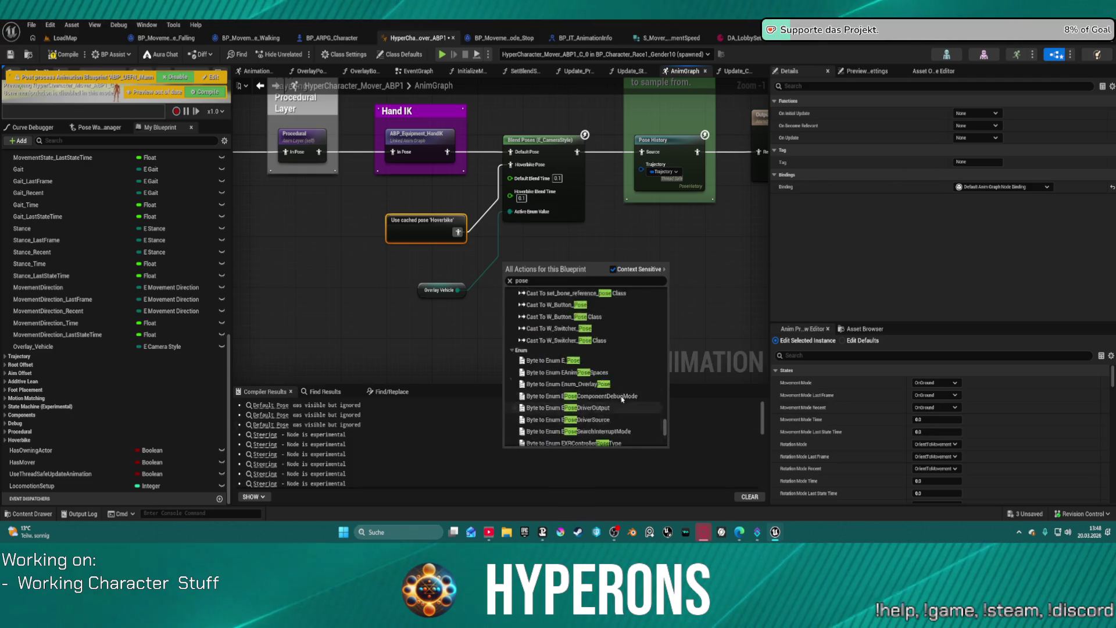
scroll(625, 399, "up", 10)
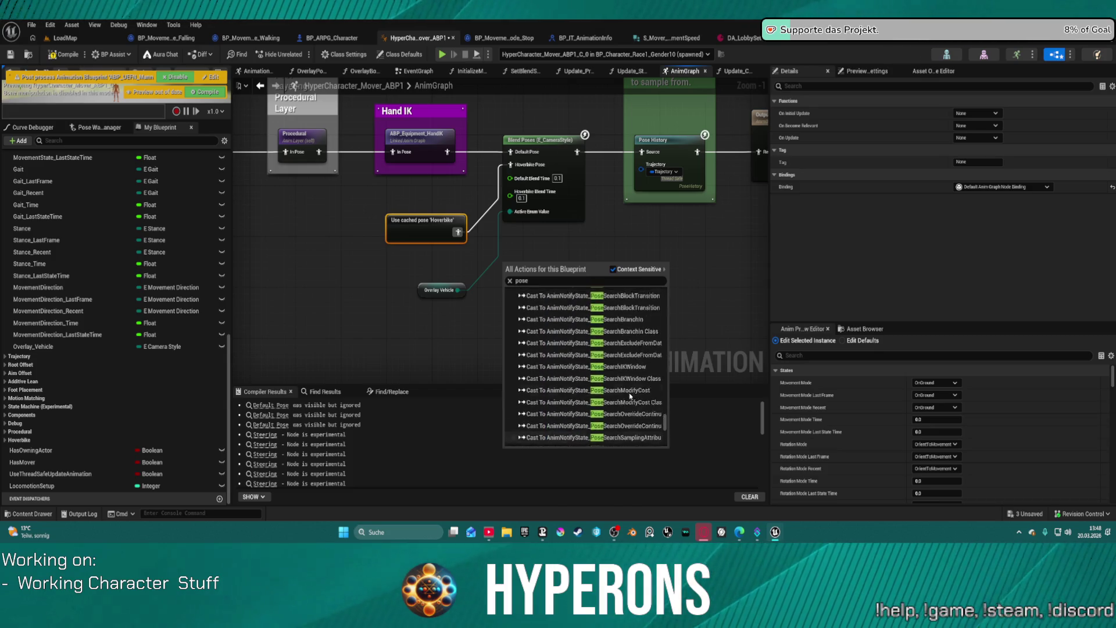
scroll(629, 396, "up", 5)
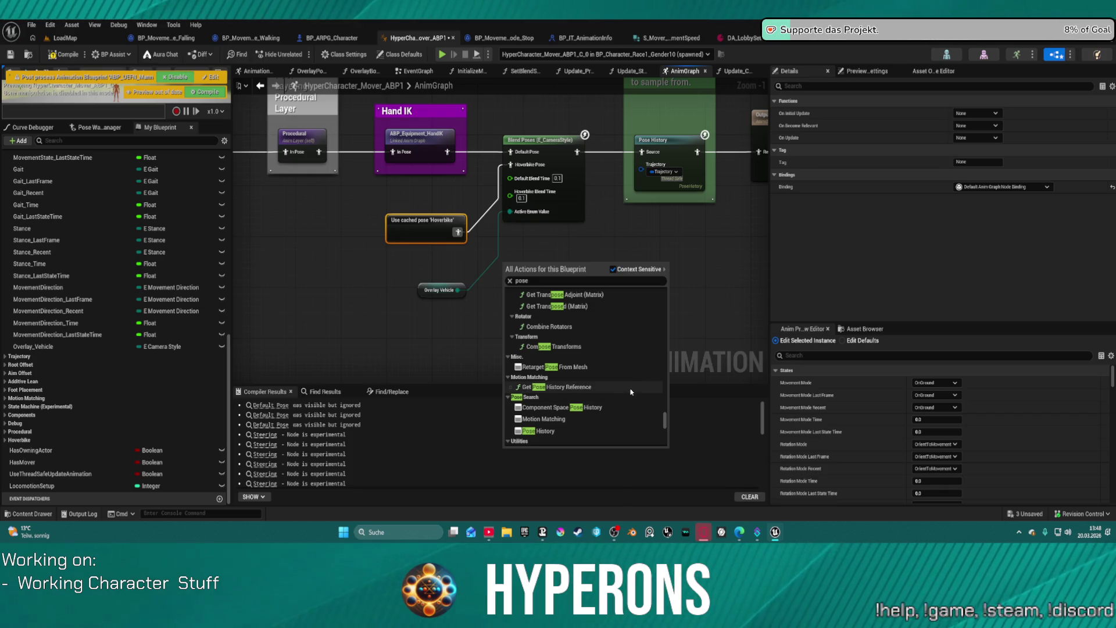
scroll(631, 388, "up", 1)
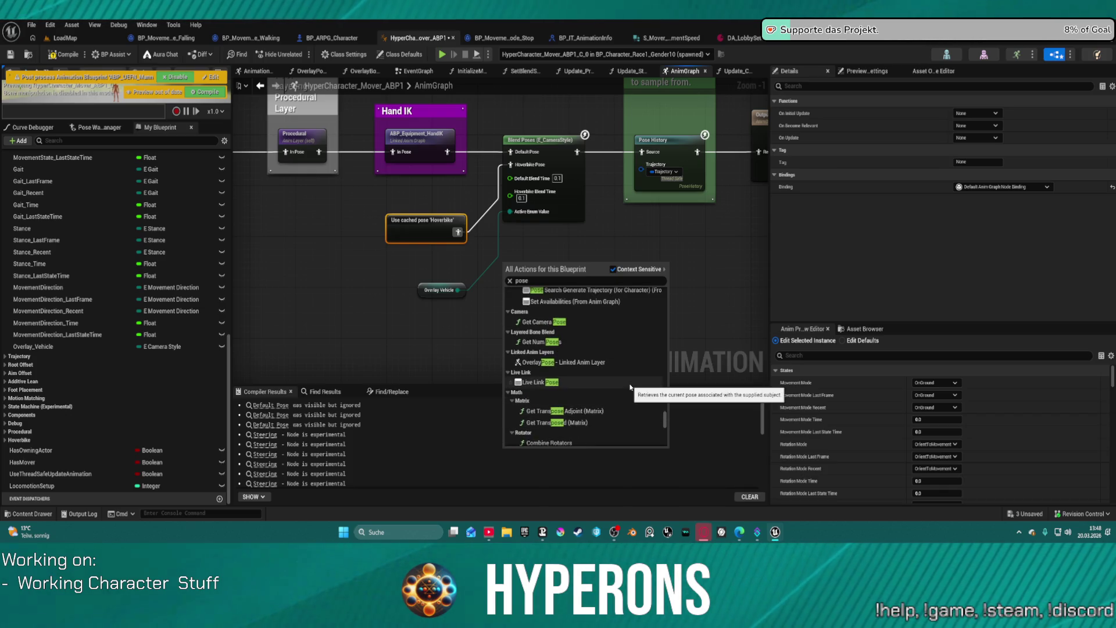
scroll(630, 387, "up", 8)
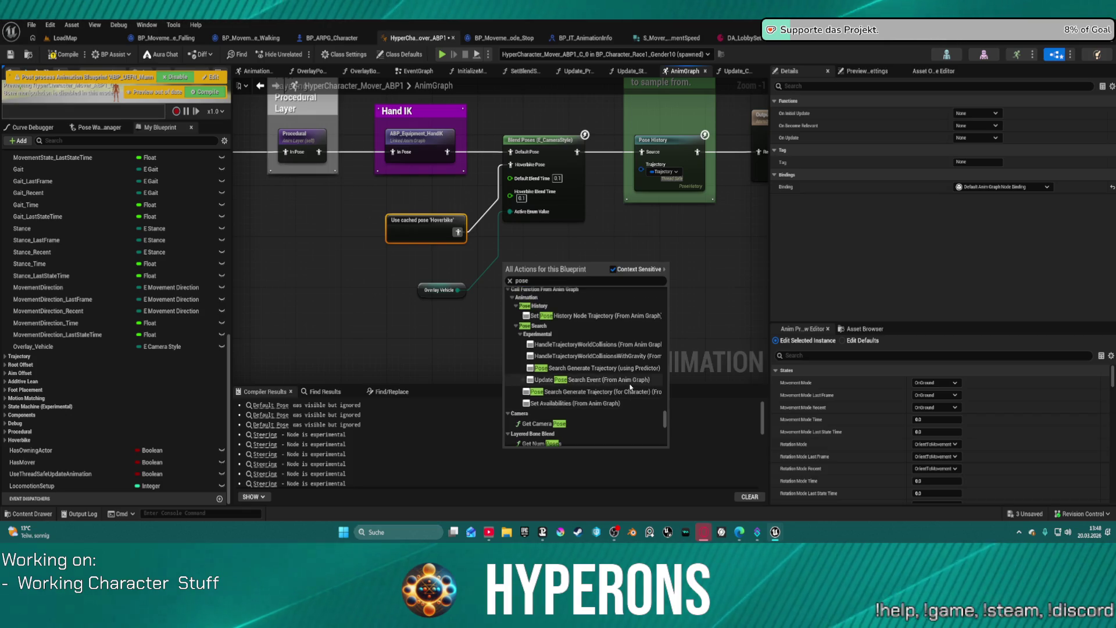
scroll(628, 383, "up", 3)
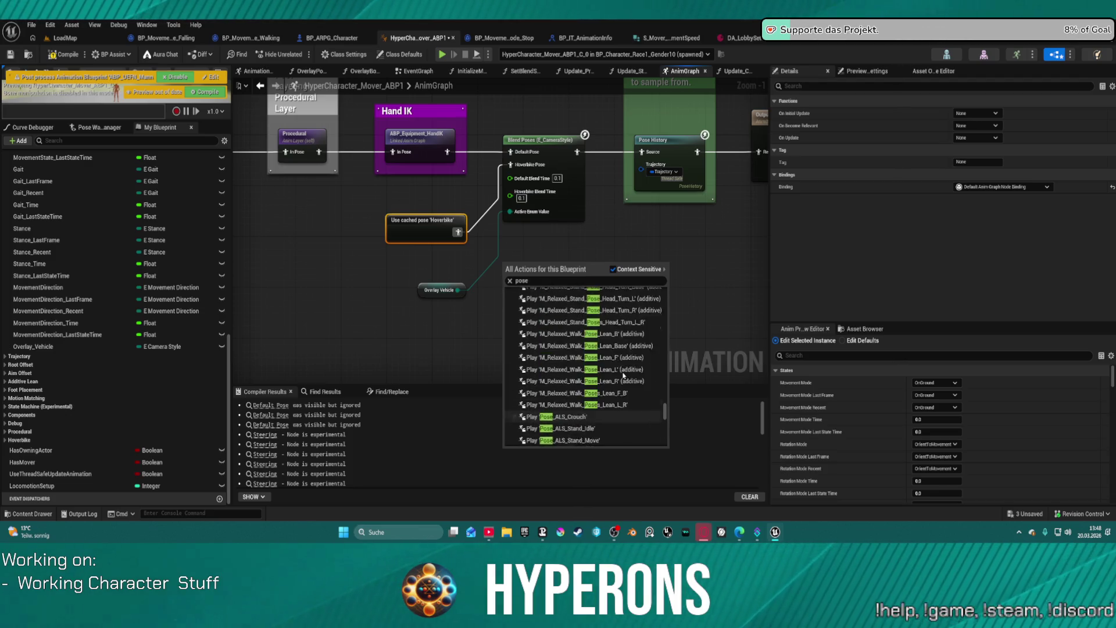
scroll(623, 375, "up", 10)
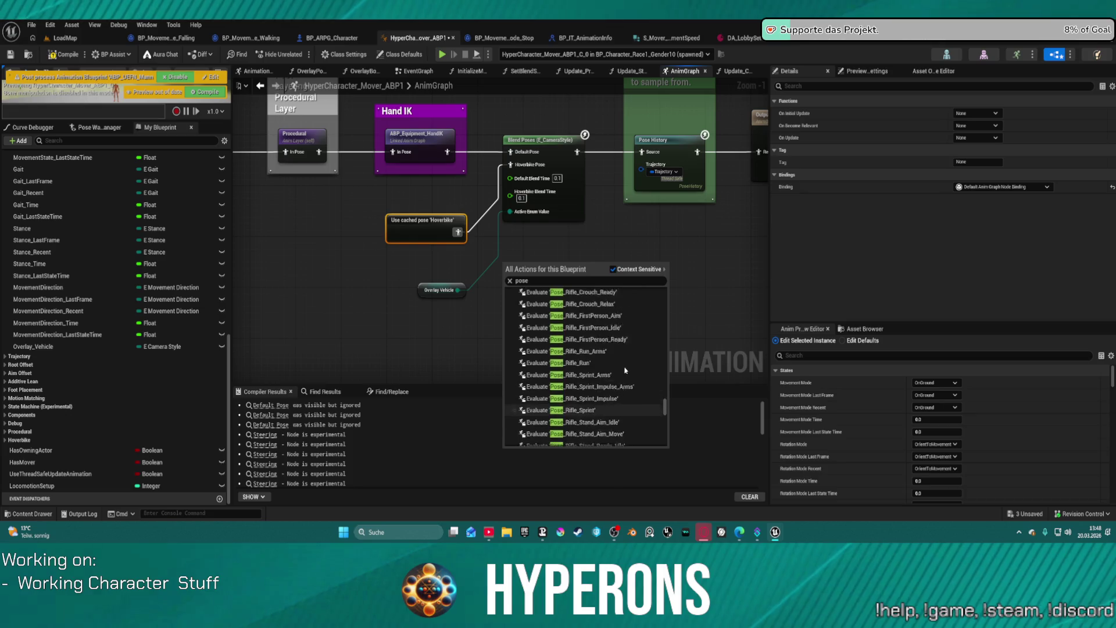
scroll(624, 370, "up", 10)
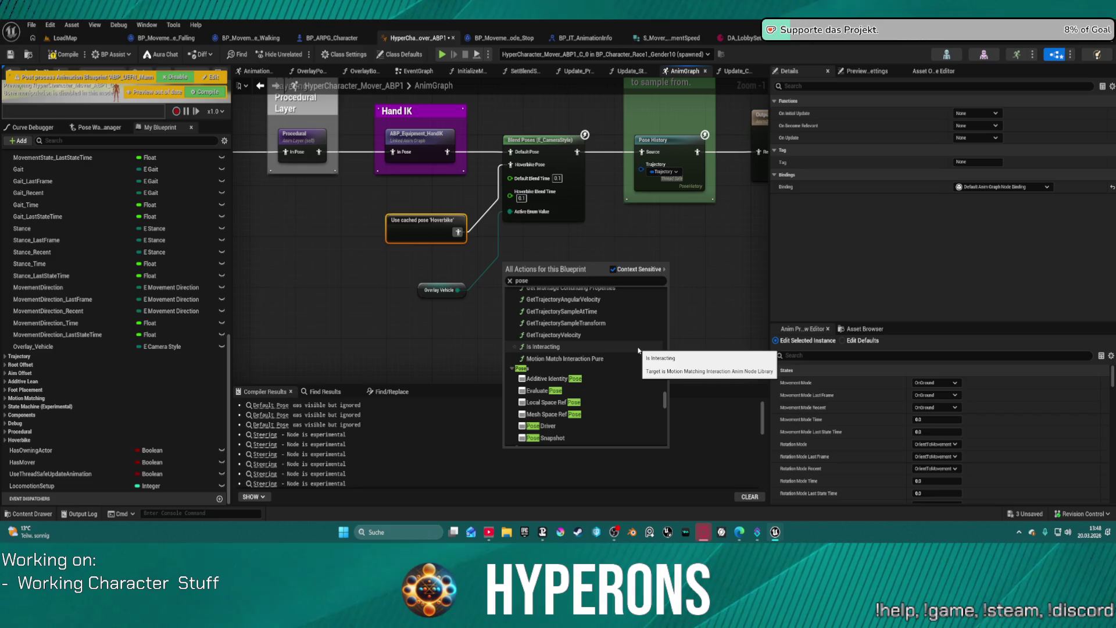
scroll(624, 360, "down", 1)
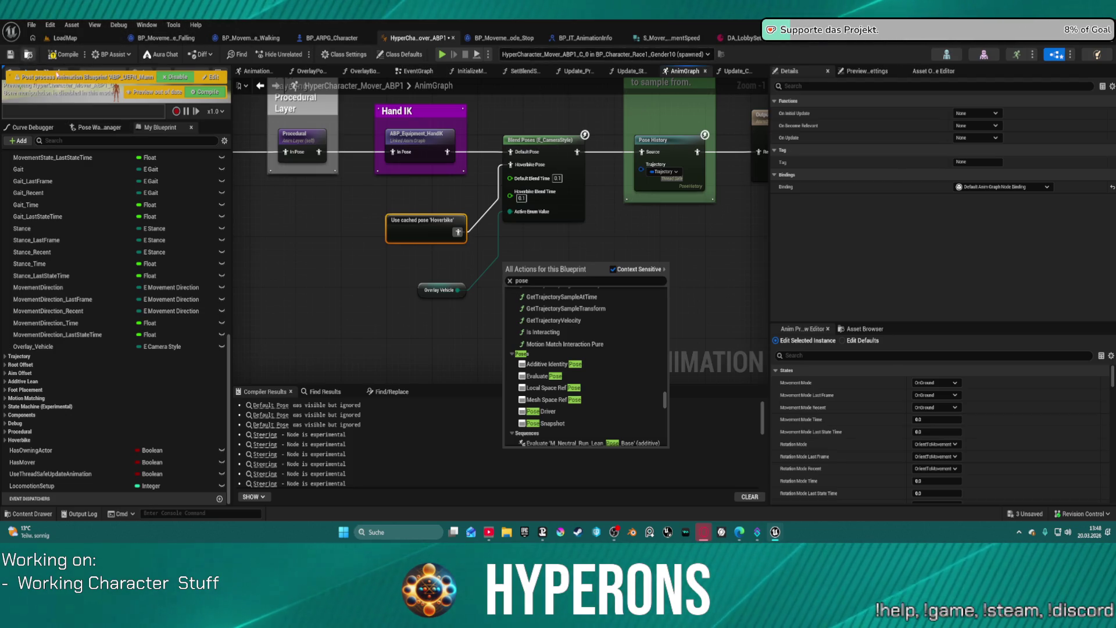
left_click(29, 513)
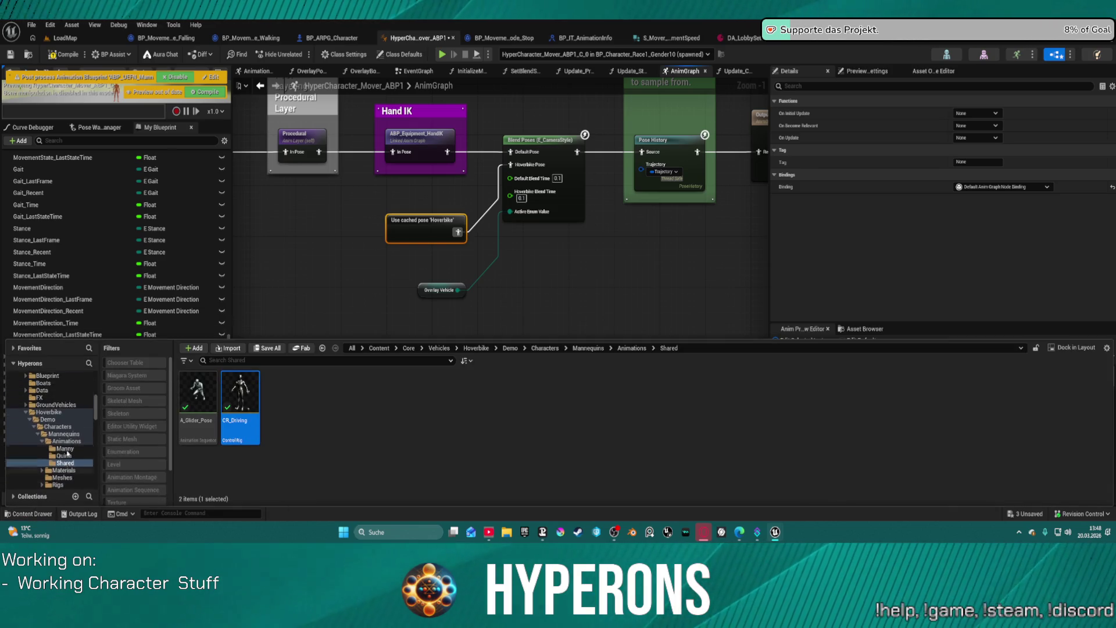
In the TPPlayerCharacter folder, filtered by 'loco', open the Locomotion_UE5 animation blueprint
scroll(64, 445, "up", 2)
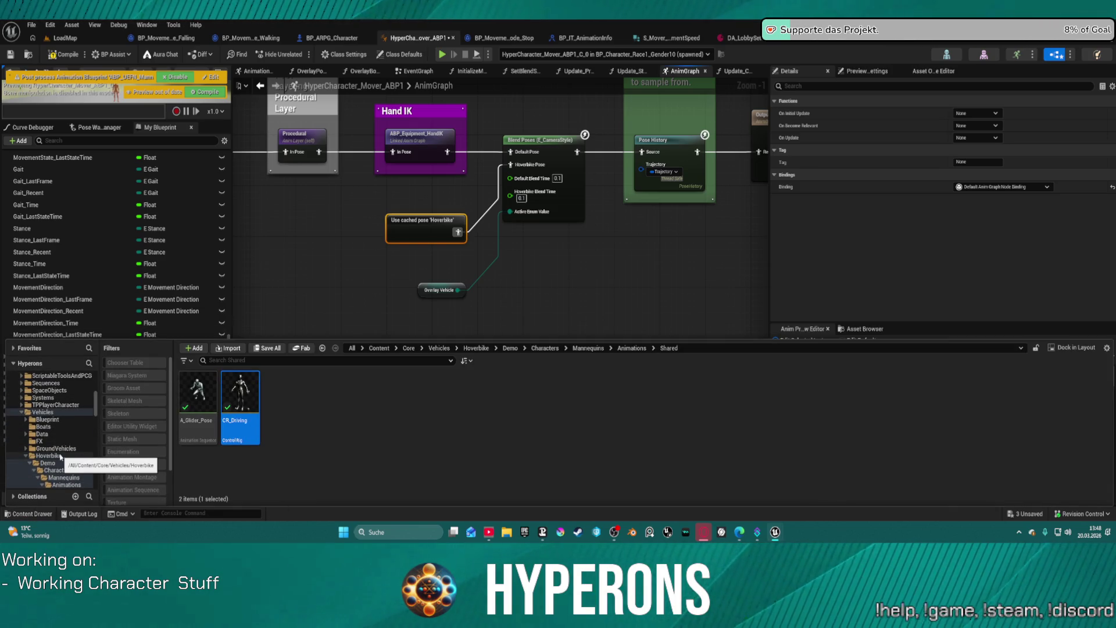
scroll(50, 442, "up", 4)
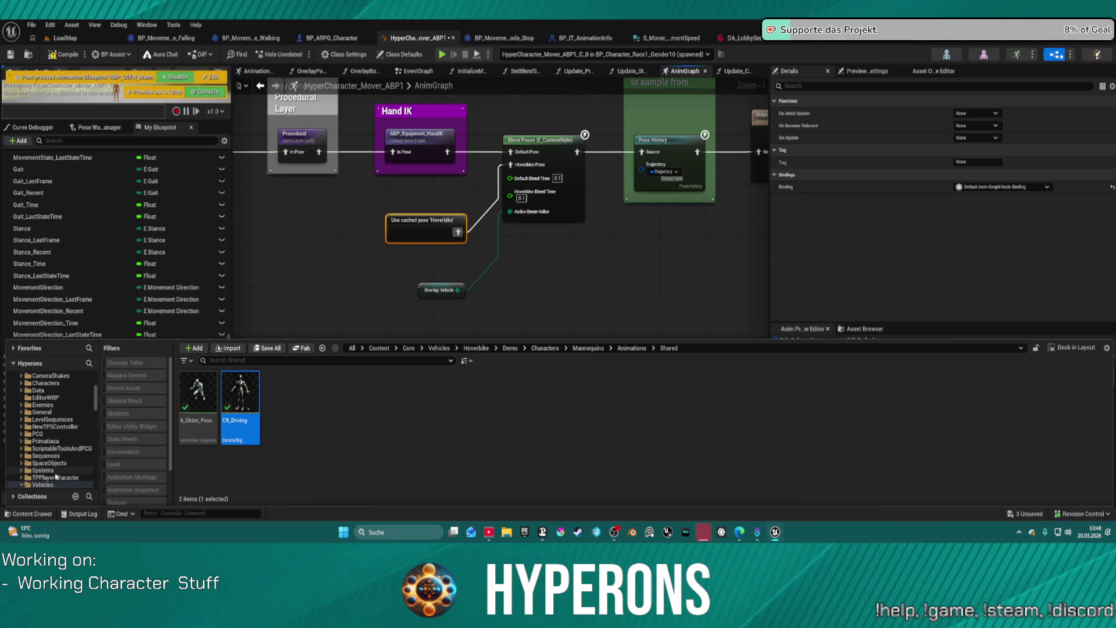
left_click(62, 476)
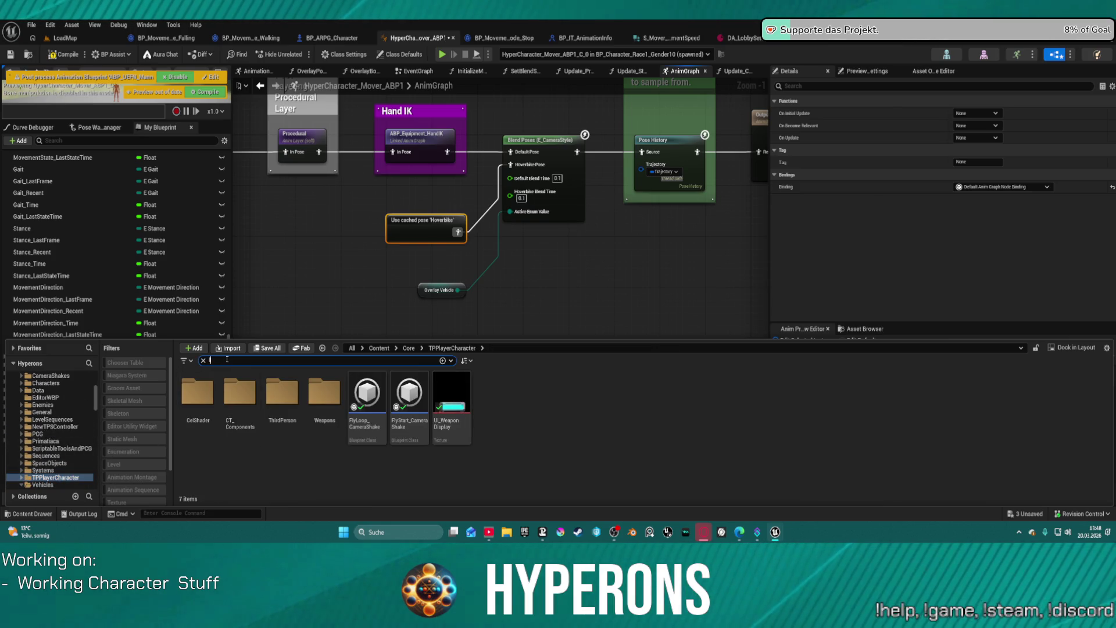
double_click(198, 401)
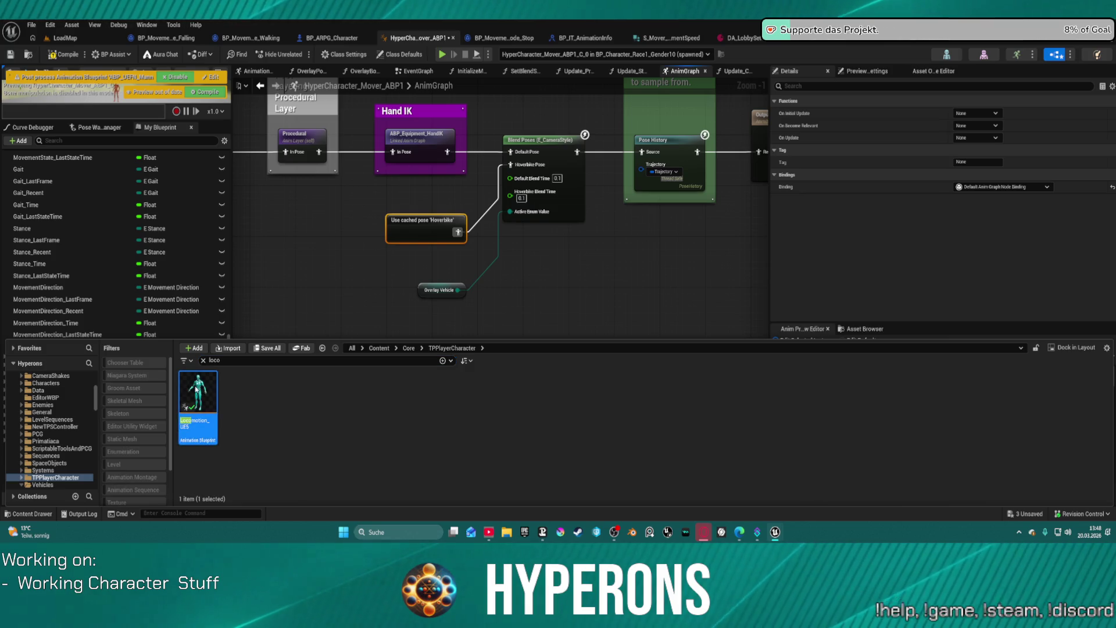
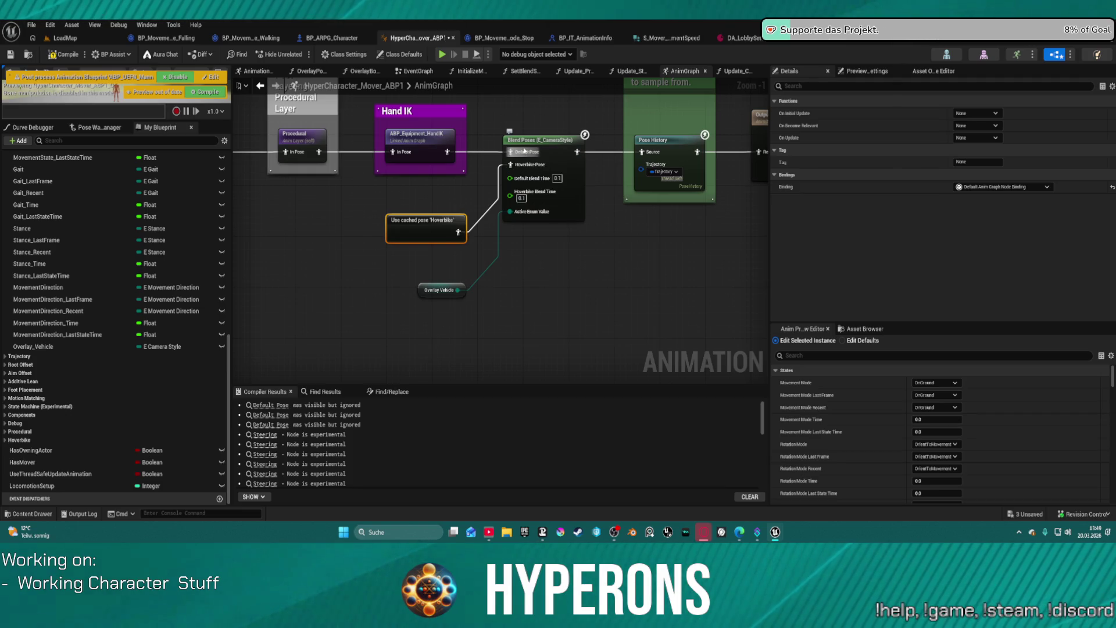
Inspect the Hoverbike anim nodes and the driving Control Rig's solve graph, then return to the AnimGraph
scroll(530, 142, "down", 11)
left_click(530, 141)
scroll(502, 185, "up", 8)
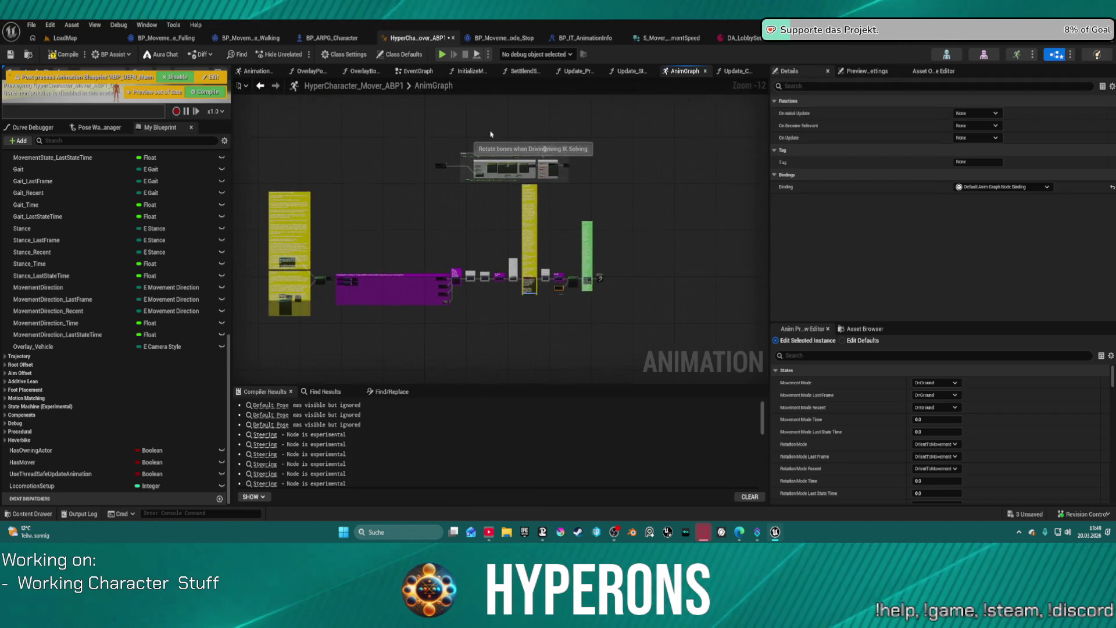
scroll(503, 185, "up", 1)
left_click(472, 192)
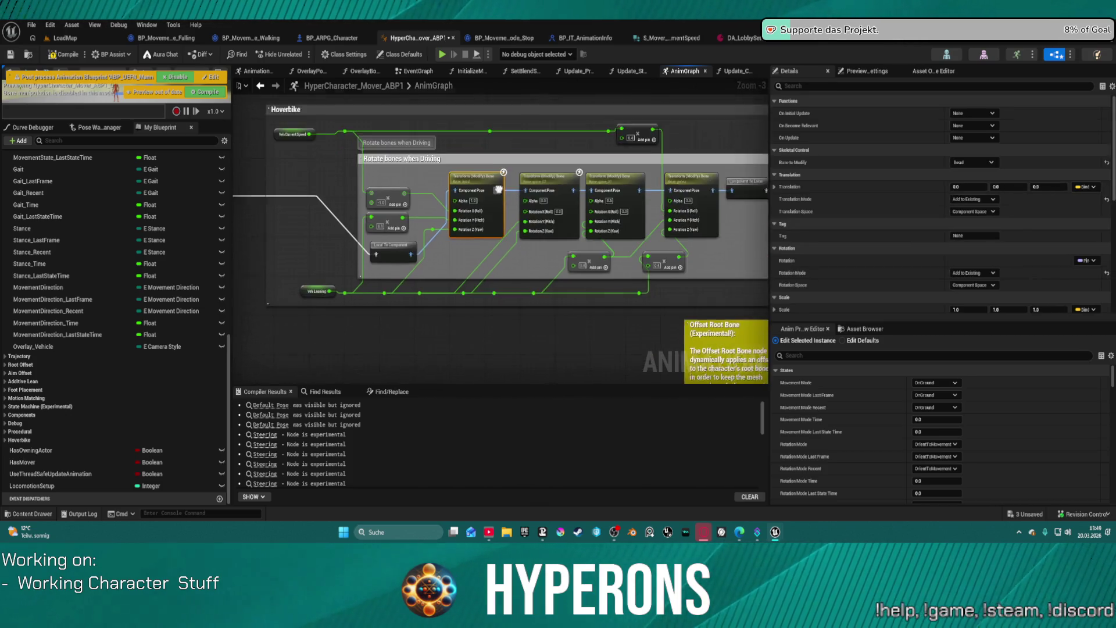
scroll(484, 226, "up", 3)
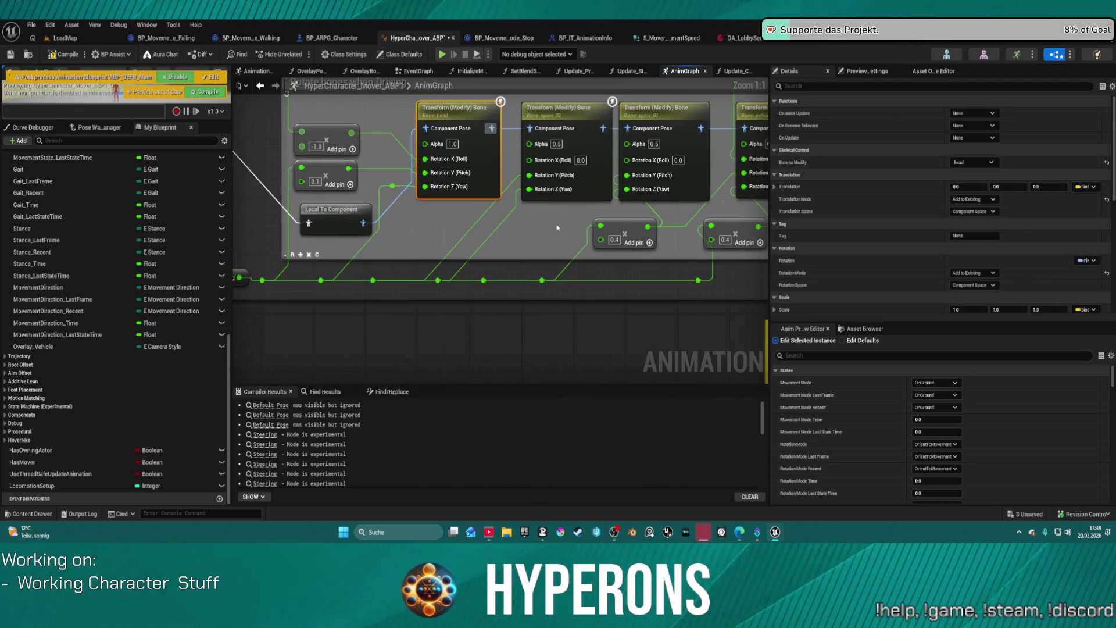
mouse_move(716, 161)
left_mouse_down()
mouse_move(467, 220)
mouse_move(423, 207)
left_mouse_up()
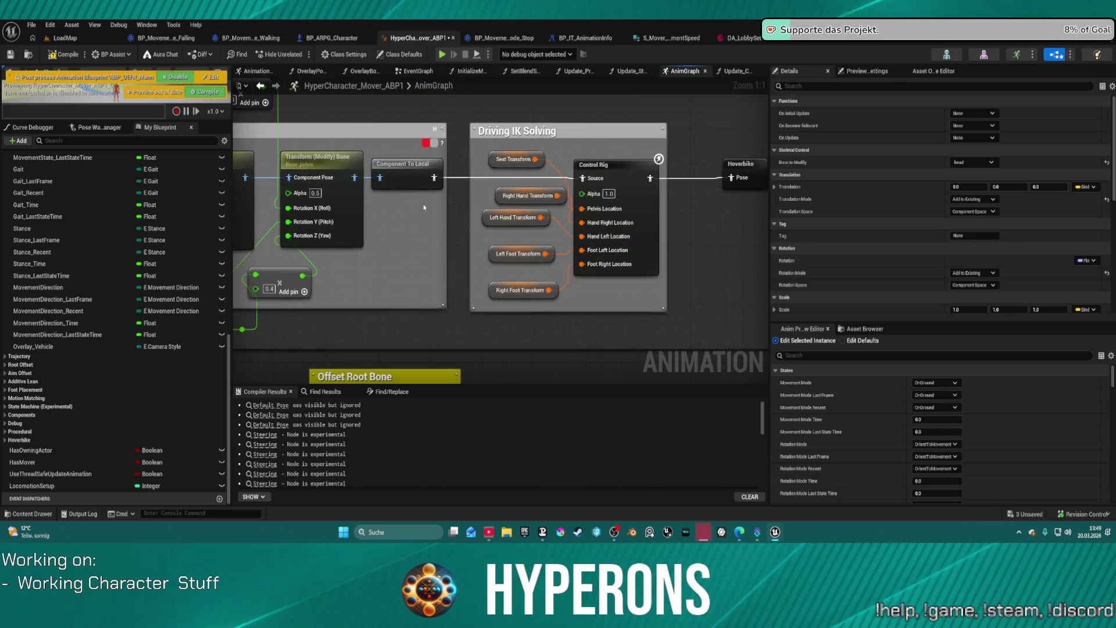
double_click(635, 180)
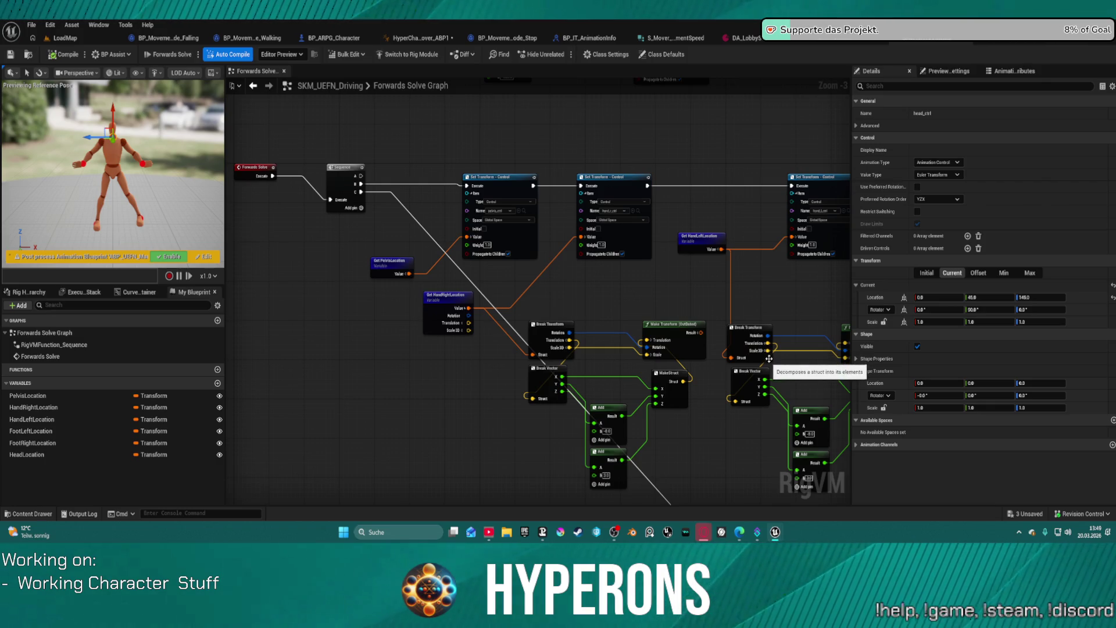
left_click(259, 89)
scroll(491, 316, "up", 3)
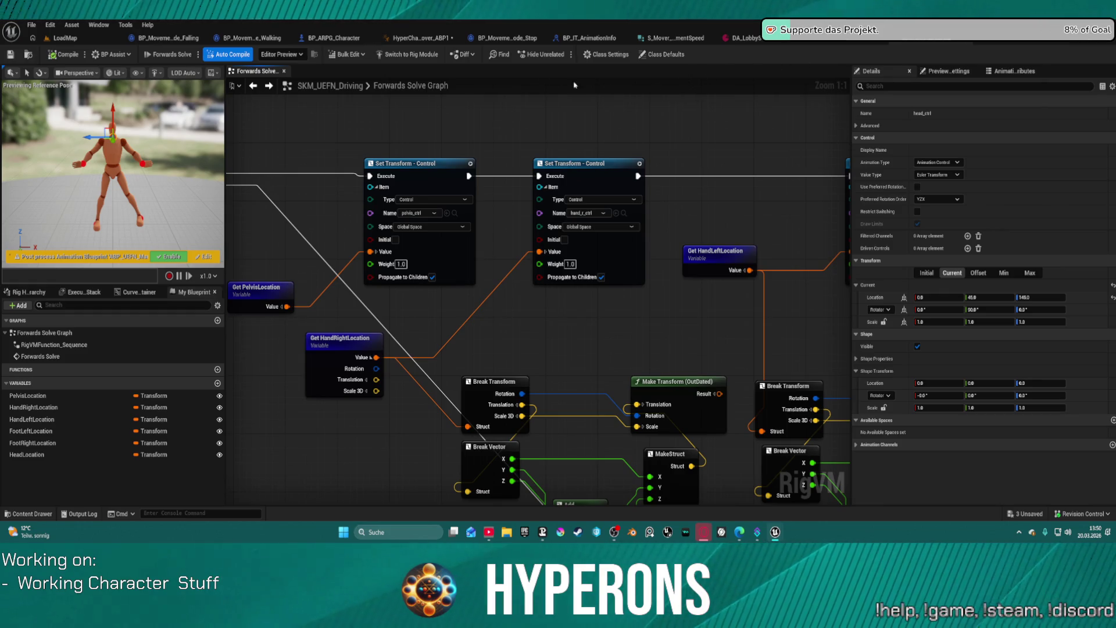
left_click(420, 38)
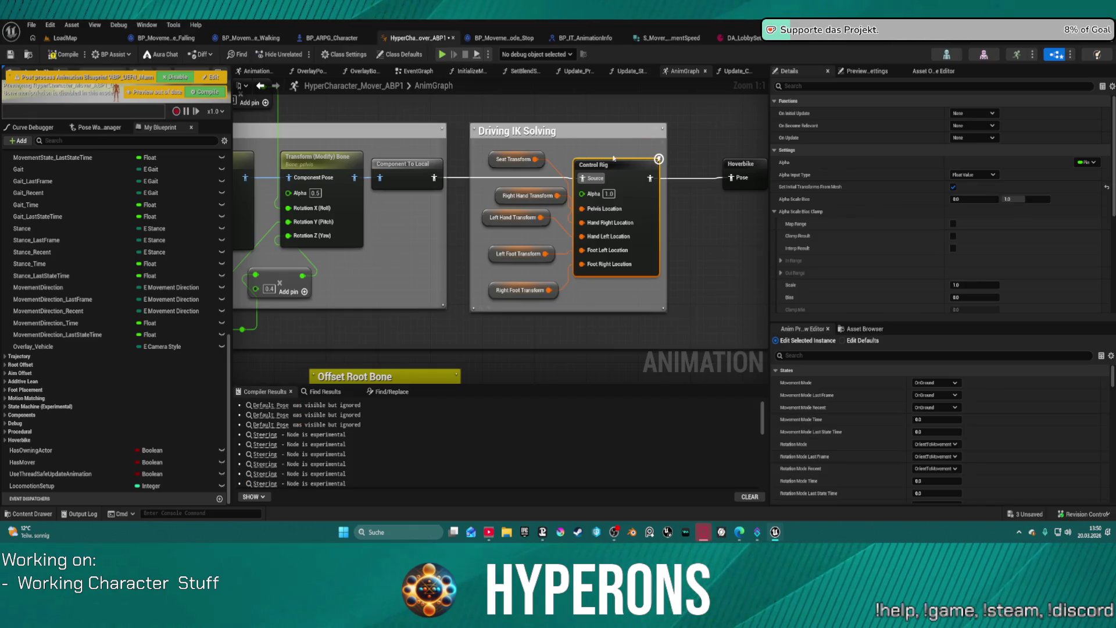
Link Pose History's Source to the Equipment_HandIK pose and move Pose History above Blend Poses
scroll(702, 311, "down", 6)
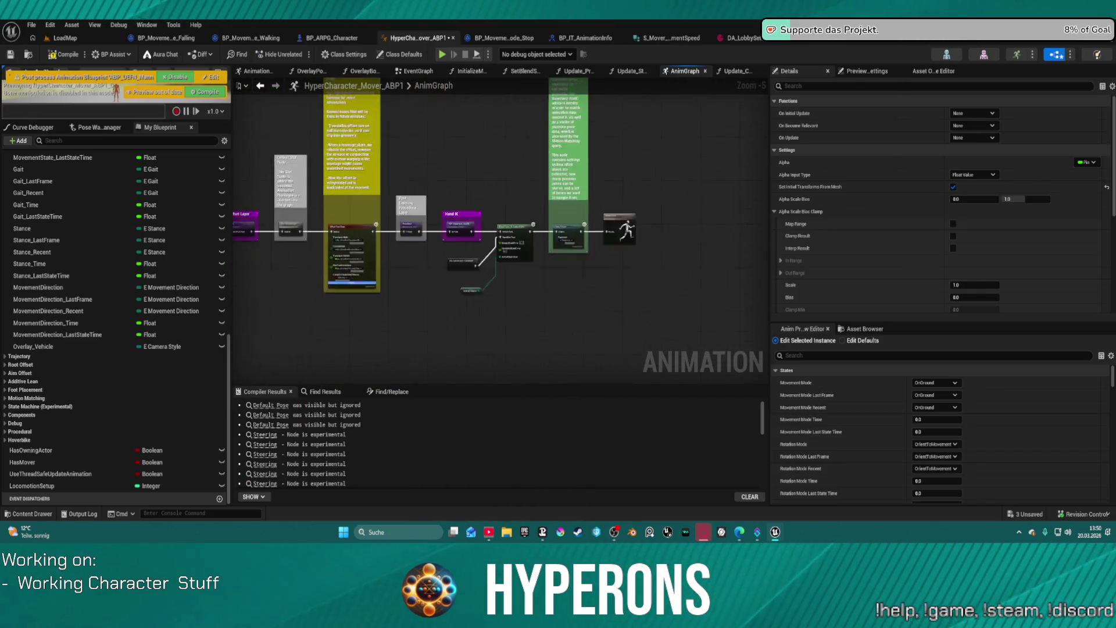
left_click_drag(476, 57, 635, 92)
scroll(595, 221, "up", 4)
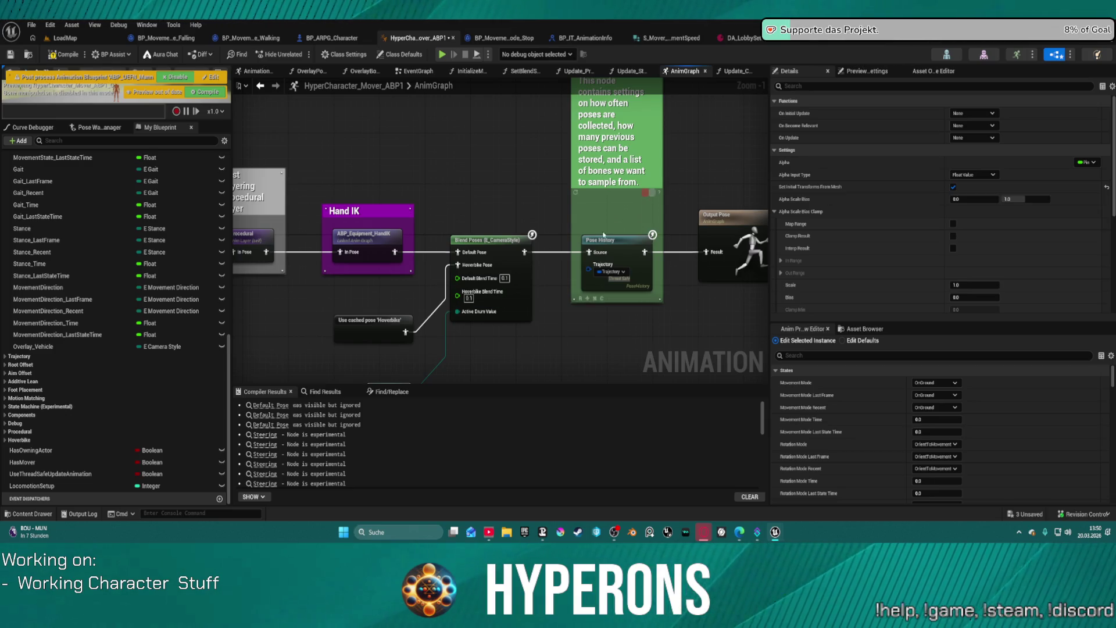
left_click_drag(530, 367, 469, 324)
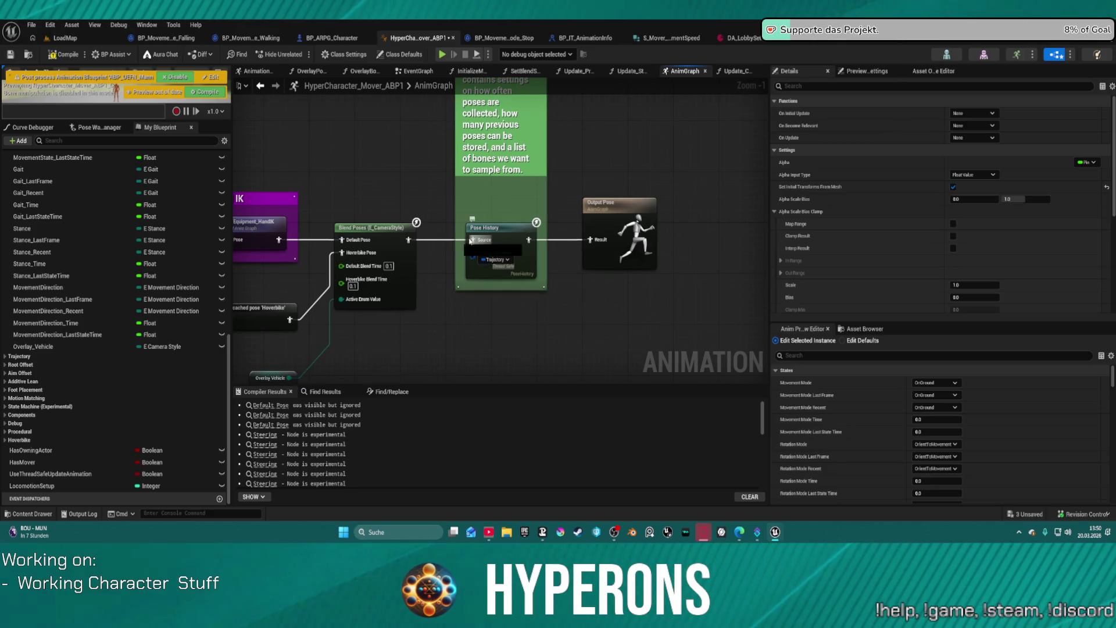
left_click_drag(472, 239, 279, 240)
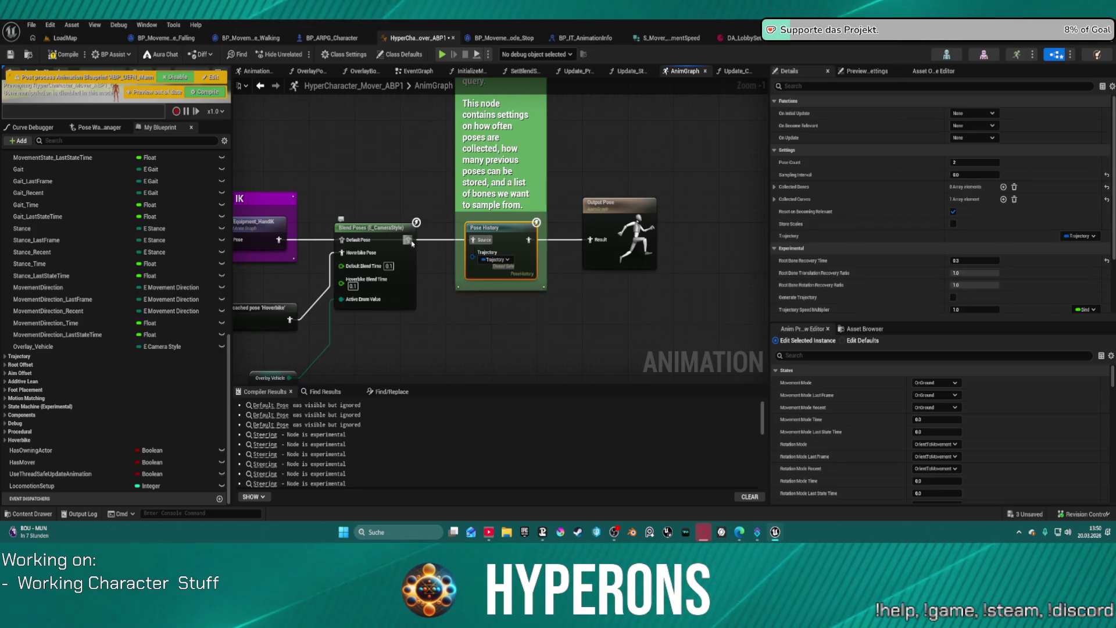
left_click(372, 228)
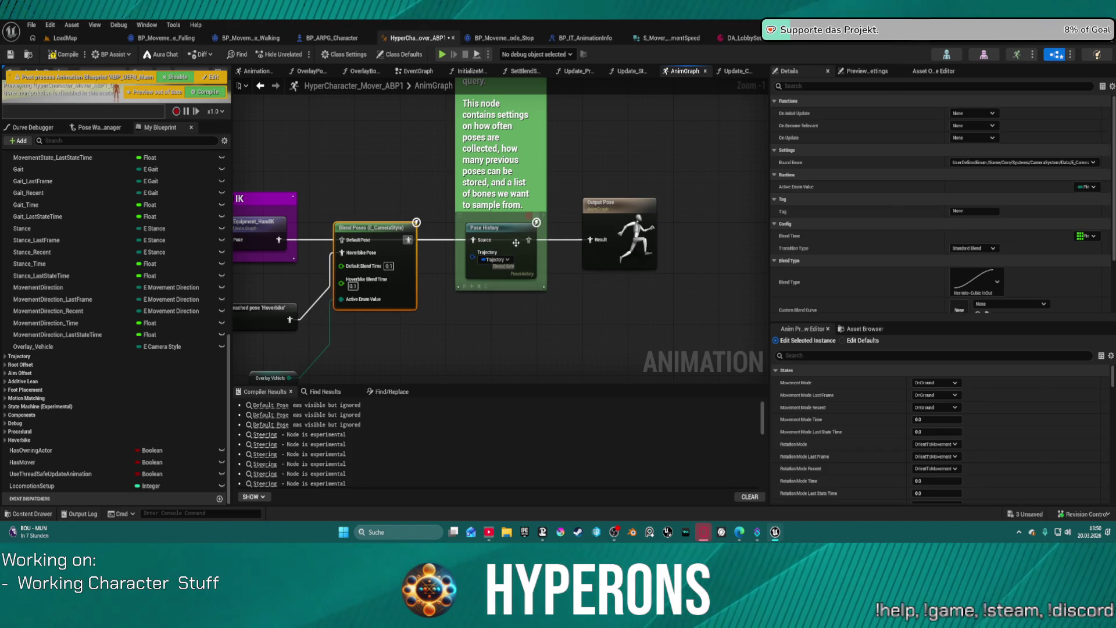
mouse_move(500, 225)
left_mouse_down()
mouse_move(451, 176)
mouse_move(360, 138)
mouse_move(372, 209)
mouse_move(349, 243)
left_mouse_up()
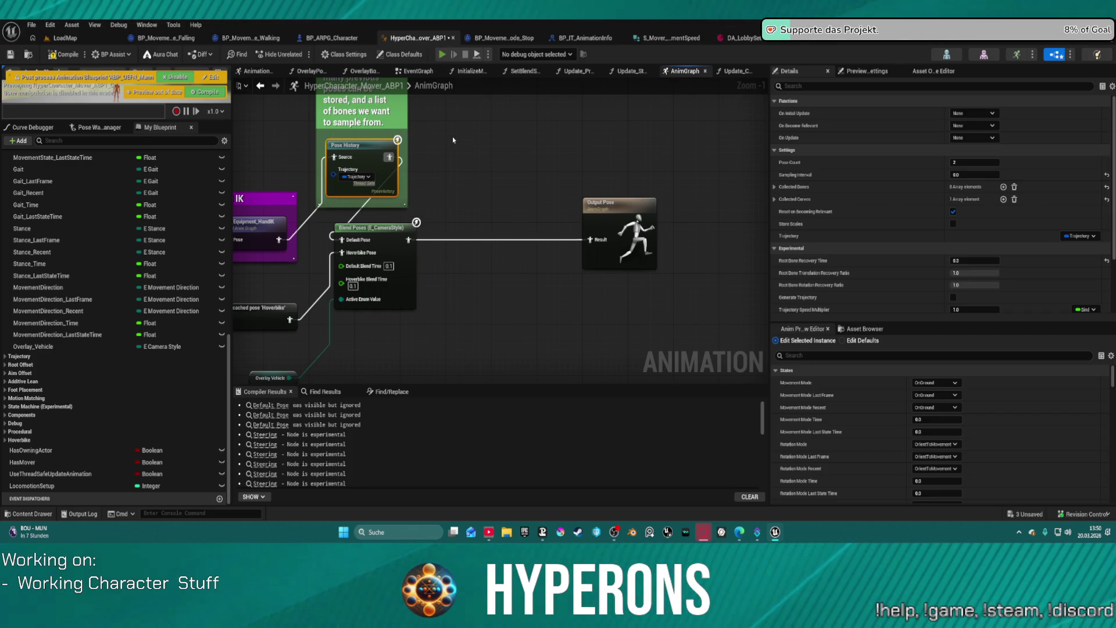
key("alt+p")
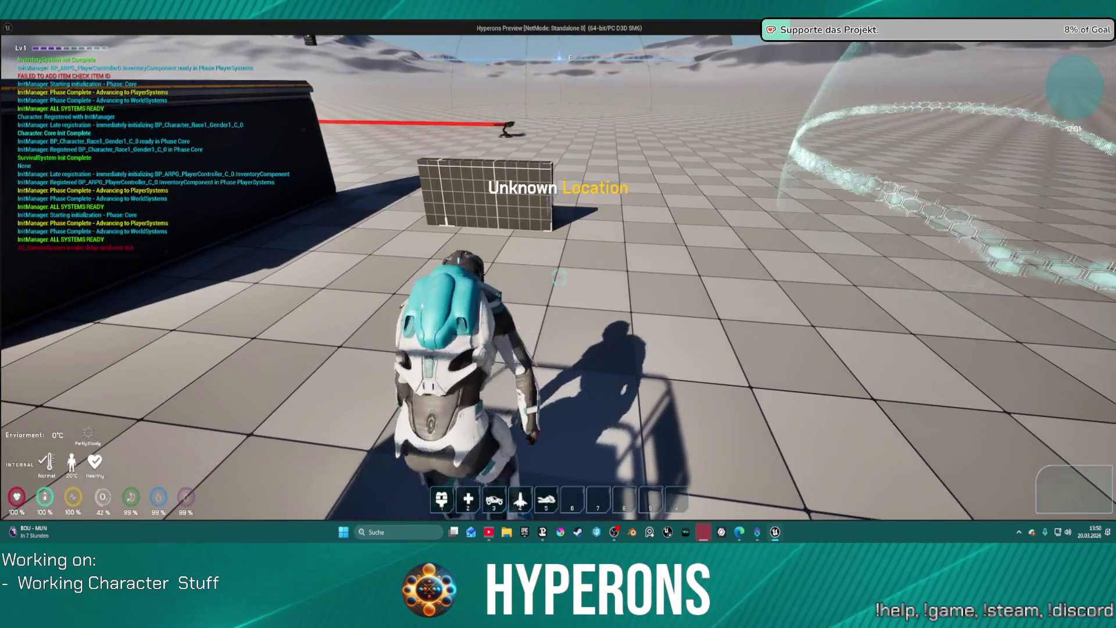
Walk forward, summon the hoverbike with the 5 key, and mount it with F
key("w")
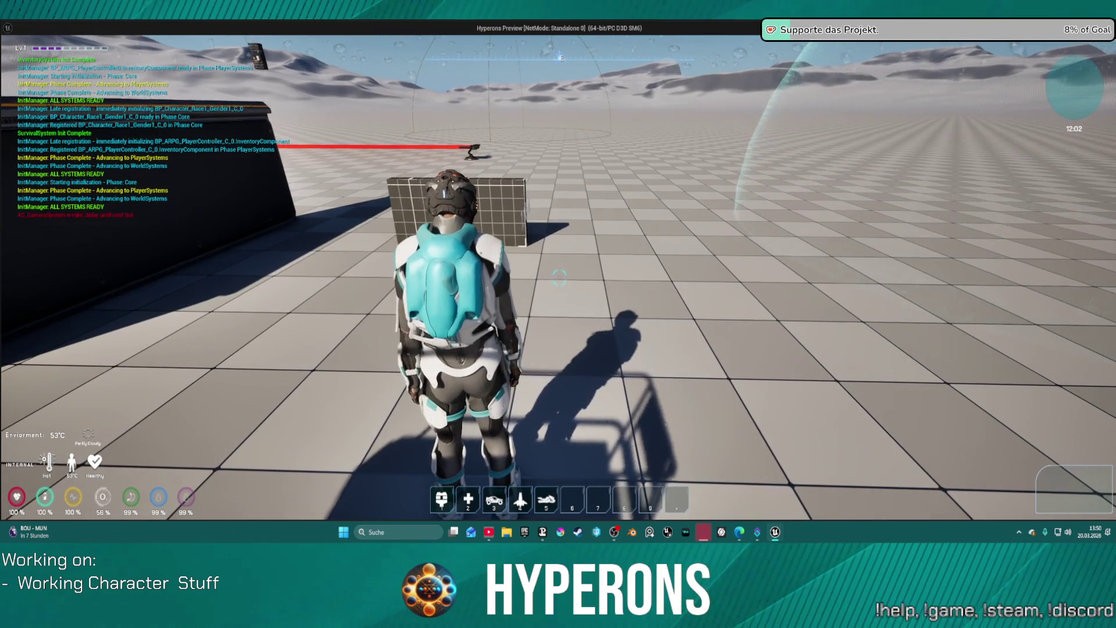
key("5")
key("w")
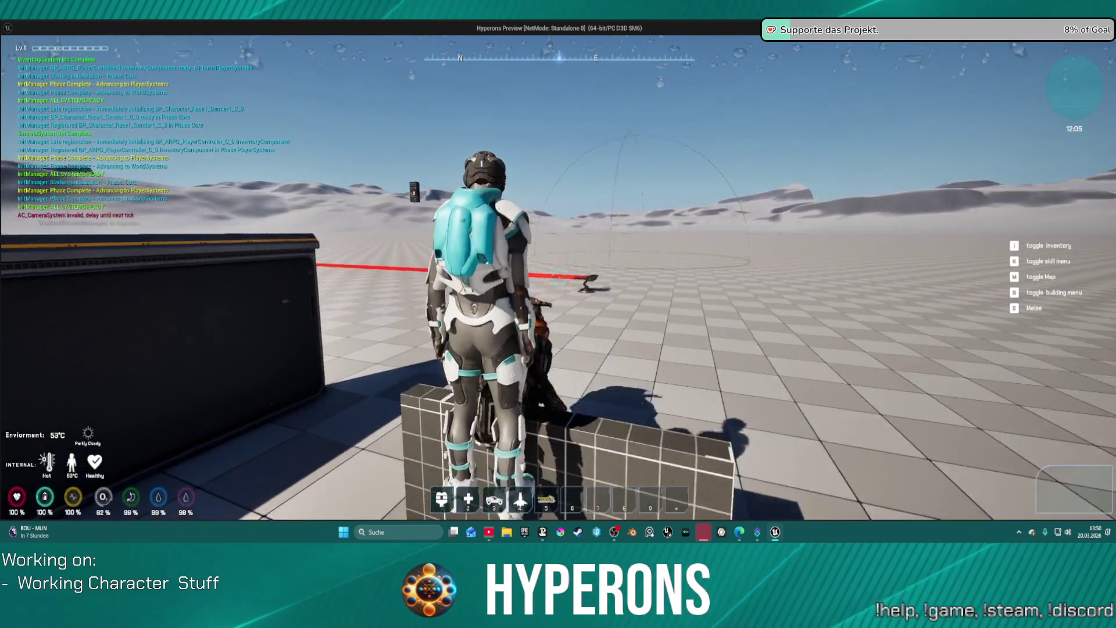
key("f")
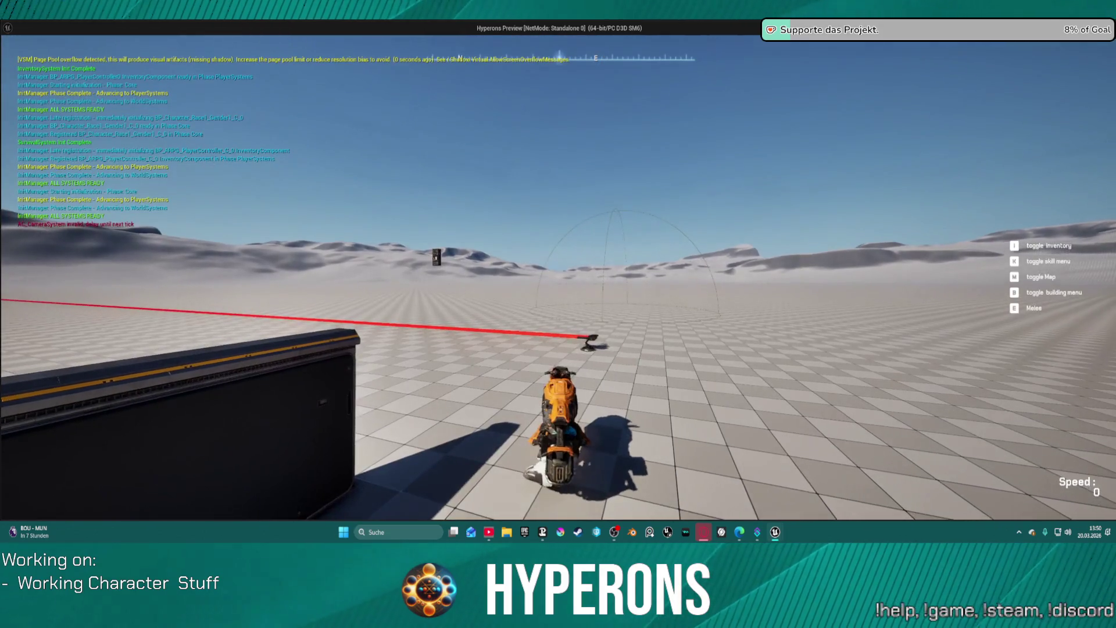
Ride the hoverbike forward and around to the left, then stop the play session
key("w")
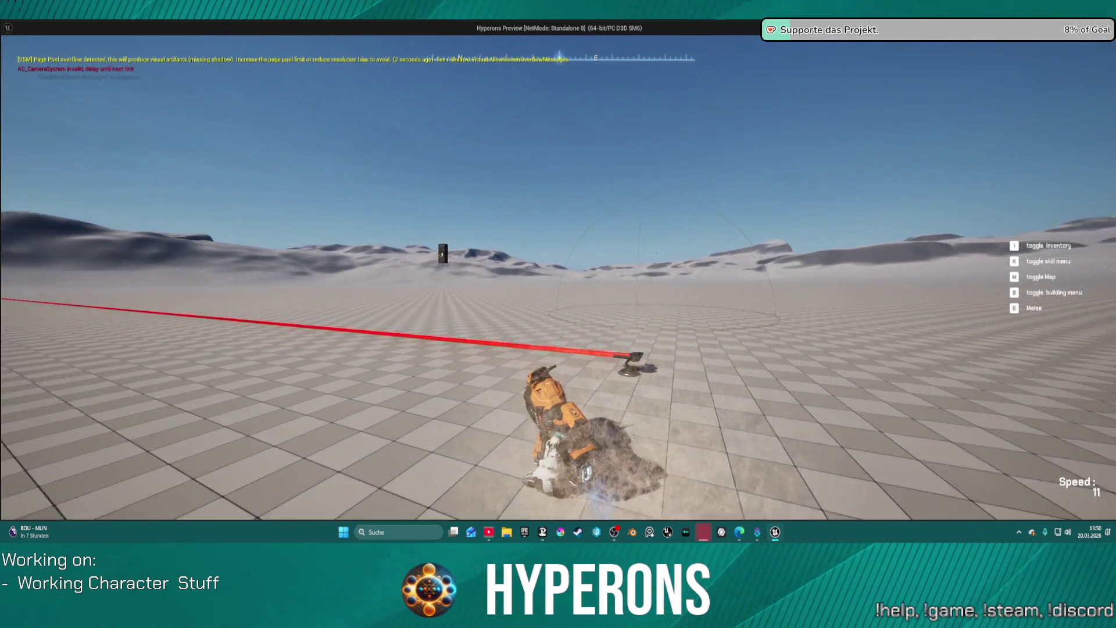
key("a")
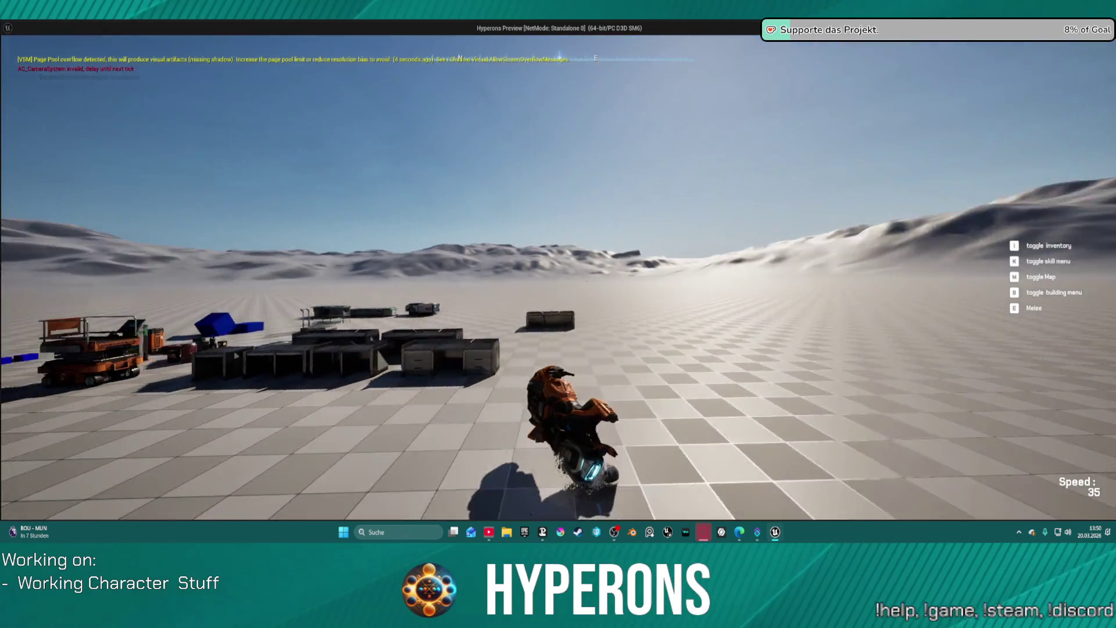
key("a")
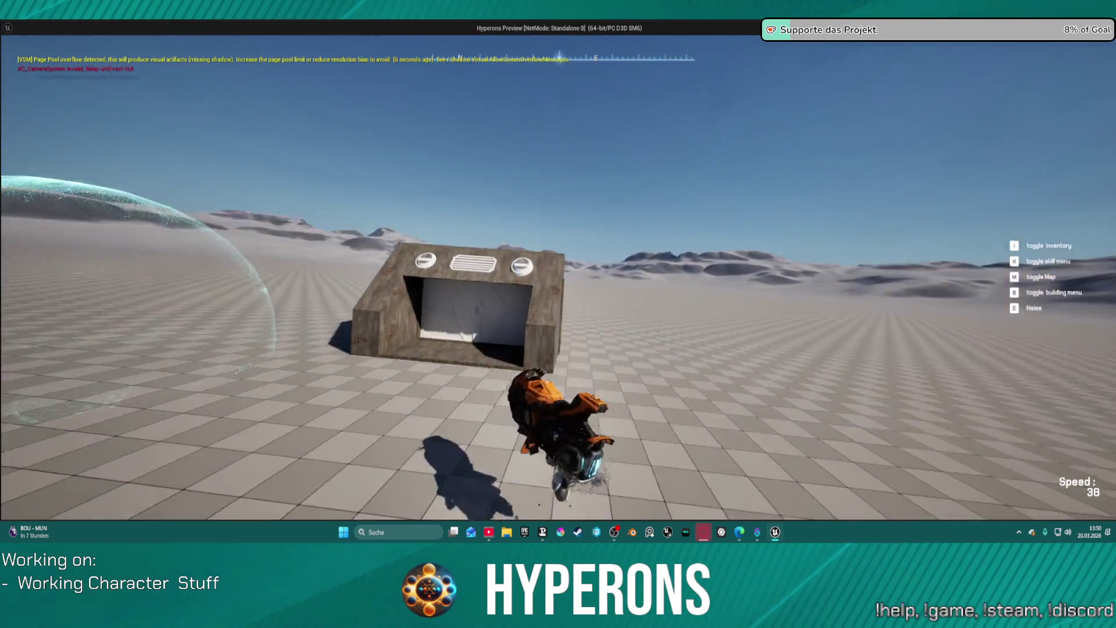
key("a")
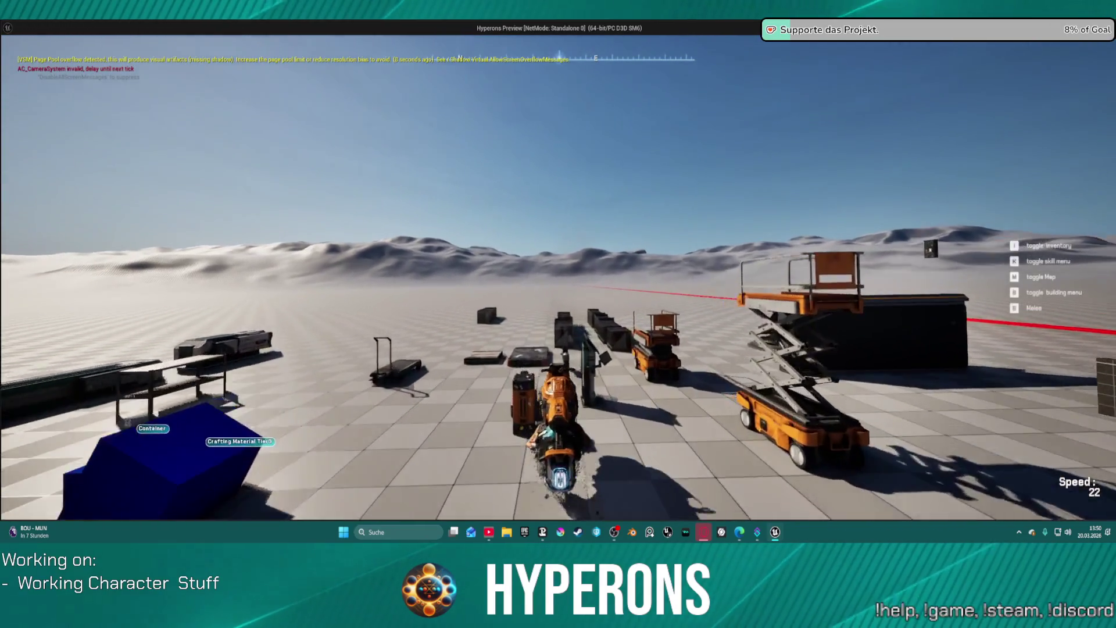
key("a")
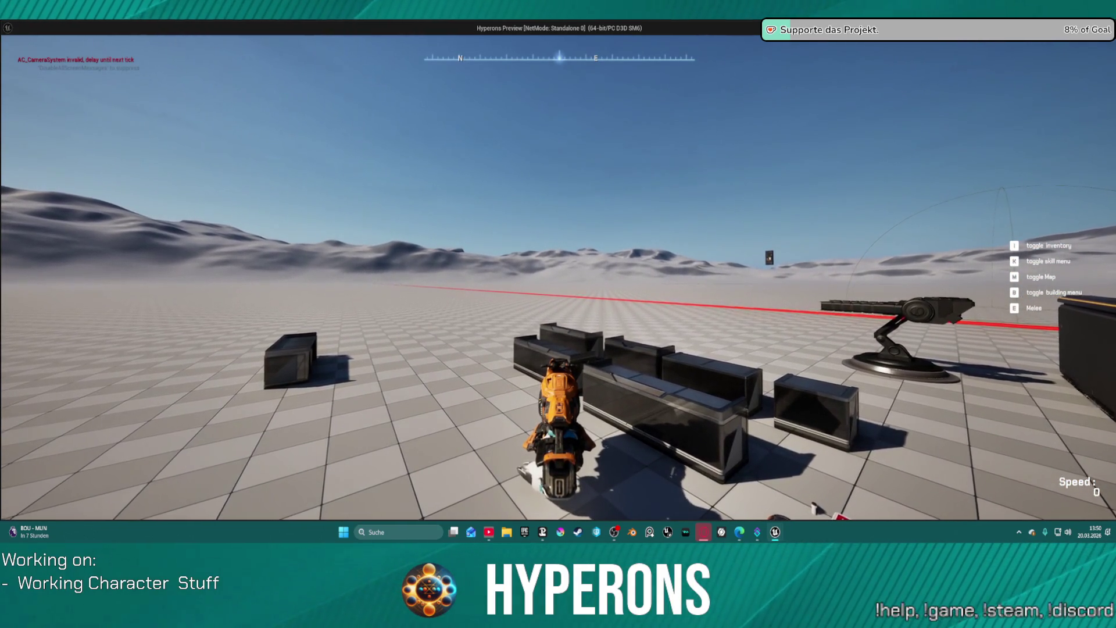
key("alt+Tab")
key("Escape")
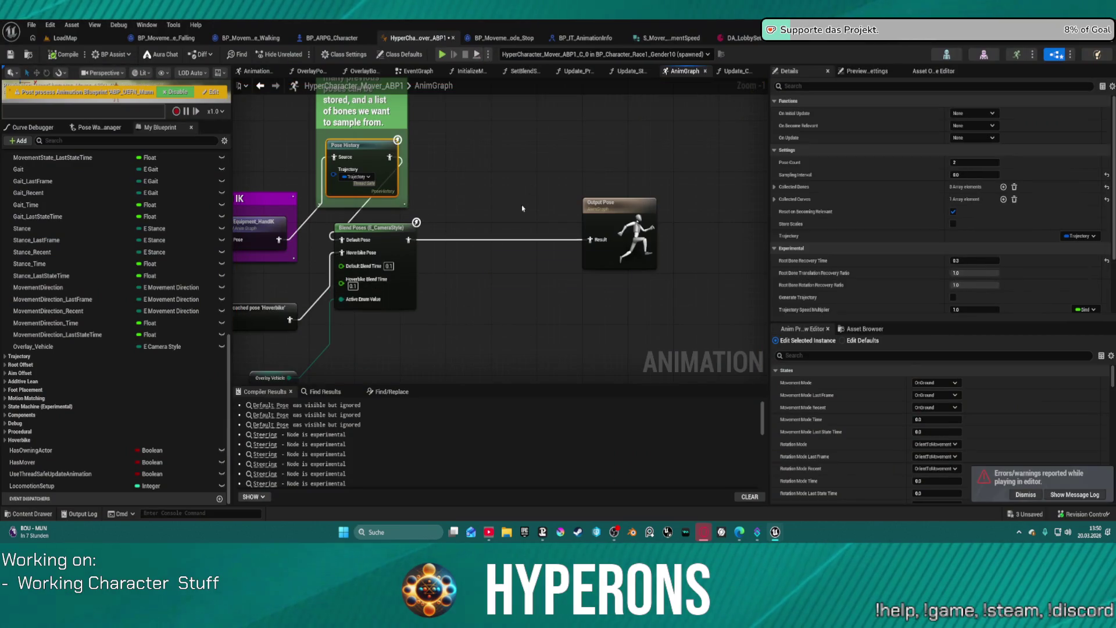
left_click_drag(504, 171, 639, 210)
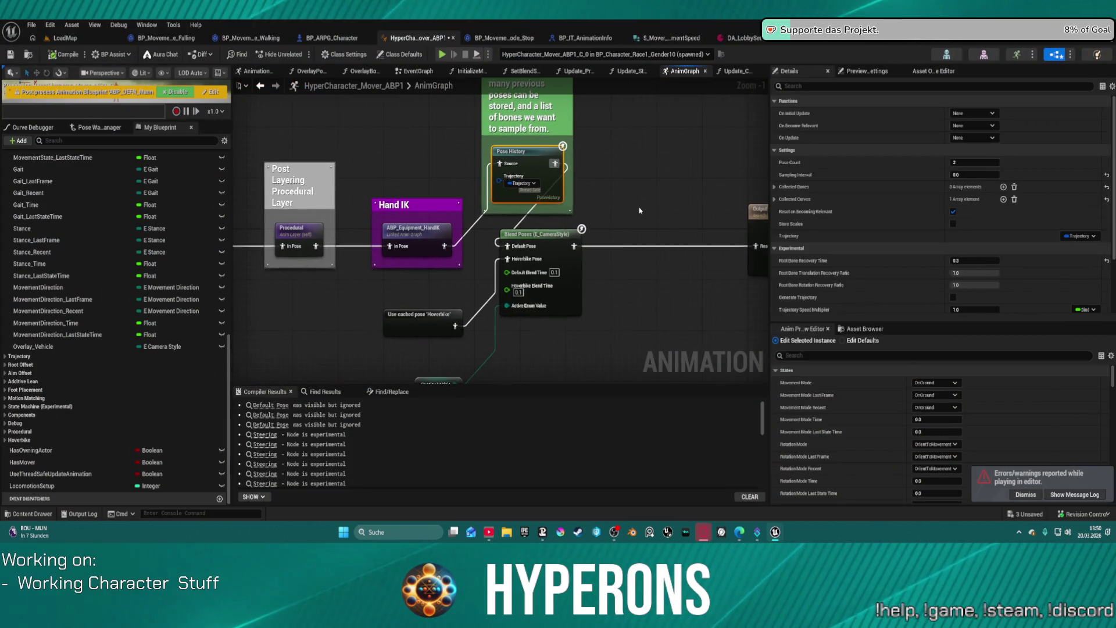
key("ctrl+z")
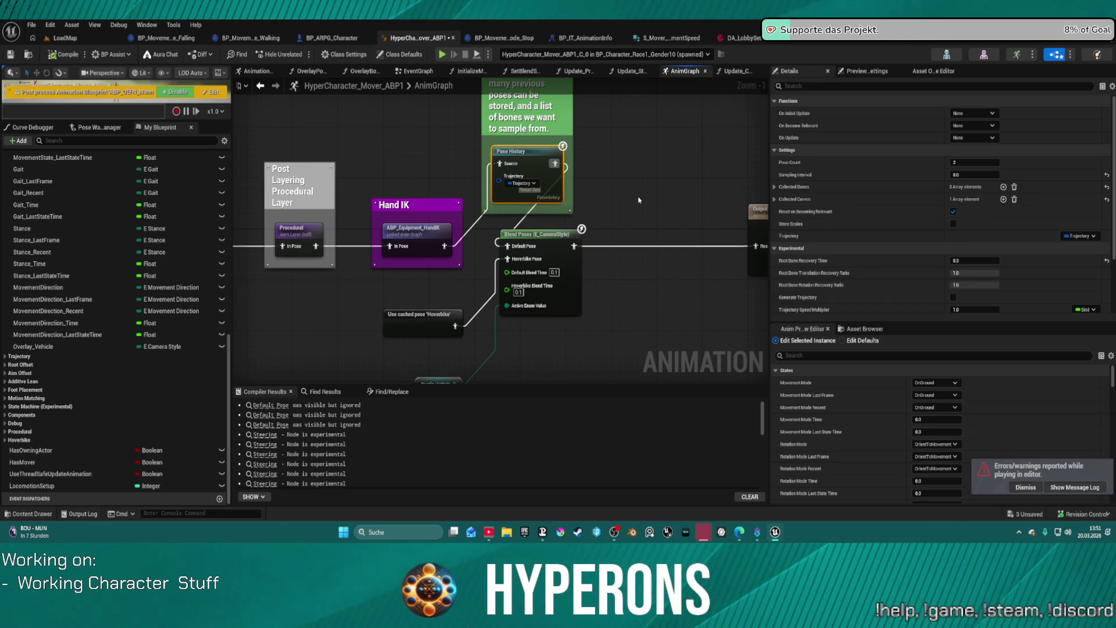
key("ctrl+z")
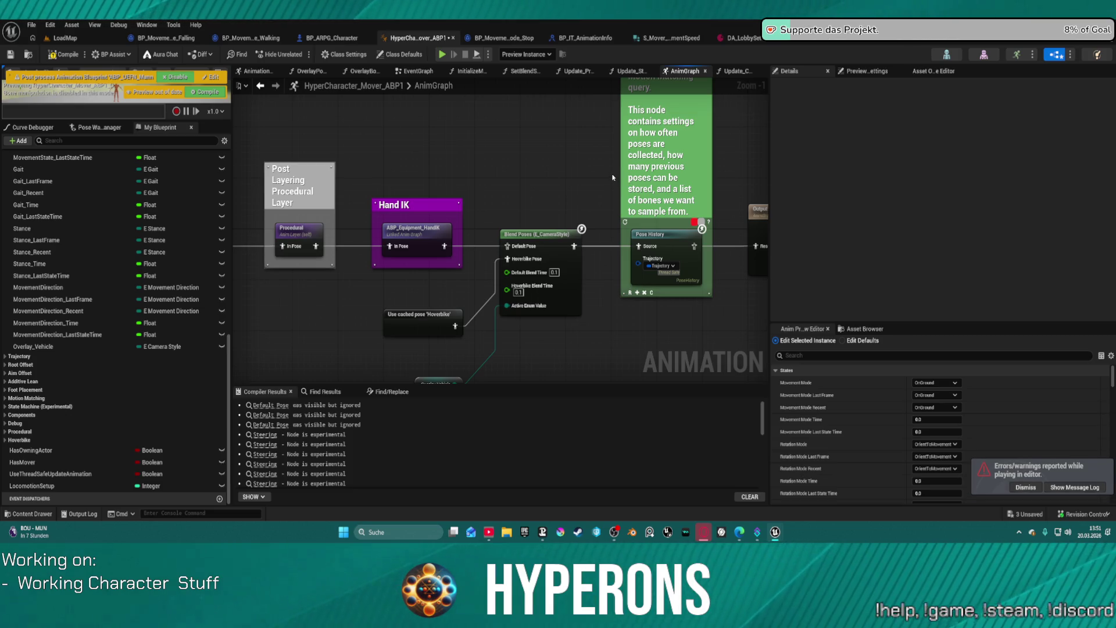
key("ctrl+z")
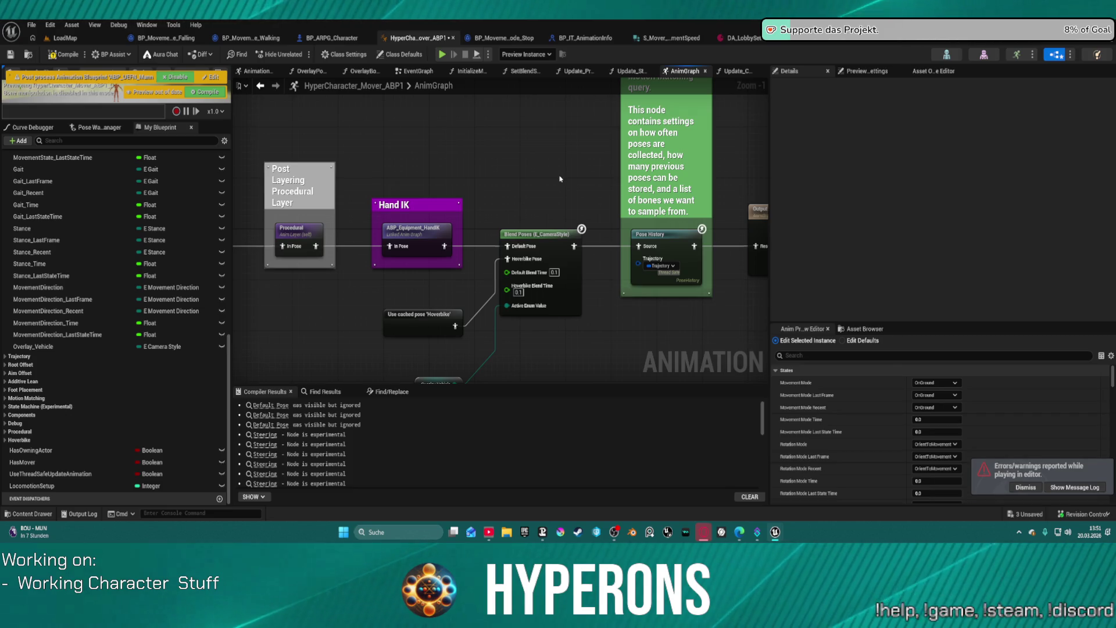
key("ctrl+z")
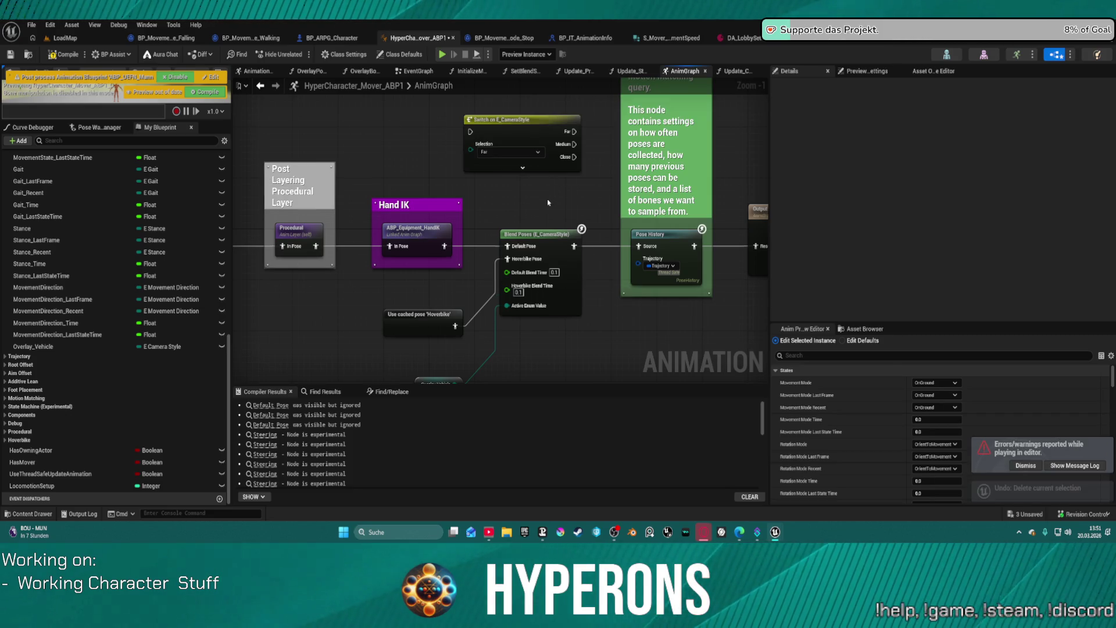
key("Delete")
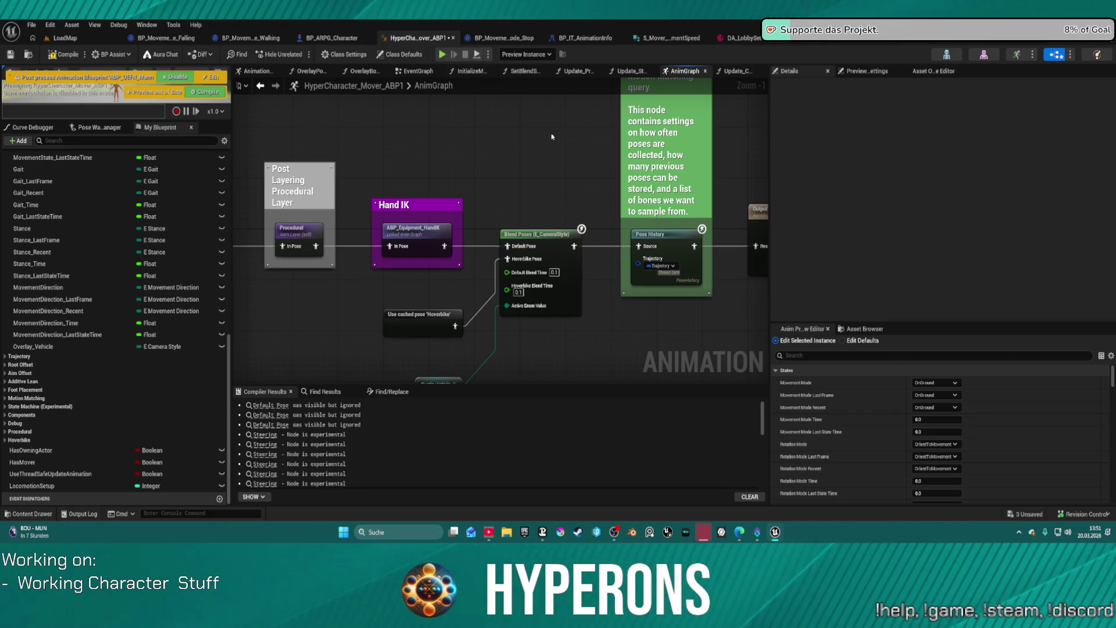
scroll(552, 137, "down", 5)
scroll(526, 171, "up", 3)
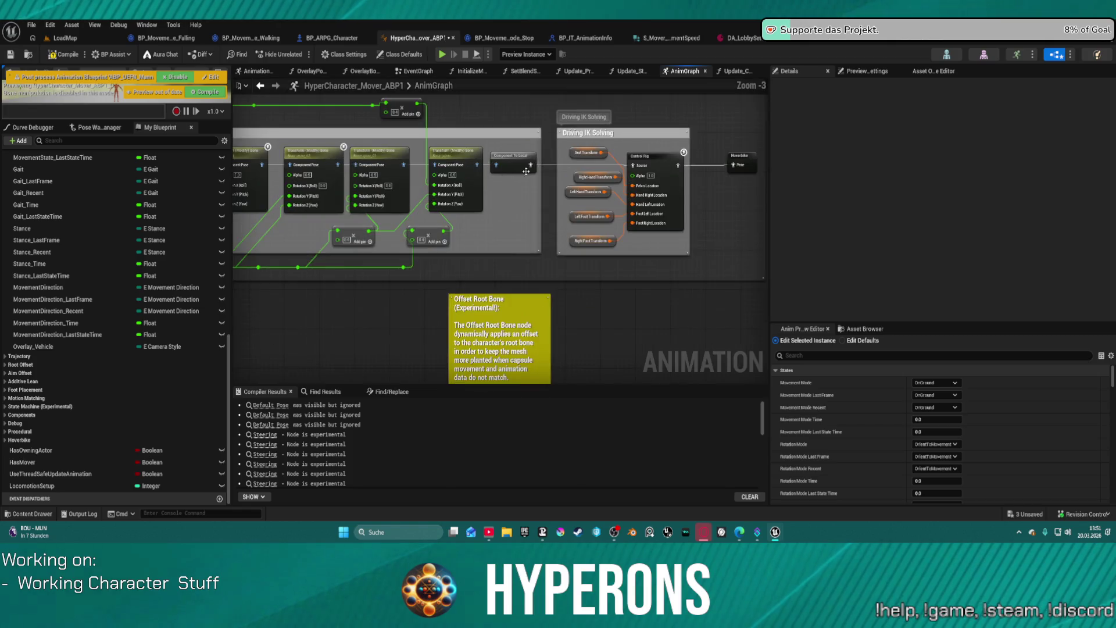
scroll(525, 171, "up", 3)
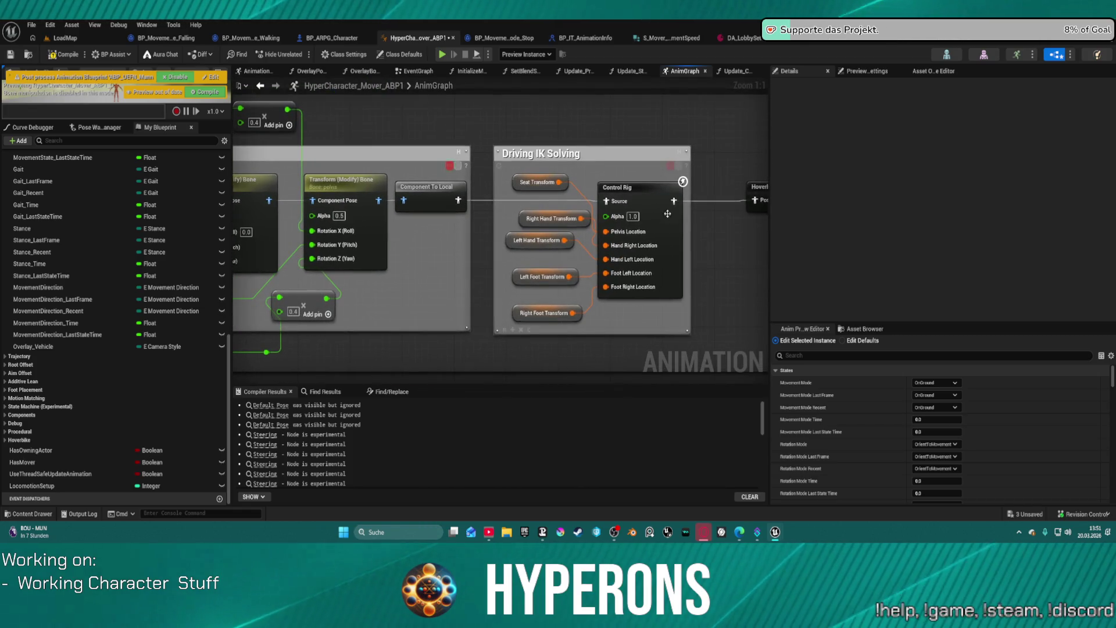
left_click(667, 214)
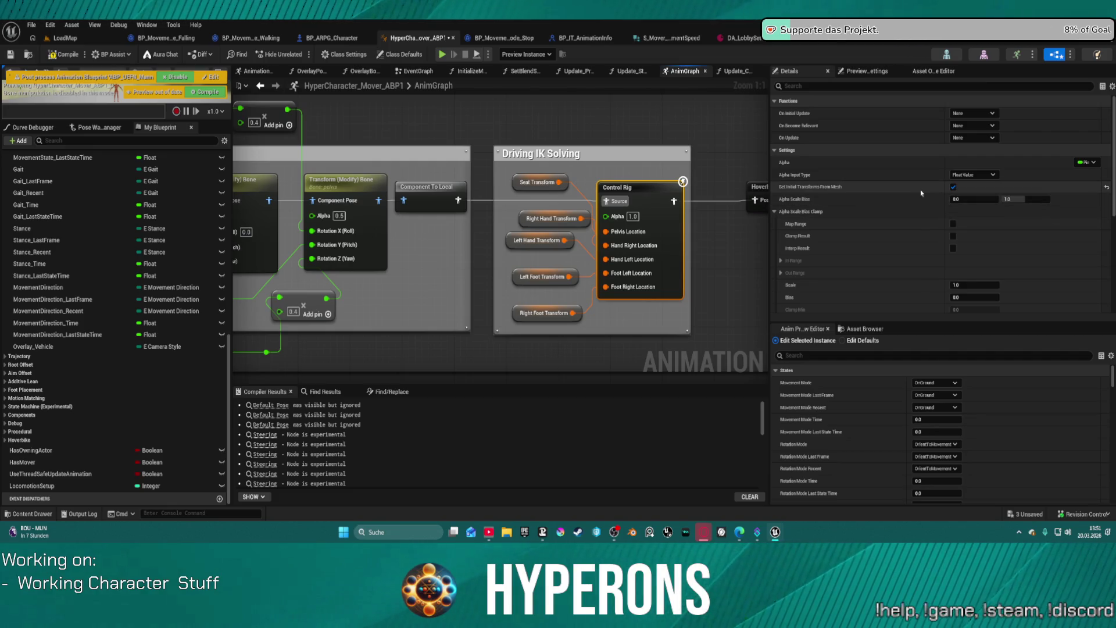
scroll(891, 239, "down", 10)
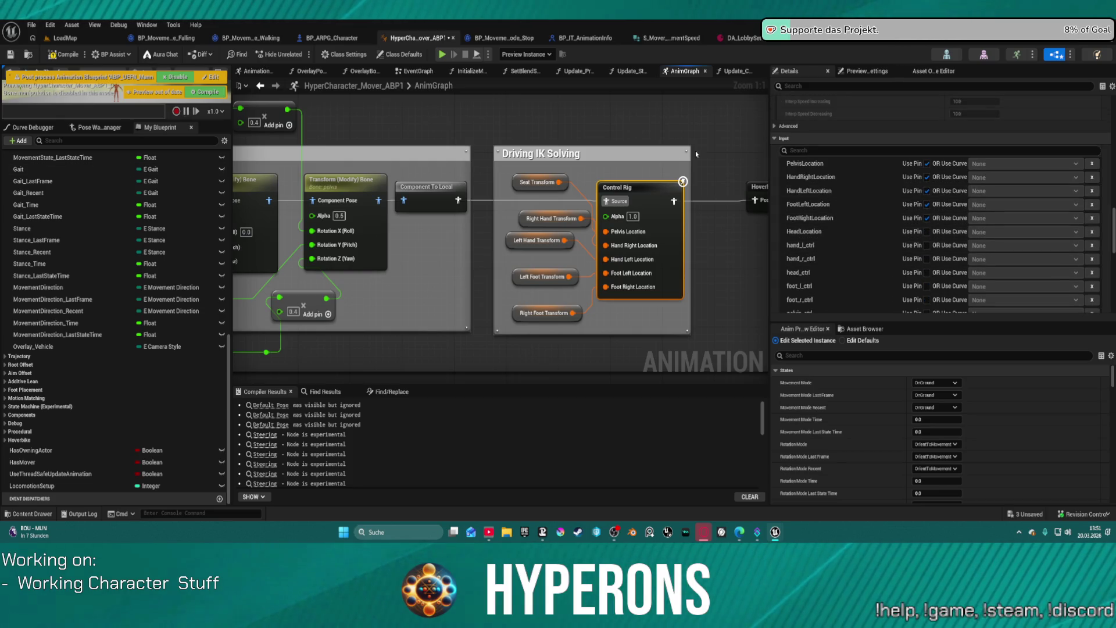
scroll(893, 201, "down", 5)
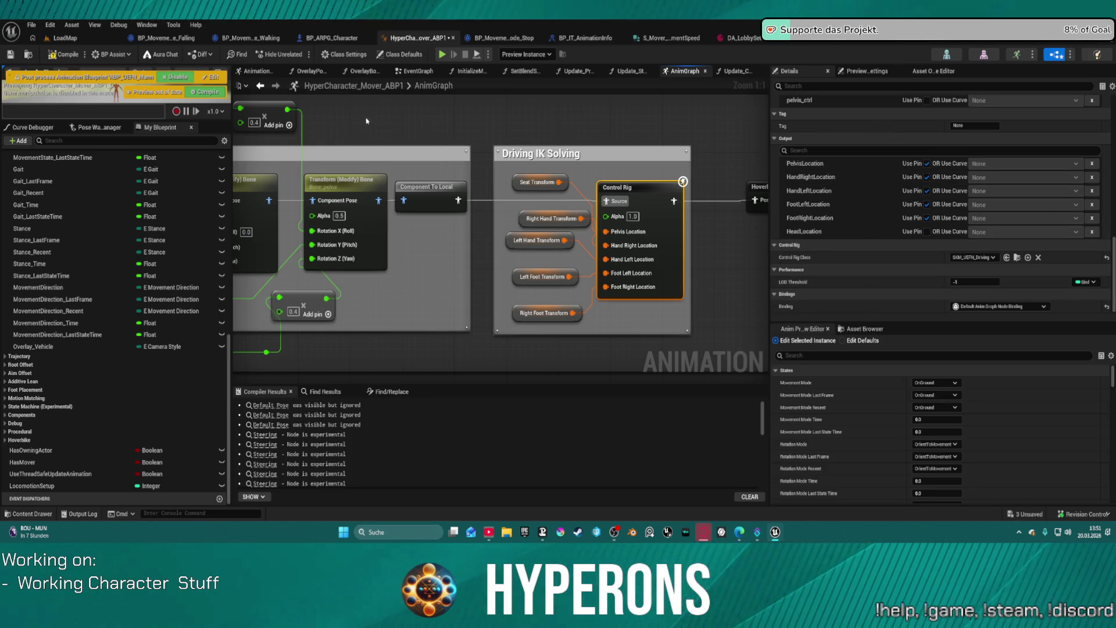
left_click_drag(366, 121, 607, 141)
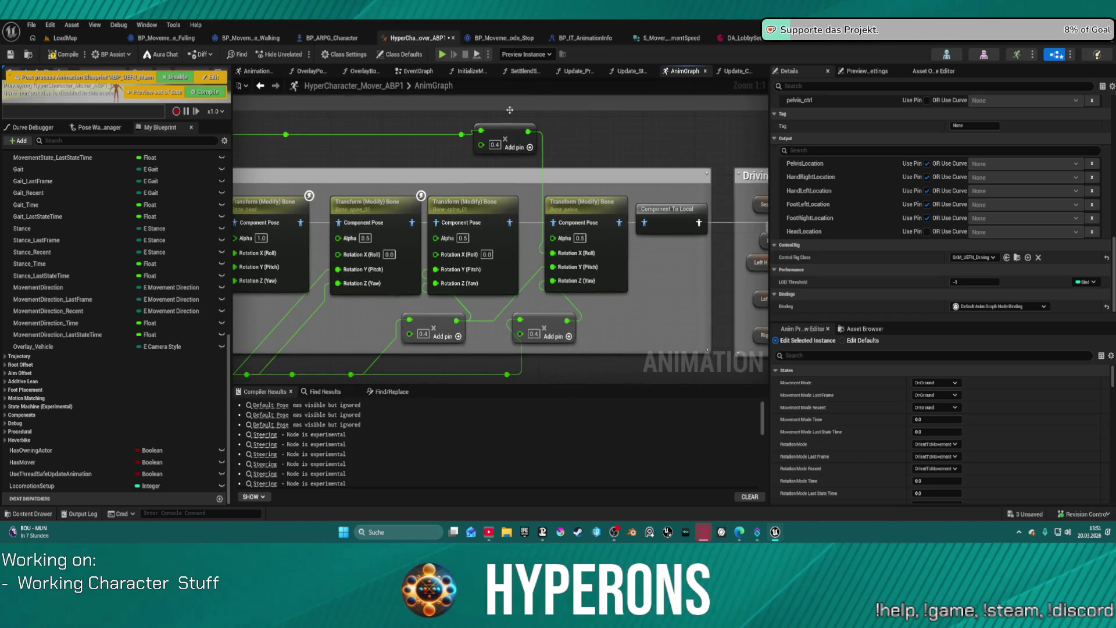
left_click_drag(510, 110, 678, 142)
mouse_move(442, 222)
left_mouse_down()
mouse_move(552, 156)
mouse_move(579, 161)
left_mouse_up()
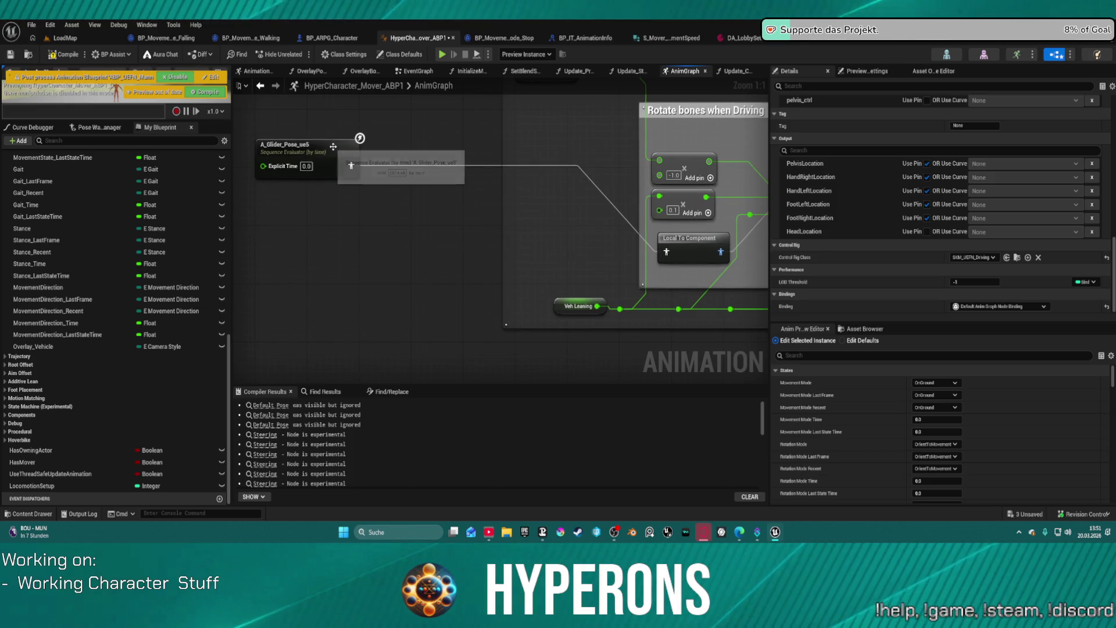
left_click(333, 147)
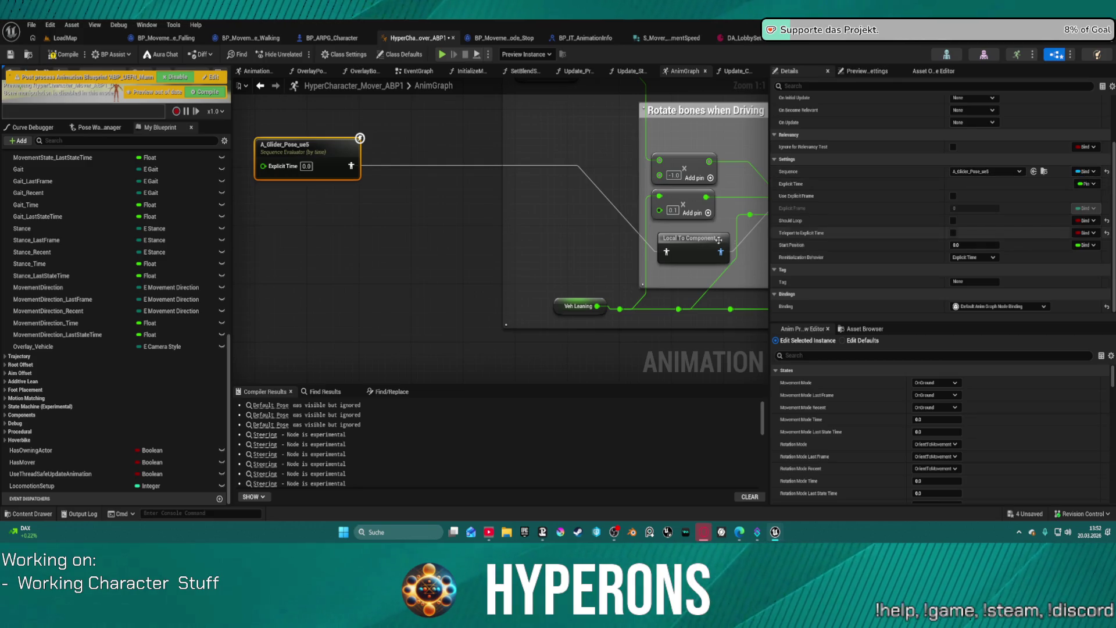
Revert the node reformatting and place the A_Glider_Pose_ue5 node beside the Hoverbike comment group
left_click(691, 238)
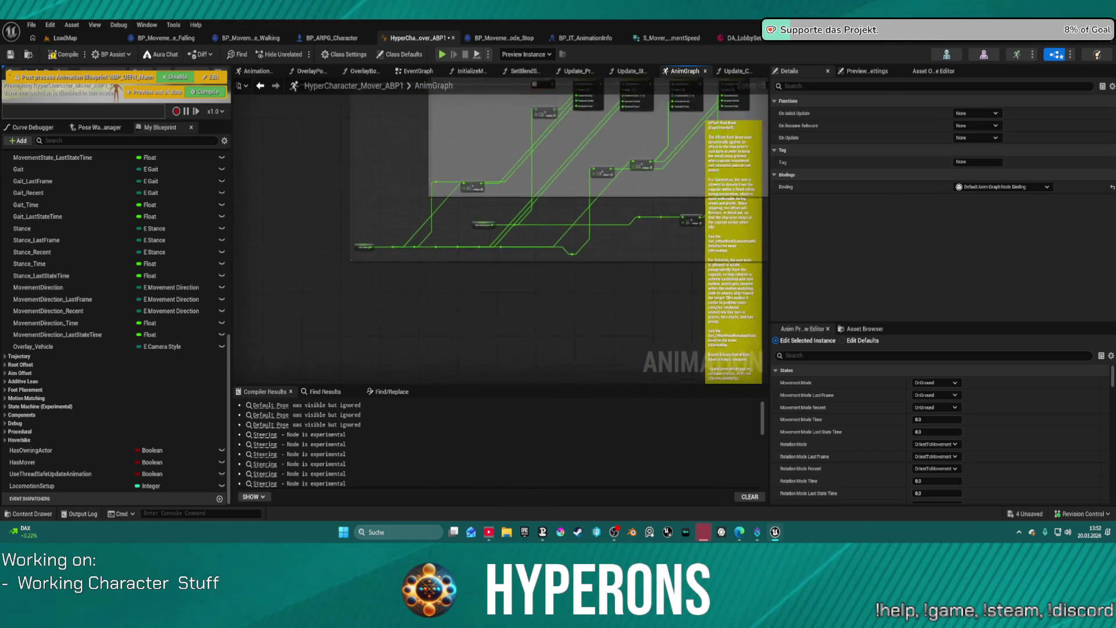
key("f")
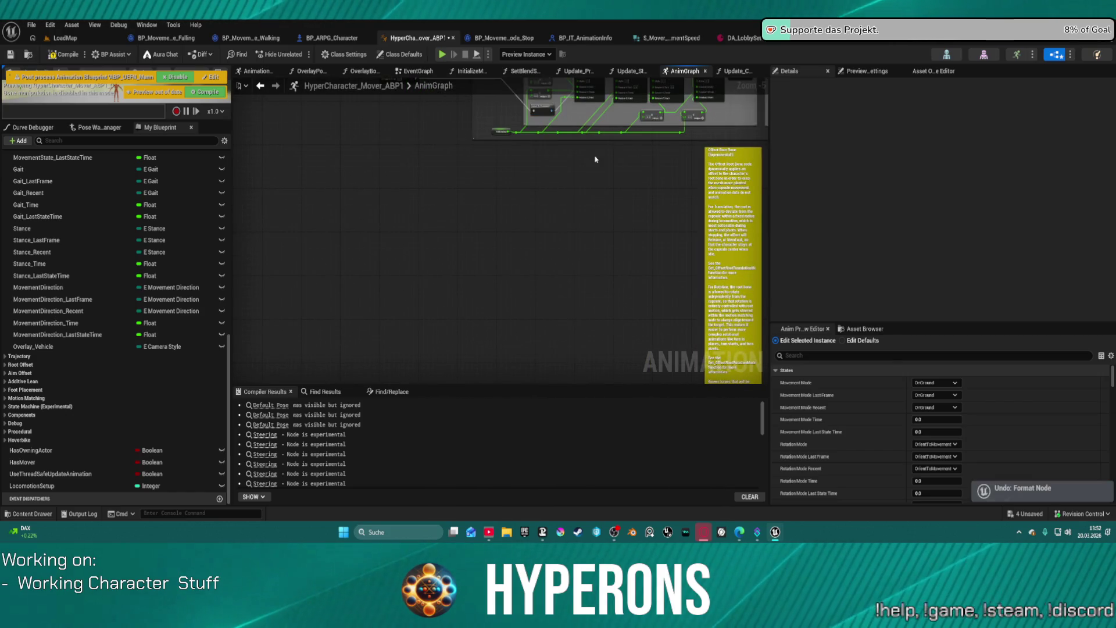
left_click(289, 194)
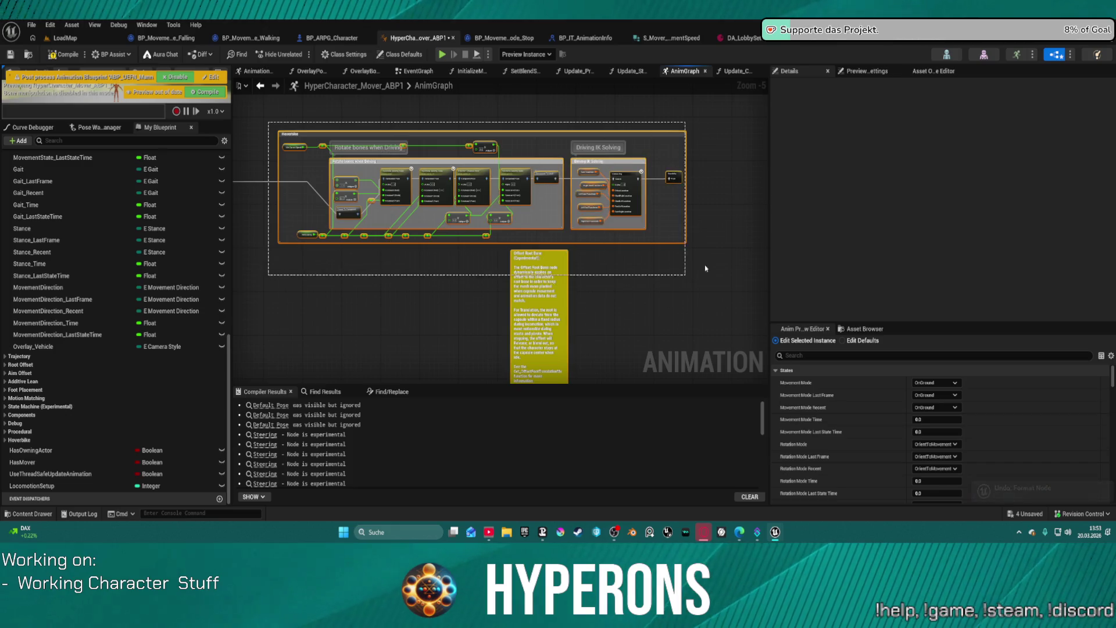
scroll(560, 264, "up", 1)
scroll(559, 265, "up", 4)
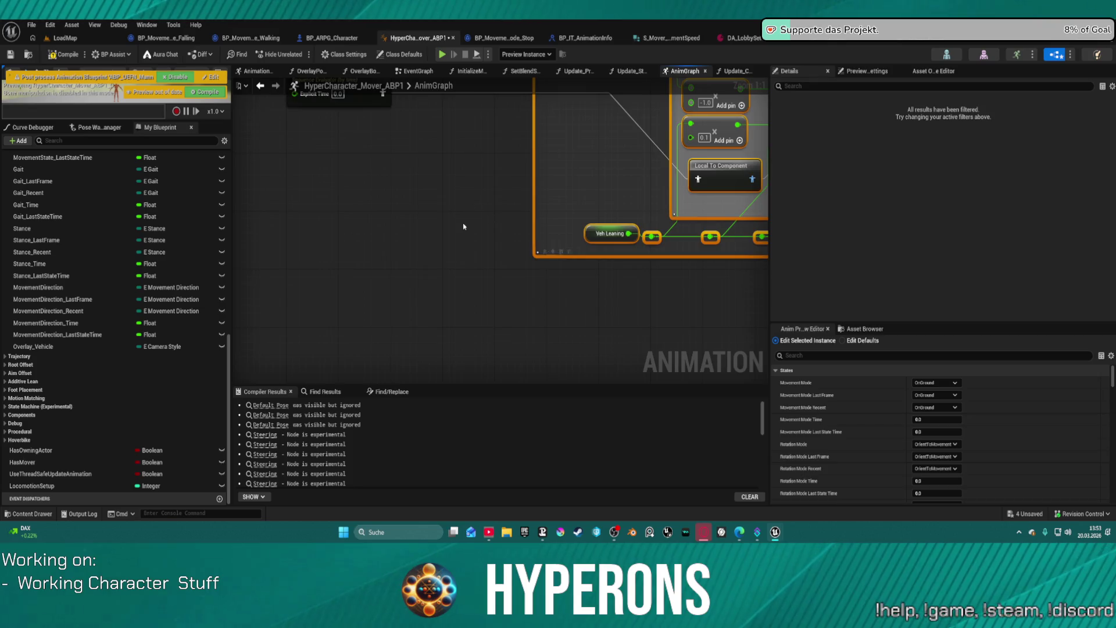
left_click_drag(320, 124, 584, 166)
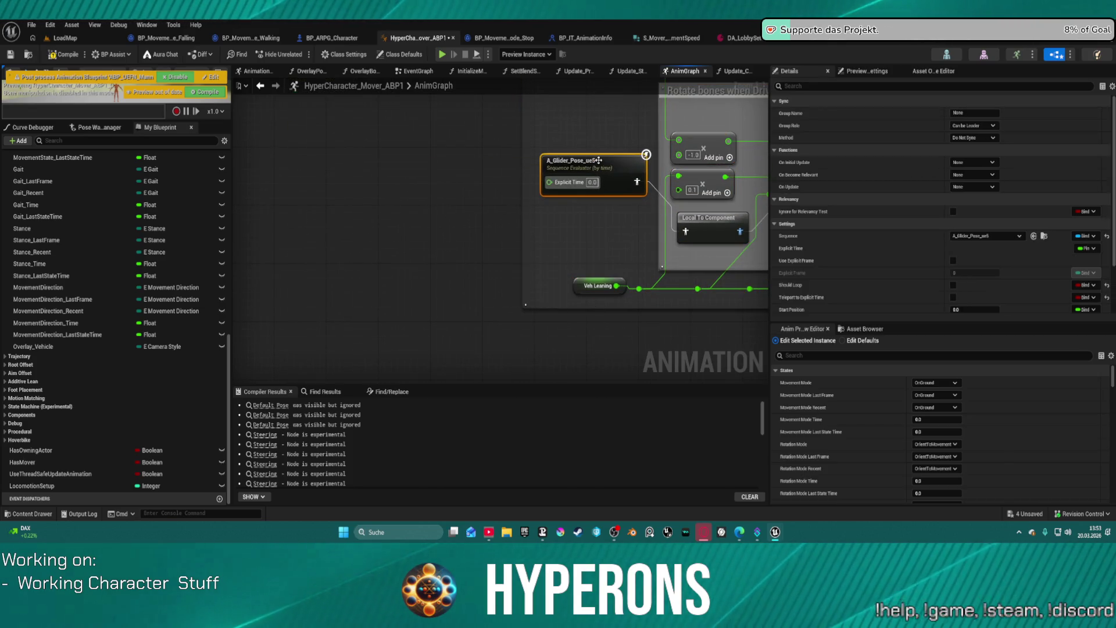
left_click_drag(594, 162, 504, 154)
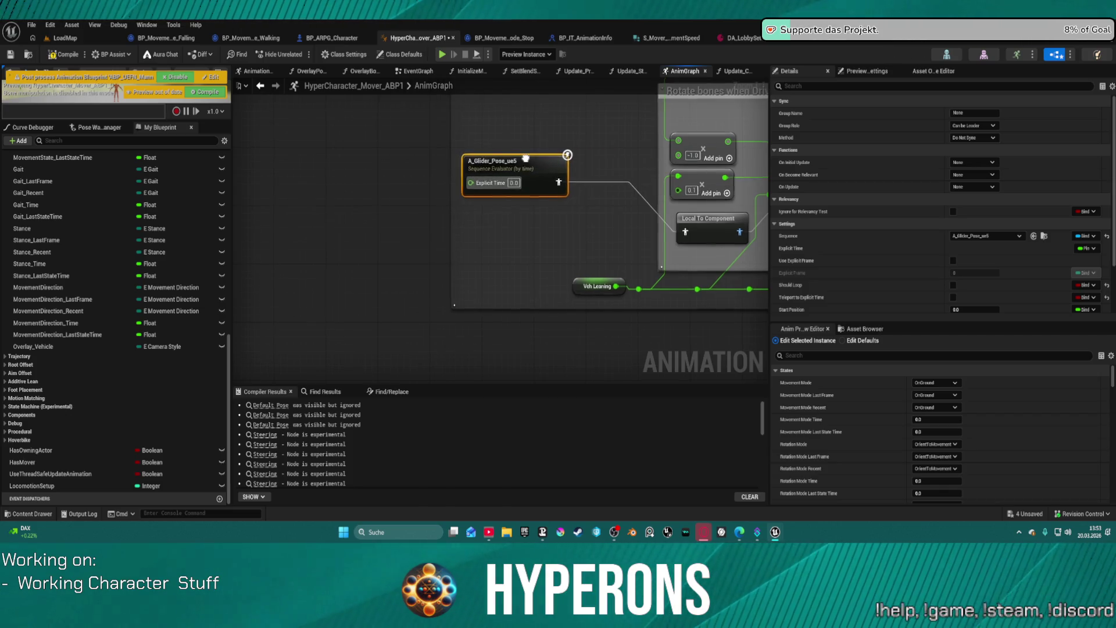
Frame the whole Hoverbike group, then go to BP_P_Vehicle's Enter Vehicle graph
scroll(503, 154, "down", 2)
left_click_drag(198, 169, 353, 242)
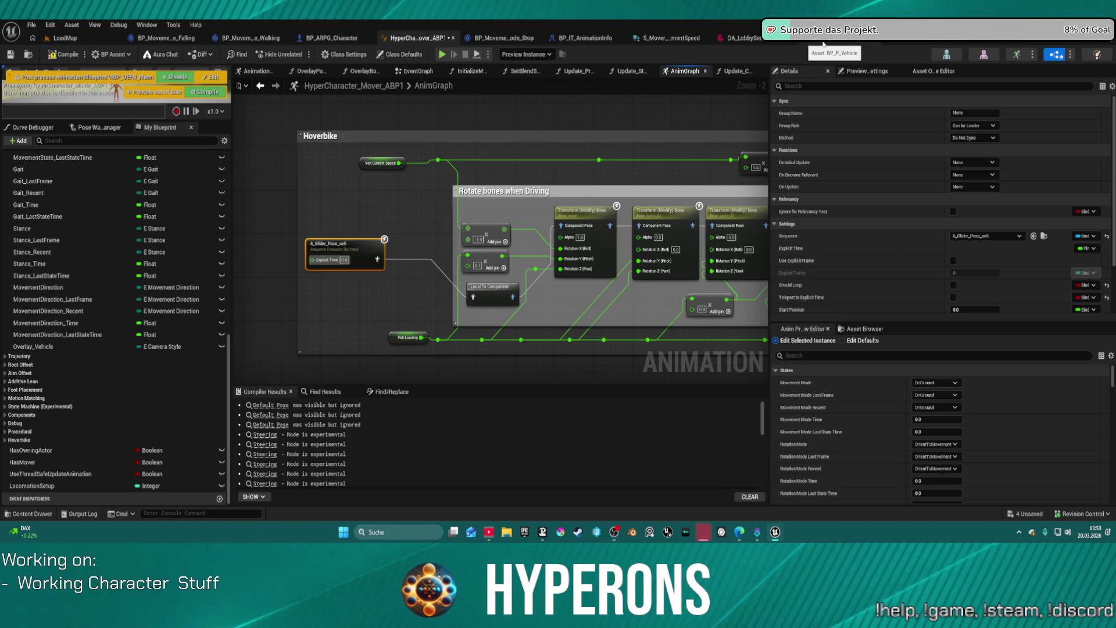
left_click(756, 37)
key("ctrl+space")
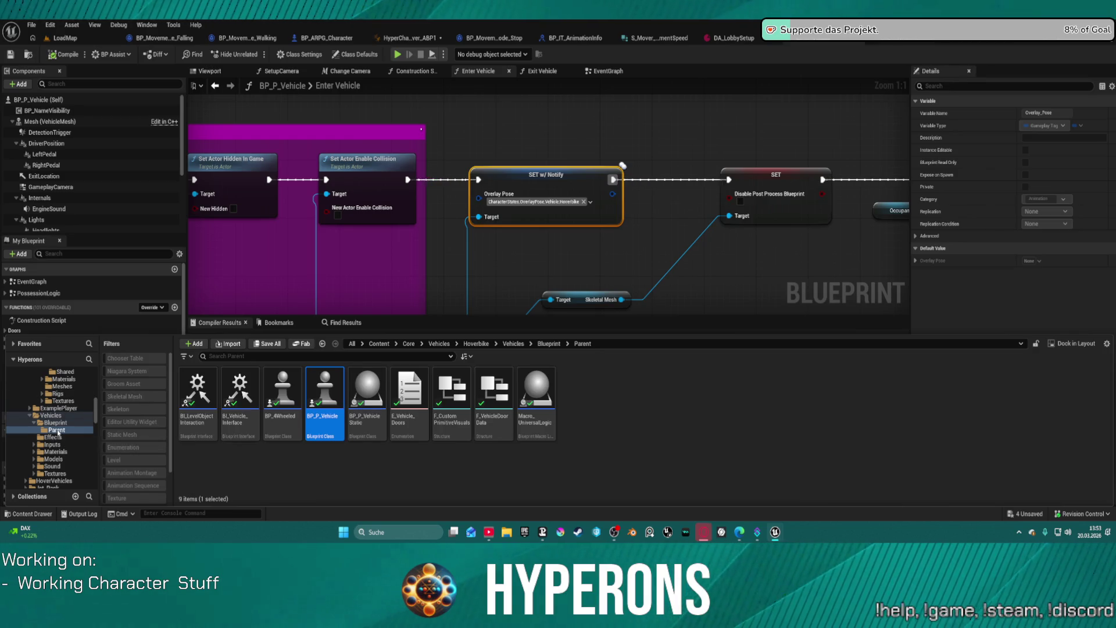
Open BP_Hoverbike from the vehicle Blueprint folder and dock it on its EventGraph
left_click(57, 423)
left_click(240, 390)
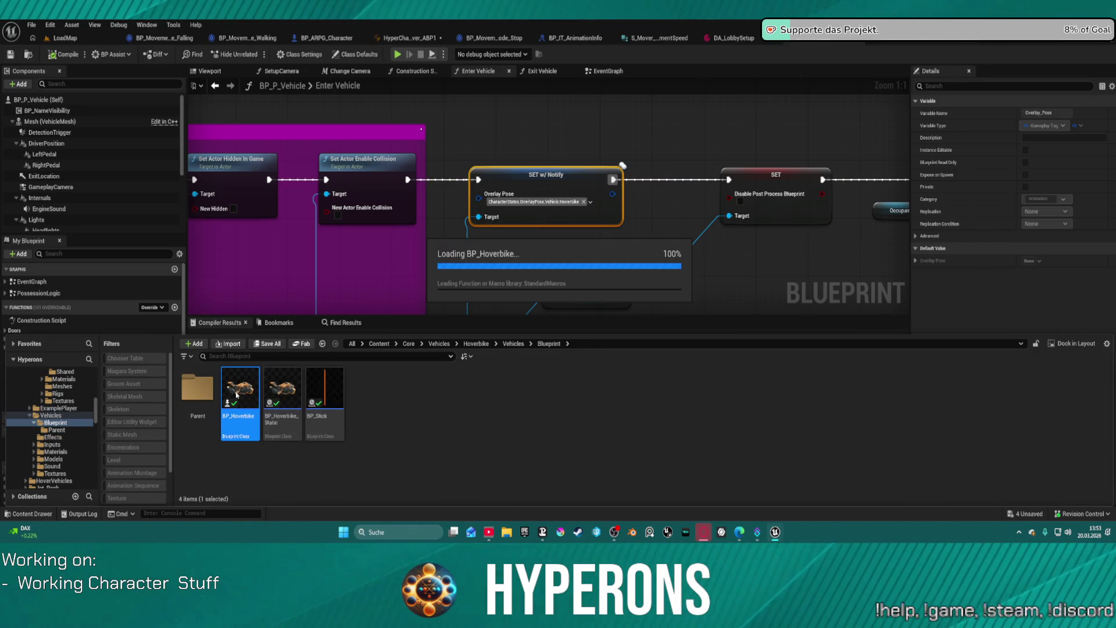
key("ctrl+space")
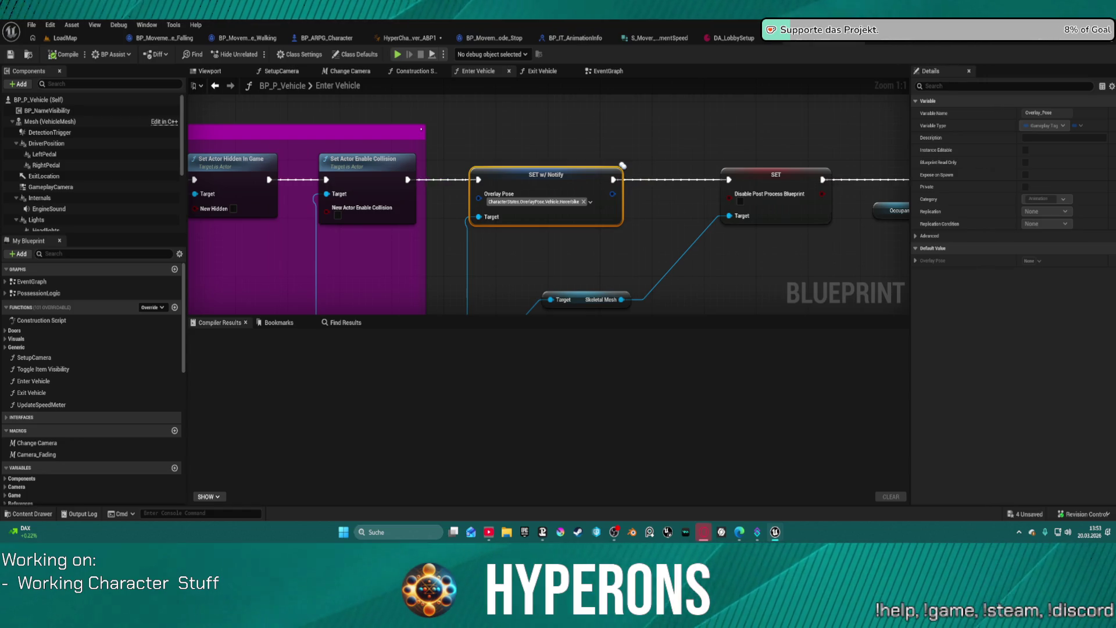
mouse_move(581, 36)
left_mouse_down()
mouse_move(548, 117)
mouse_move(530, 38)
left_mouse_up()
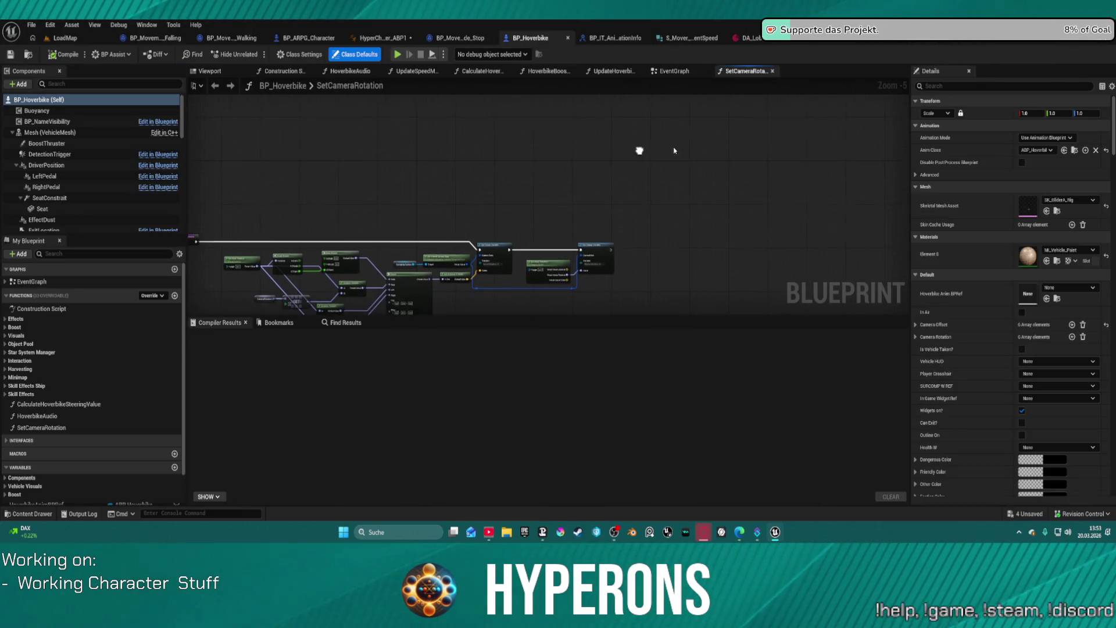
left_click(674, 71)
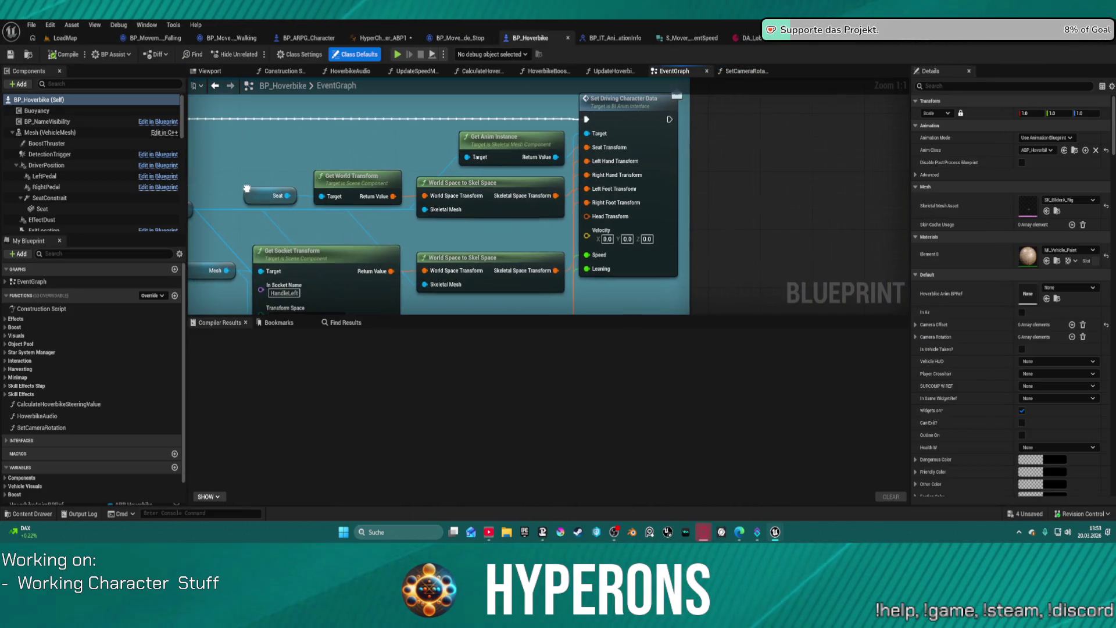
Move the Mesh variable node beside the Skeletal Mesh target and find all its references
left_click_drag(246, 188, 539, 130)
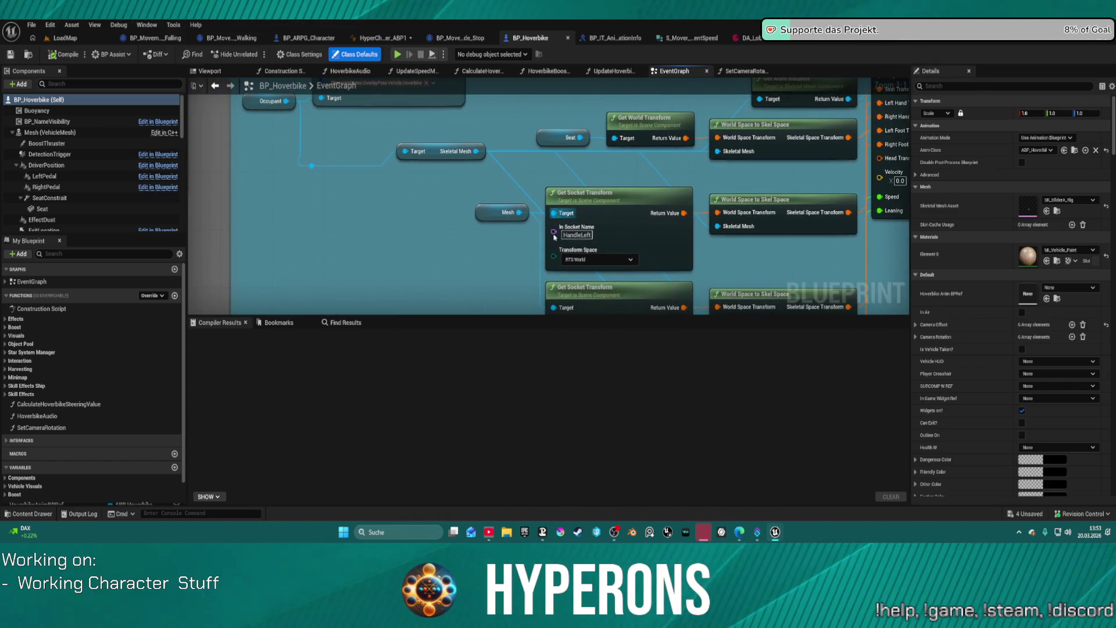
left_click(488, 215)
left_click_drag(488, 214, 417, 210)
scroll(529, 212, "down", 3)
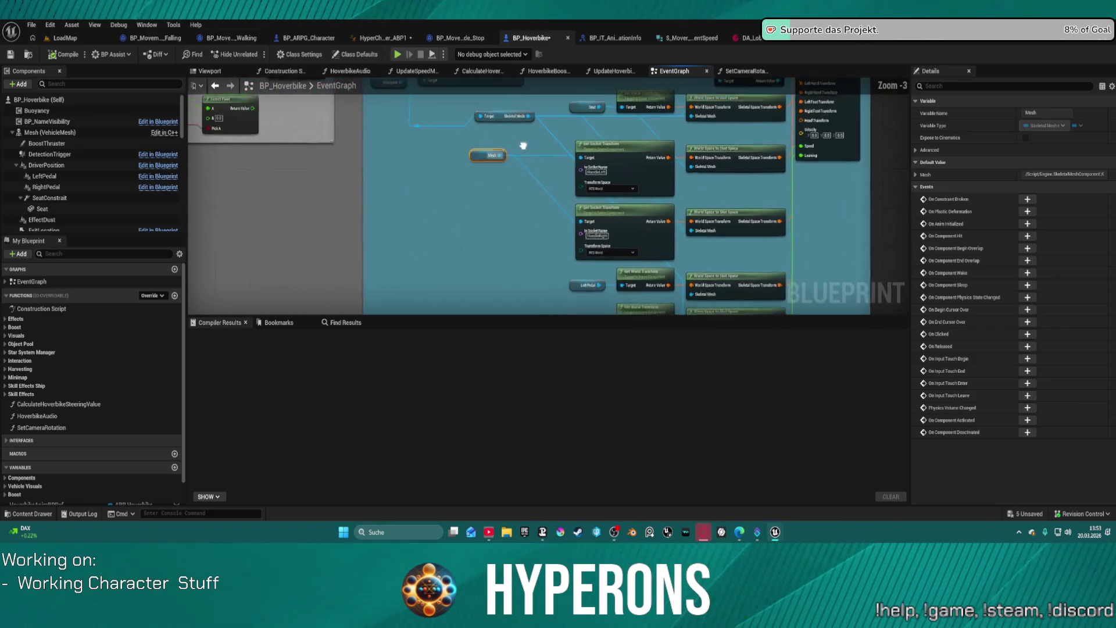
mouse_move(529, 212)
left_mouse_down()
mouse_move(717, 182)
mouse_move(553, 183)
left_mouse_up()
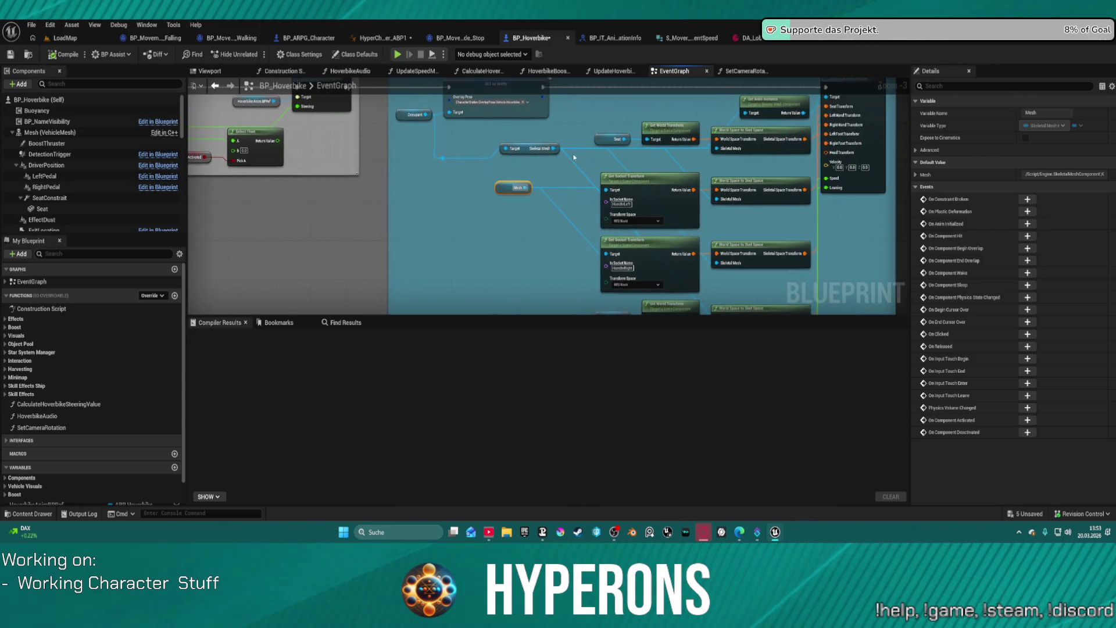
right_click(510, 184)
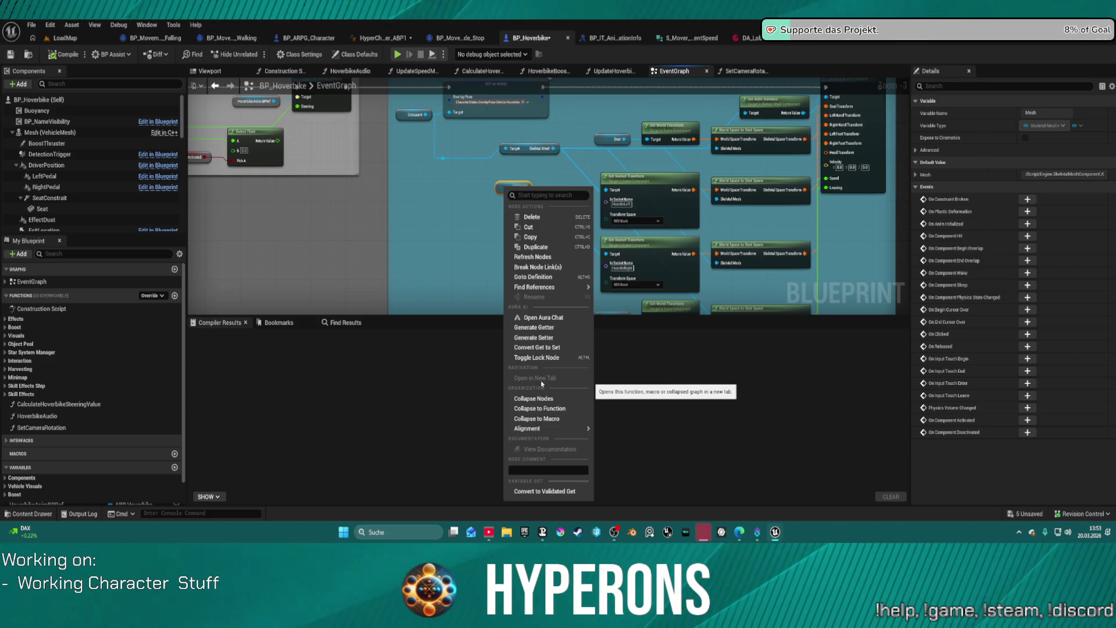
mouse_move(565, 433)
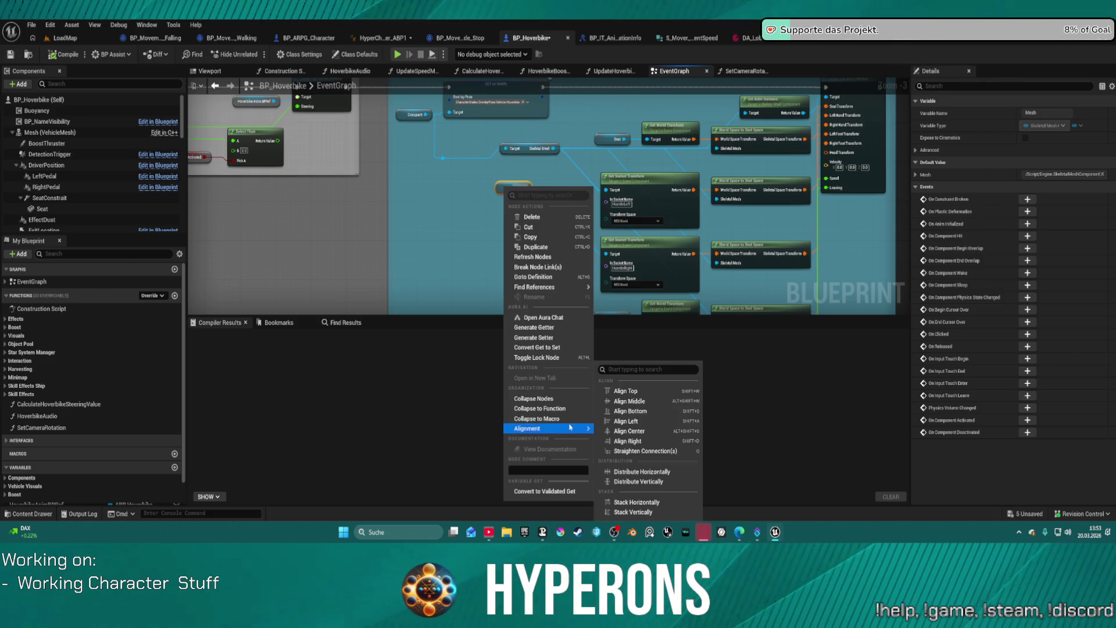
left_click(605, 294)
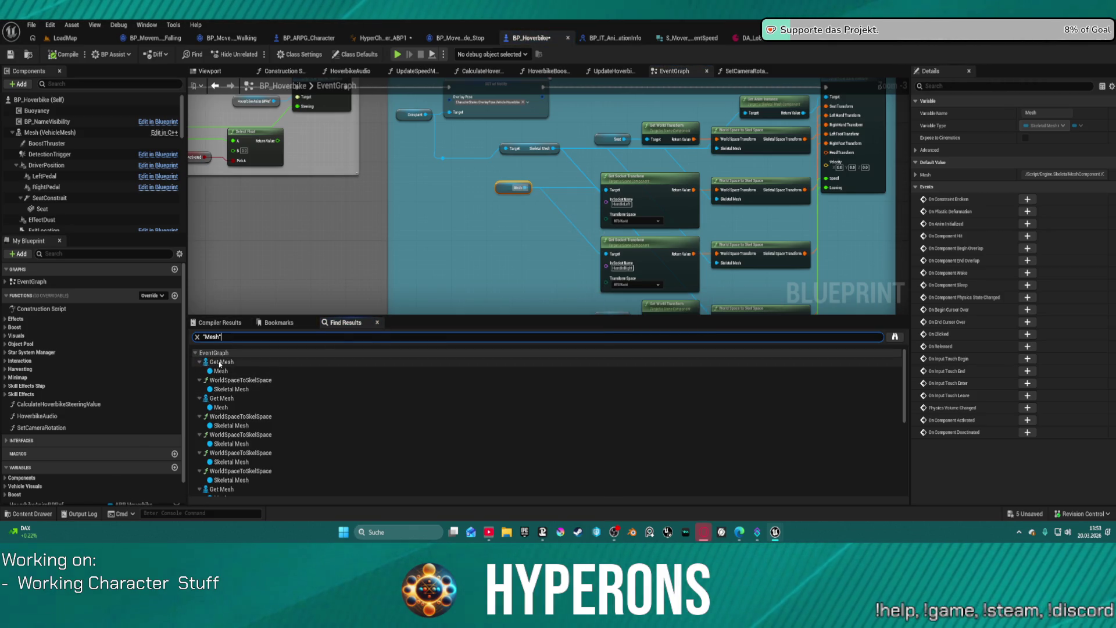
left_click(228, 362)
Jump to the Mesh getter in the Get AnimBP Reference group and inspect its actions
double_click(233, 362)
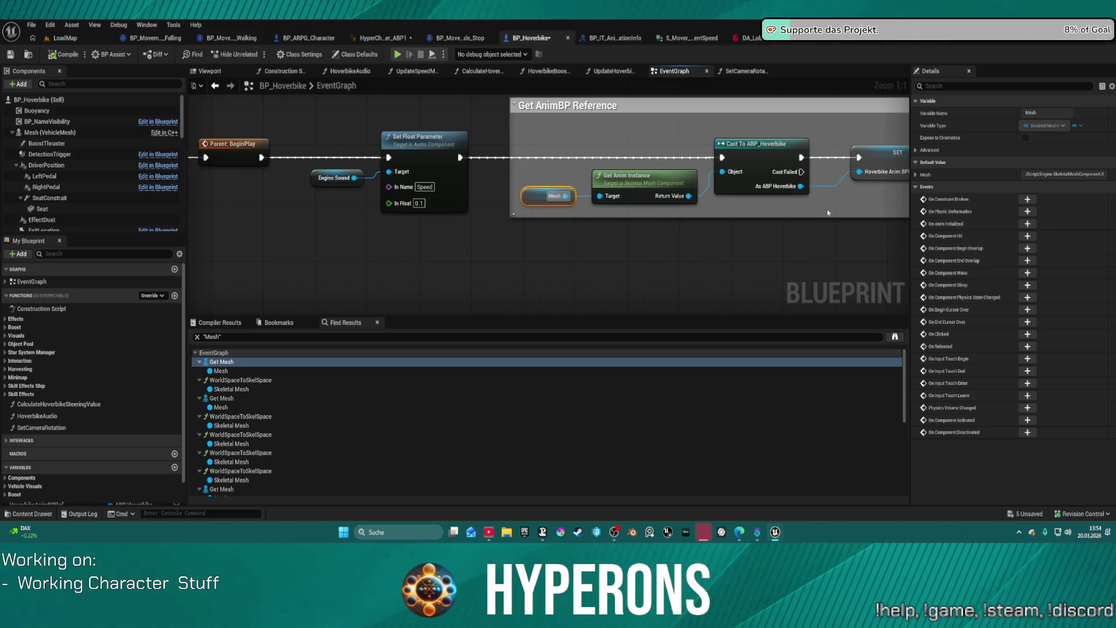
mouse_move(827, 213)
left_mouse_down()
mouse_move(779, 209)
mouse_move(659, 235)
left_mouse_up()
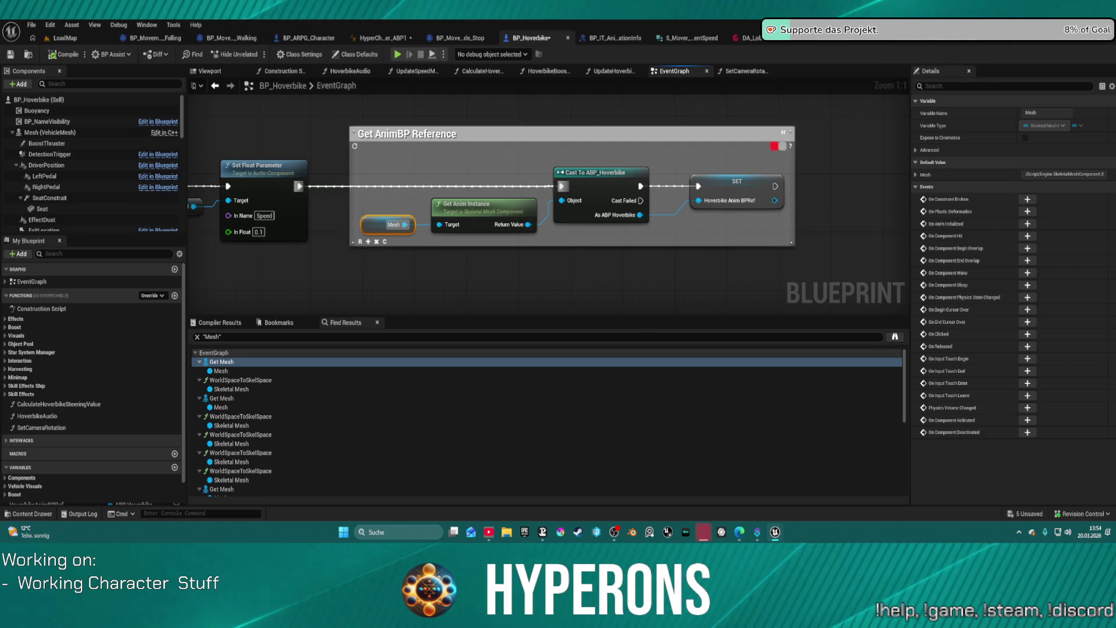
left_click_drag(458, 186, 597, 158)
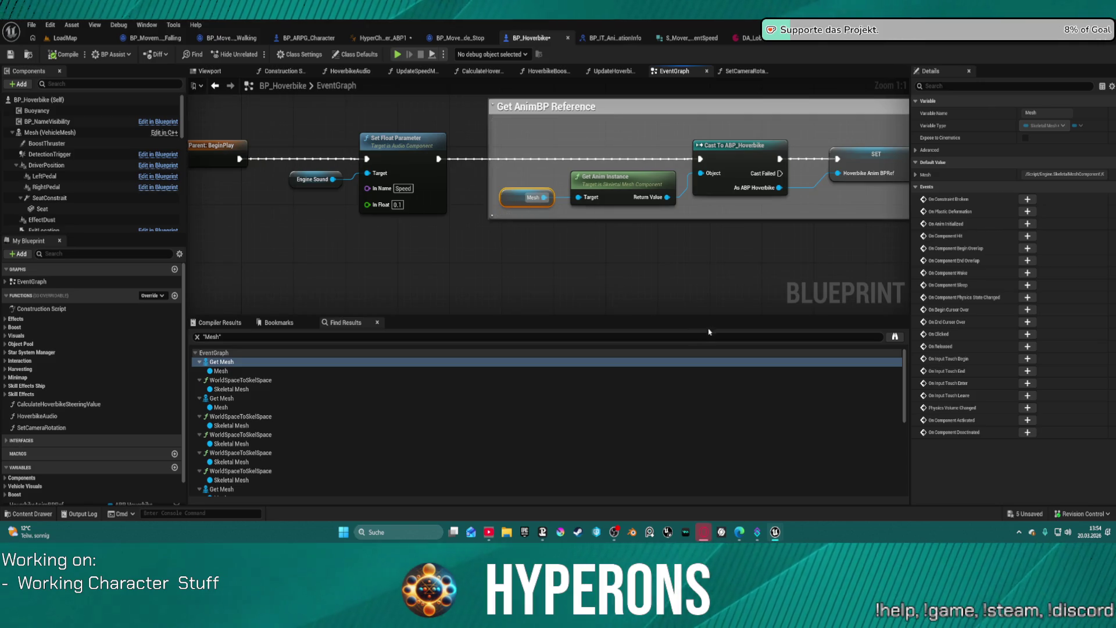
right_click(504, 189)
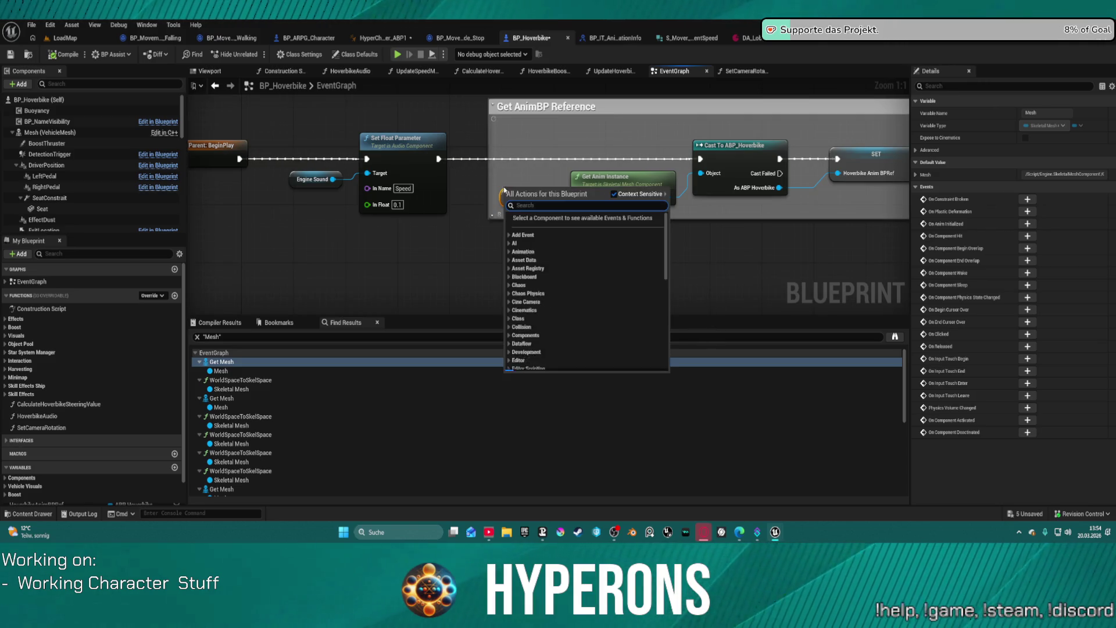
right_click(493, 168)
left_click(675, 133)
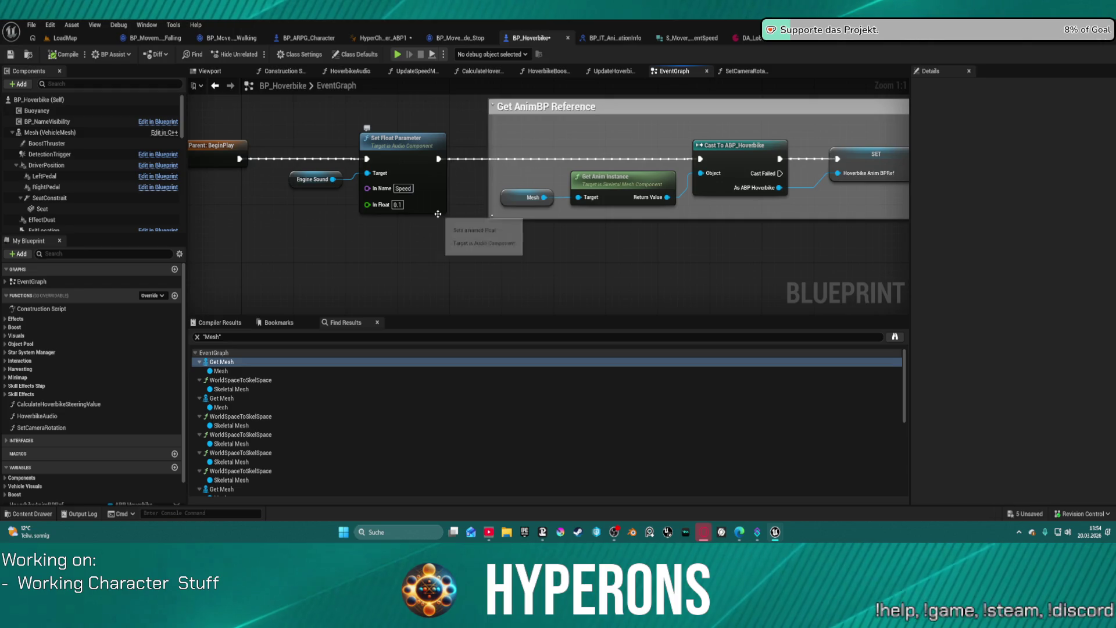
right_click(514, 197)
Rerun the reference search as 'set Mesh' and pan the EventGraph back to Get AnimBP Reference
left_click(237, 339)
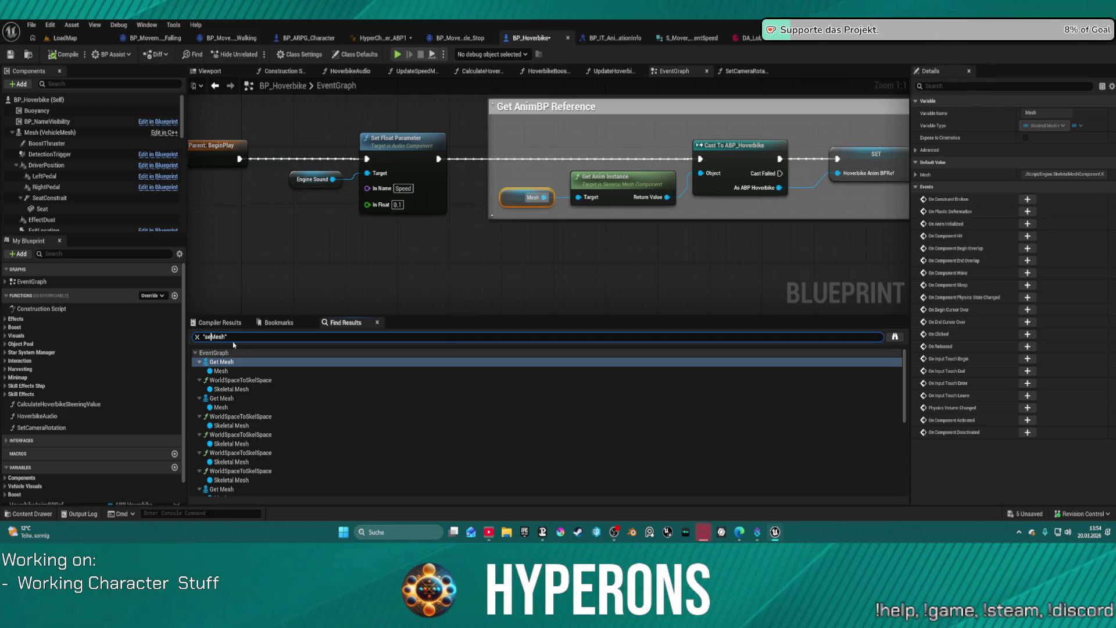
type("t")
key("Return")
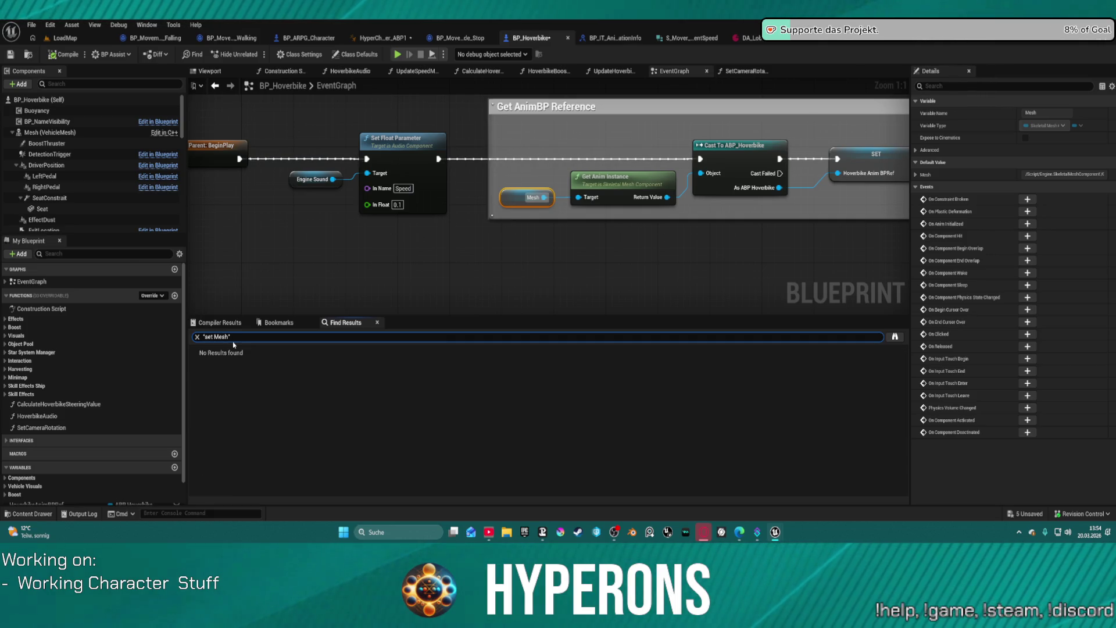
left_click(661, 246)
scroll(661, 247, "down", 2)
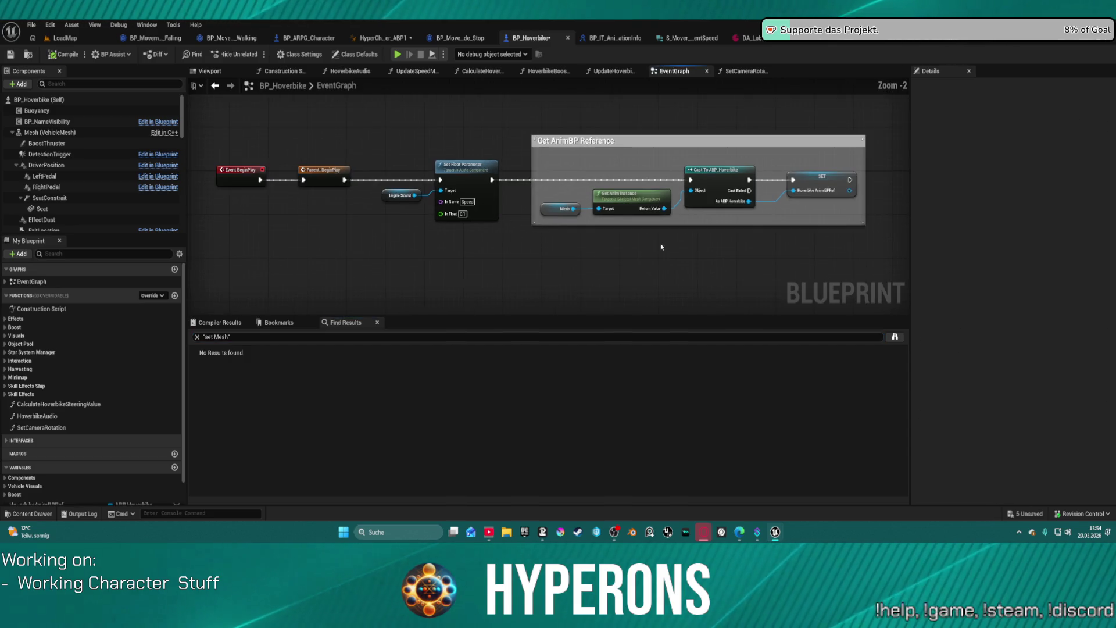
scroll(598, 244, "down", 2)
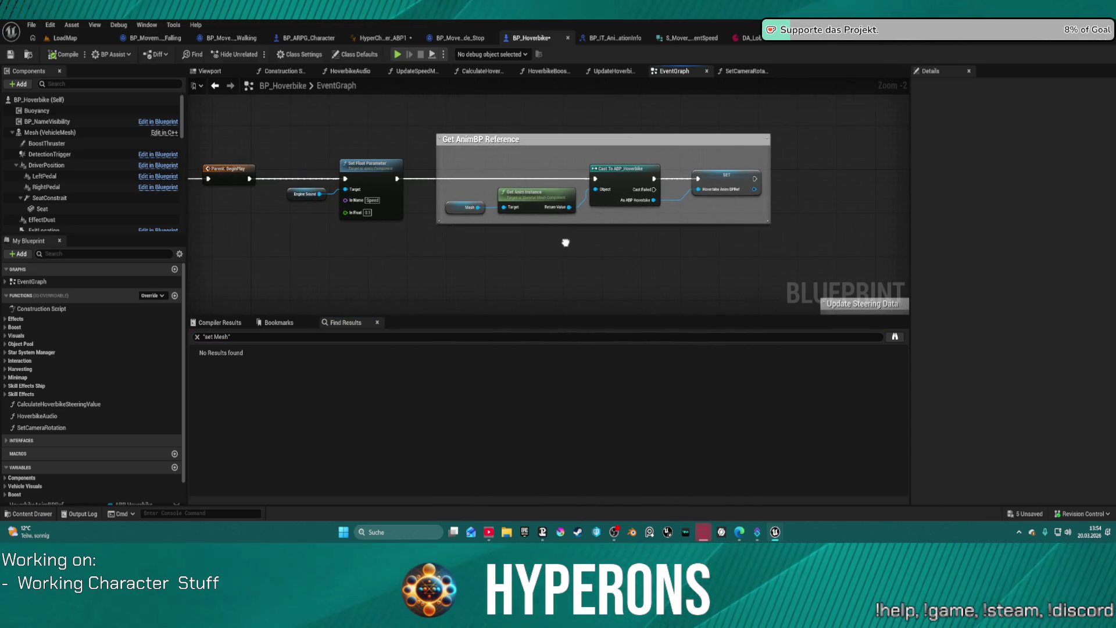
scroll(566, 242, "down", 1)
mouse_move(587, 217)
left_mouse_down()
mouse_move(543, 110)
mouse_move(531, 142)
mouse_move(406, 114)
mouse_move(367, 155)
left_mouse_up()
scroll(842, 256, "up", 4)
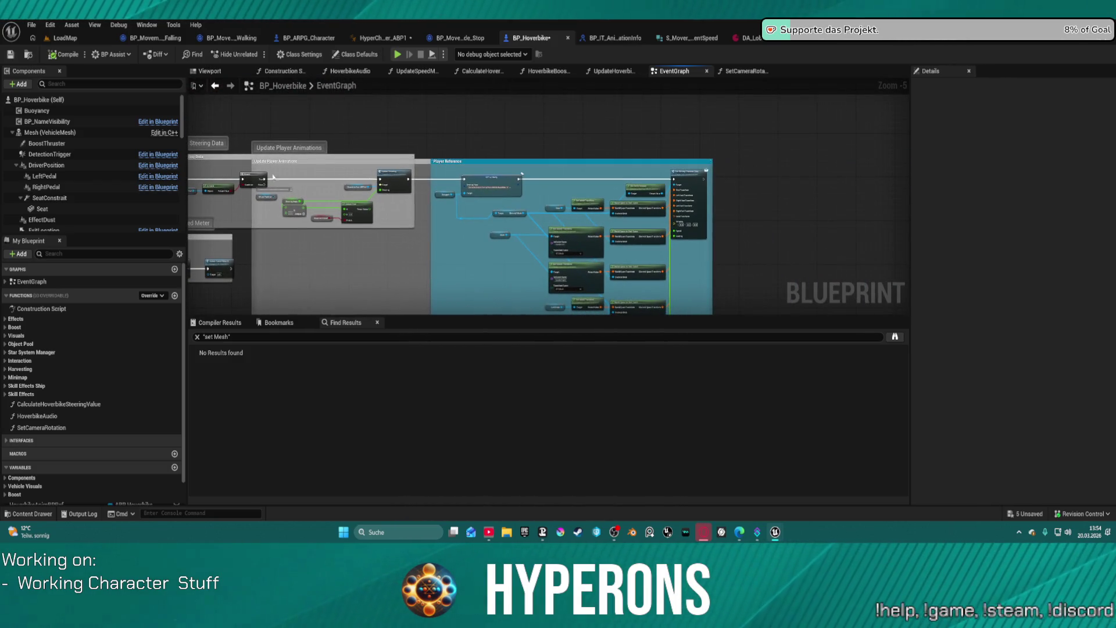
mouse_move(541, 110)
left_mouse_down()
mouse_move(715, 157)
mouse_move(872, 169)
mouse_move(895, 145)
mouse_move(901, 174)
left_mouse_up()
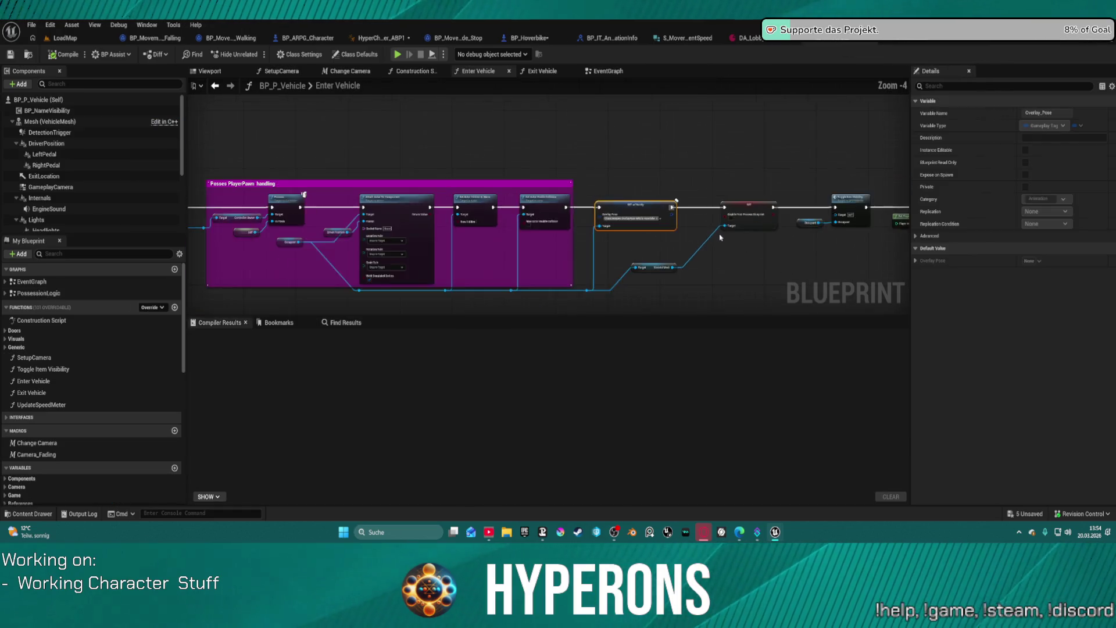
Search BP_P_Vehicle for 'mesh' and jump to the Mesh Component pin on Event ExecuteInteract
scroll(365, 279, "down", 5)
left_click(345, 322)
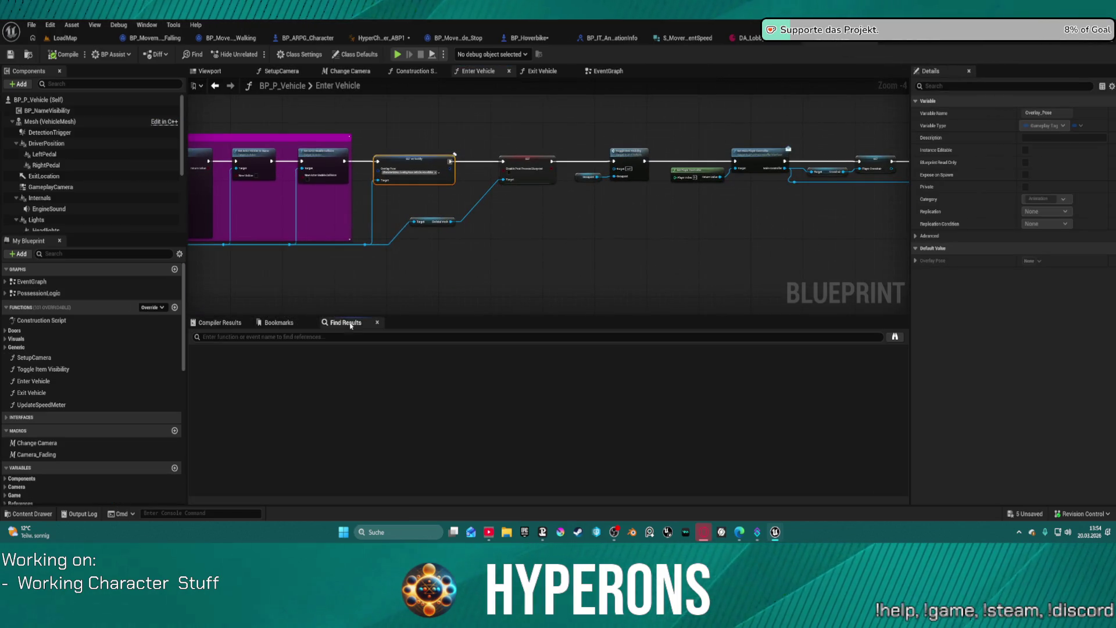
left_click(309, 336)
type("set mesh")
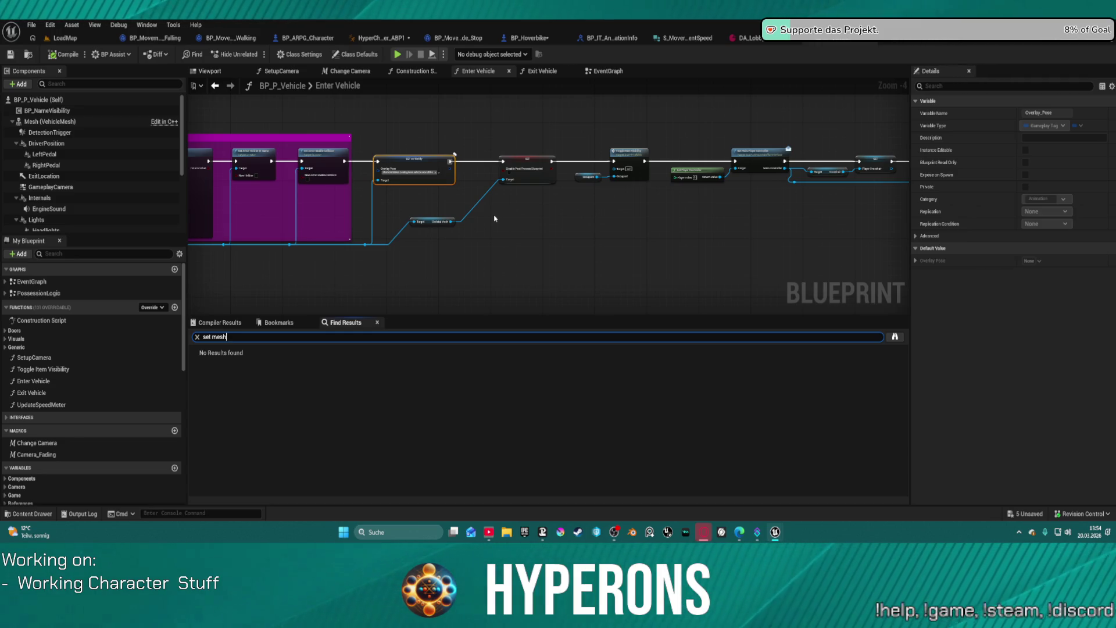
scroll(450, 220, "down", 4)
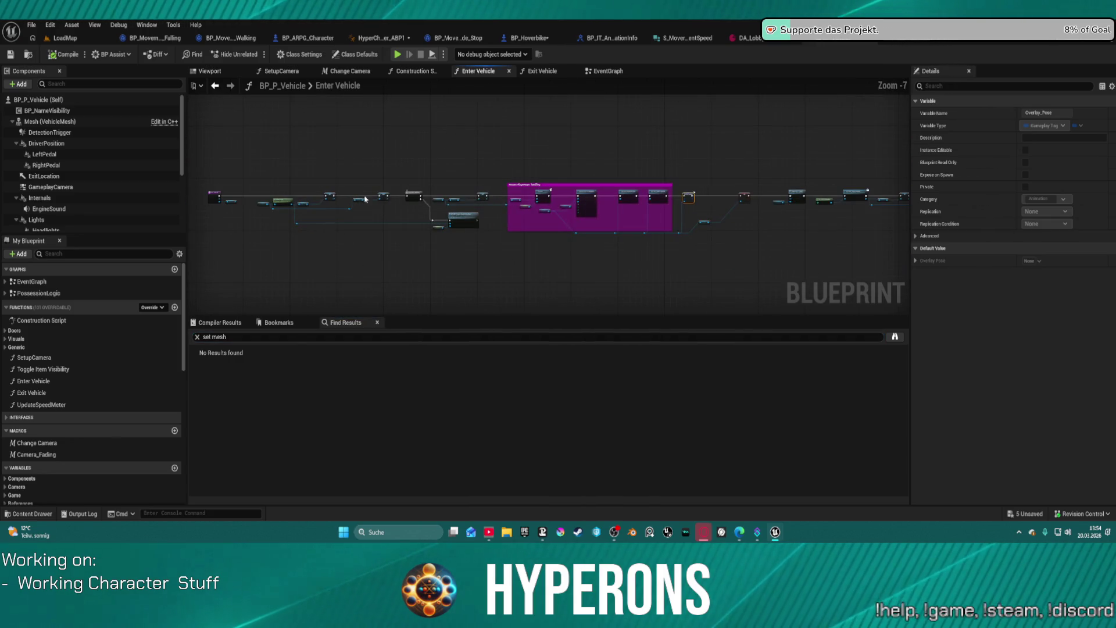
scroll(372, 177, "up", 1)
scroll(265, 191, "up", 7)
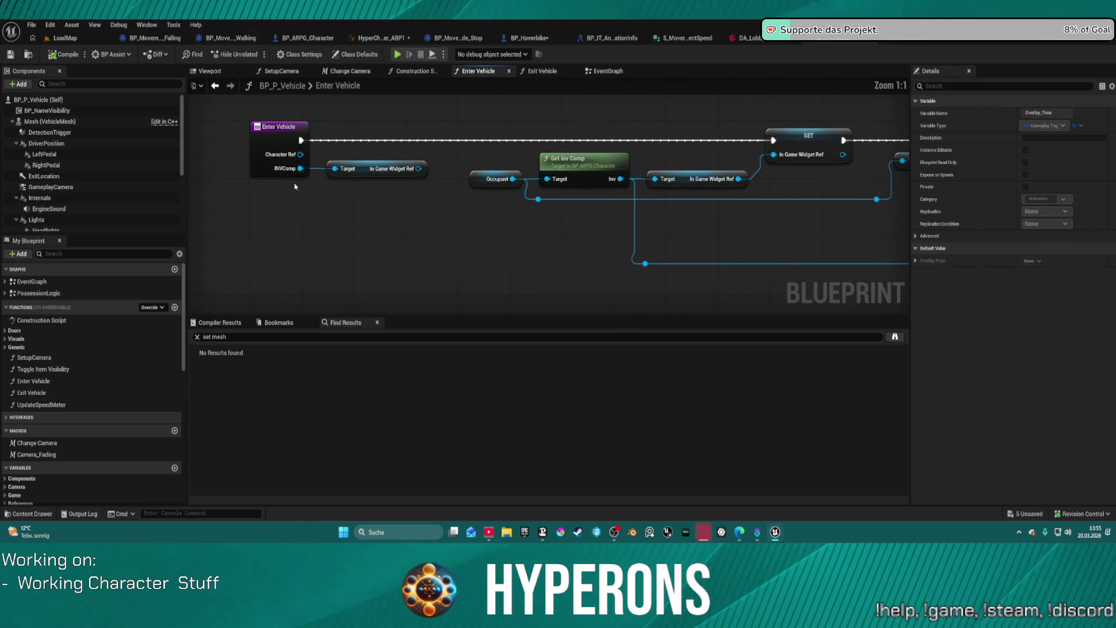
mouse_move(665, 214)
left_mouse_down()
mouse_move(407, 218)
mouse_move(832, 293)
left_mouse_up()
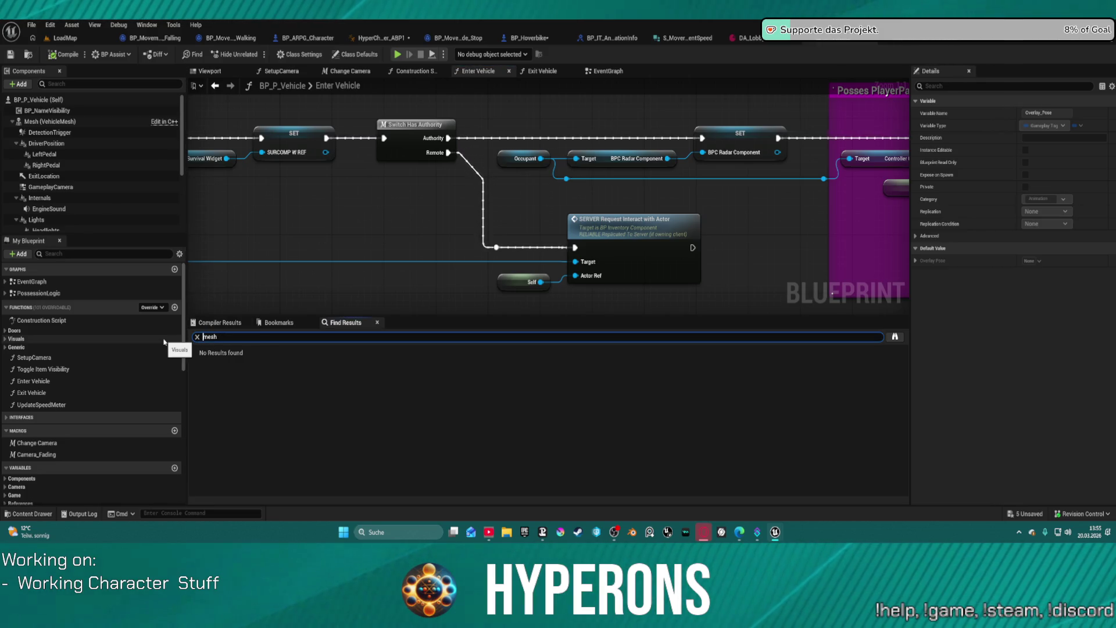
key("Return")
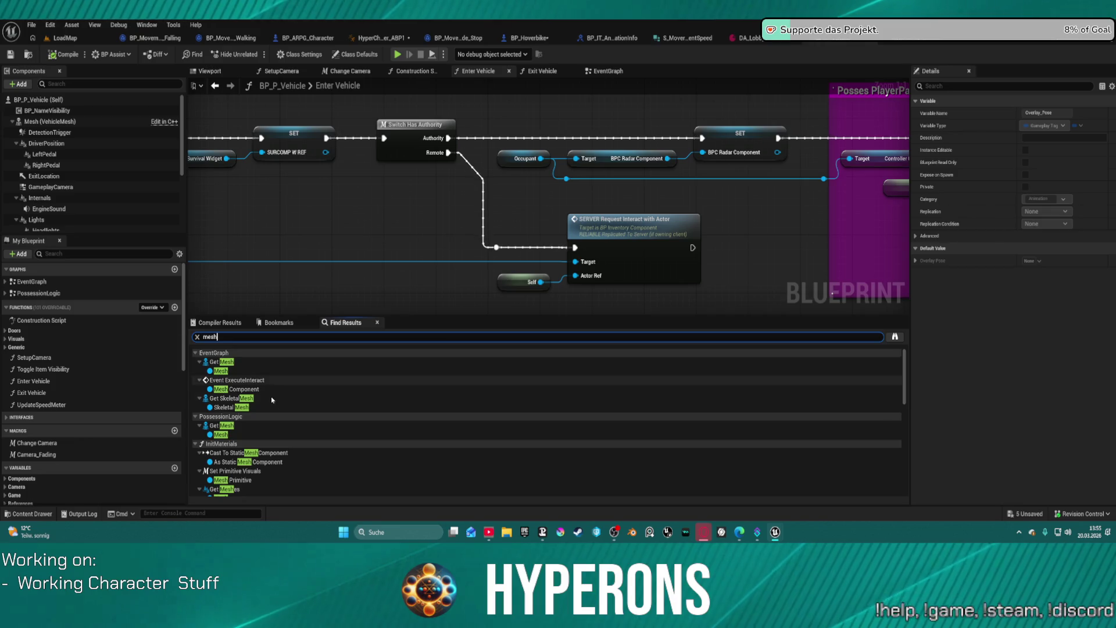
left_click(234, 389)
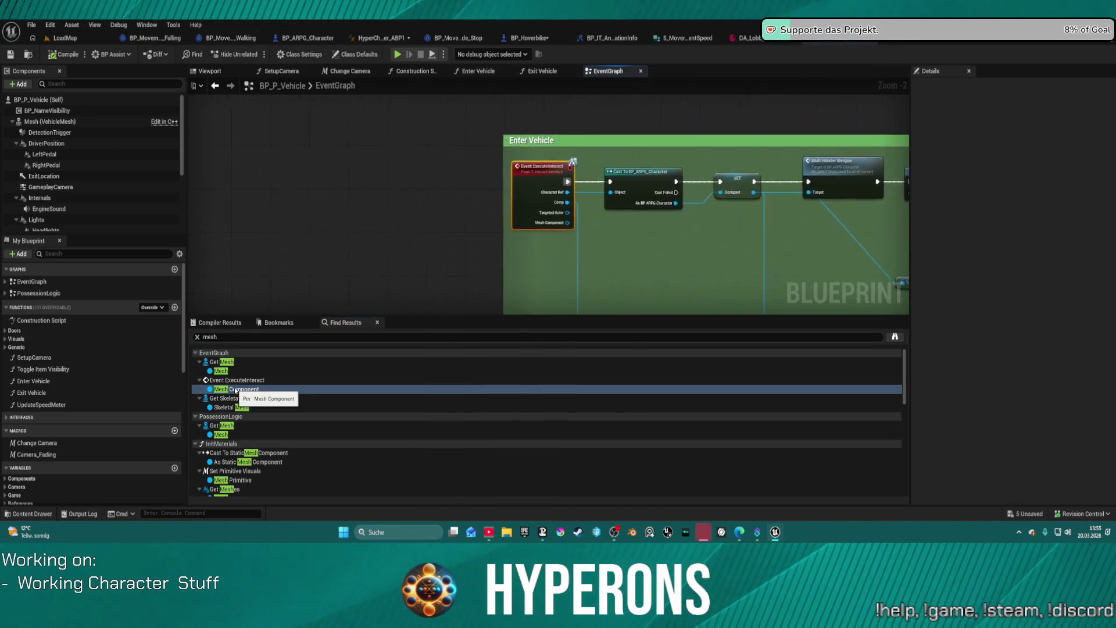
Open the Enter Vehicle function graph, then jump to the Get Mesh reference in PossessionLogic
mouse_move(667, 242)
left_mouse_down()
mouse_move(710, 257)
mouse_move(613, 207)
mouse_move(314, 162)
mouse_move(259, 219)
mouse_move(298, 238)
mouse_move(259, 209)
mouse_move(219, 207)
mouse_move(781, 245)
mouse_move(447, 219)
mouse_move(240, 218)
left_mouse_up()
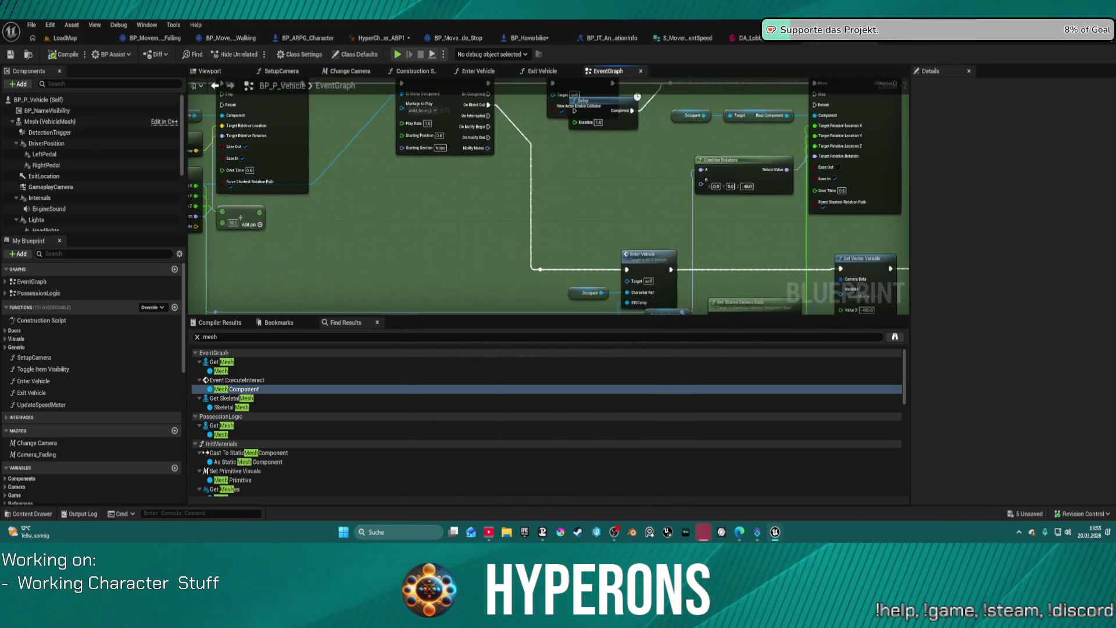
left_click_drag(895, 210, 354, 104)
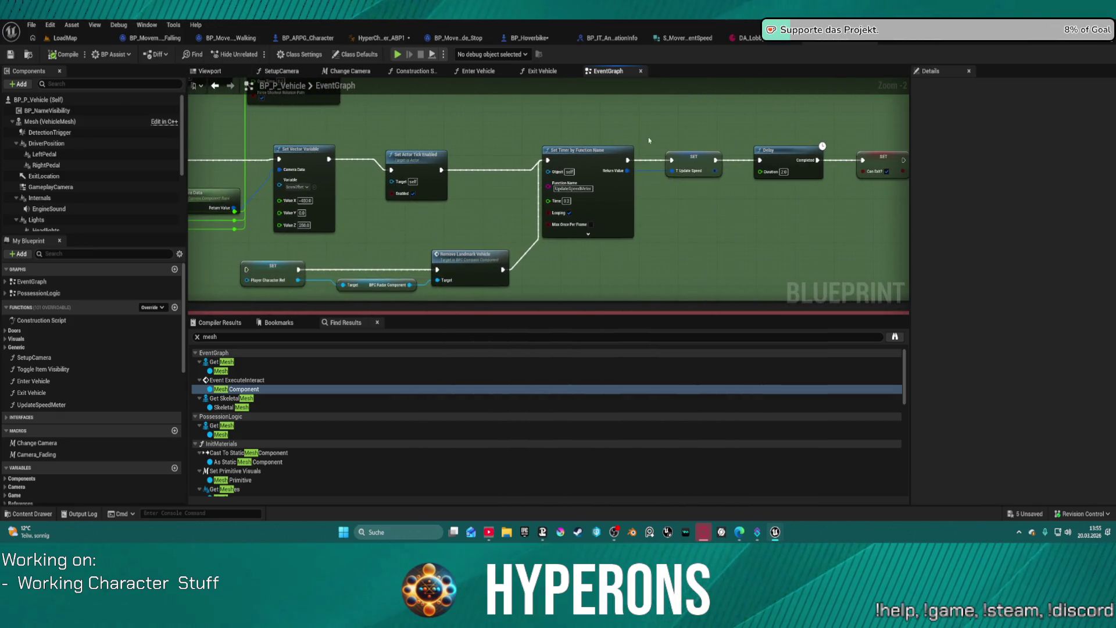
left_click_drag(422, 198, 687, 180)
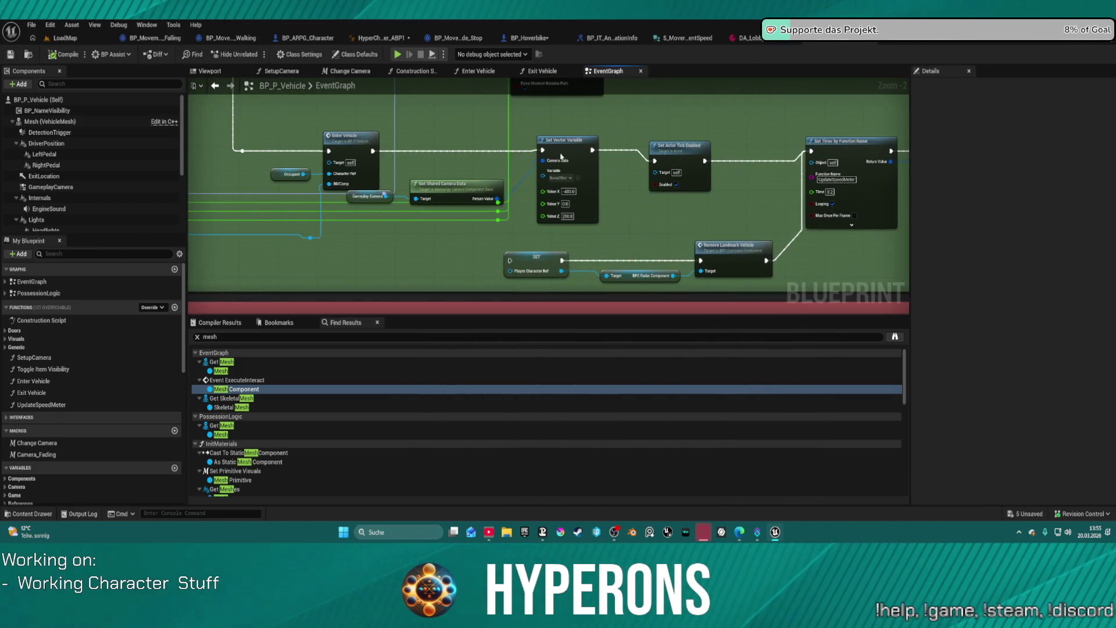
left_click(353, 147)
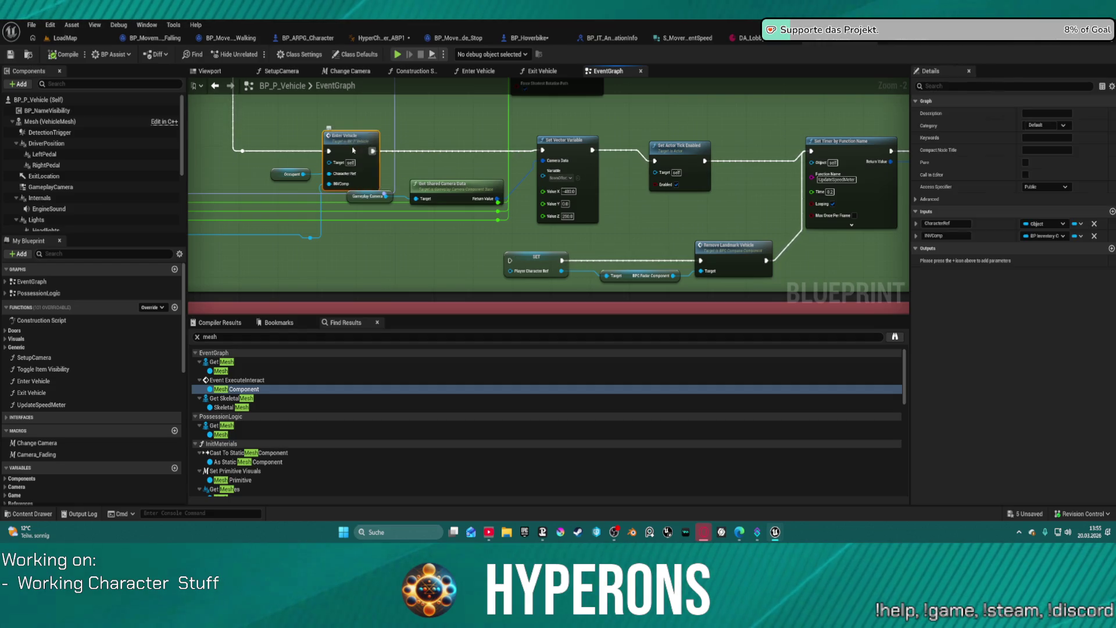
double_click(353, 150)
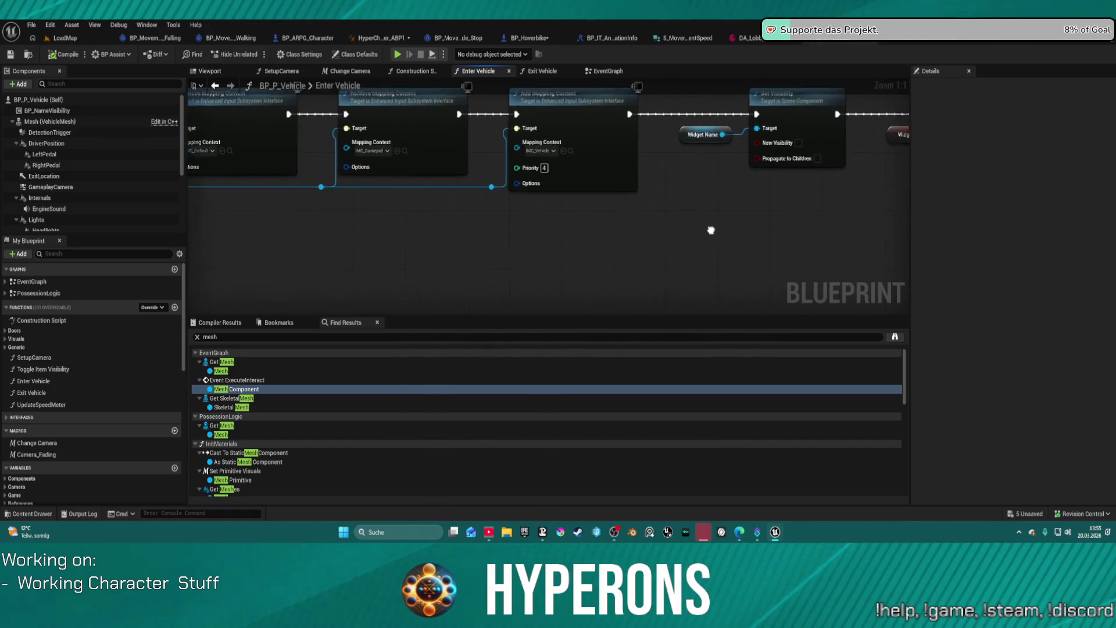
left_click_drag(648, 229, 452, 238)
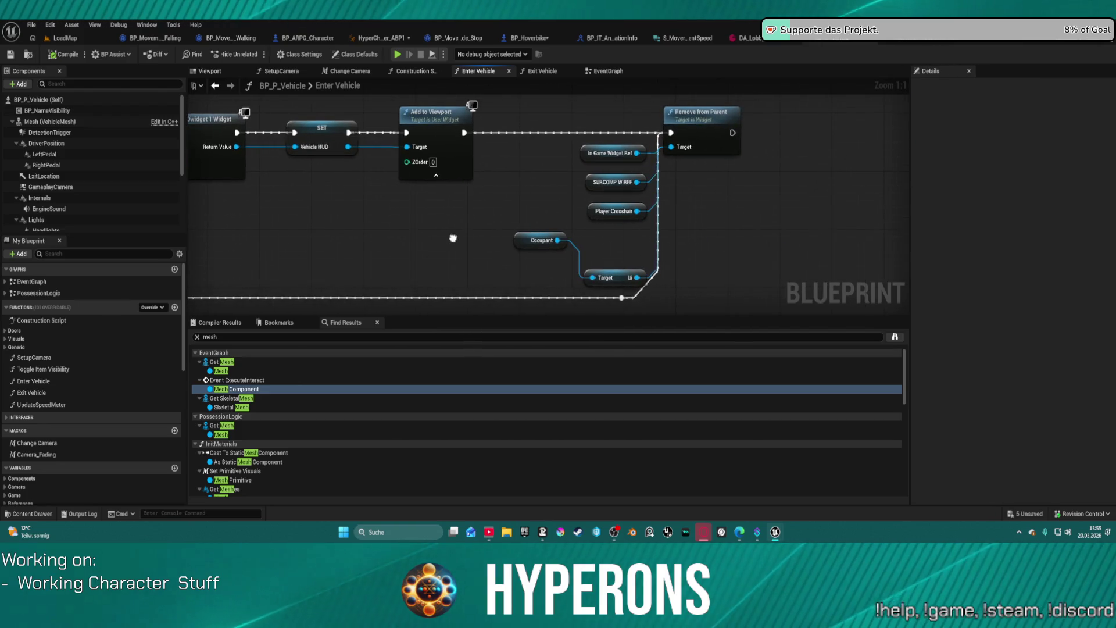
double_click(221, 426)
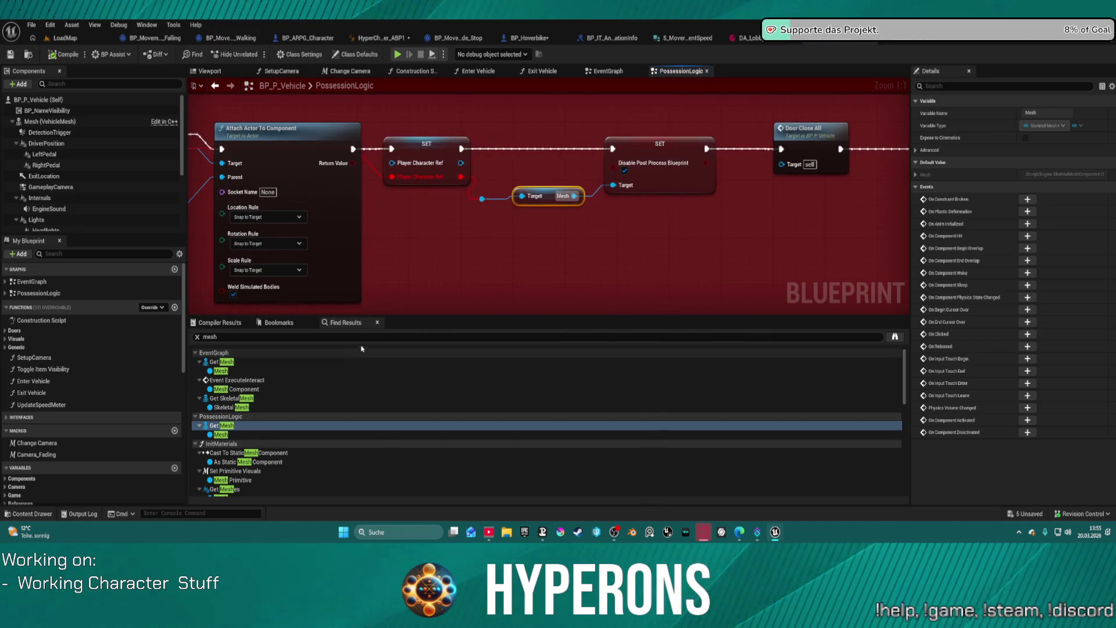
Pan through PossessionLogic's Spawn Player and Handle Vehicle Possession sections
mouse_move(444, 269)
left_mouse_down()
mouse_move(569, 266)
mouse_move(698, 244)
mouse_move(673, 228)
mouse_move(704, 235)
left_mouse_up()
scroll(673, 229, "down", 4)
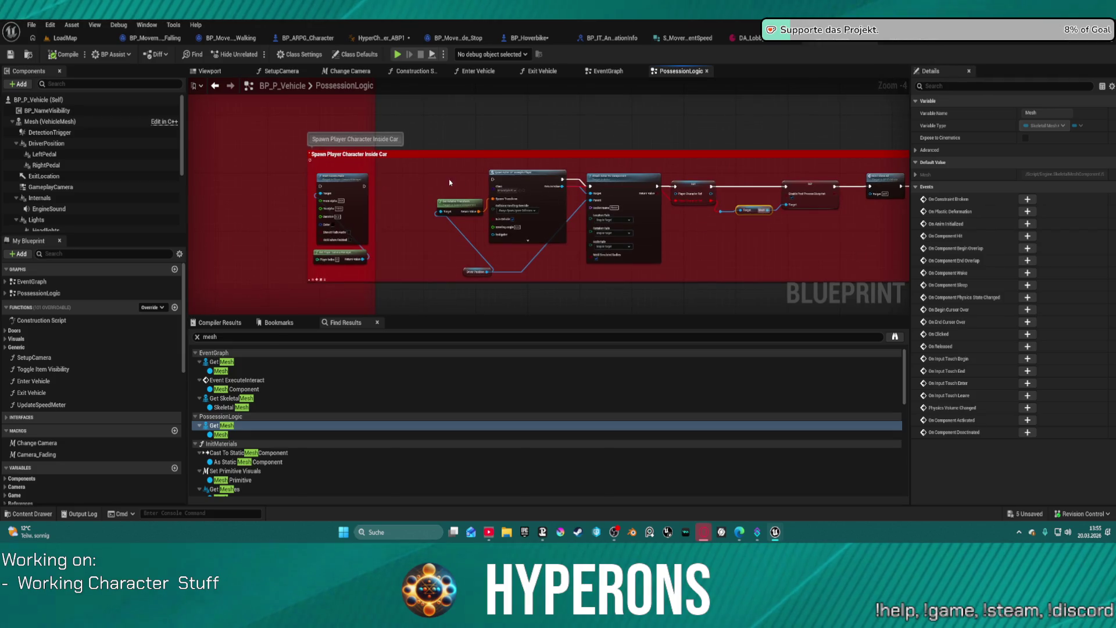
left_click_drag(449, 181, 439, 152)
scroll(447, 152, "down", 1)
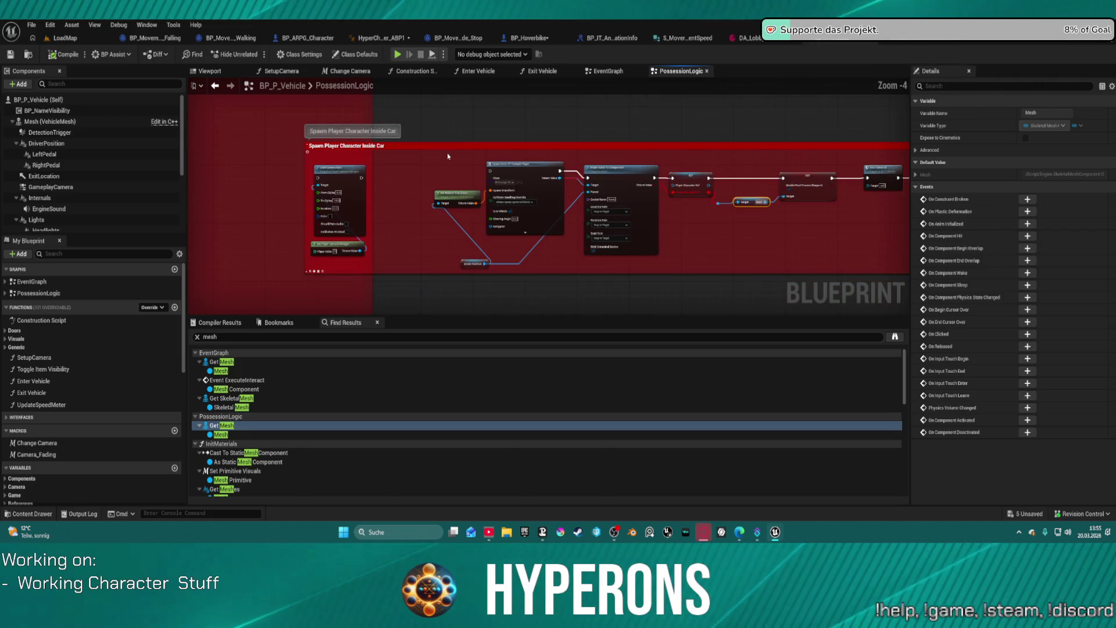
scroll(668, 234, "up", 3)
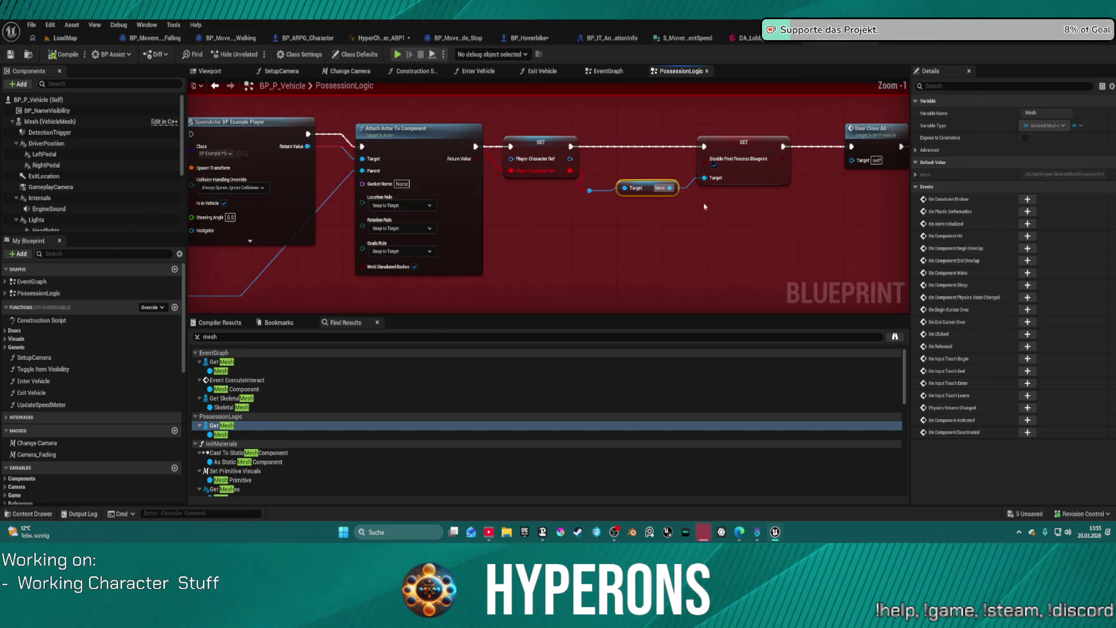
scroll(583, 238, "down", 3)
mouse_move(704, 206)
left_mouse_down()
mouse_move(582, 239)
mouse_move(474, 217)
mouse_move(599, 249)
left_mouse_up()
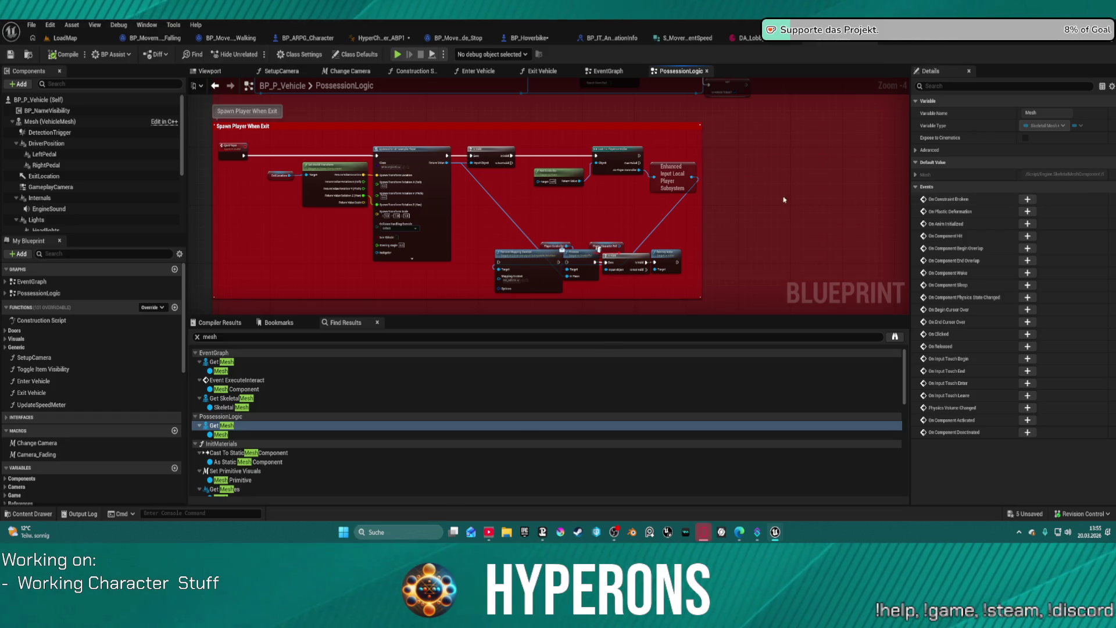
left_click_drag(570, 208, 602, 262)
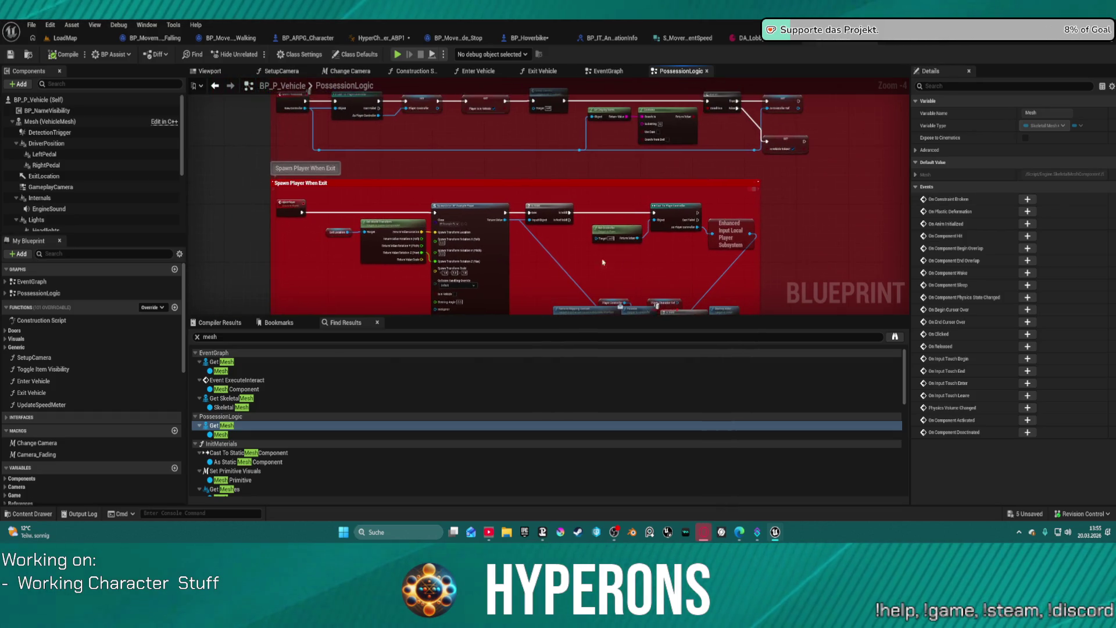
left_click_drag(326, 198, 347, 252)
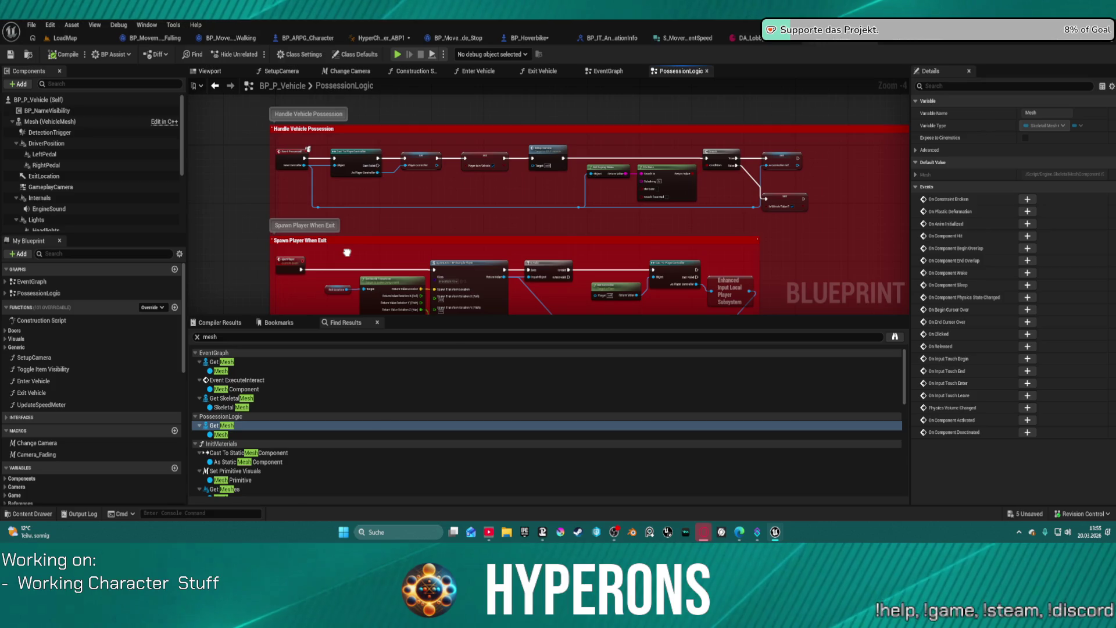
scroll(383, 158, "up", 5)
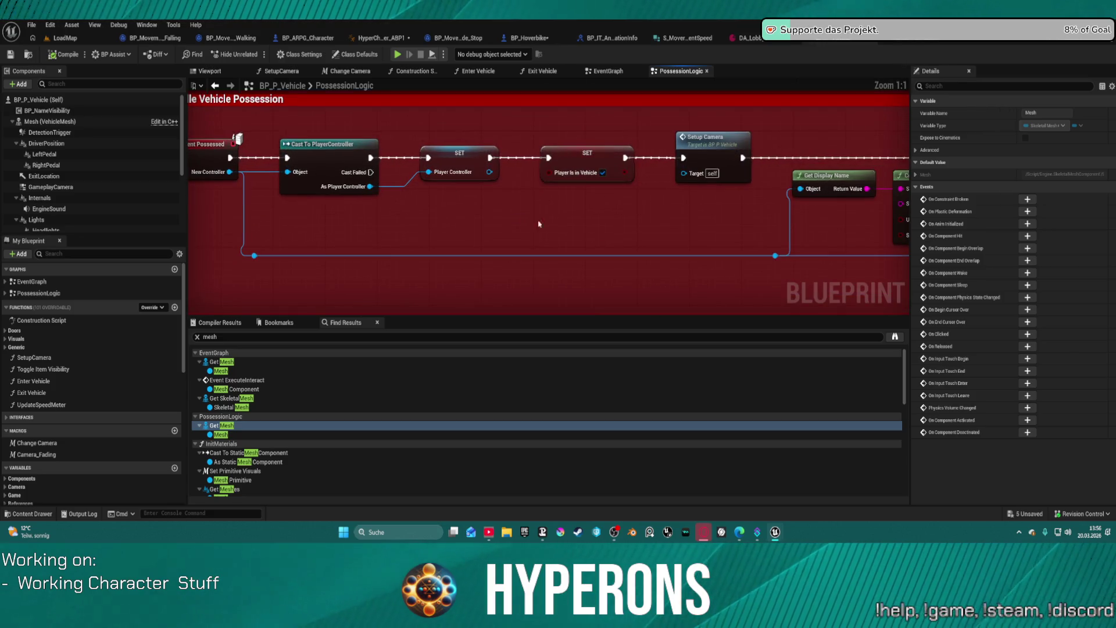
Step through the mesh references in InitMaterials, UpdatePhysicalMaterial and SetLightMaterials, then return to BP_Hoverbike
key("Down")
key("Down")
key("Down")
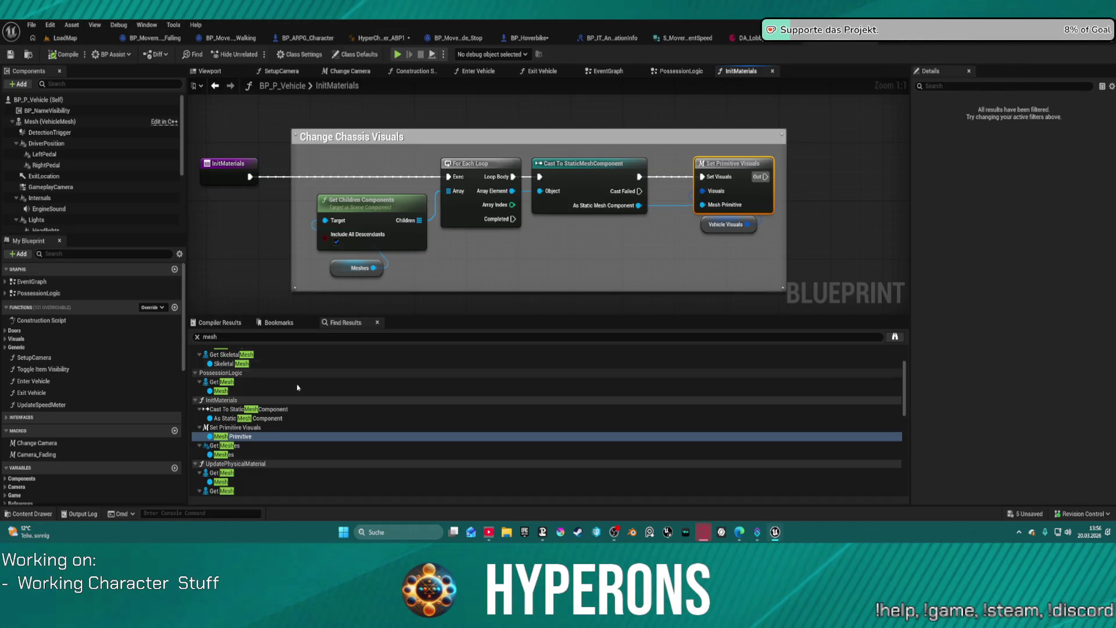
left_click(239, 455)
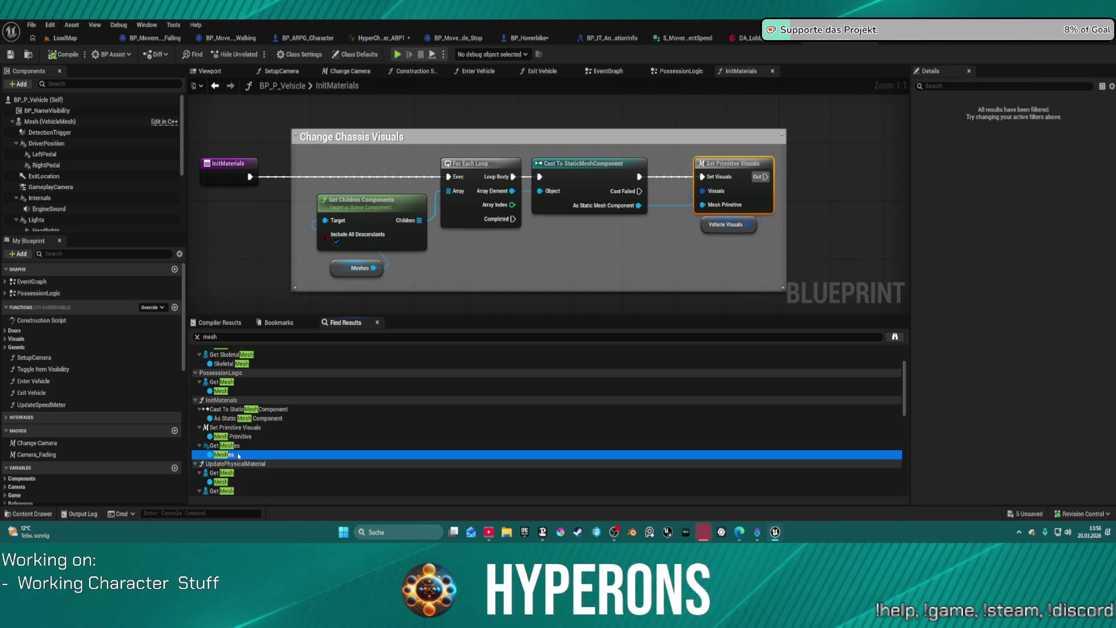
left_click(224, 473)
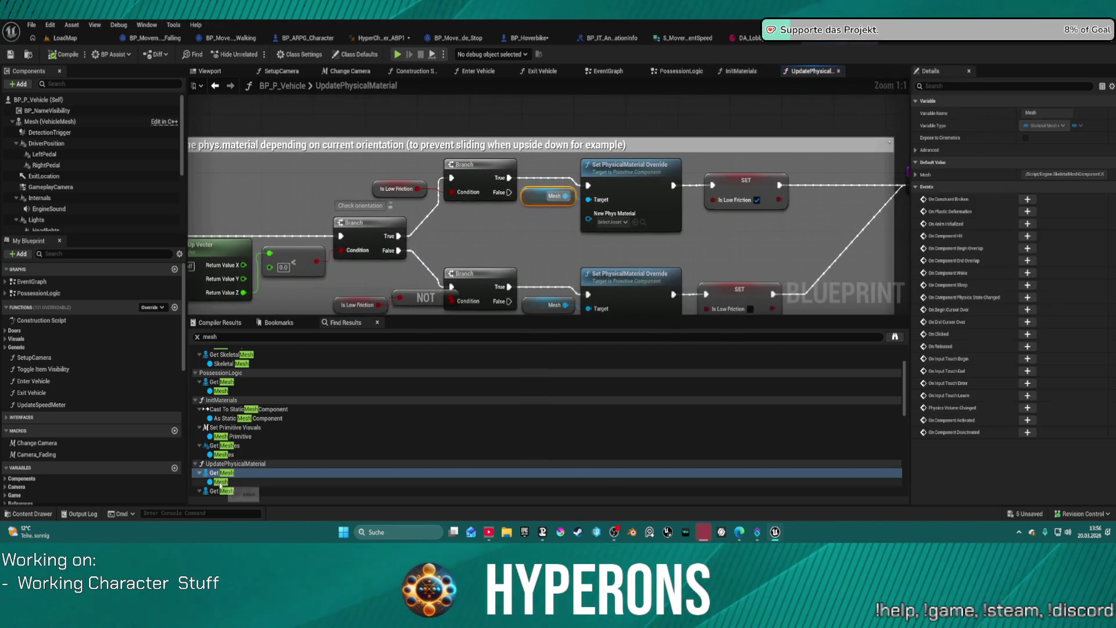
left_click(221, 481)
left_click(222, 491)
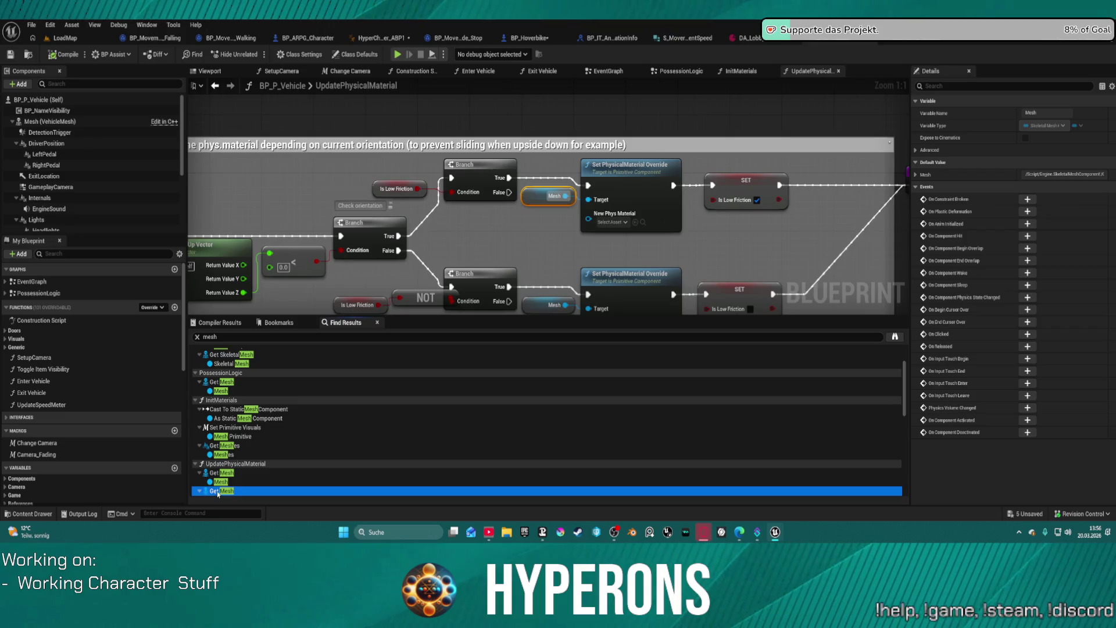
scroll(232, 494, "down", 3)
left_click(233, 495)
left_click(231, 487)
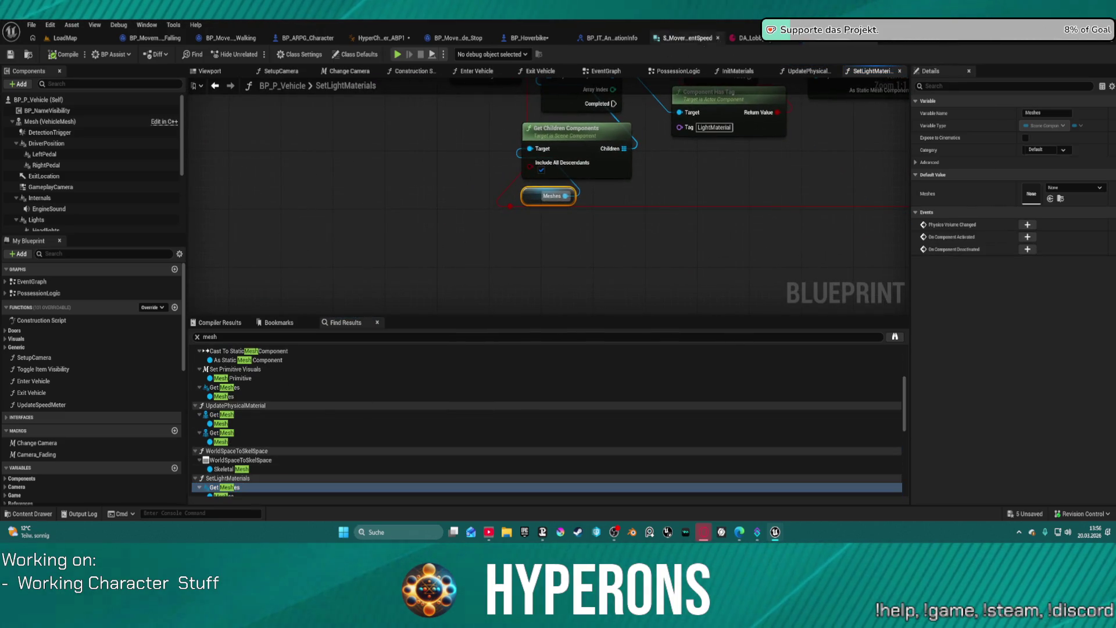
left_click(538, 38)
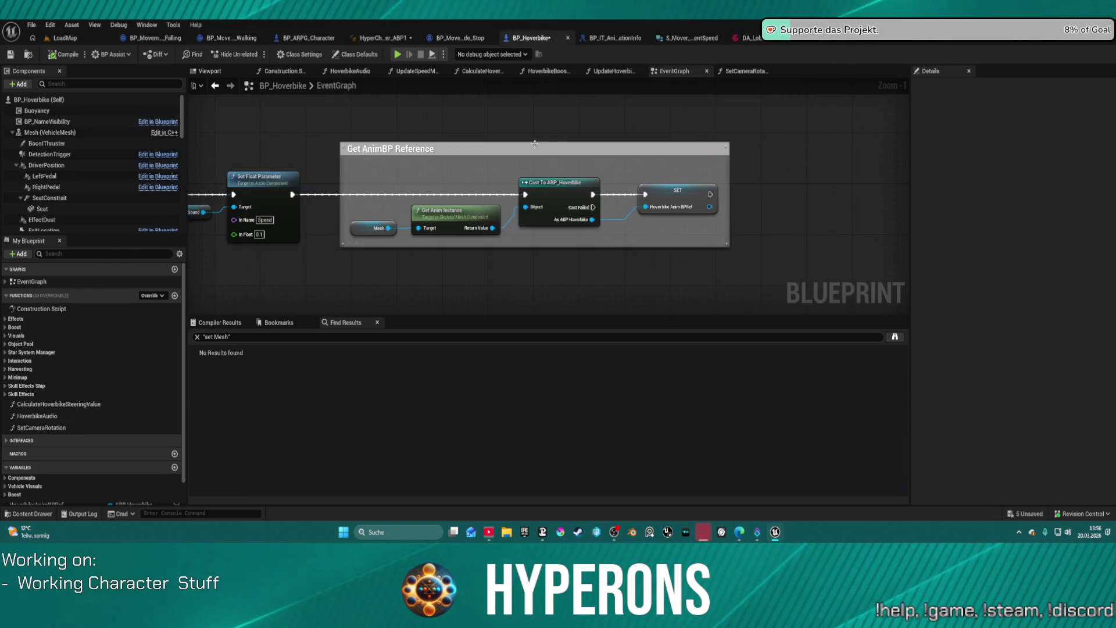
Pan to the player reference nodes and select the hoverbike's Mesh component
scroll(226, 94, "down", 7)
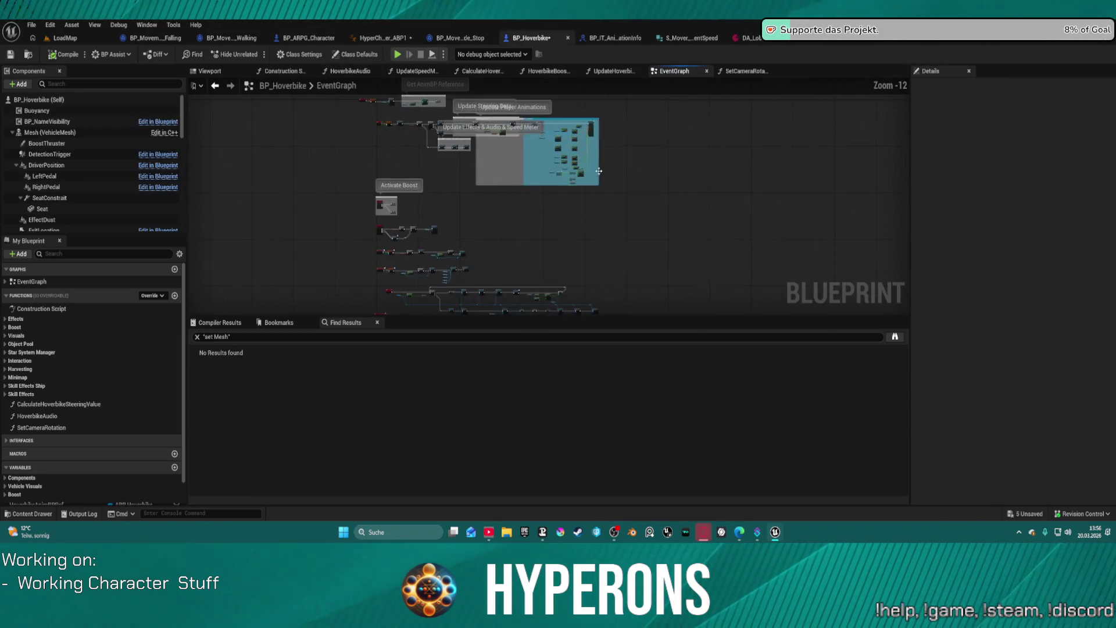
scroll(589, 217, "up", 7)
mouse_move(637, 174)
left_mouse_down()
mouse_move(747, 249)
mouse_move(872, 287)
left_mouse_up()
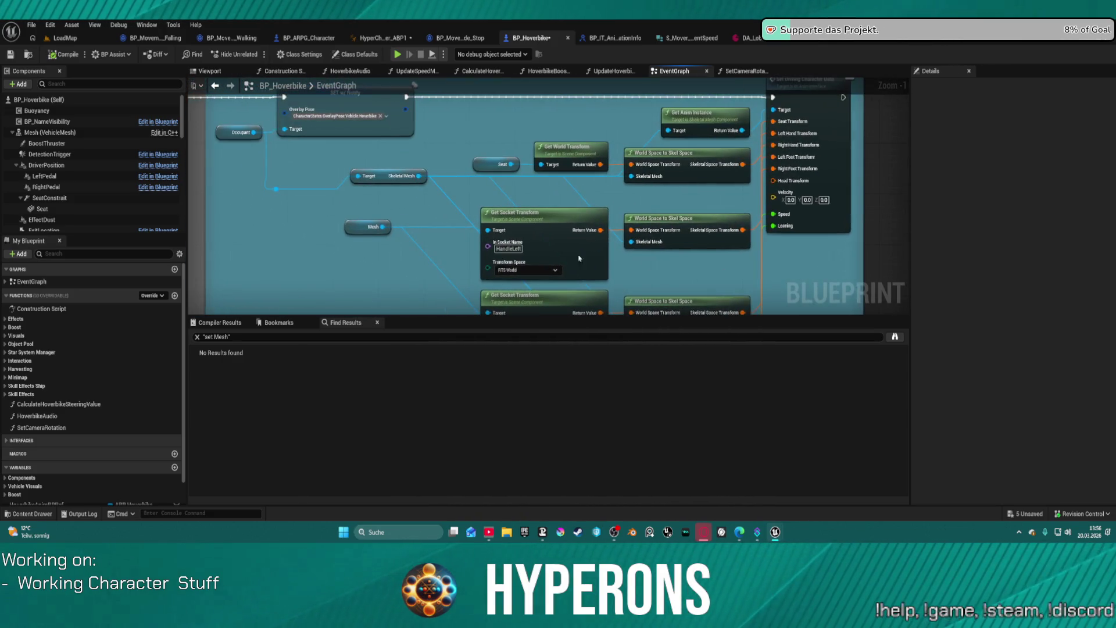
left_click(356, 226)
left_click(61, 133)
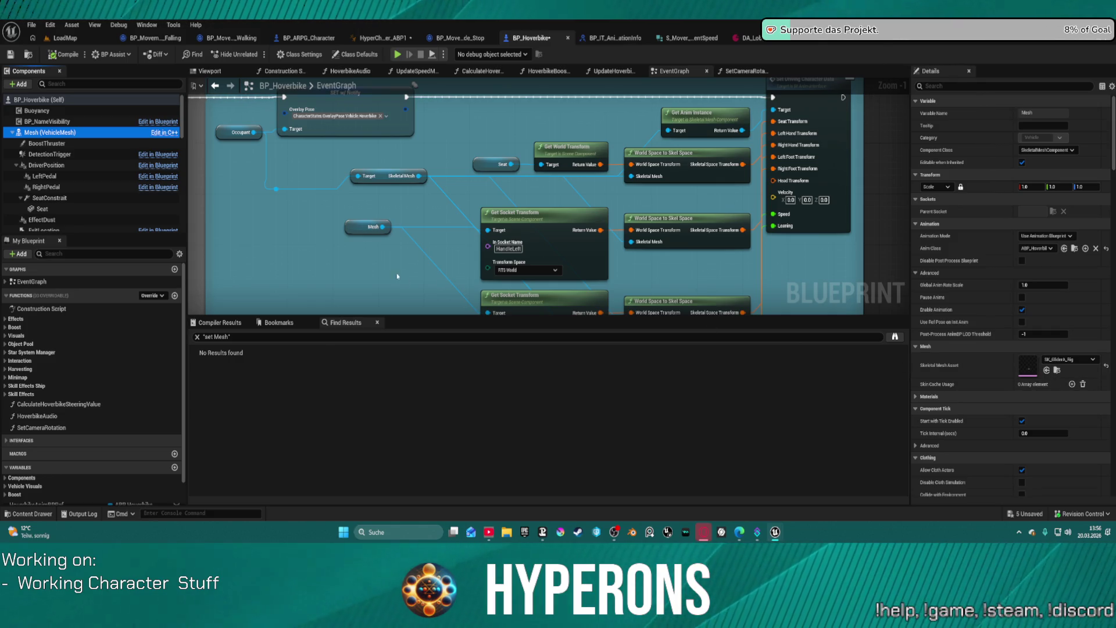
Browse to the Mesh component's skeletal mesh asset SK_GliderA_Rig and open it
scroll(79, 177, "down", 2)
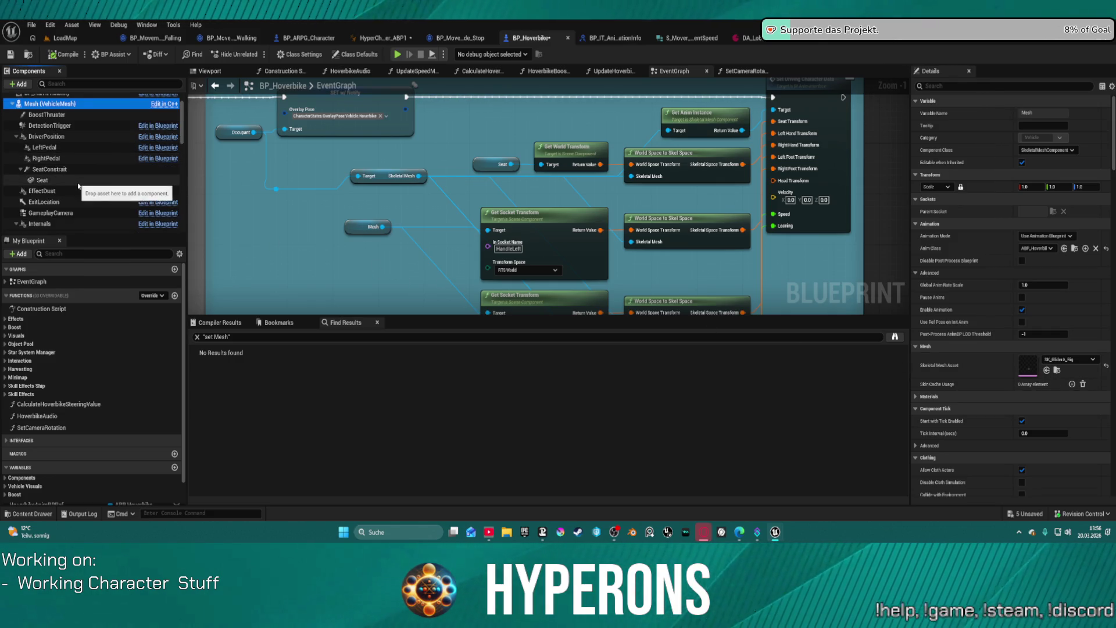
scroll(79, 177, "down", 3)
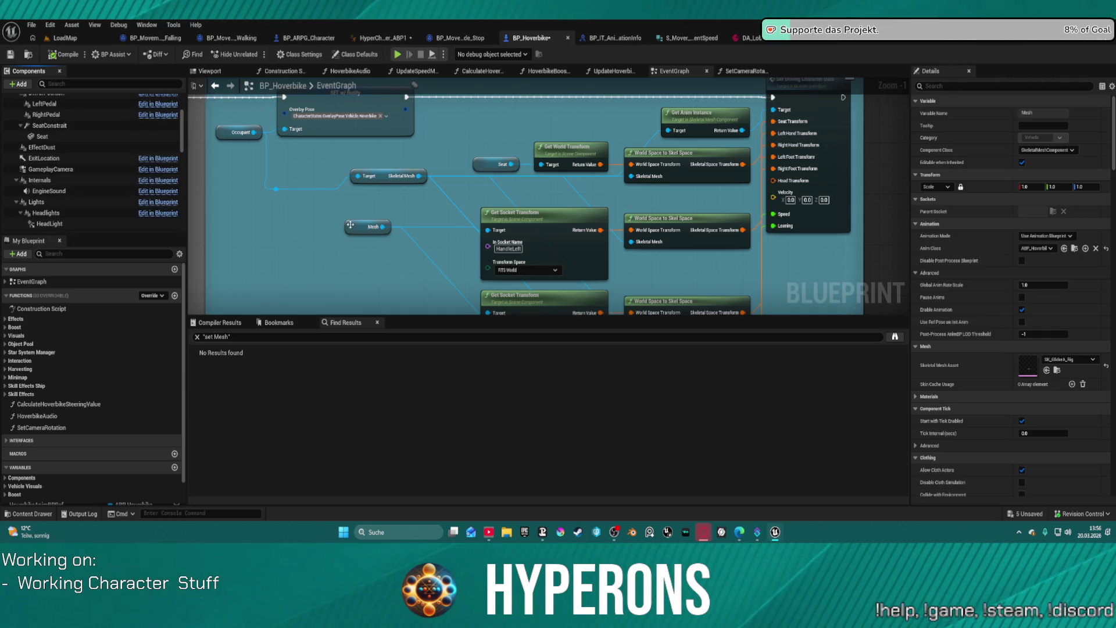
scroll(34, 145, "up", 5)
left_click(24, 133)
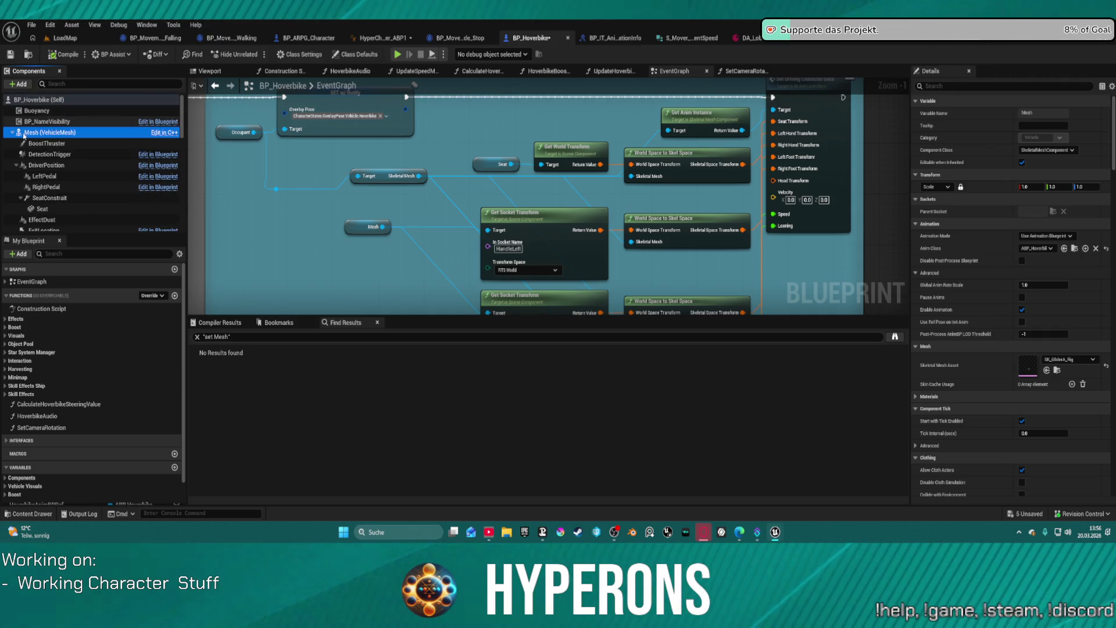
right_click(34, 135)
mouse_move(89, 170)
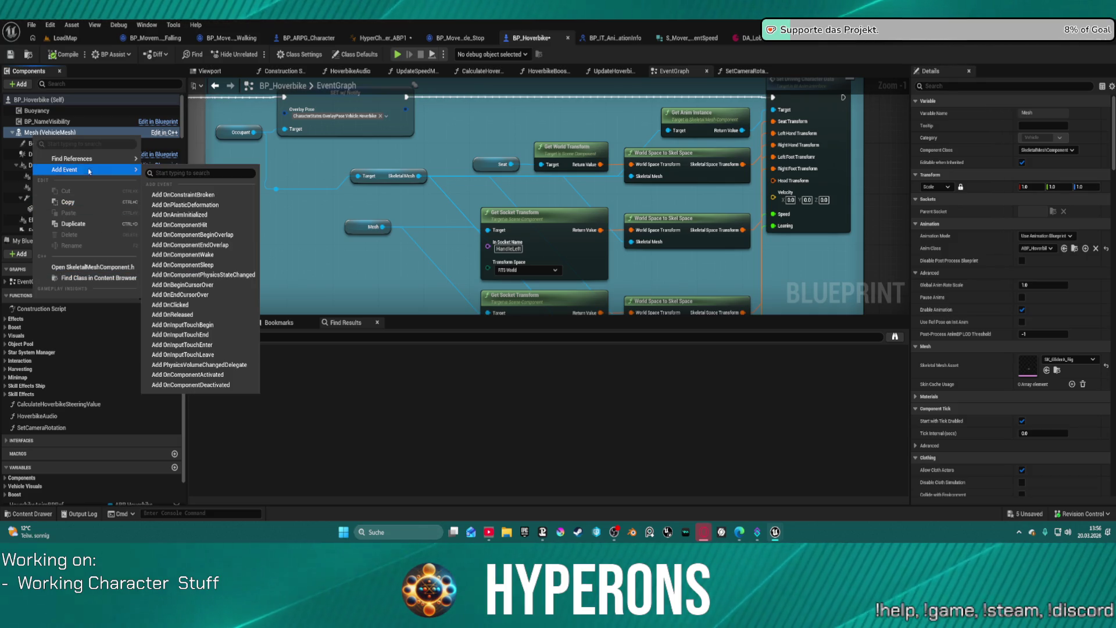
left_click(1059, 372)
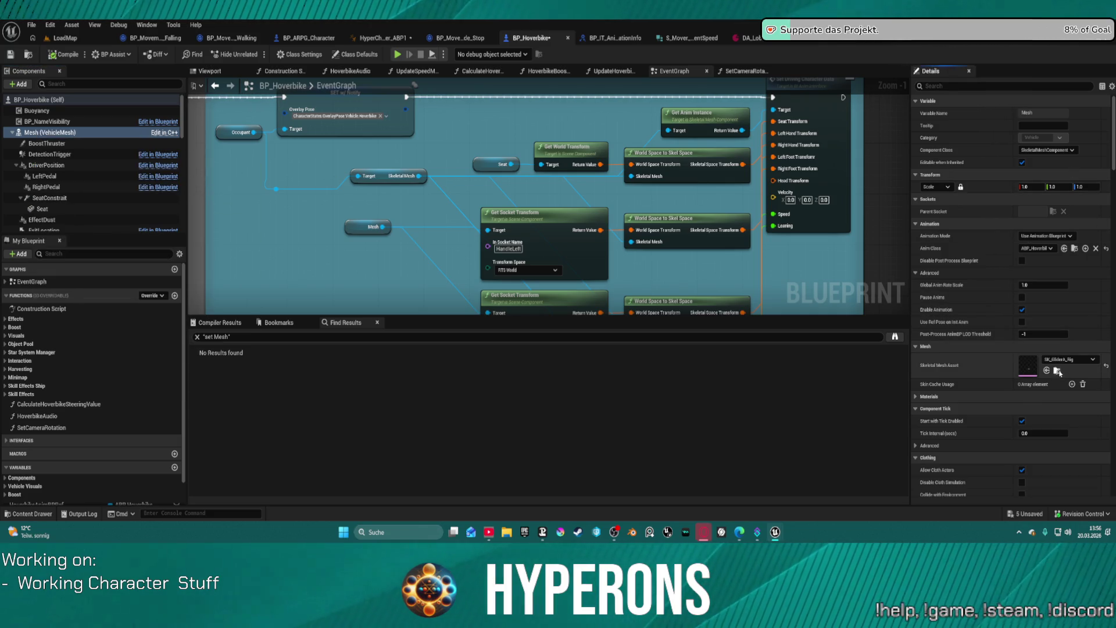
left_click(1059, 372)
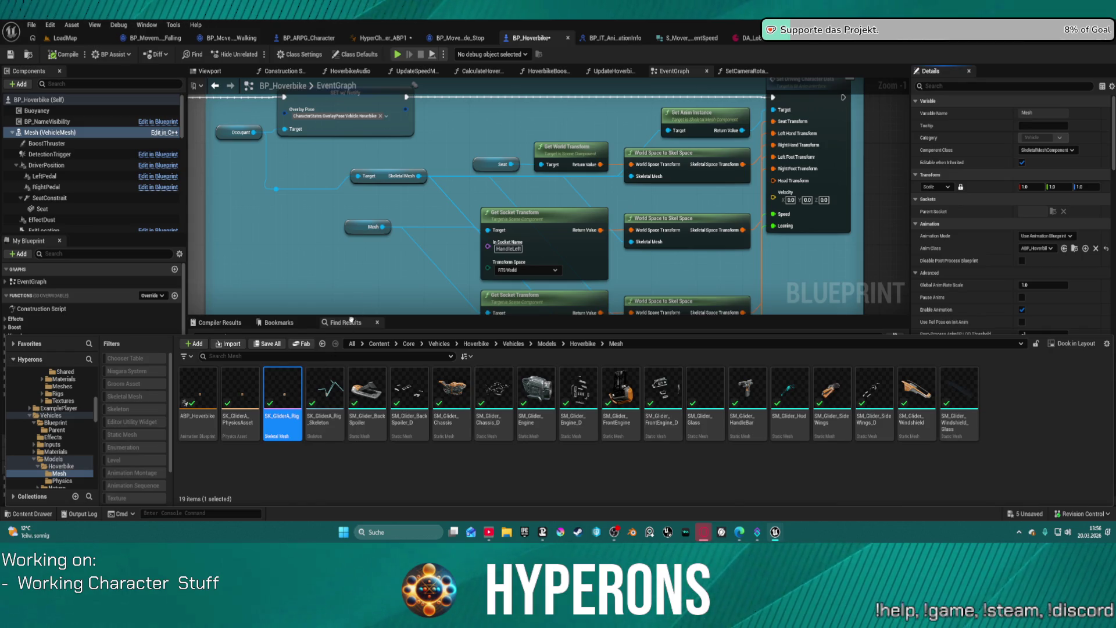
key("Return")
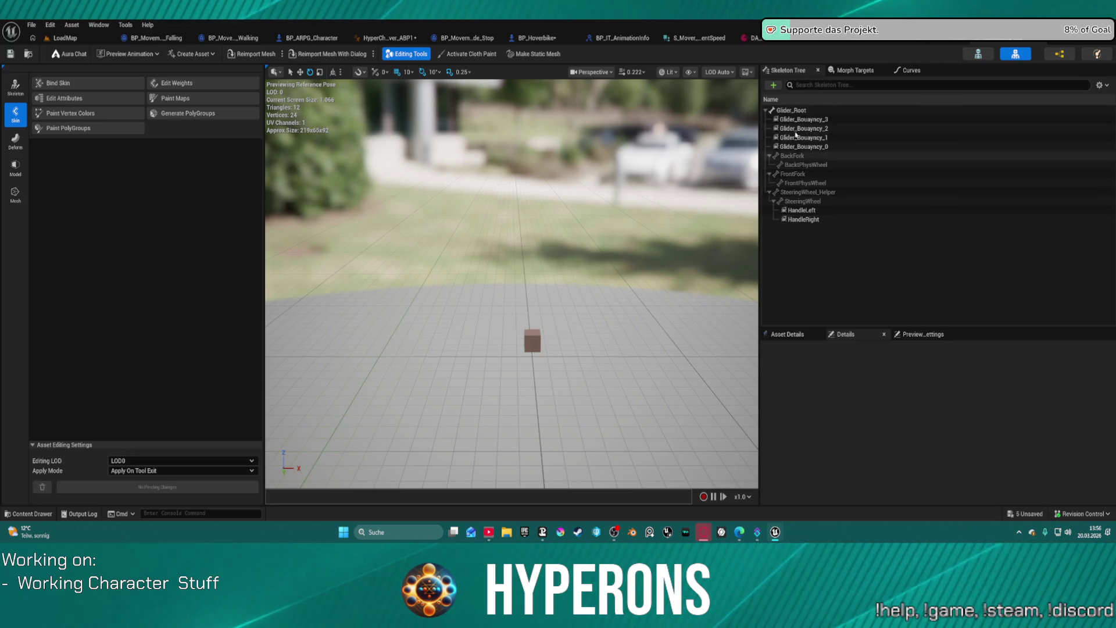
Inspect the Glider_Bouyancy, BackFork, FrontPhysWheel, HandleLeft and HandleRight bones and sockets, then return to BP_Hoverbike
left_click(802, 138)
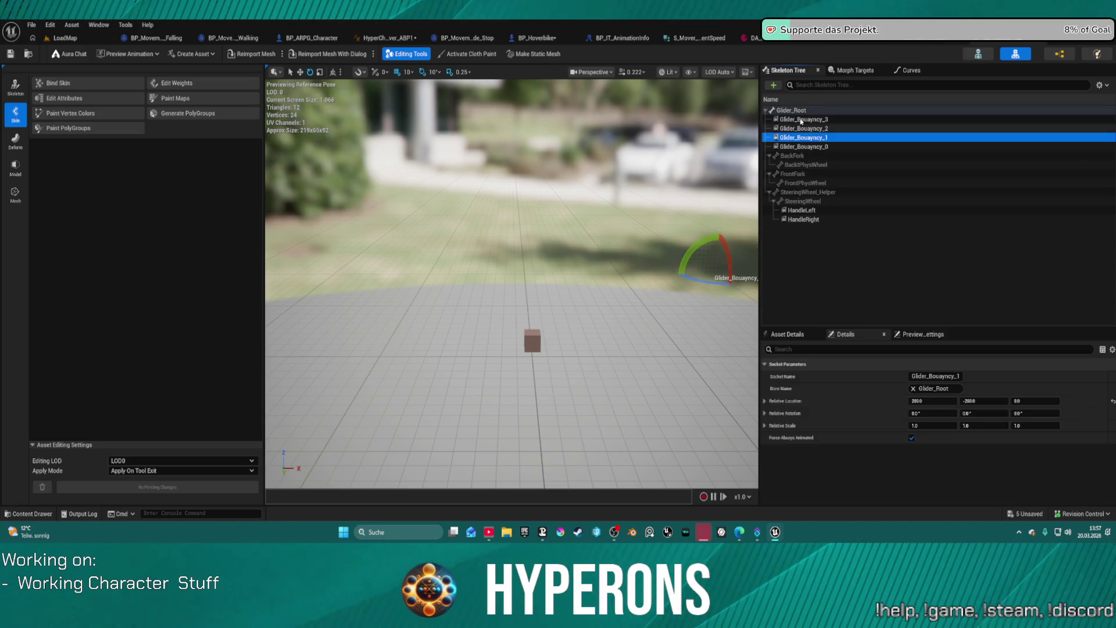
left_click(802, 157)
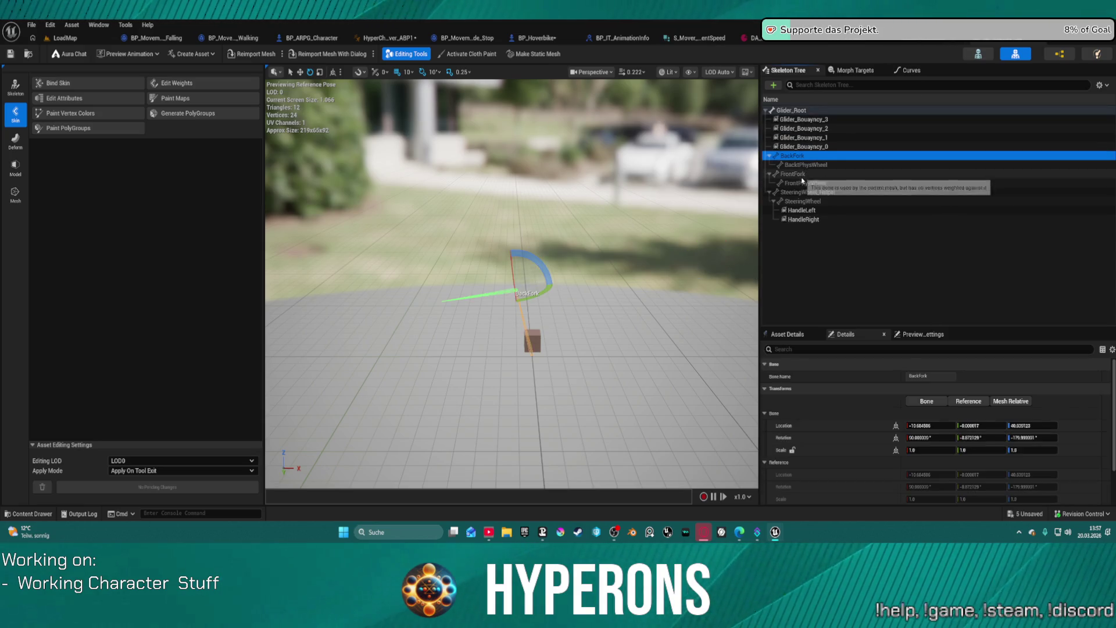
left_click(813, 183)
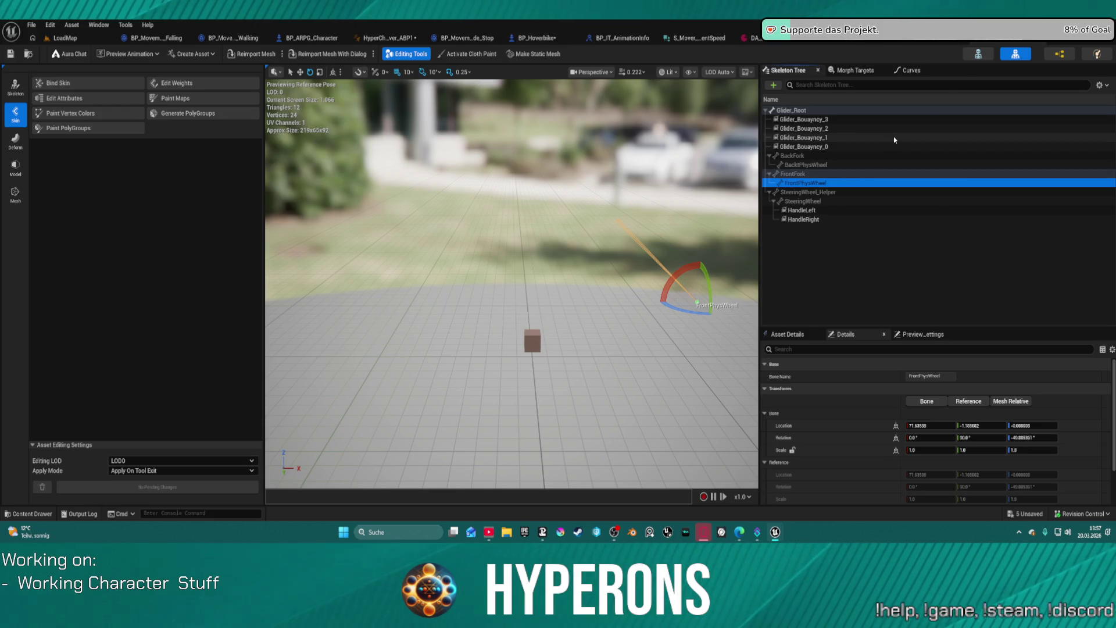
left_click(850, 210)
left_click(850, 219)
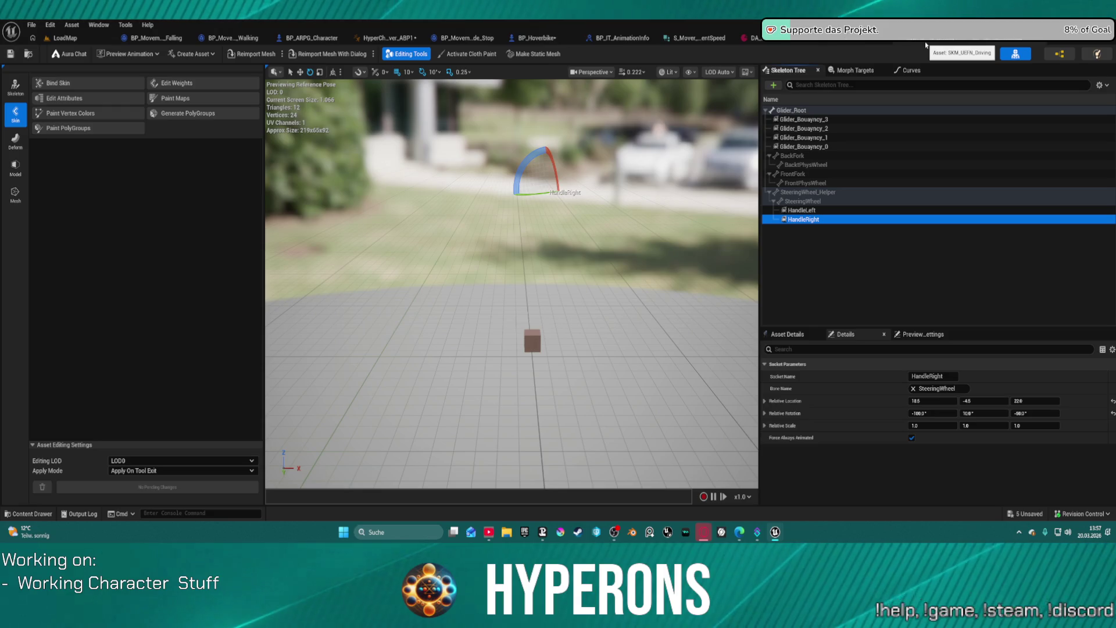
left_click(535, 37)
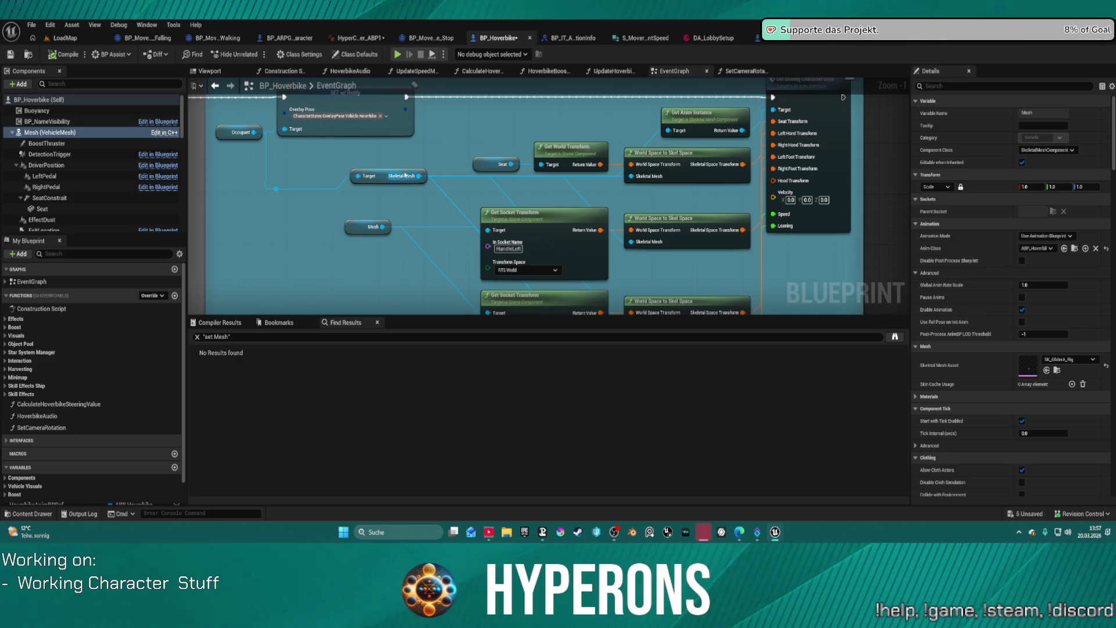
Trace the Skeletal Mesh node through the Get Socket Transform nodes to Set Driving Character Data, then return to HyperCharacter_Mover_ABP1
left_click(365, 177)
mouse_move(364, 177)
left_mouse_down()
mouse_move(459, 196)
mouse_move(427, 271)
left_mouse_up()
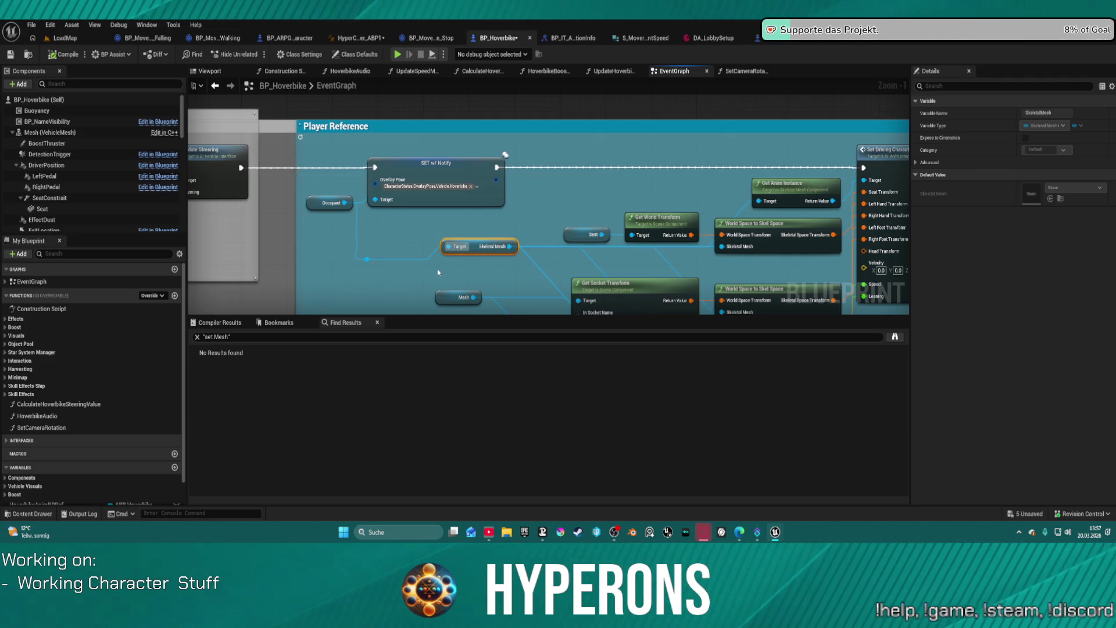
scroll(437, 269, "up", 1)
left_click_drag(437, 269, 230, 135)
left_click_drag(743, 210, 682, 324)
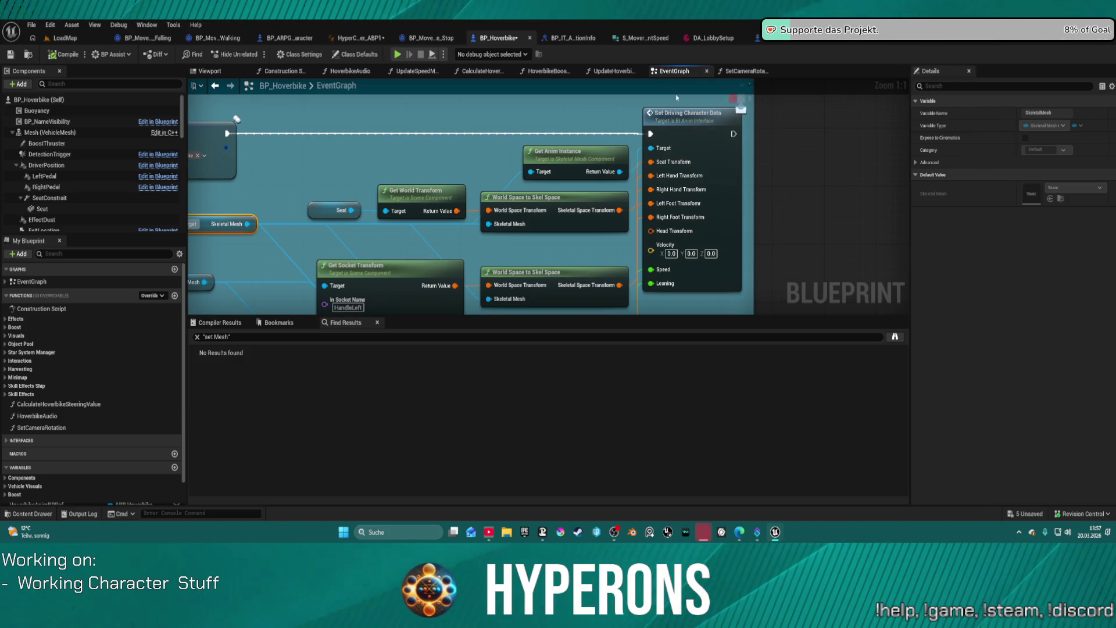
left_click(696, 160)
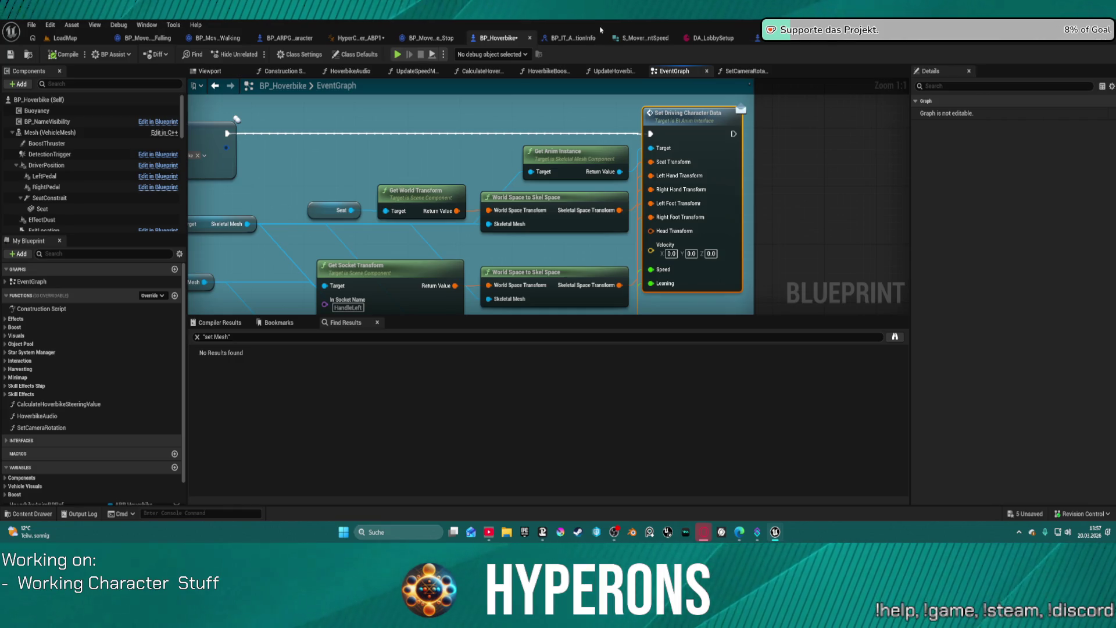
left_click(359, 38)
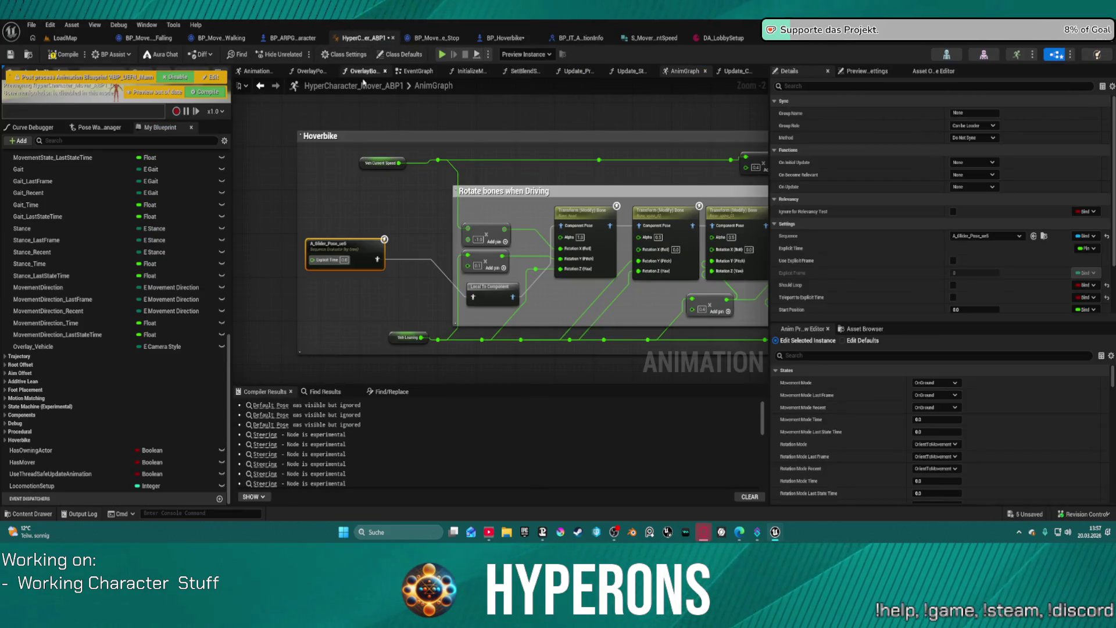
left_click(347, 54)
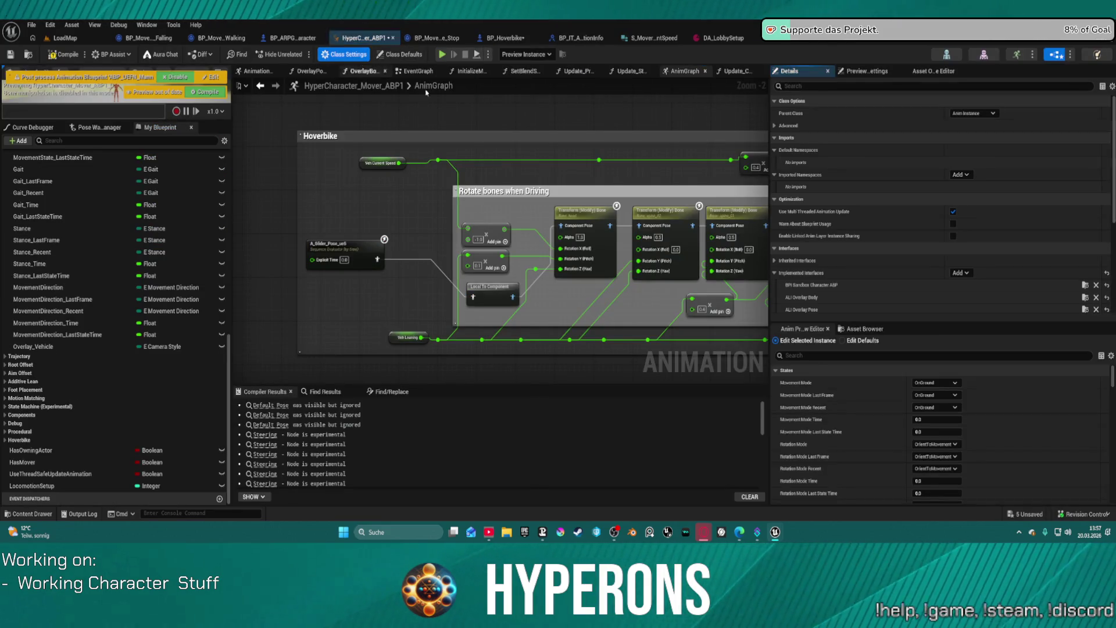
left_click(959, 273)
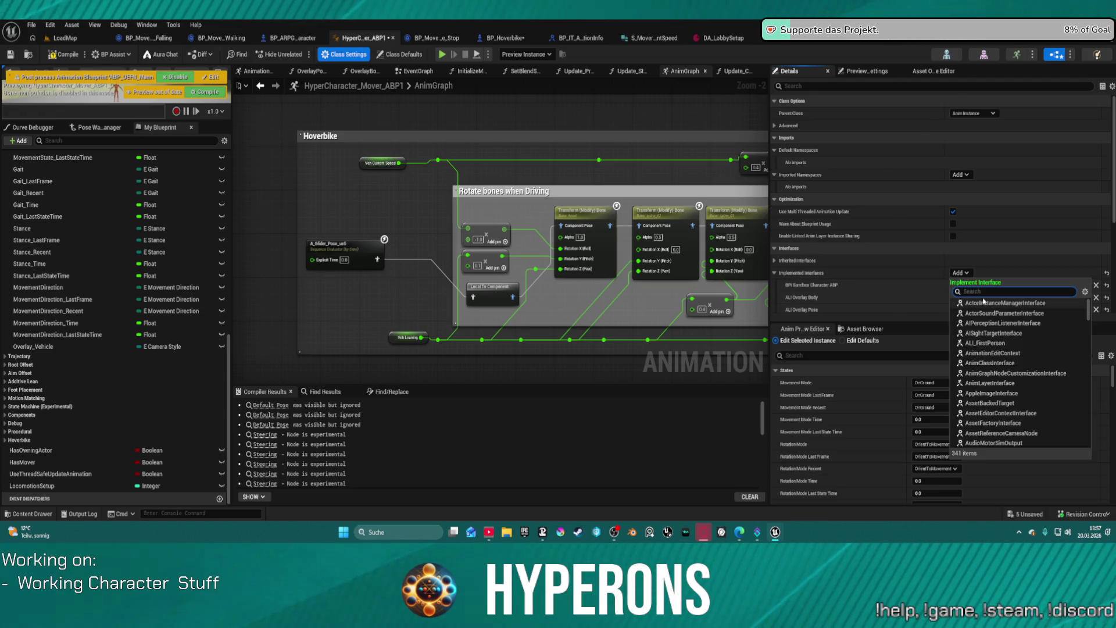
type("bianim")
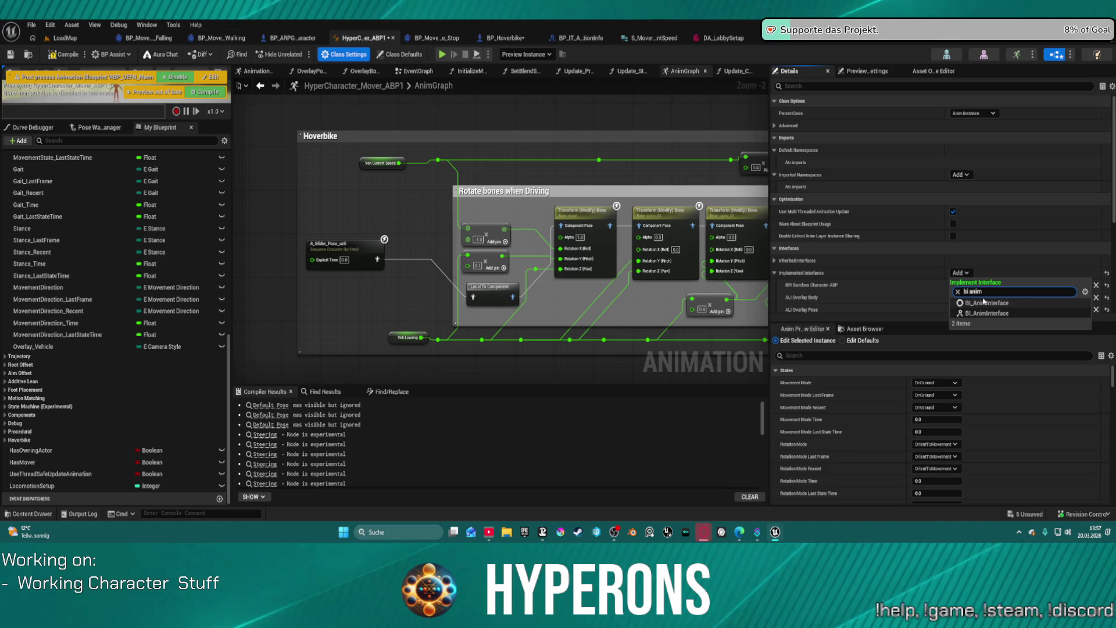
left_click(986, 313)
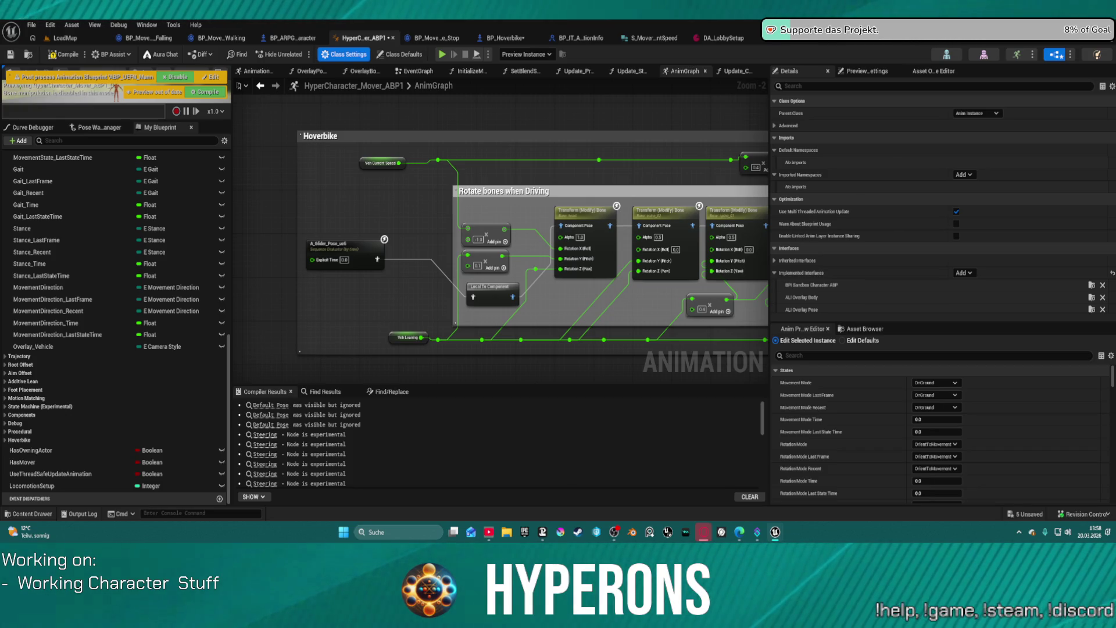
scroll(416, 108, "down", 5)
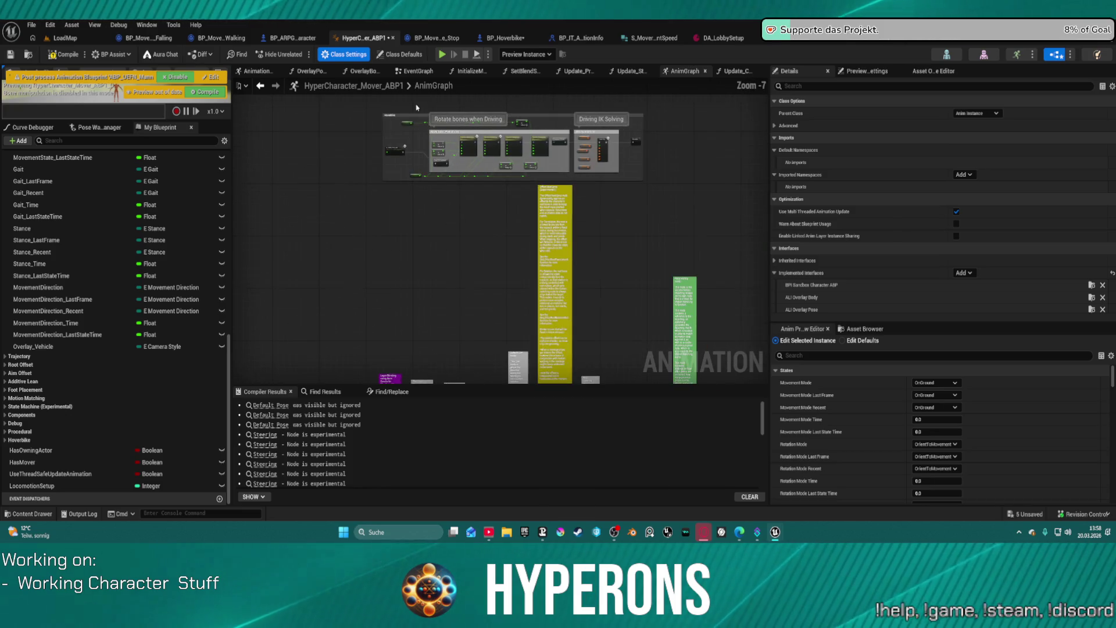
Try pasting the copied nodes into the AnimGraph, then delete the failed paste
scroll(364, 199, "down", 4)
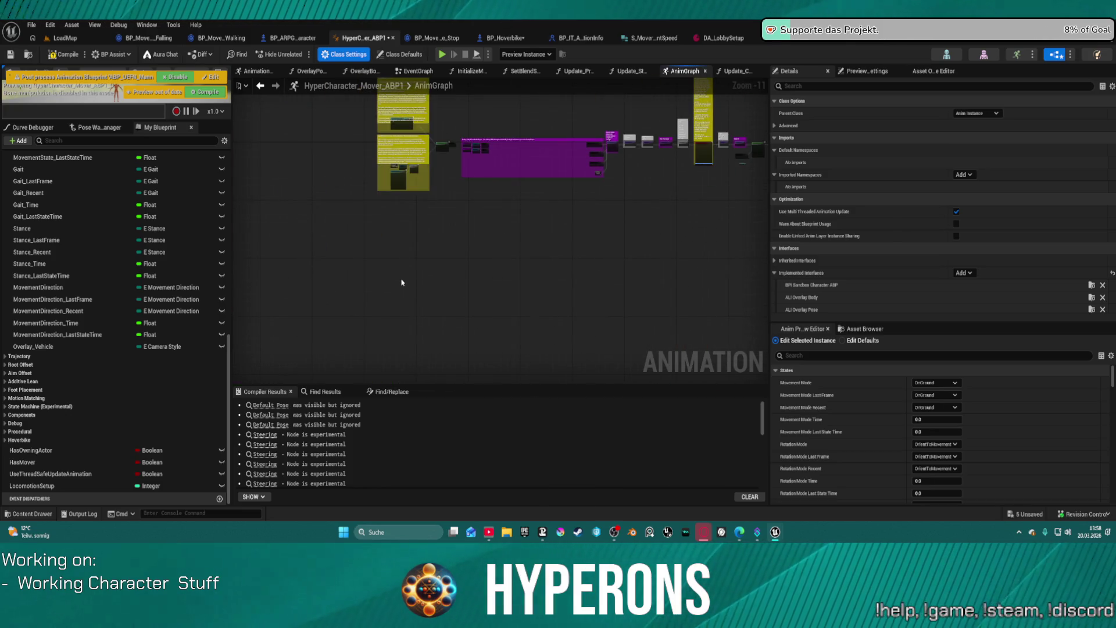
key("ctrl+v")
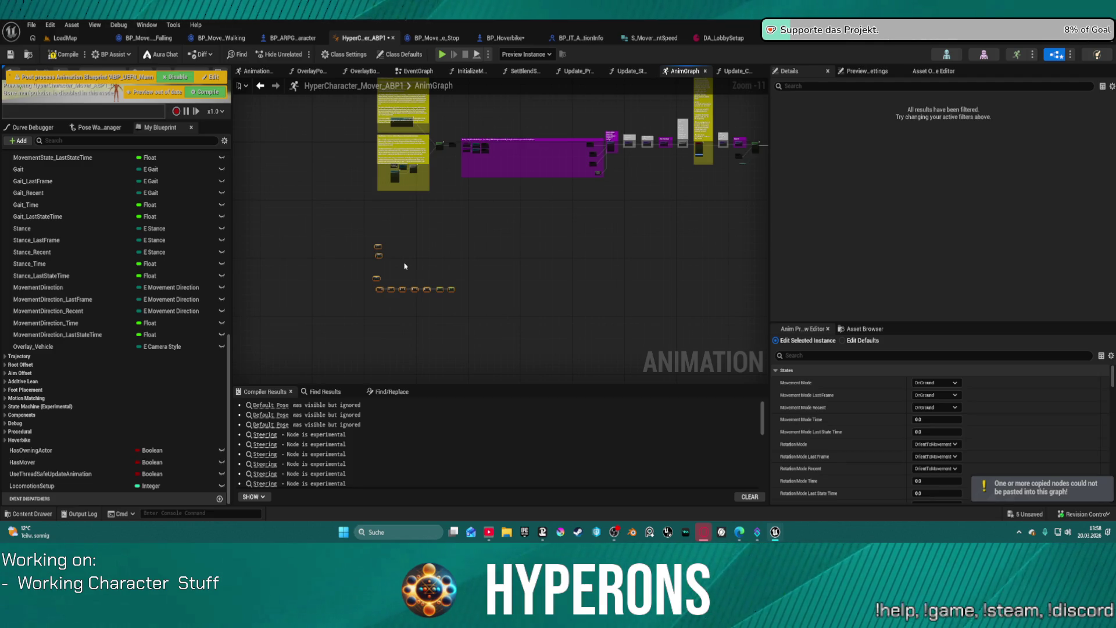
key("Delete")
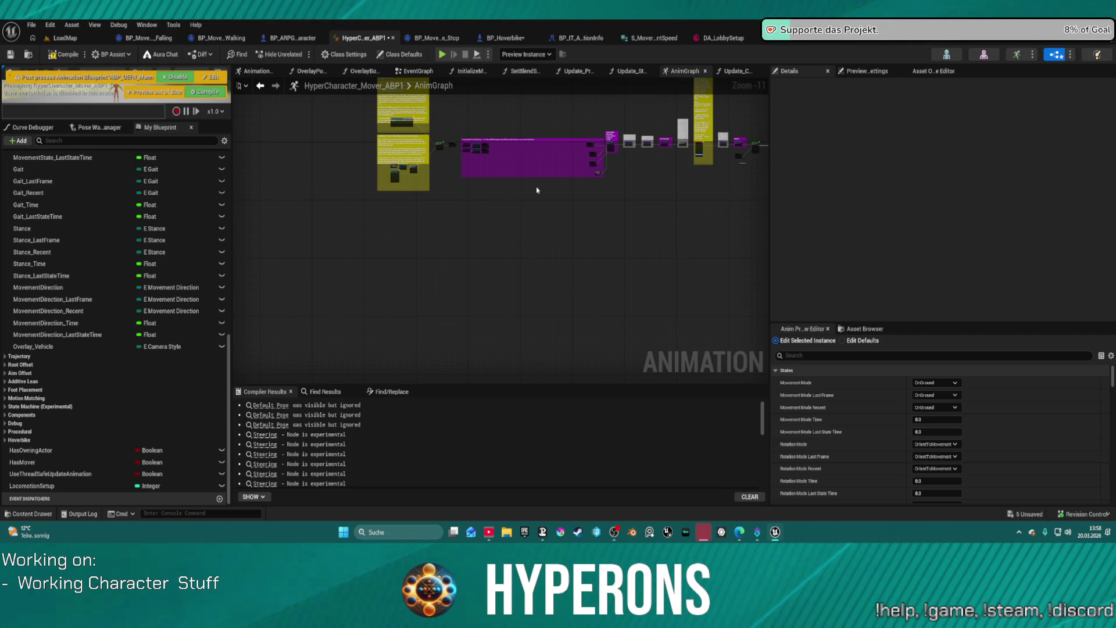
Look over the AnimGraph's comment groups, then move to the animation blueprint's EventGraph
left_click_drag(538, 192, 518, 284)
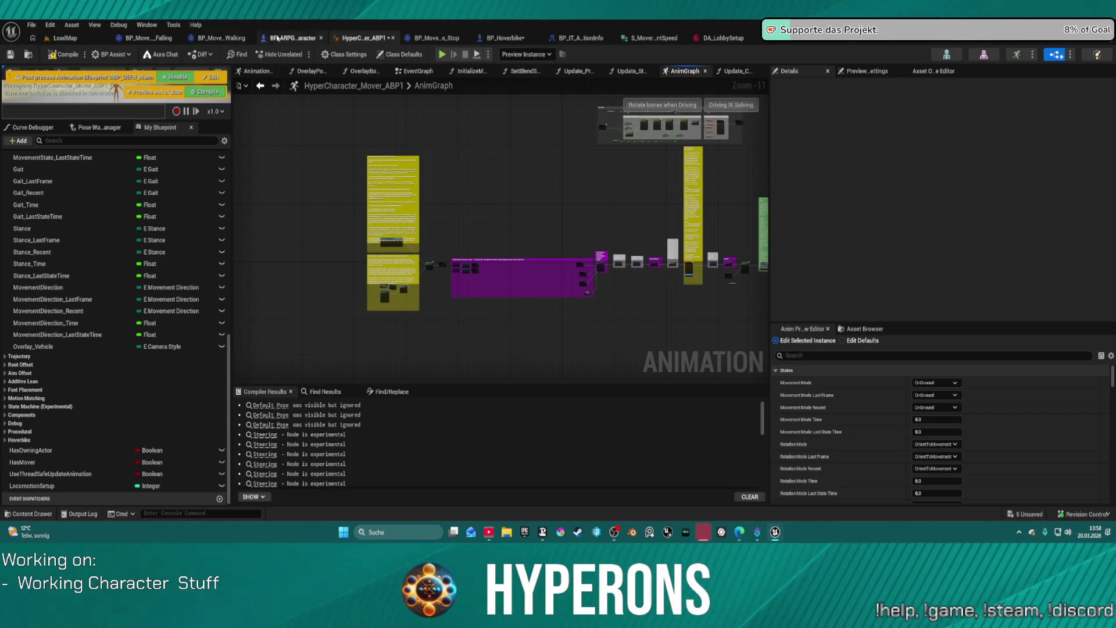
left_click(415, 71)
scroll(441, 204, "down", 8)
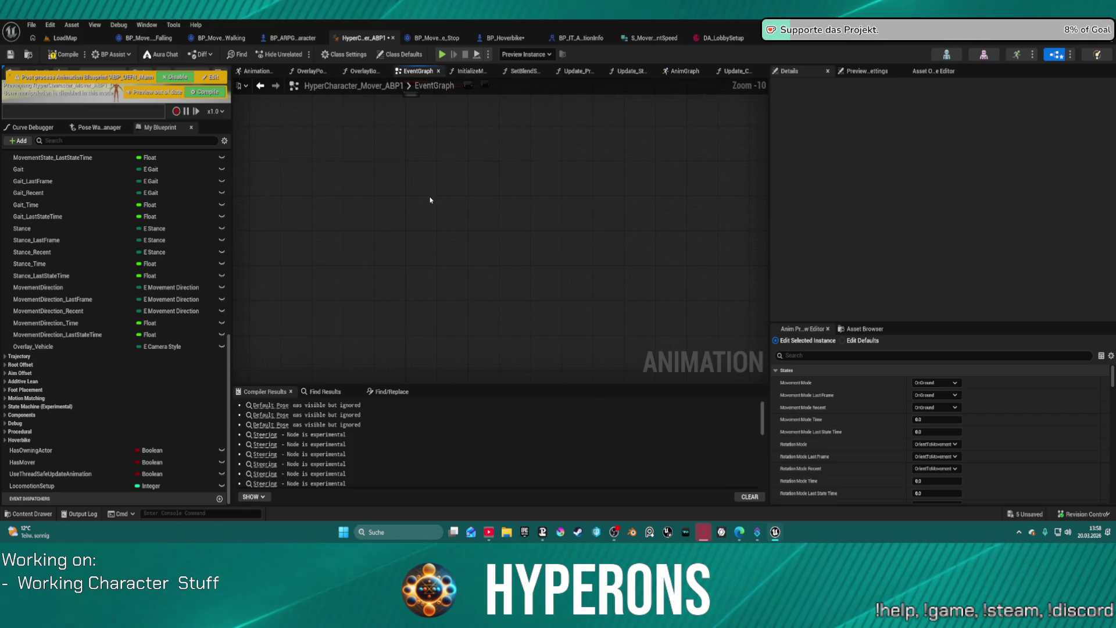
Compile, then create the missing VehAimLeanPitch, VehAimLeanYaw and VehSteeringAngle variables from their errored SET nodes
scroll(435, 186, "up", 4)
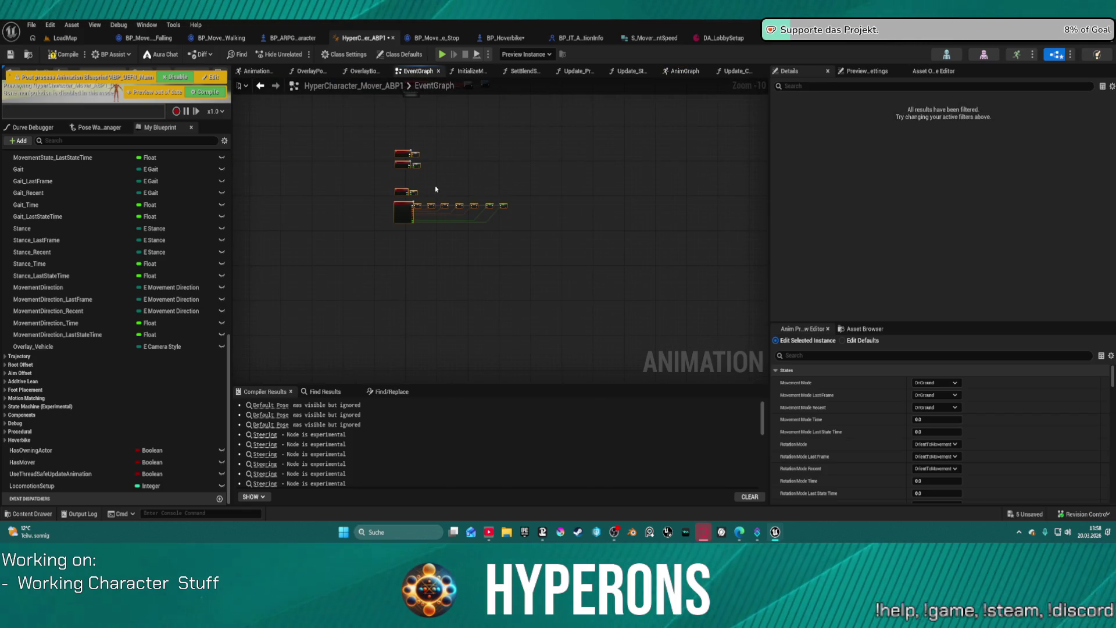
left_click(69, 54)
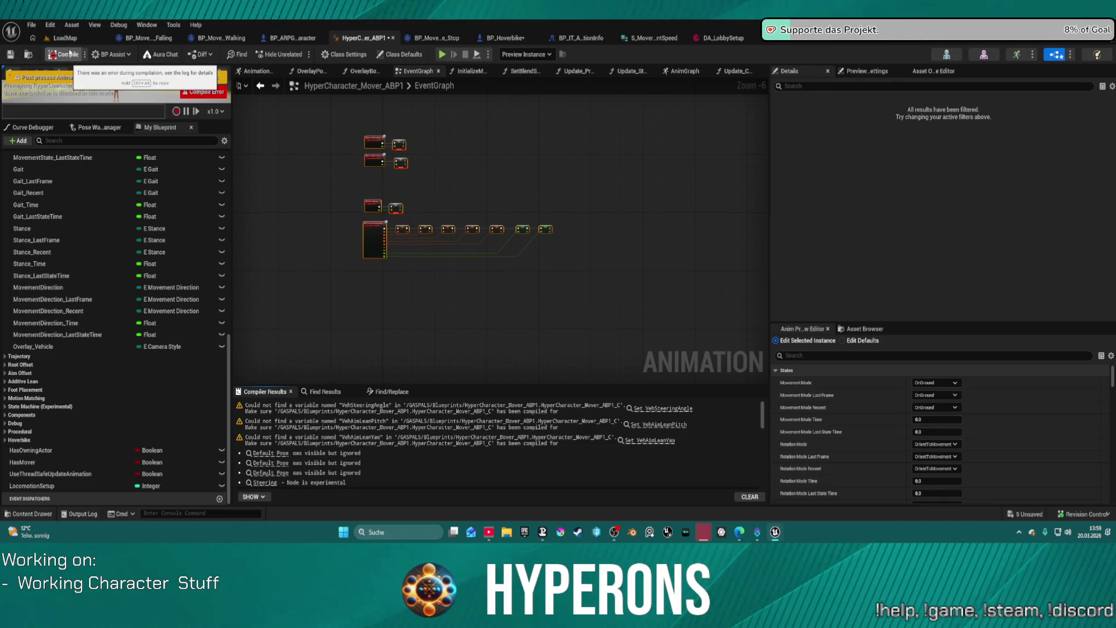
scroll(358, 162, "up", 6)
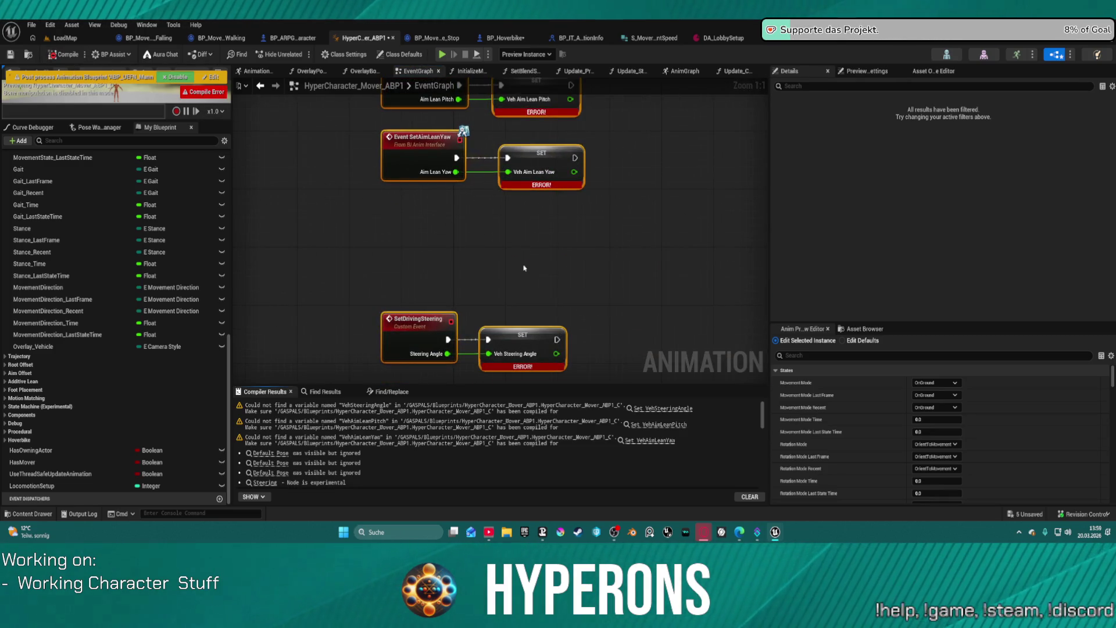
left_click_drag(524, 268, 436, 386)
right_click(443, 229)
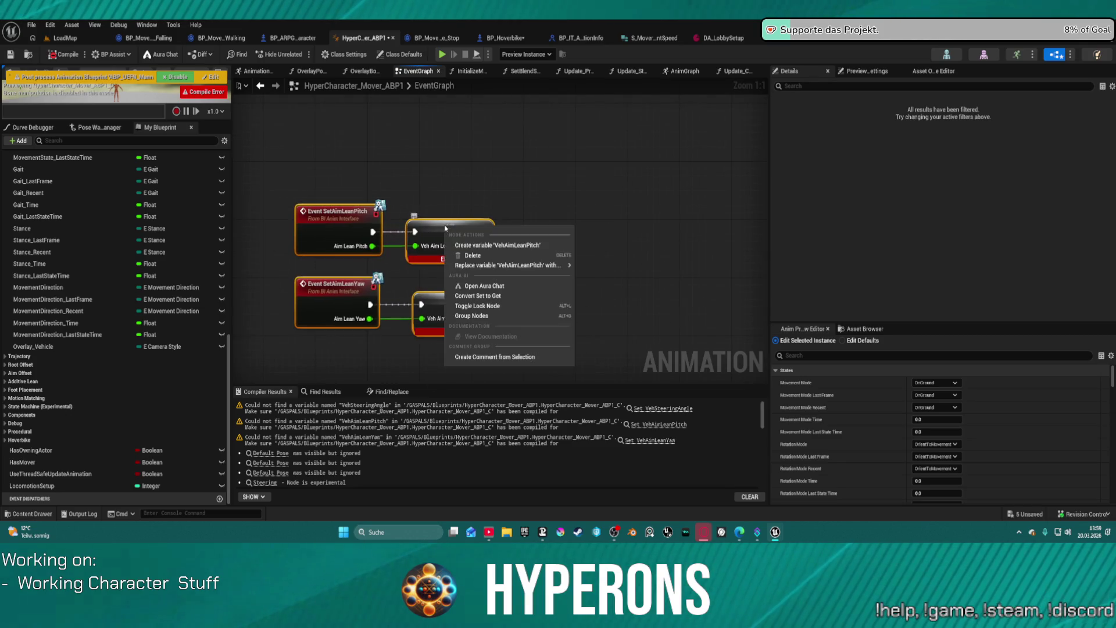
left_click(491, 244)
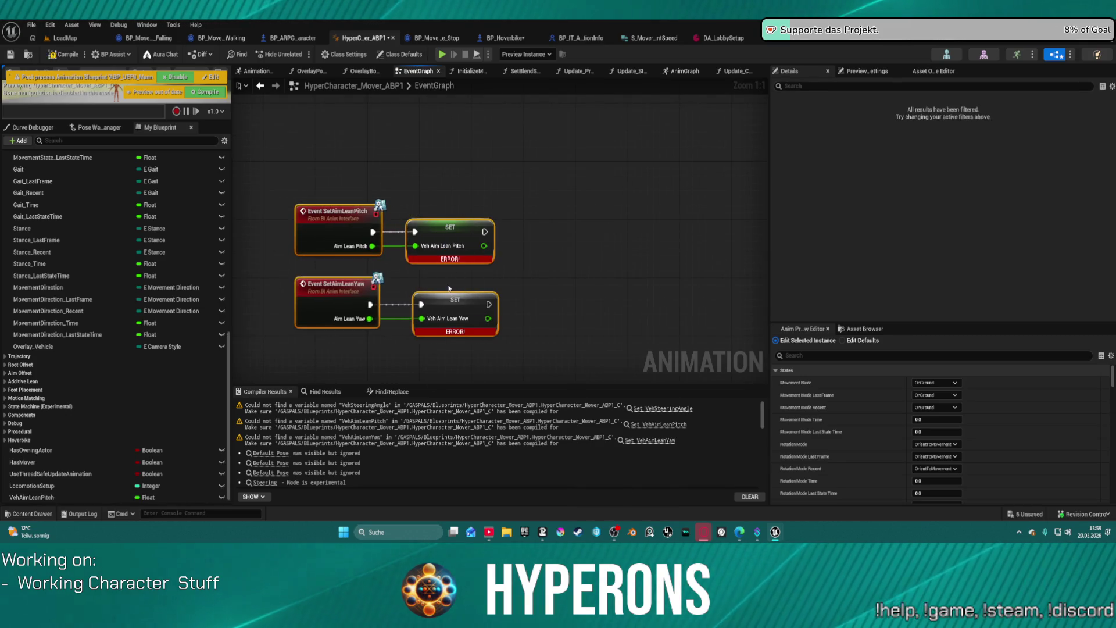
right_click(455, 297)
left_click(503, 312)
scroll(508, 232, "down", 5)
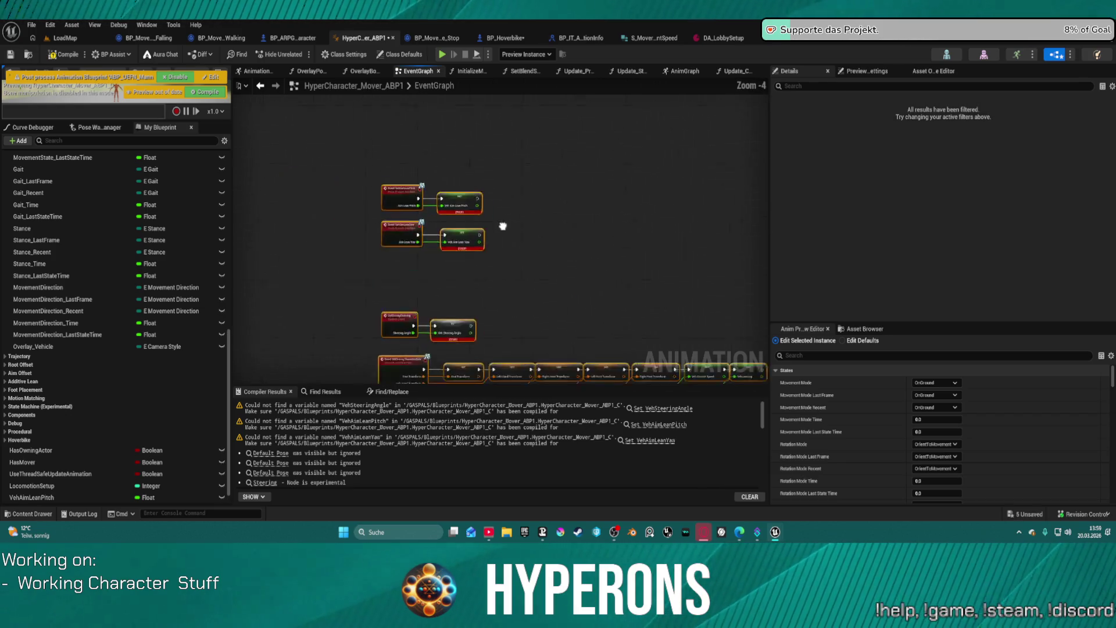
scroll(433, 219, "up", 3)
right_click(367, 238)
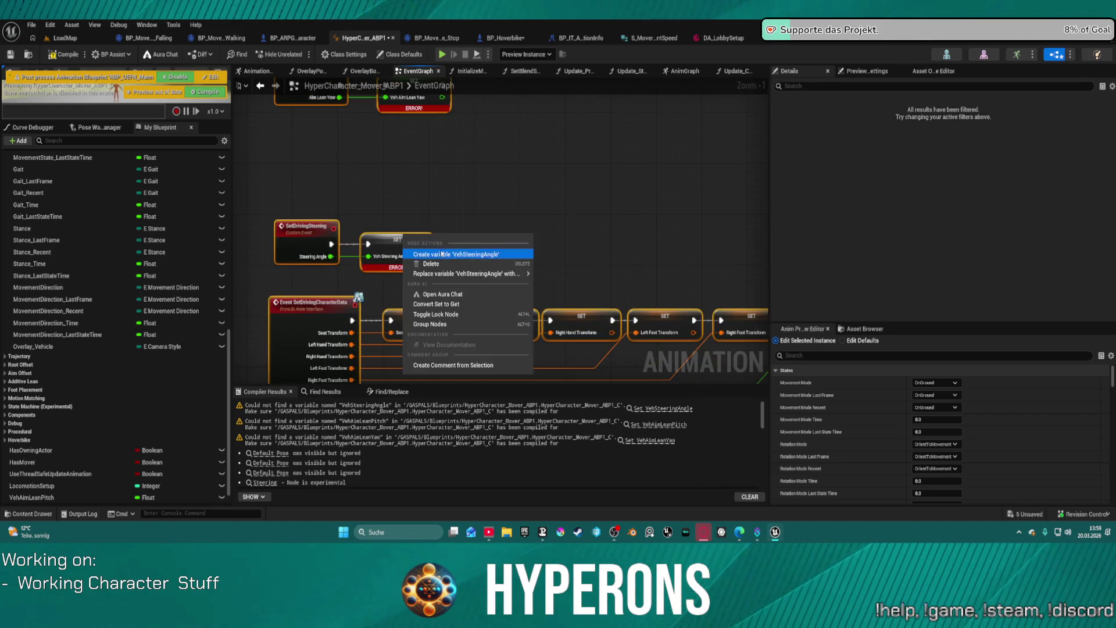
left_click(384, 250)
Put VehAimLeanPitch, VehAimLeanYaw and VehSteeringAngle in the Hoverbike variable category
left_click_drag(481, 177, 471, 247)
left_click(400, 134)
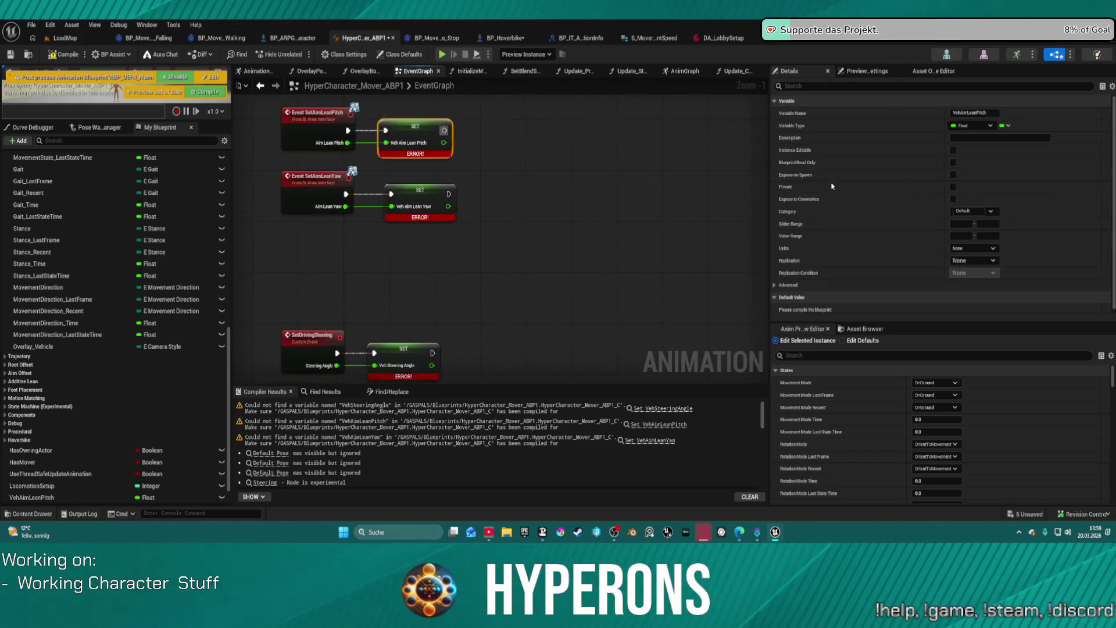
left_click(965, 211)
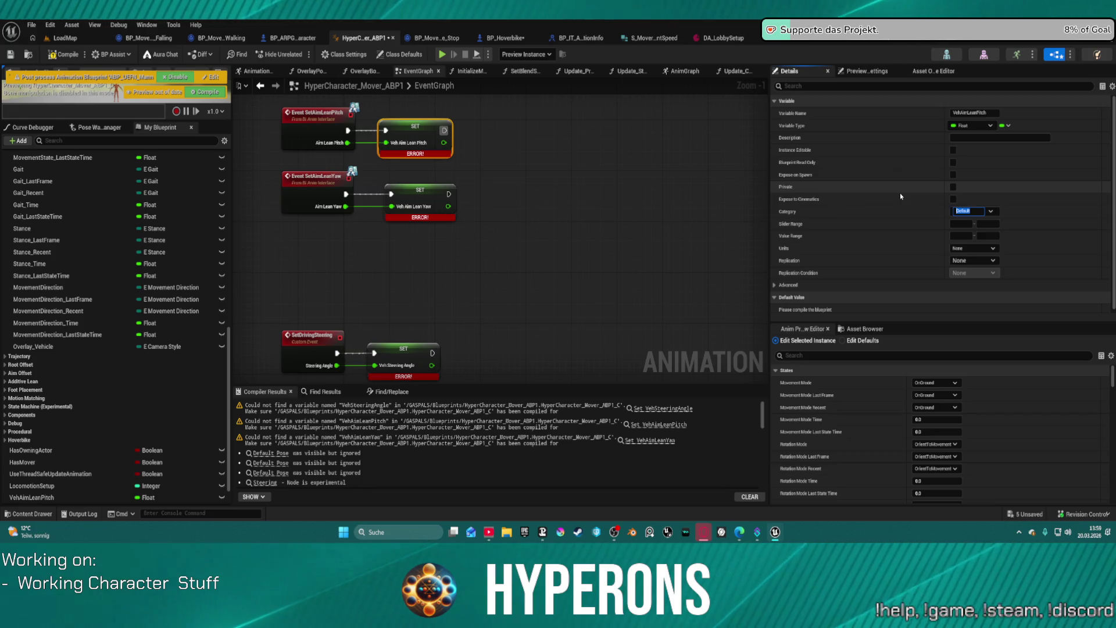
type("Hov")
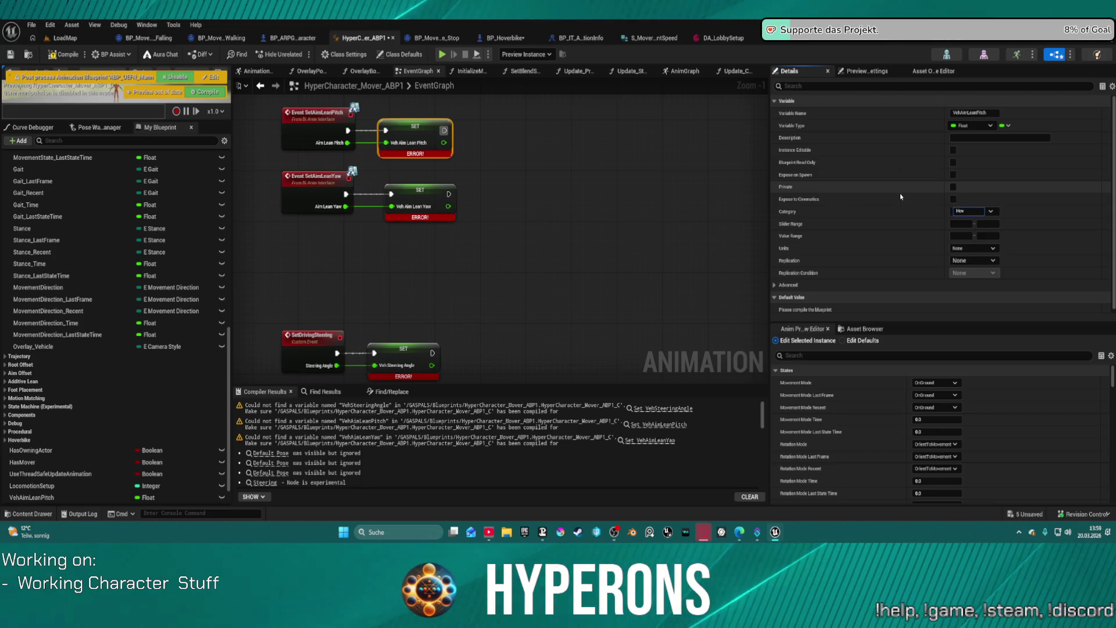
key("BackSpace")
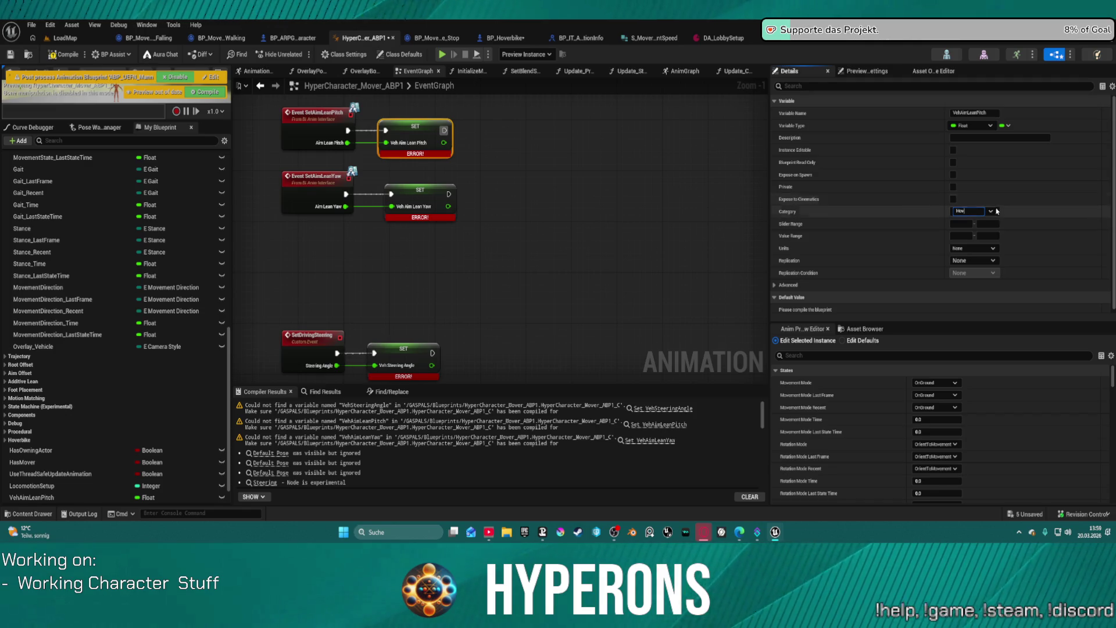
left_click(992, 213)
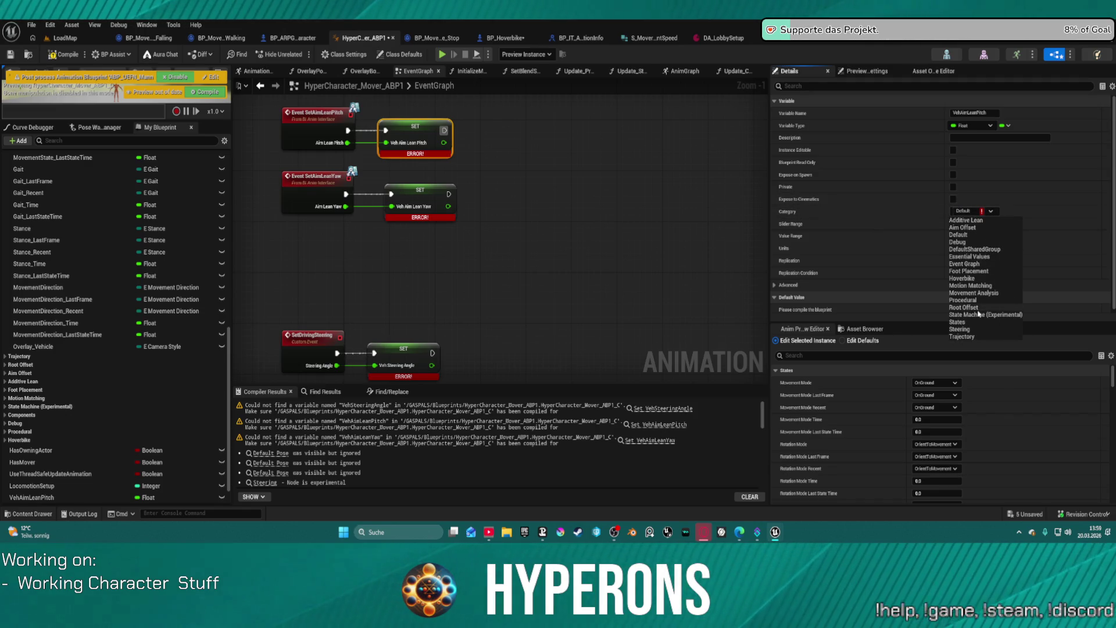
left_click(972, 279)
left_click(419, 194)
left_click(990, 211)
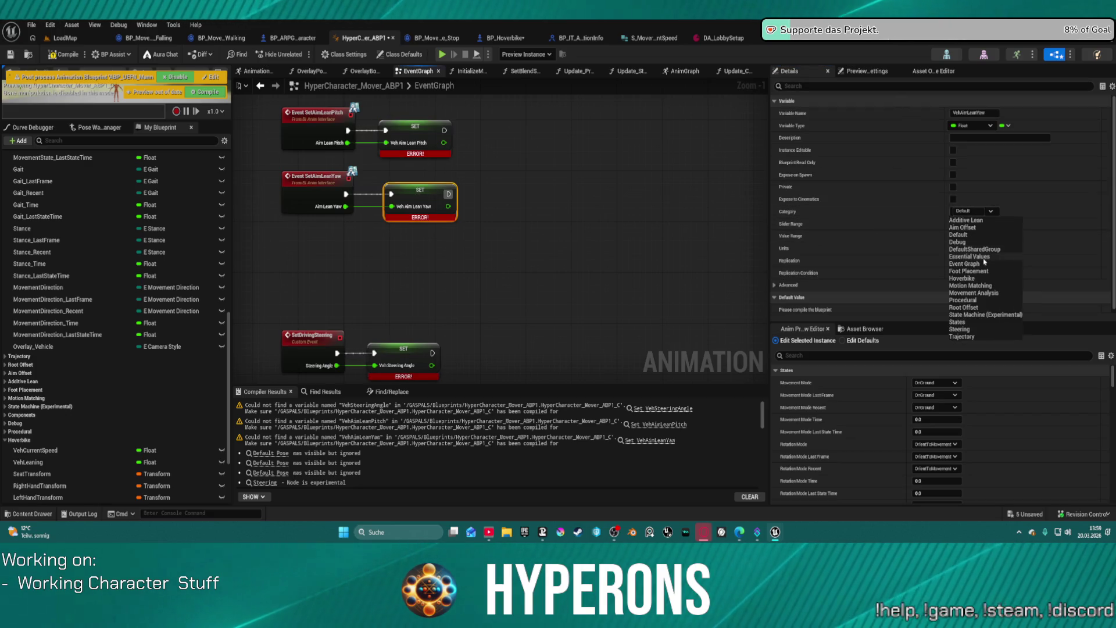
left_click(964, 279)
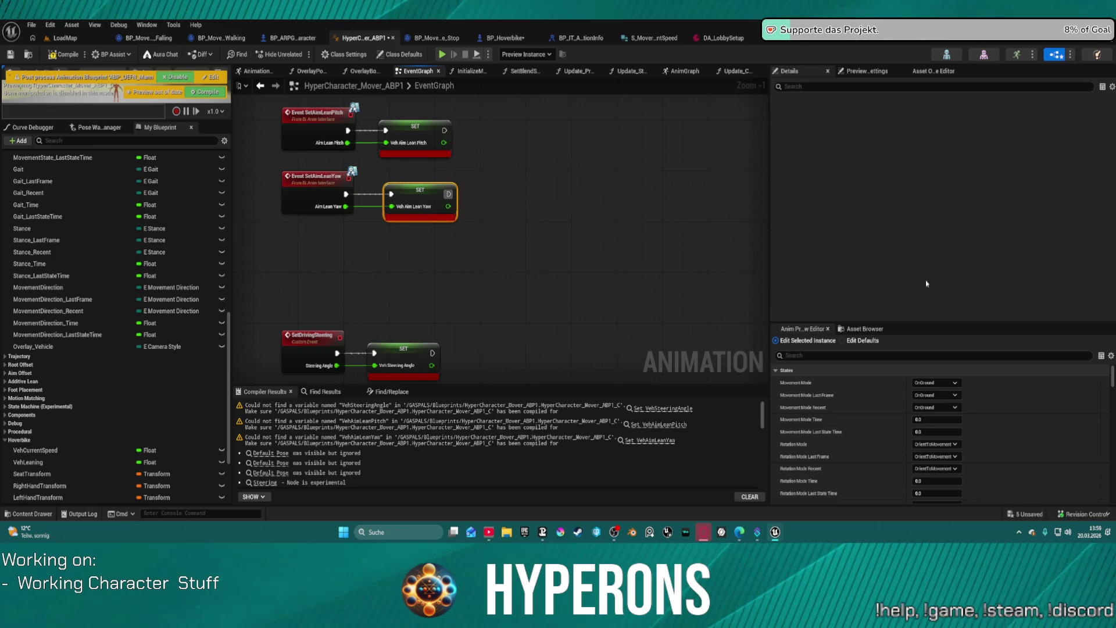
left_click(419, 343)
left_click(990, 212)
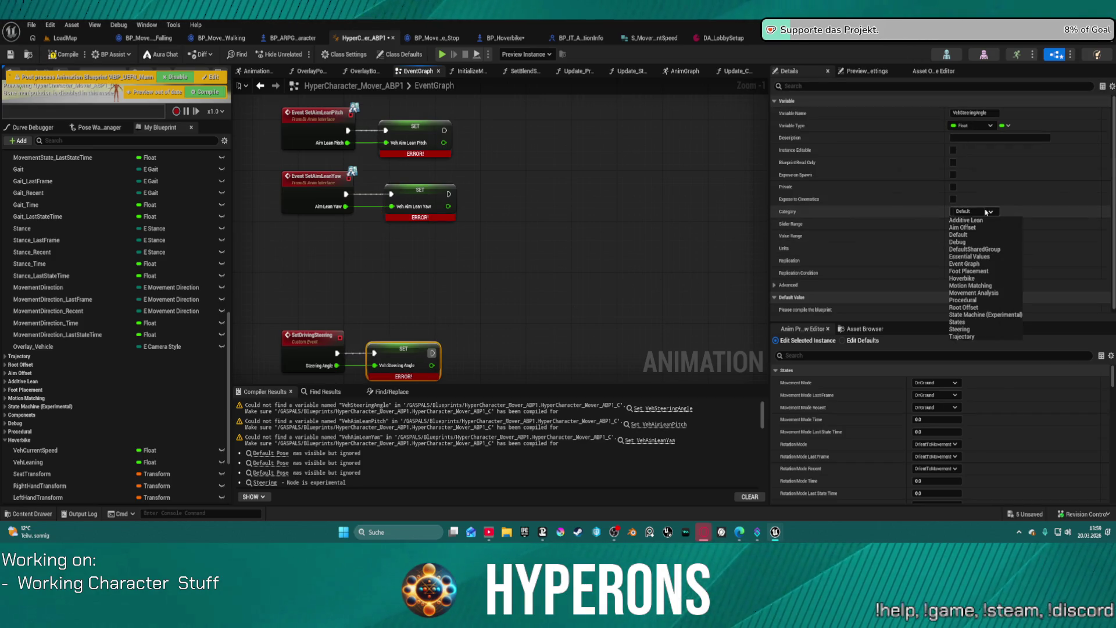
left_click(962, 278)
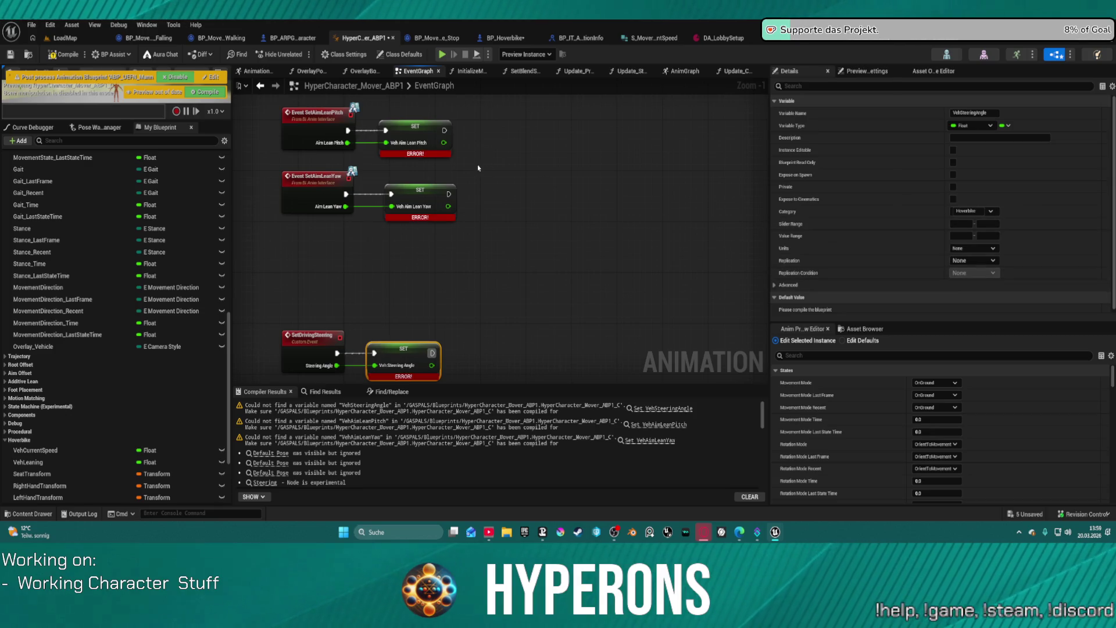
Recompile the animation blueprint now that the SET-node errors are fixed
left_click(495, 177)
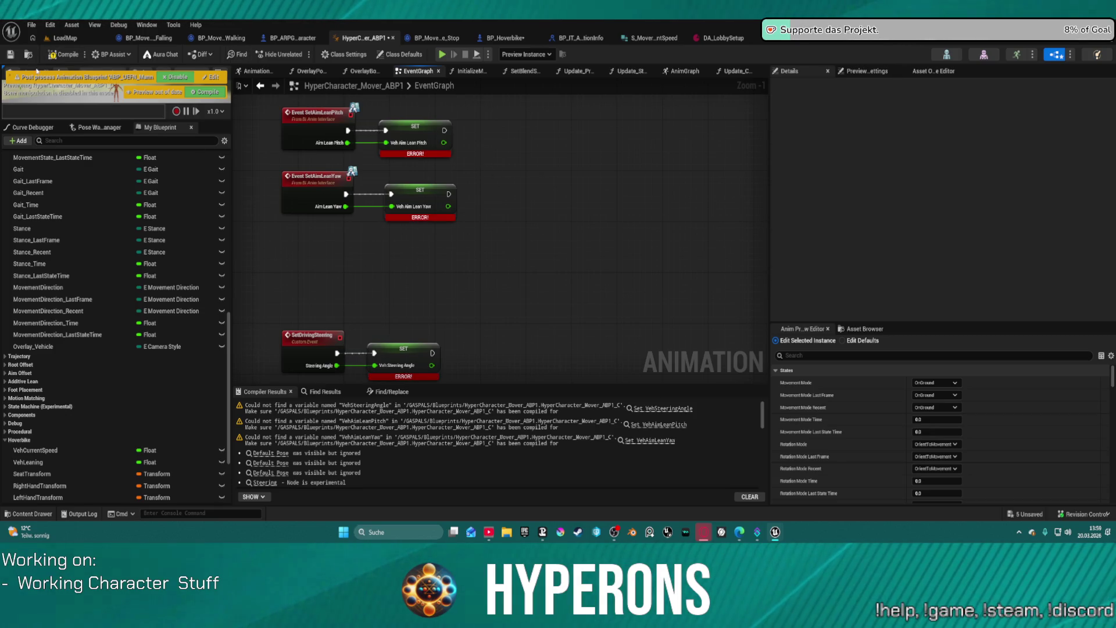
left_click(57, 55)
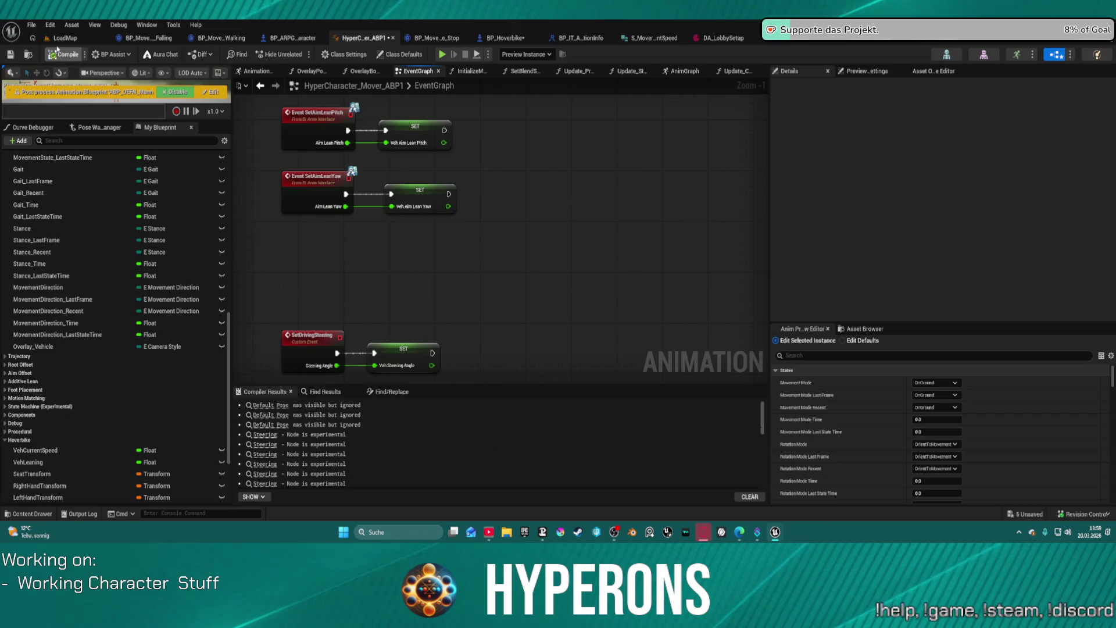
left_click(67, 37)
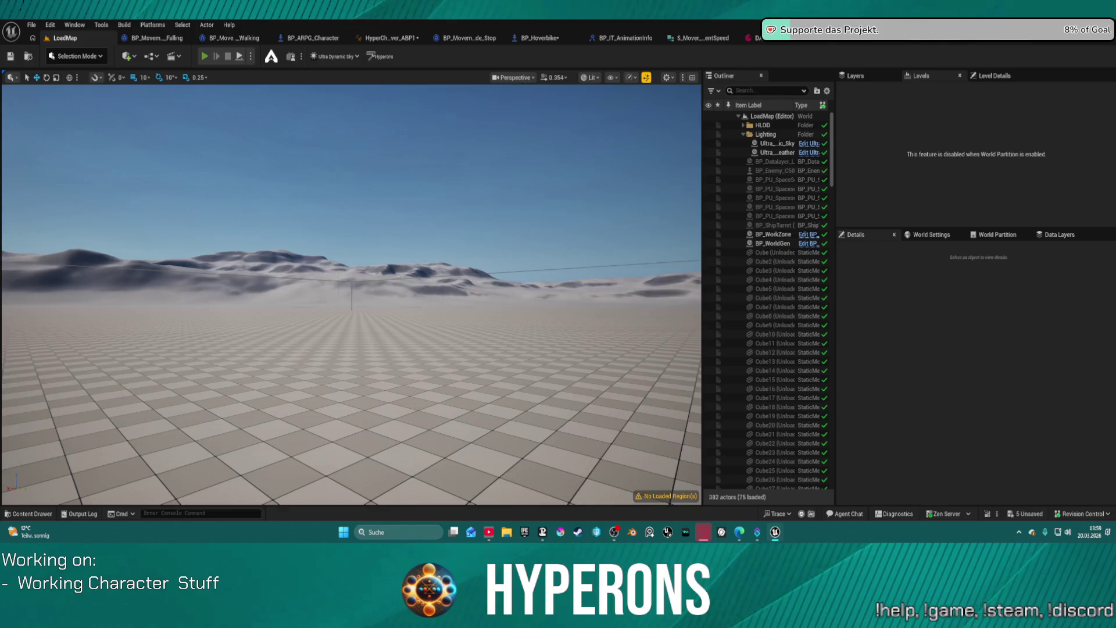
Play in editor, walk to the hoverbike and mount it, ride forward and steer left, then stop
key("alt+p")
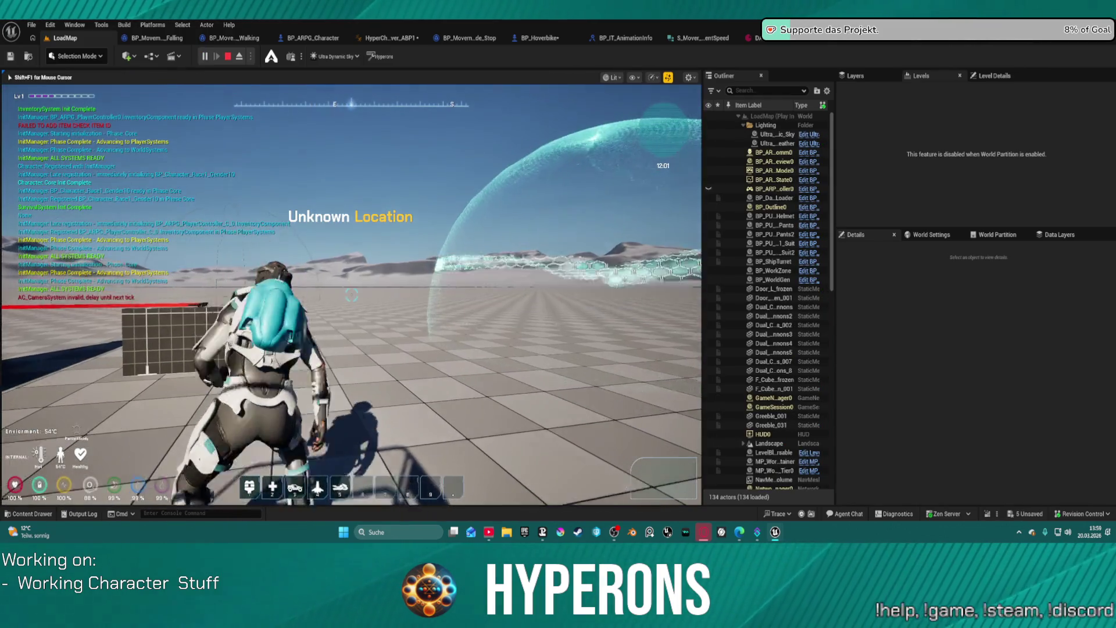
key("w")
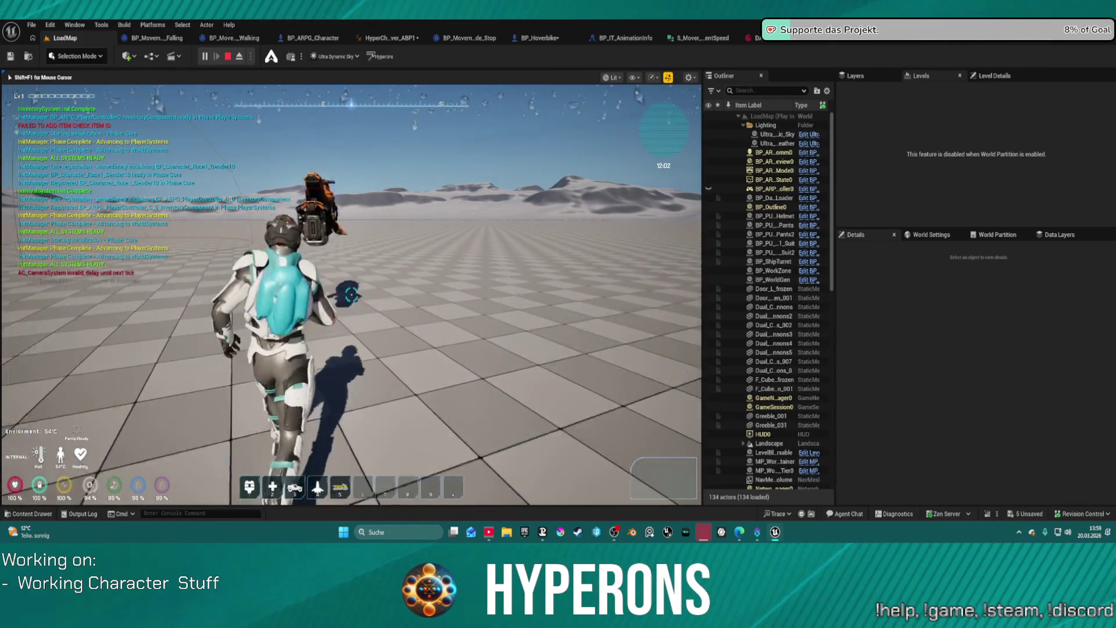
key("w")
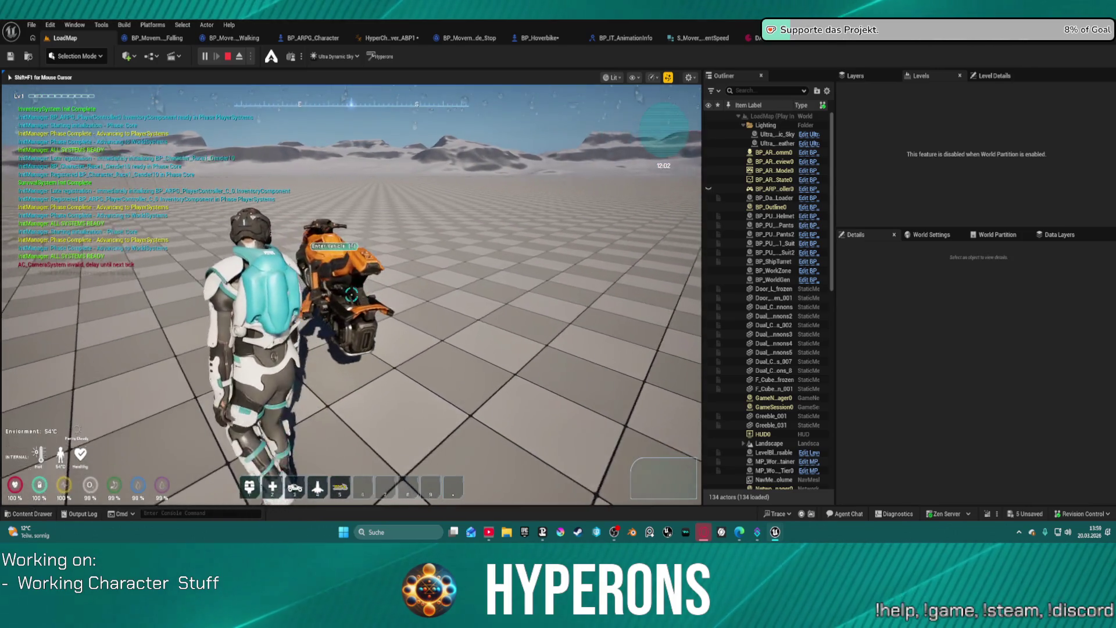
key("w")
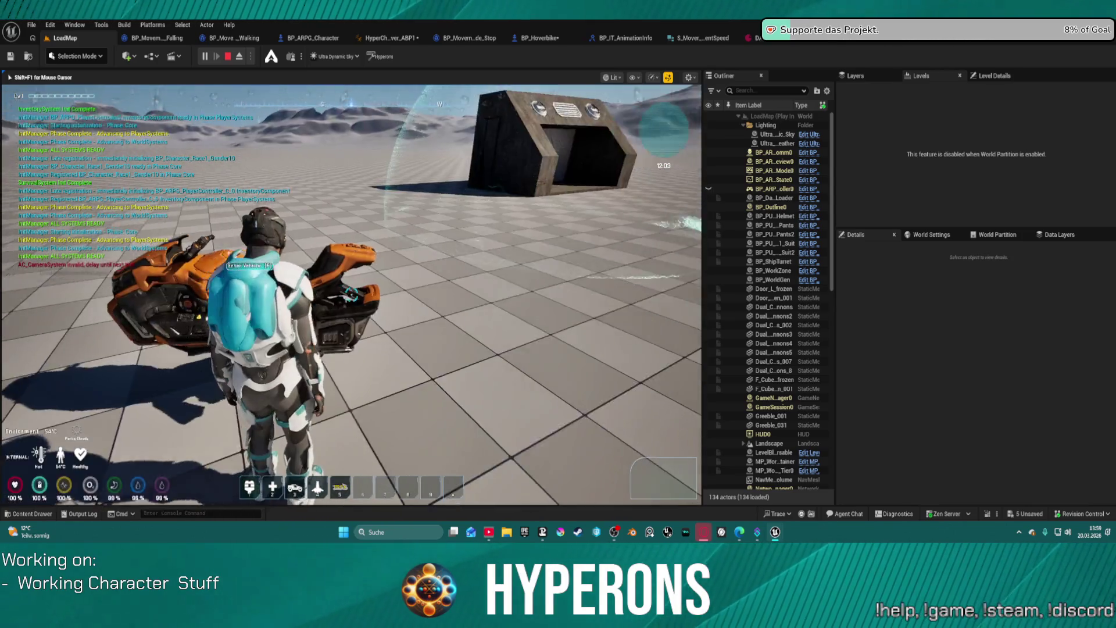
key("s")
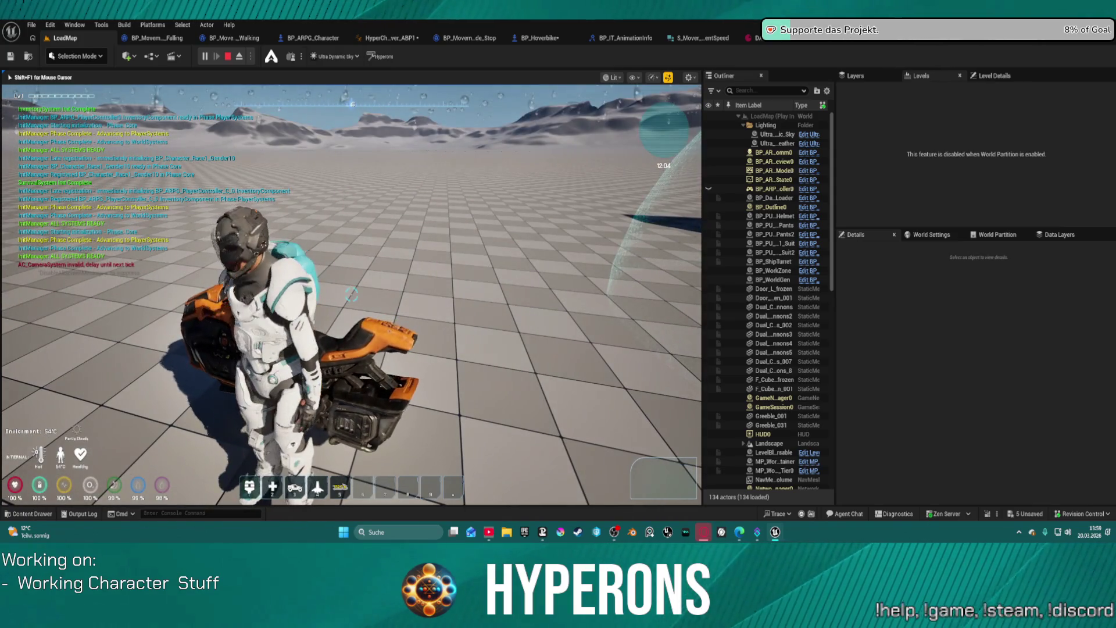
key("e")
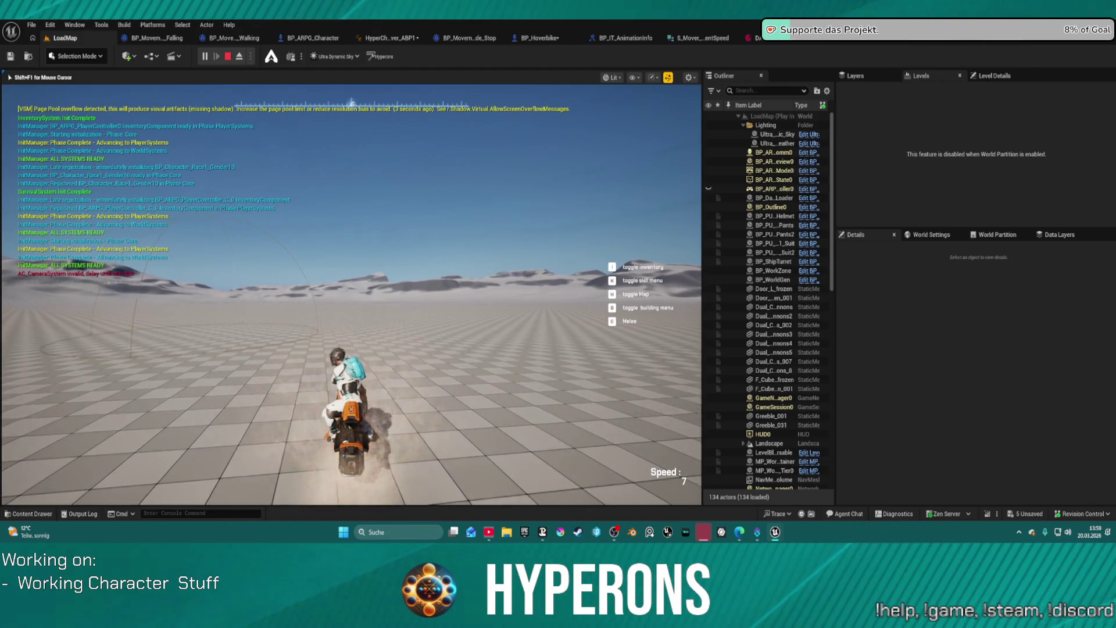
key("w")
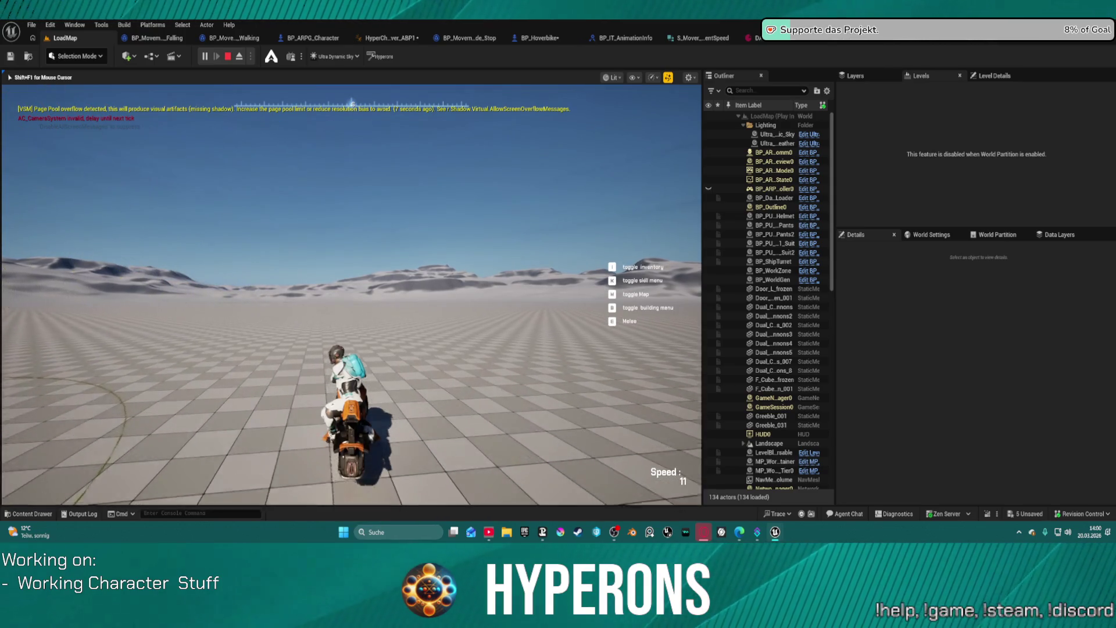
key("a")
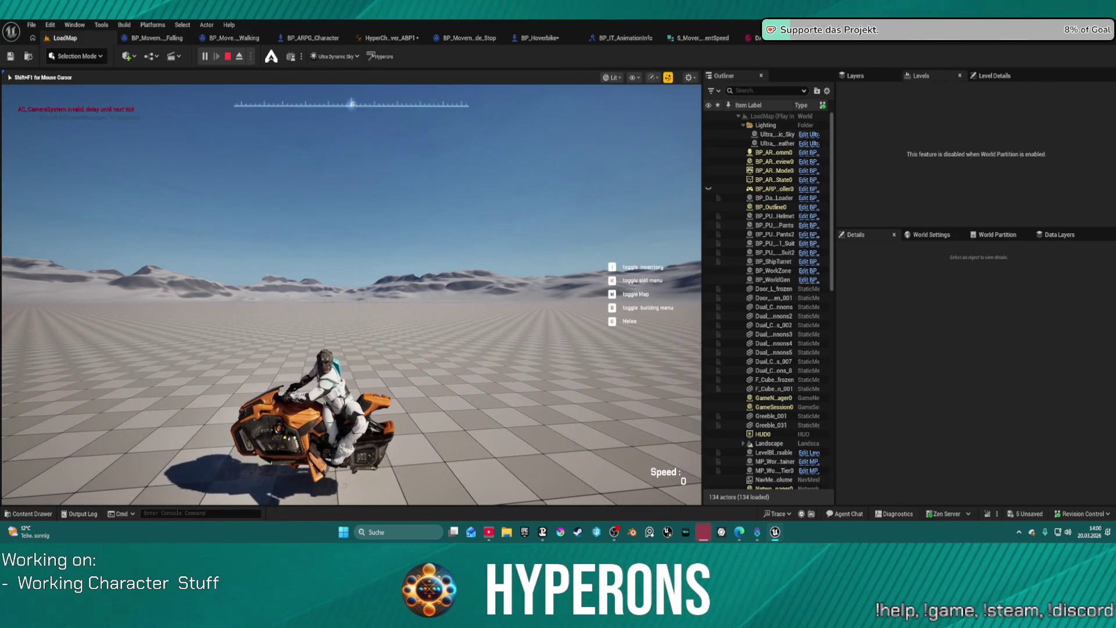
key("a")
key("Escape")
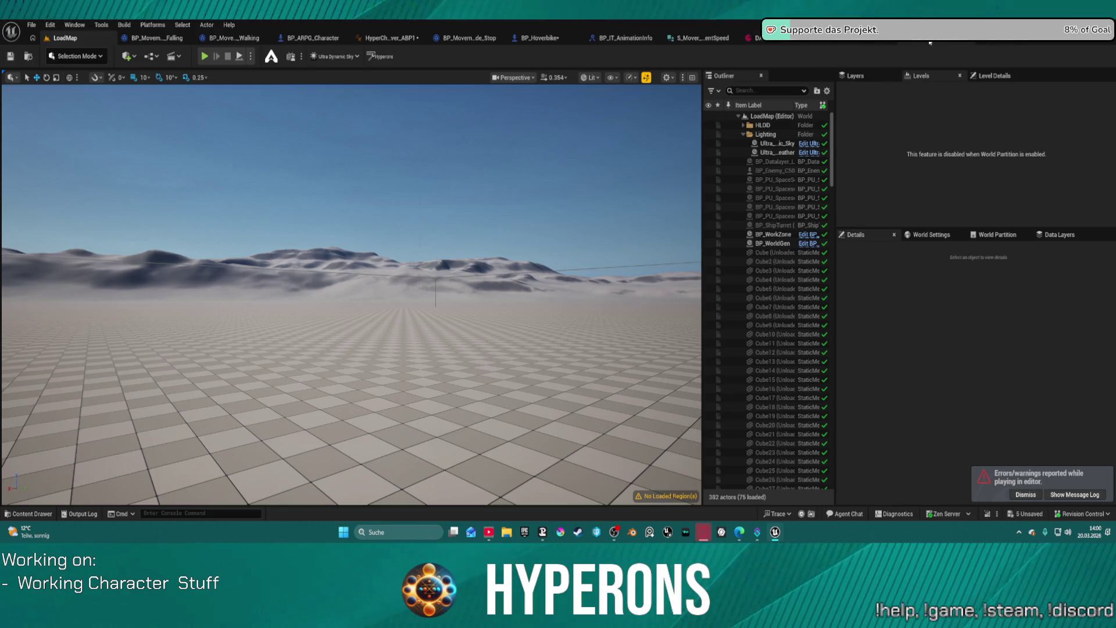
Review the Rotate bones when Driving nodes in HyperCharacter_Mover_ABP1's AnimGraph
left_click(388, 39)
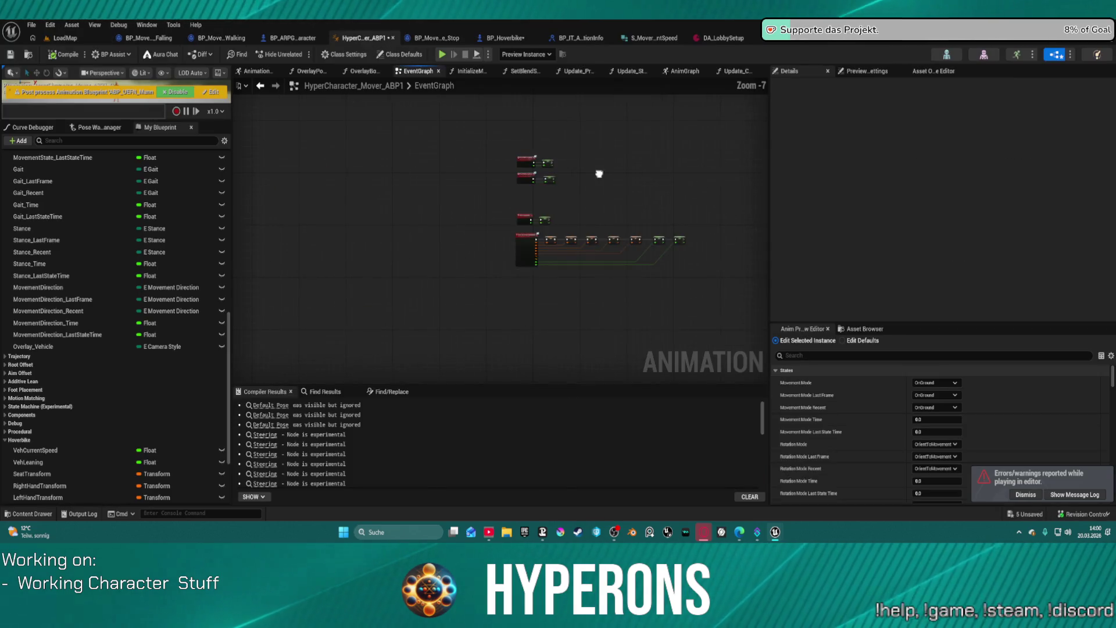
left_click_drag(599, 174, 522, 170)
left_click(676, 72)
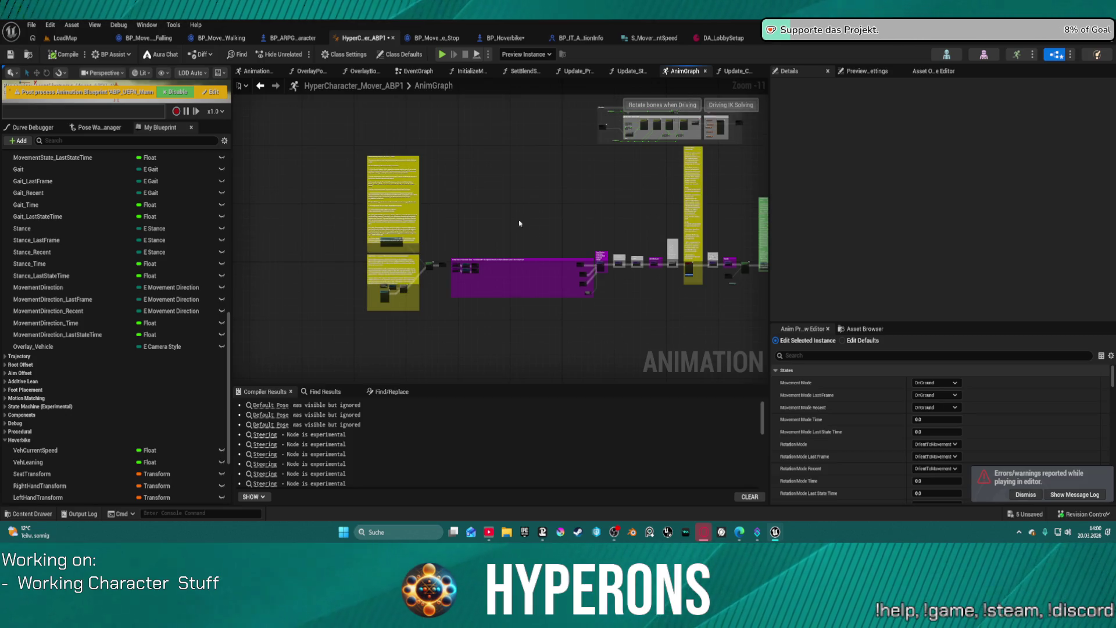
scroll(534, 164, "up", 4)
scroll(477, 237, "up", 2)
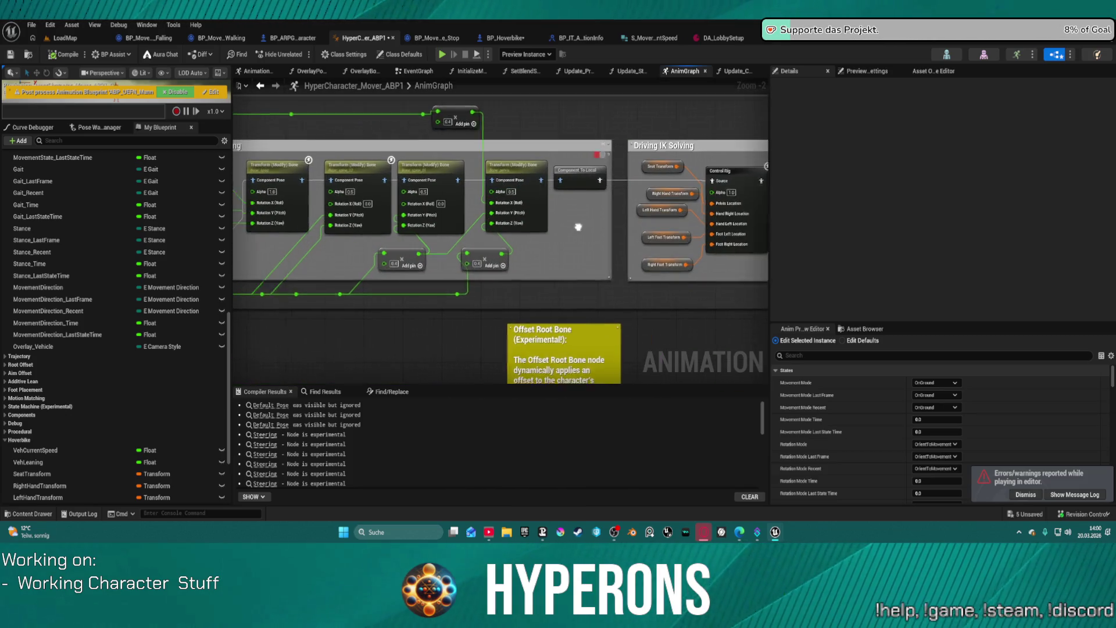
mouse_move(476, 254)
left_mouse_down()
mouse_move(754, 240)
mouse_move(719, 291)
mouse_move(631, 297)
mouse_move(507, 276)
mouse_move(601, 271)
mouse_move(654, 248)
left_mouse_up()
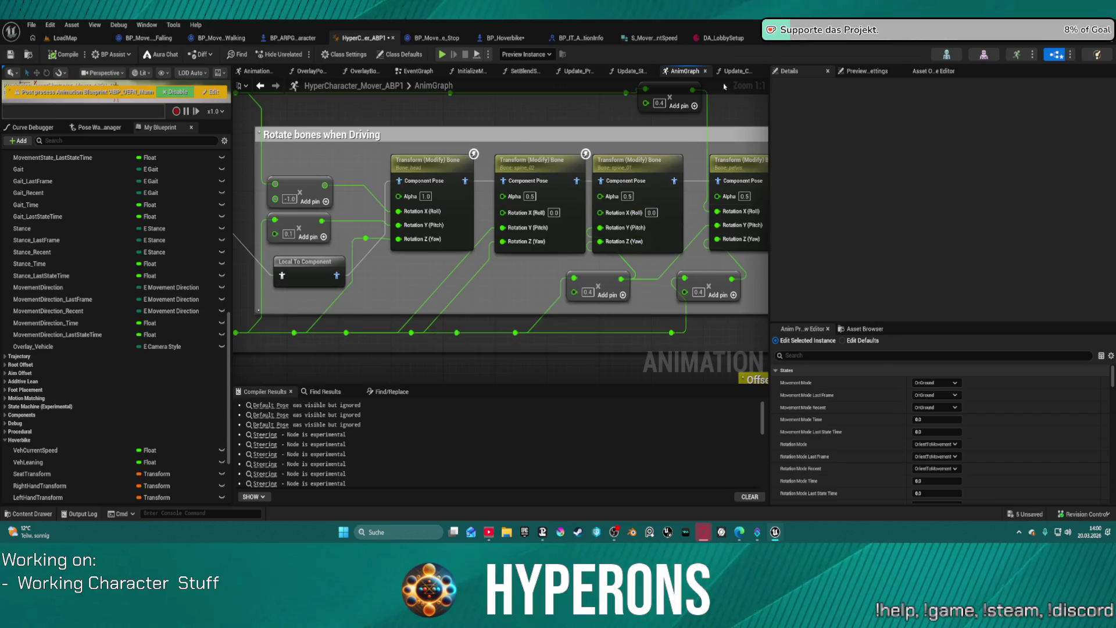
Bring up BP_Hoverbike's HandleLeft and HandleRight socket transform nodes in its EventGraph
left_click(512, 41)
left_click_drag(498, 174, 521, 151)
mouse_move(533, 217)
left_mouse_down()
mouse_move(573, 223)
mouse_move(713, 177)
mouse_move(606, 196)
mouse_move(612, 110)
left_mouse_up()
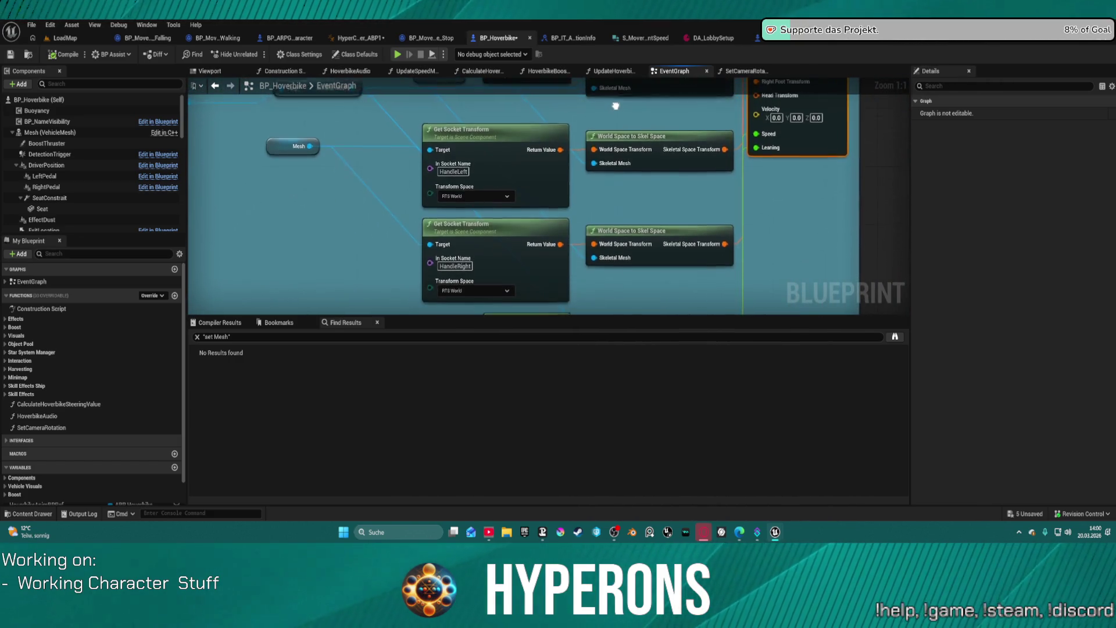
Check the hoverbike handle sockets, then review the AnimGraph's Driving IK Solving section and reposition the Seat Transform node
left_click(856, 41)
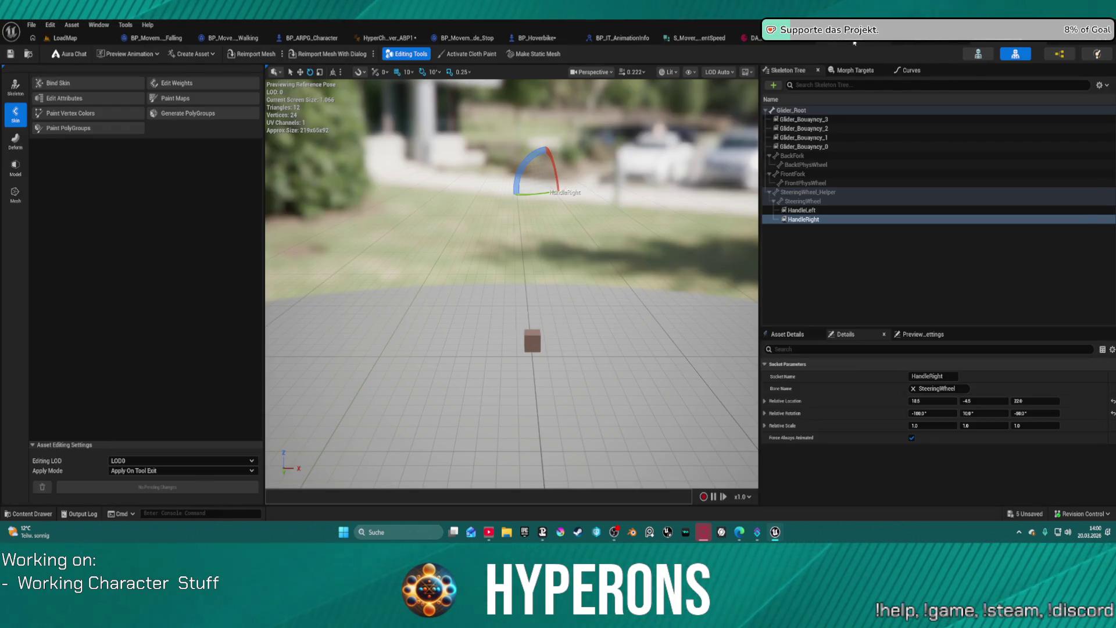
left_click(854, 42)
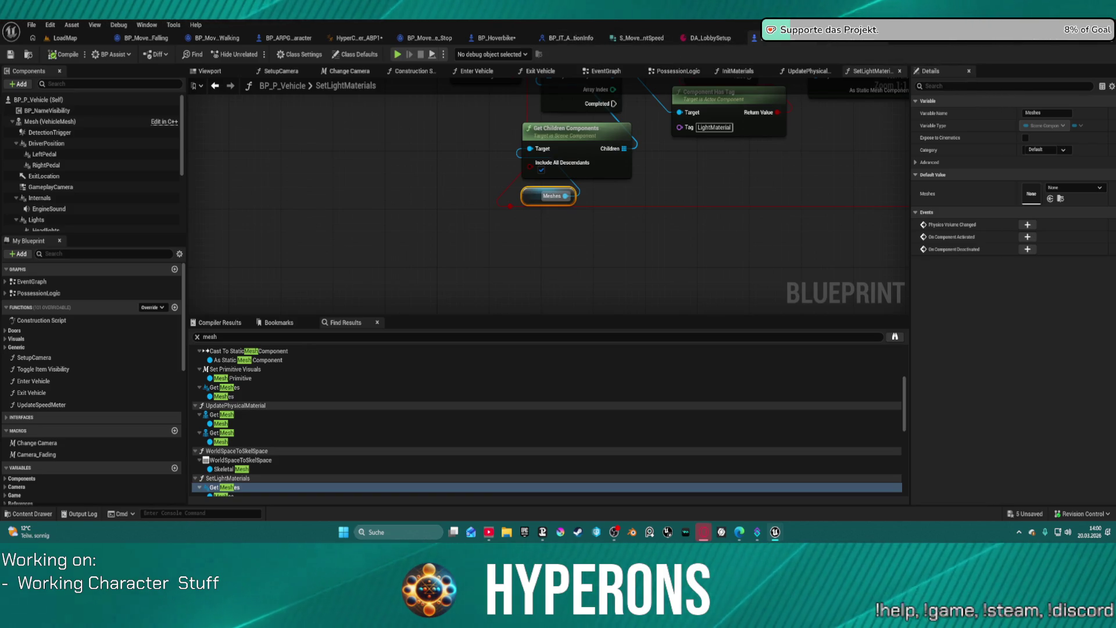
left_click(343, 39)
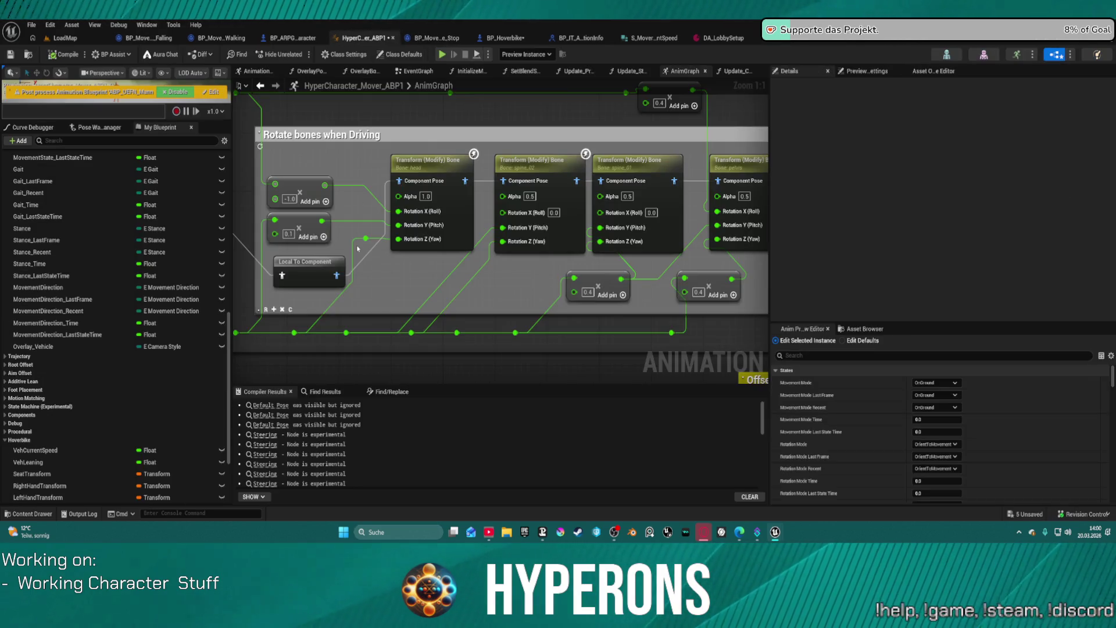
mouse_move(495, 277)
left_mouse_down()
mouse_move(552, 258)
mouse_move(714, 290)
mouse_move(620, 299)
mouse_move(549, 222)
mouse_move(411, 204)
mouse_move(333, 226)
mouse_move(77, 256)
left_mouse_up()
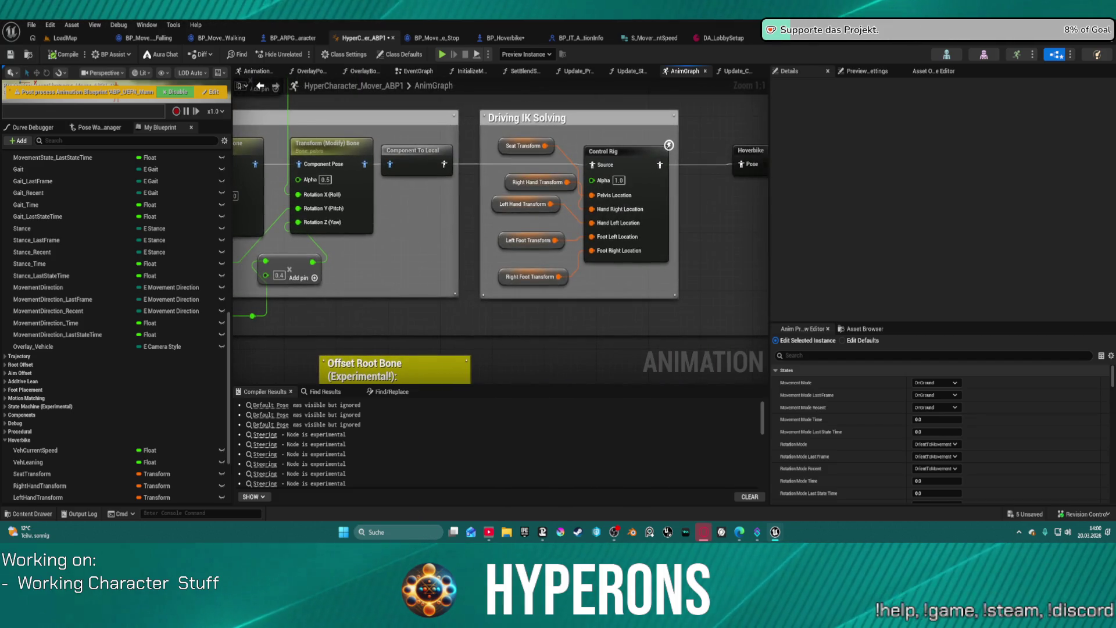
left_click_drag(500, 233, 537, 223)
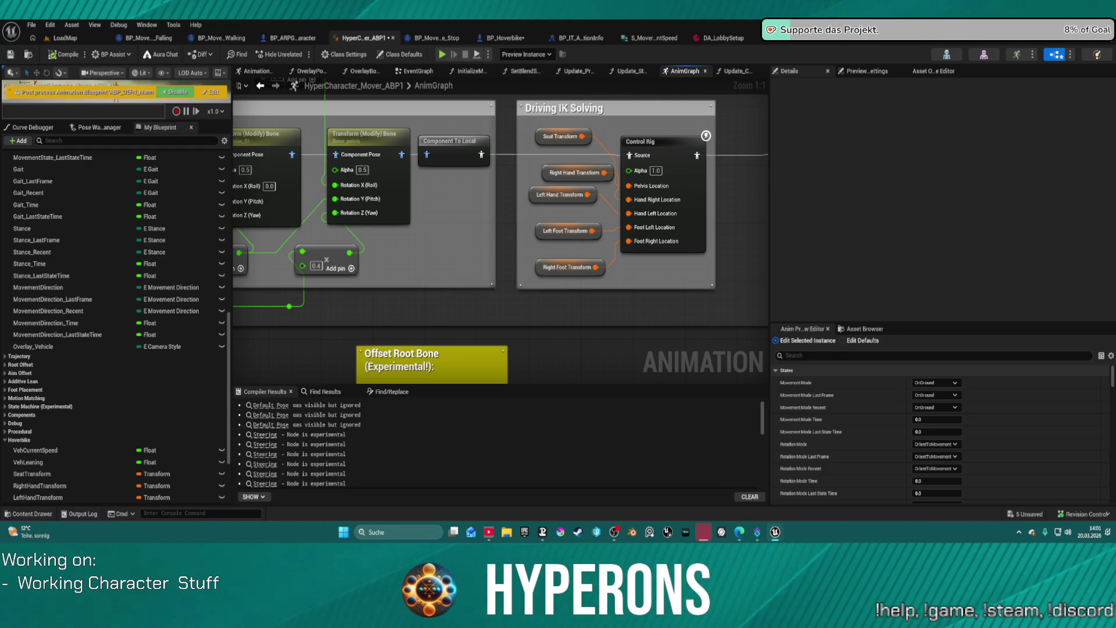
mouse_move(554, 138)
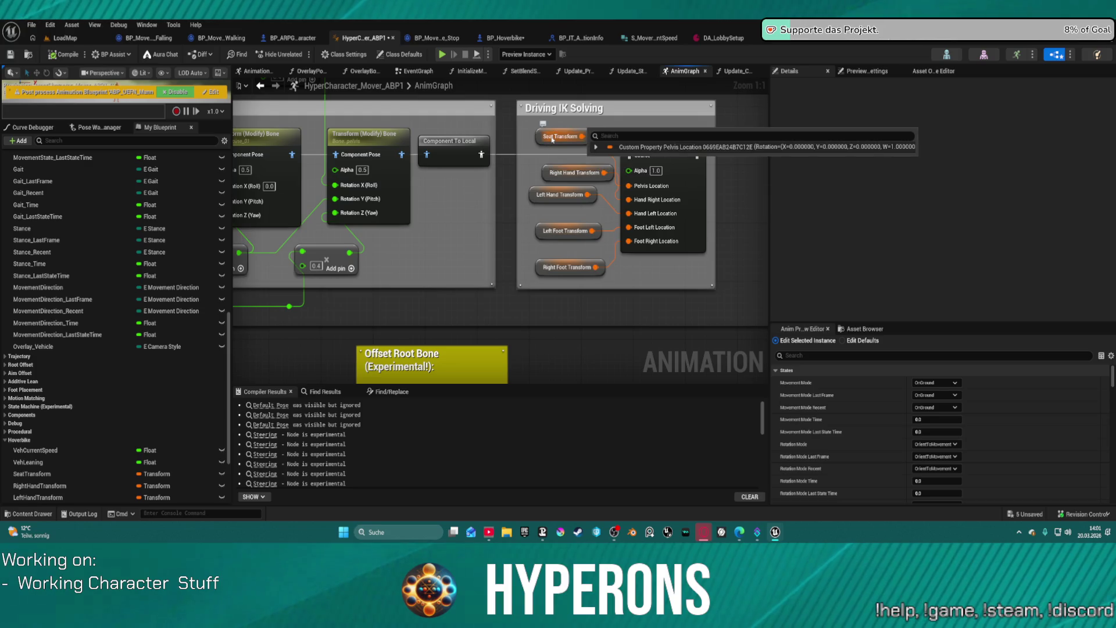
left_click_drag(552, 139, 536, 133)
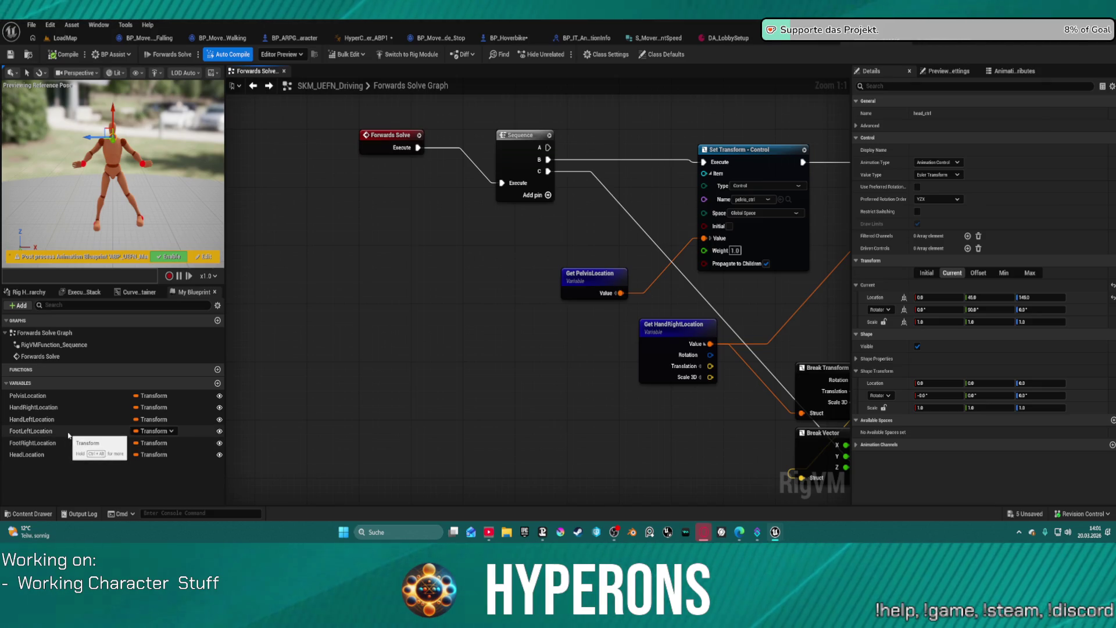
Change the PelvisLocation variable's default rotation Y value in the driving control rig and recompile
left_click(81, 395)
left_click(980, 436)
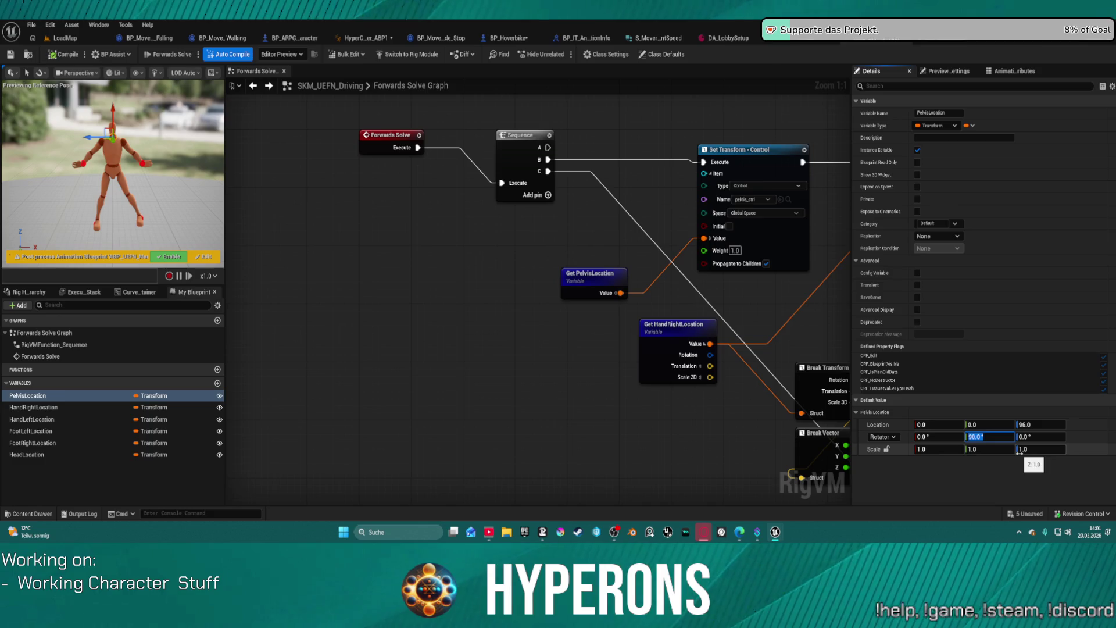
type("0")
key("Return")
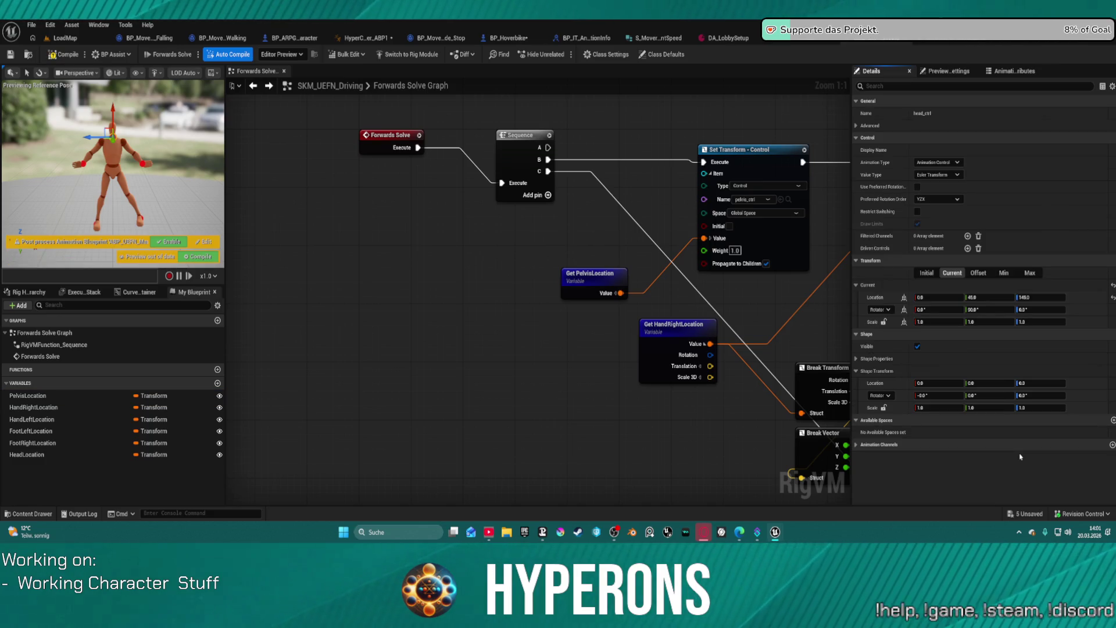
left_click(69, 55)
left_click(65, 37)
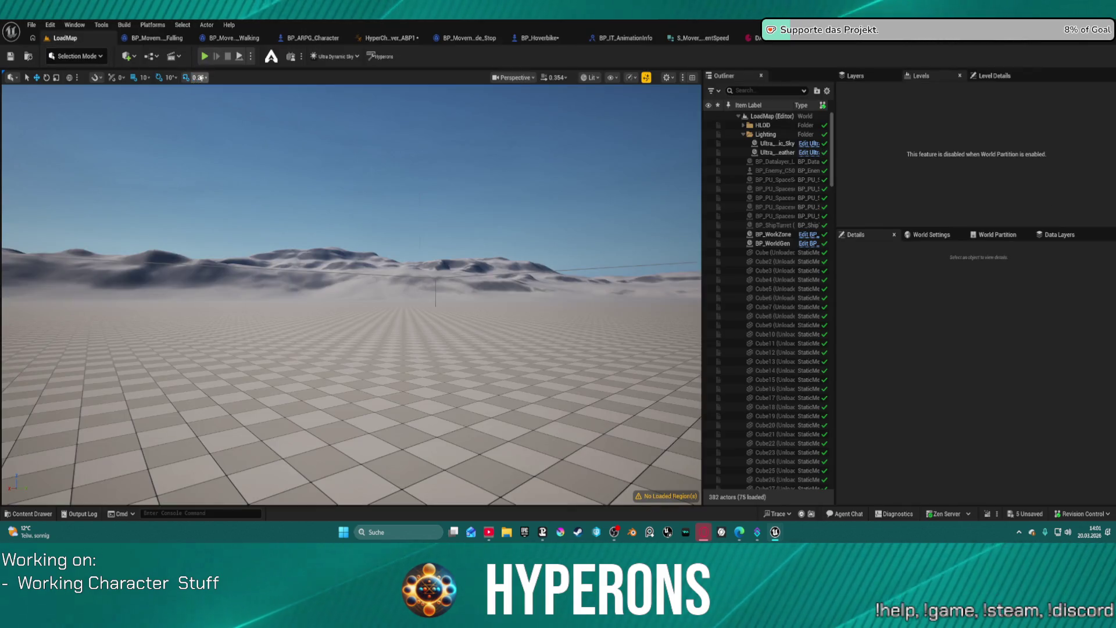
Play in editor, mount the hoverbike with F, reverse and steer it, drive forward, then stop
key("alt+p")
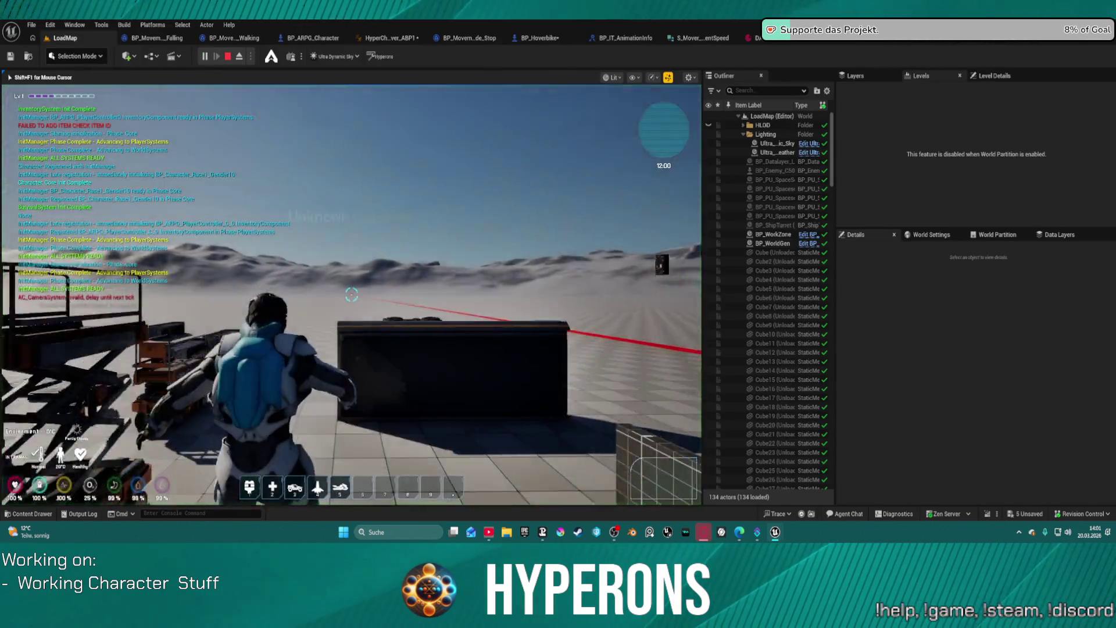
key("5")
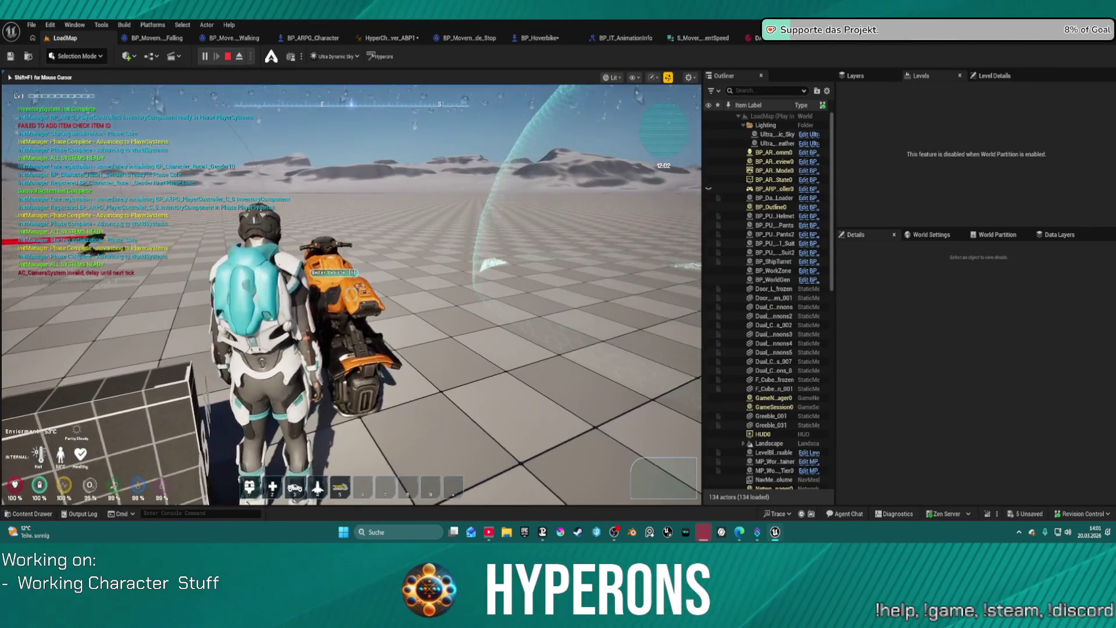
key("f")
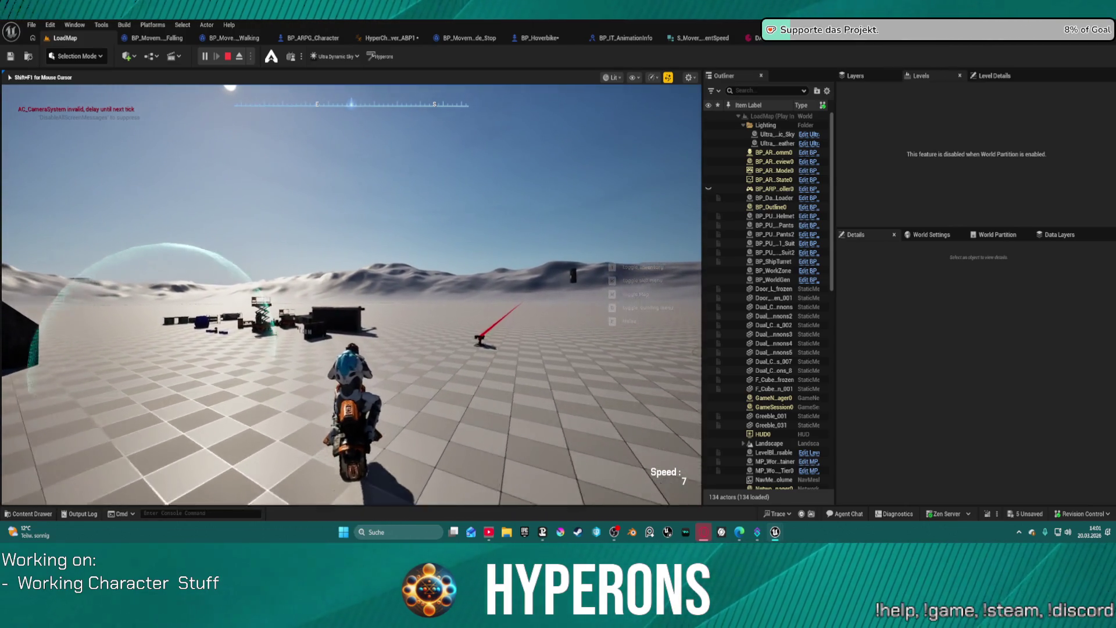
key("s")
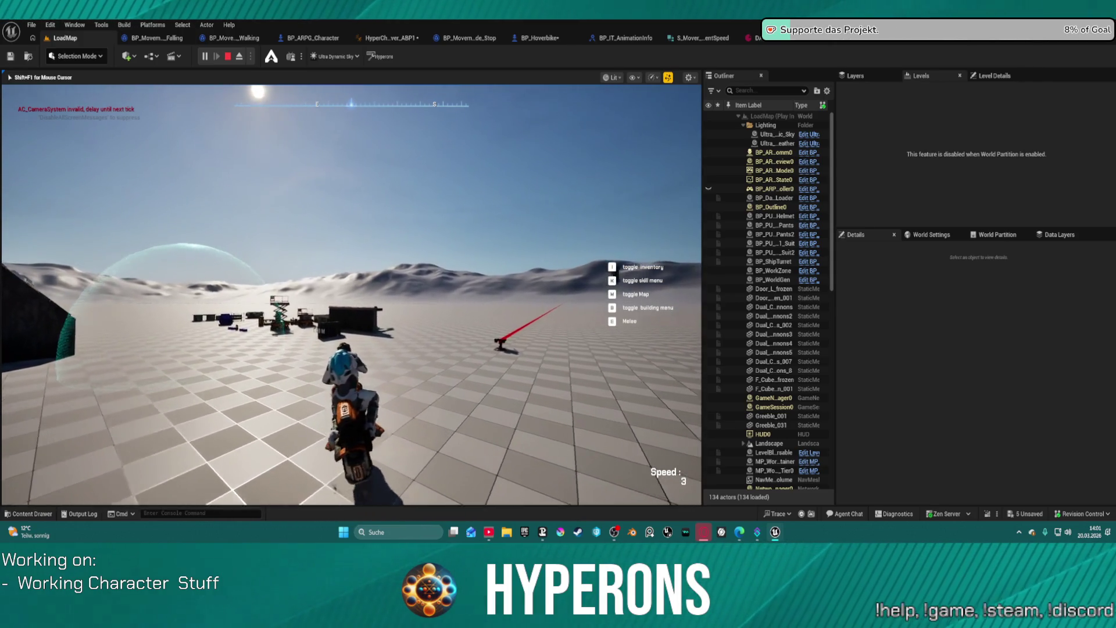
key("s")
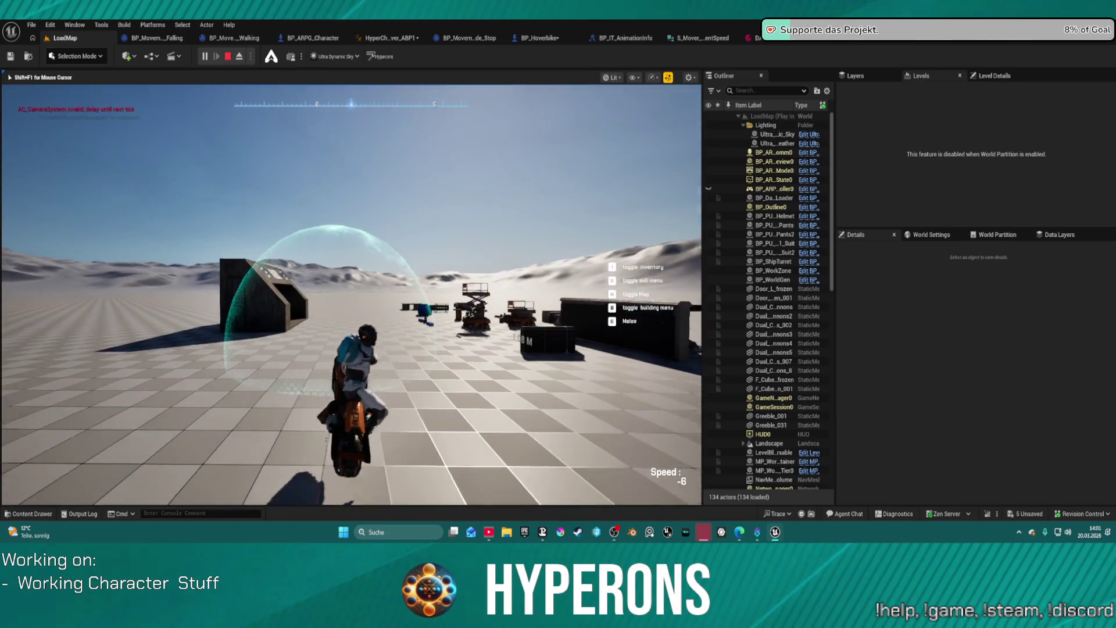
key("d")
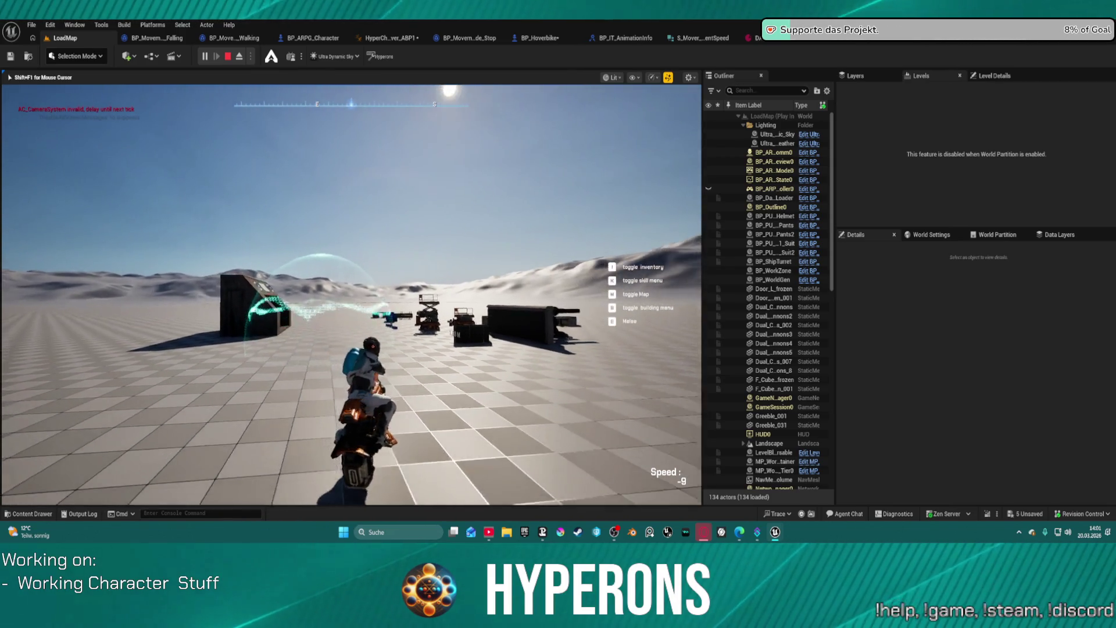
key("d")
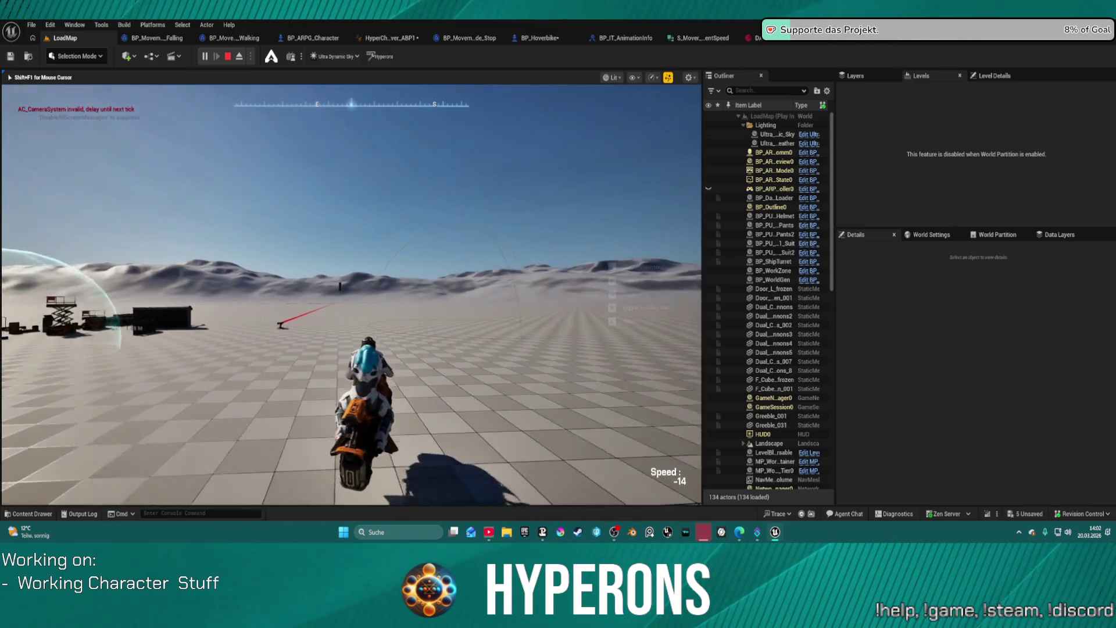
key("a")
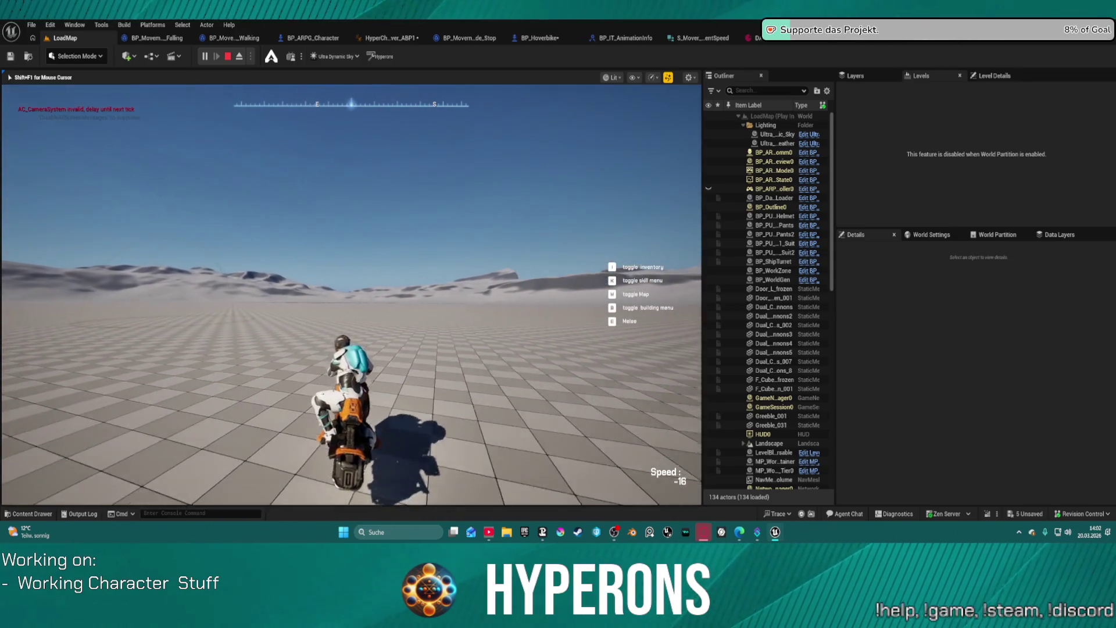
key("w")
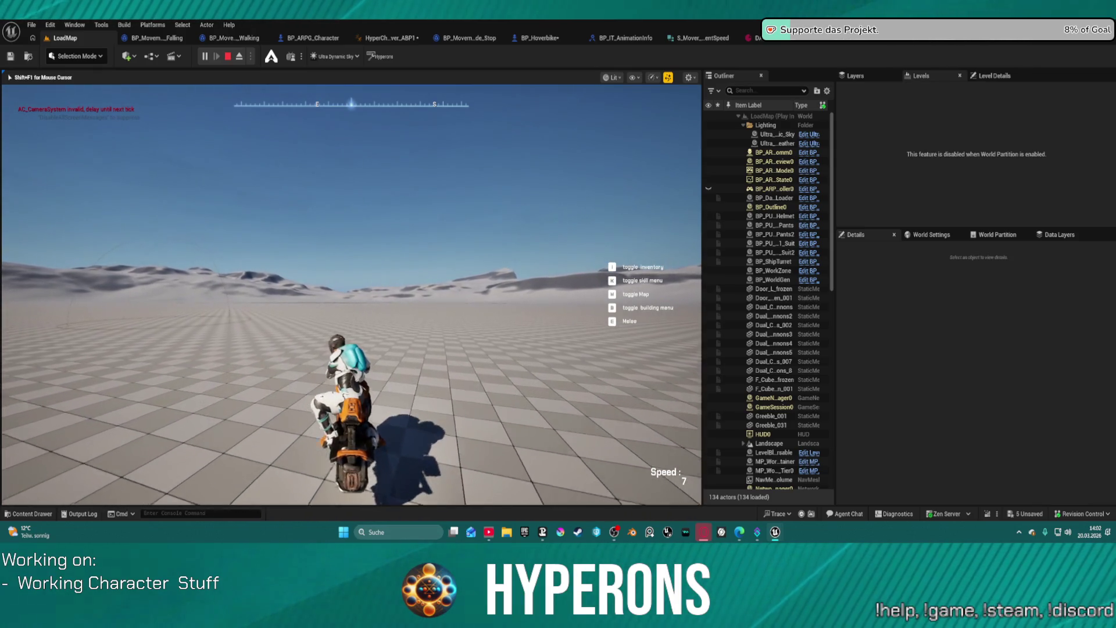
key("Escape")
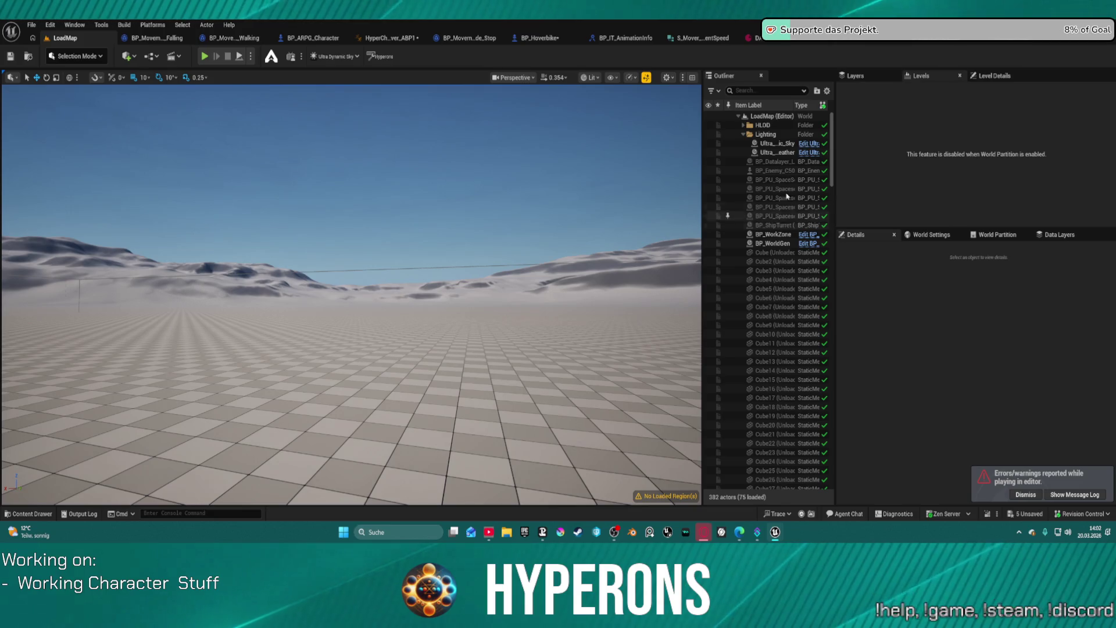
Undo two edits in the SKM_UEFN_Driving control rig, check PelvisLocation's default, and move the Forwards Solve node
left_click(952, 45)
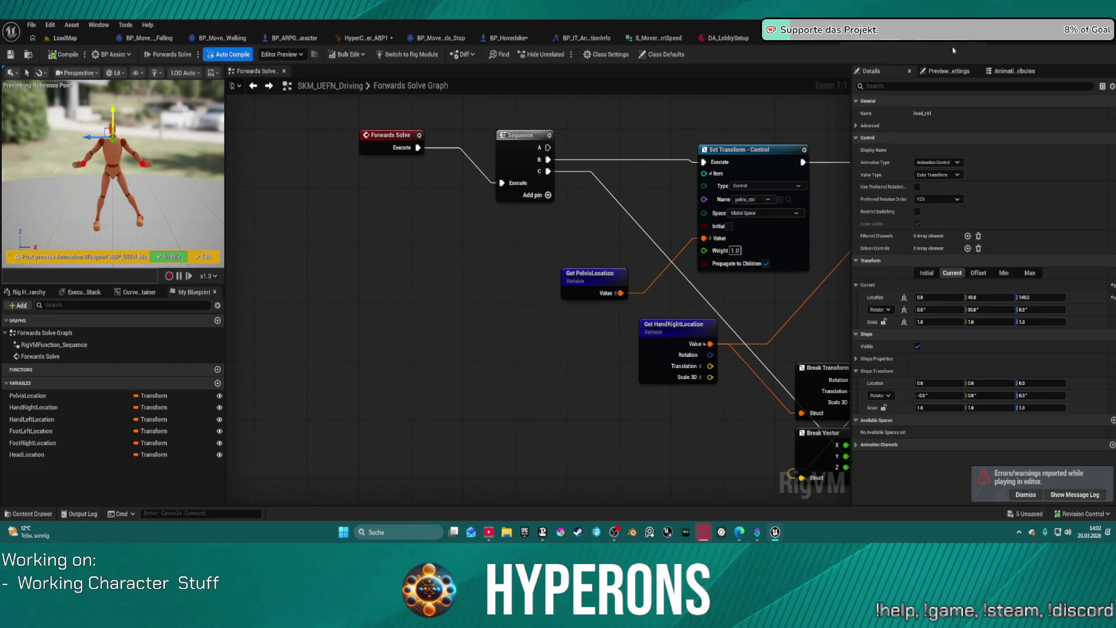
key("ctrl+z")
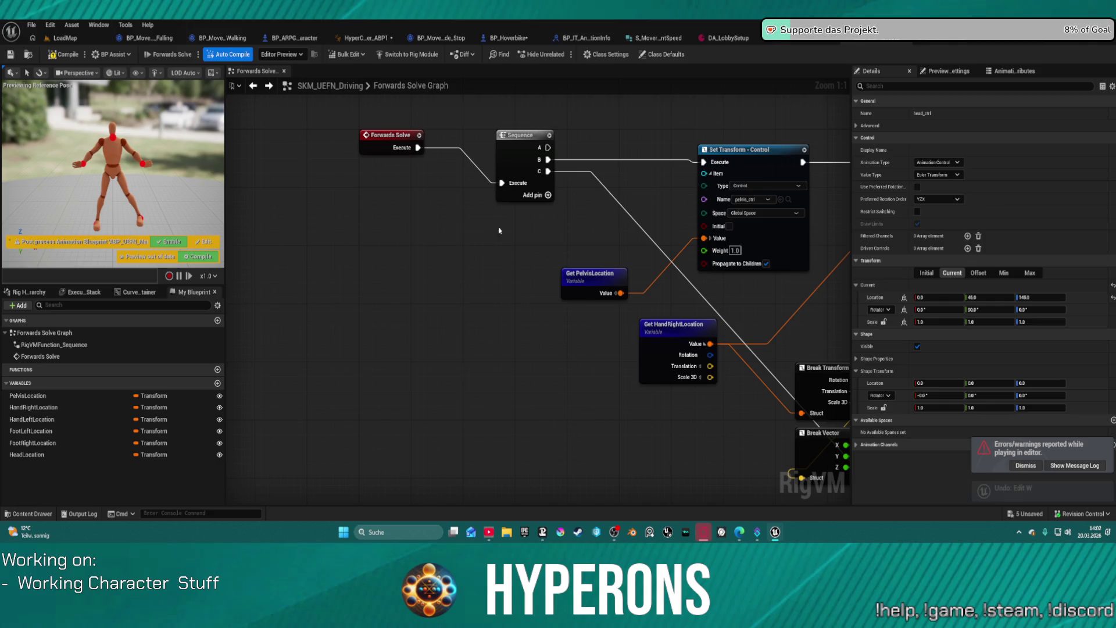
left_click(31, 395)
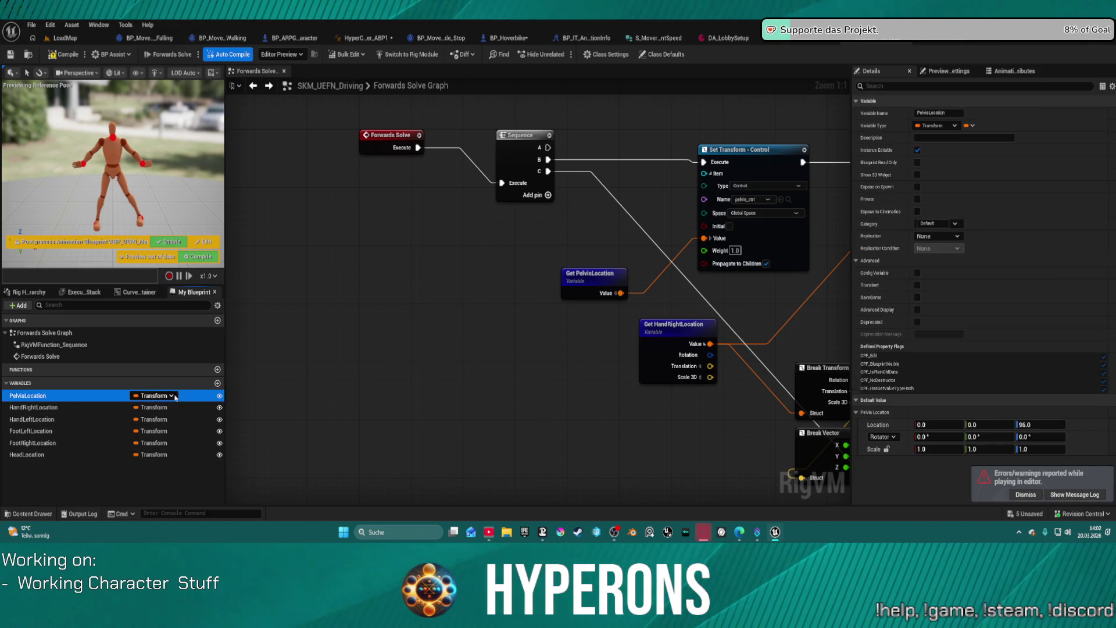
key("ctrl+z")
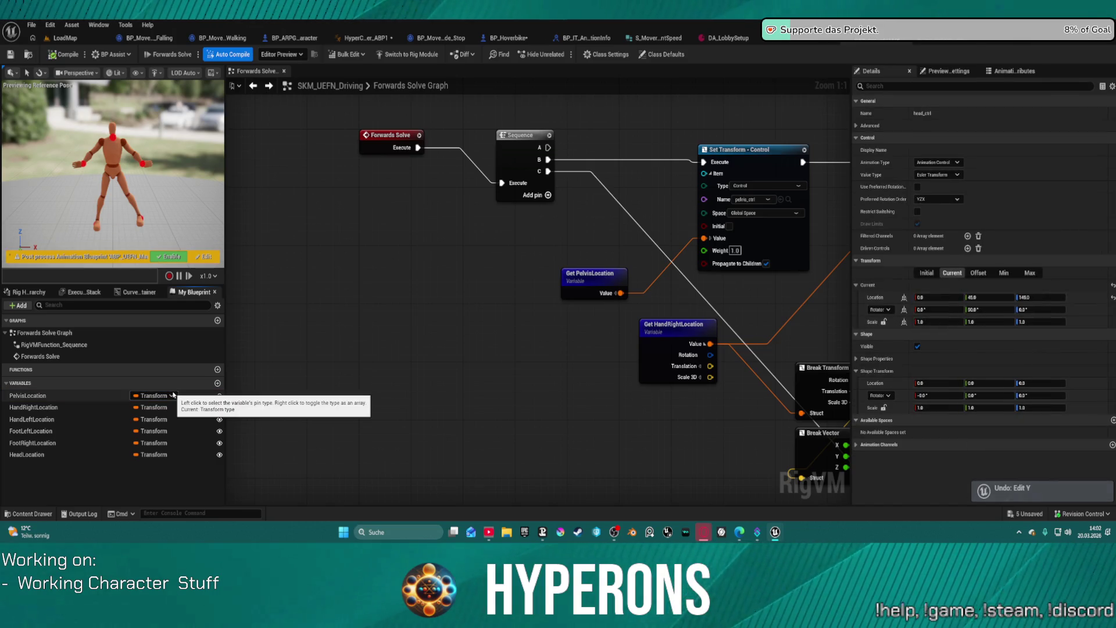
left_click(49, 395)
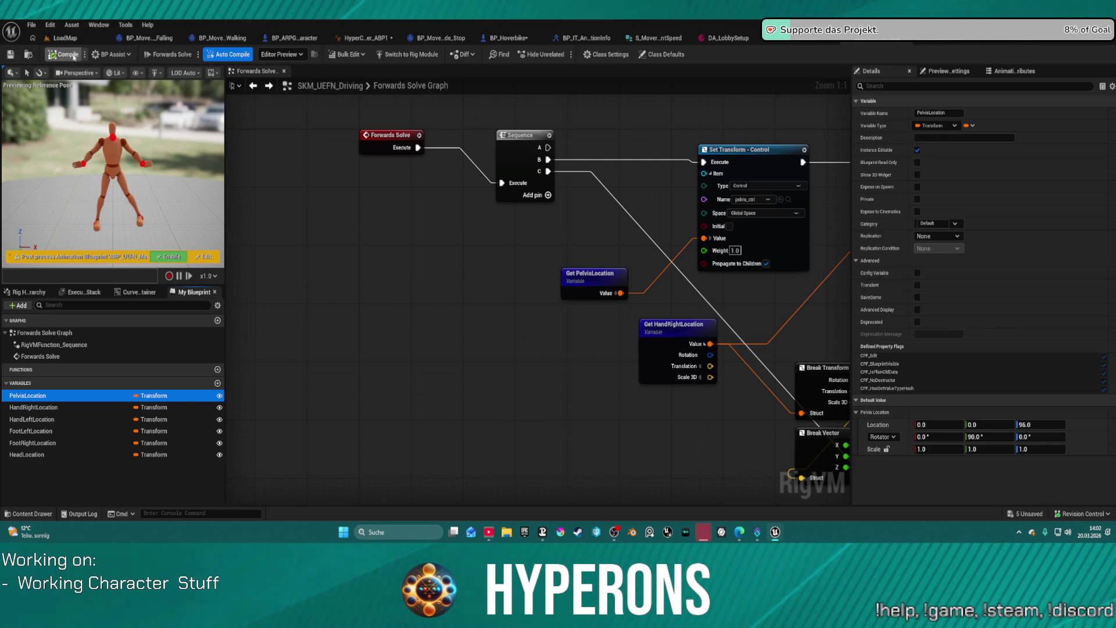
left_click(266, 242)
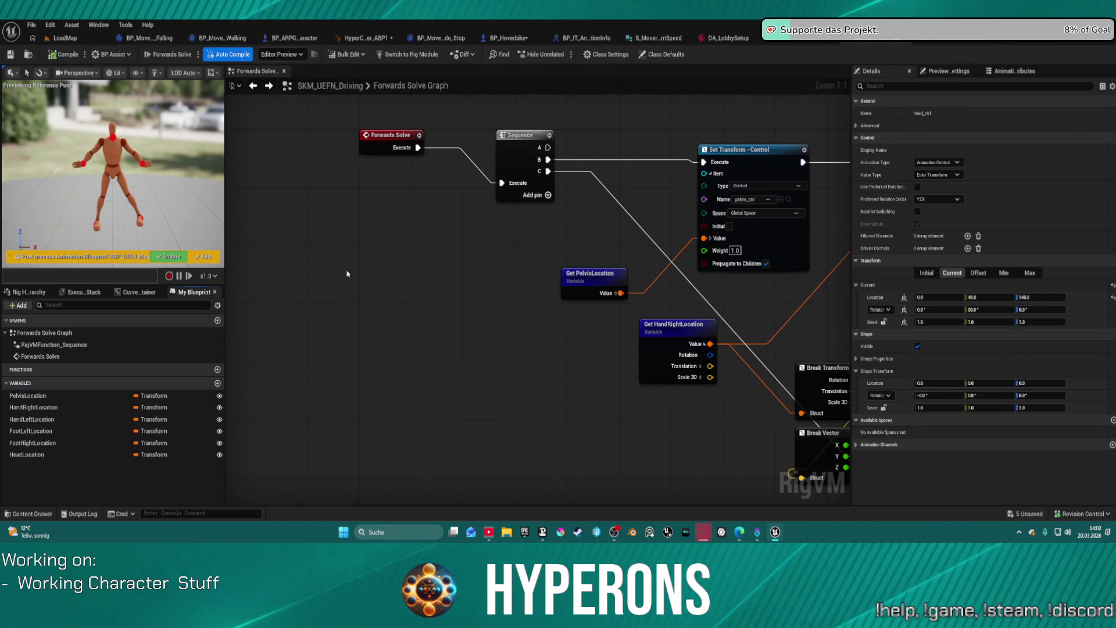
mouse_move(390, 134)
left_mouse_down()
mouse_move(393, 155)
mouse_move(416, 170)
left_mouse_up()
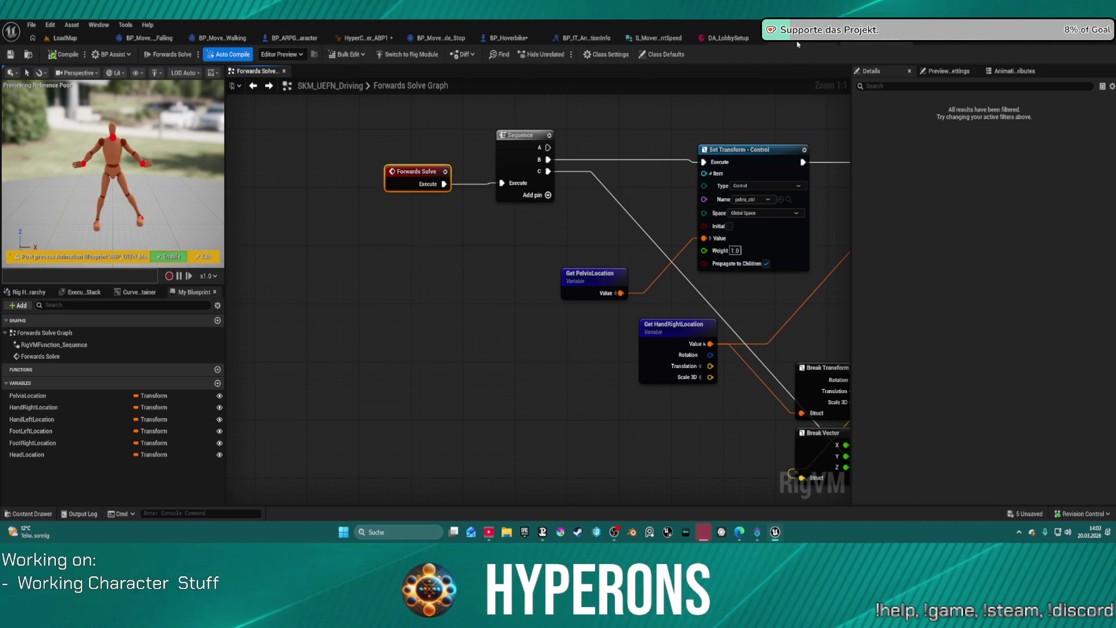
left_click(779, 38)
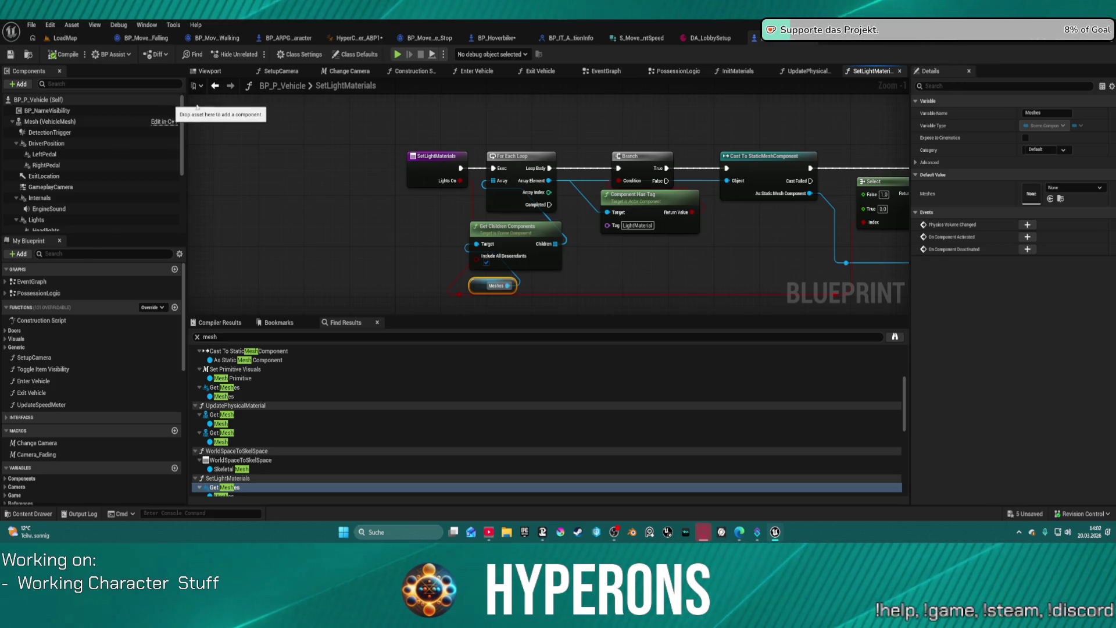
Search the Character Mover getter's wire actions for 'deac', dismiss them, then reopen its full action list
left_click(606, 72)
left_click_drag(516, 169, 702, 314)
left_click_drag(463, 248, 593, 251)
mouse_move(329, 246)
left_mouse_down()
mouse_move(416, 262)
mouse_move(313, 253)
mouse_move(388, 257)
left_mouse_up()
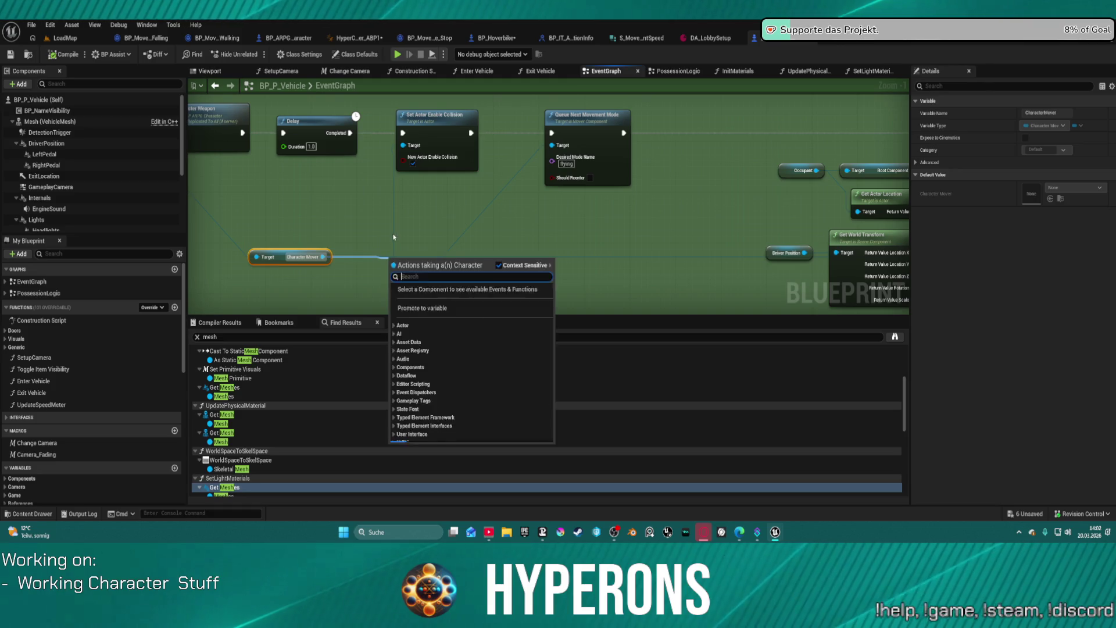
type("dea")
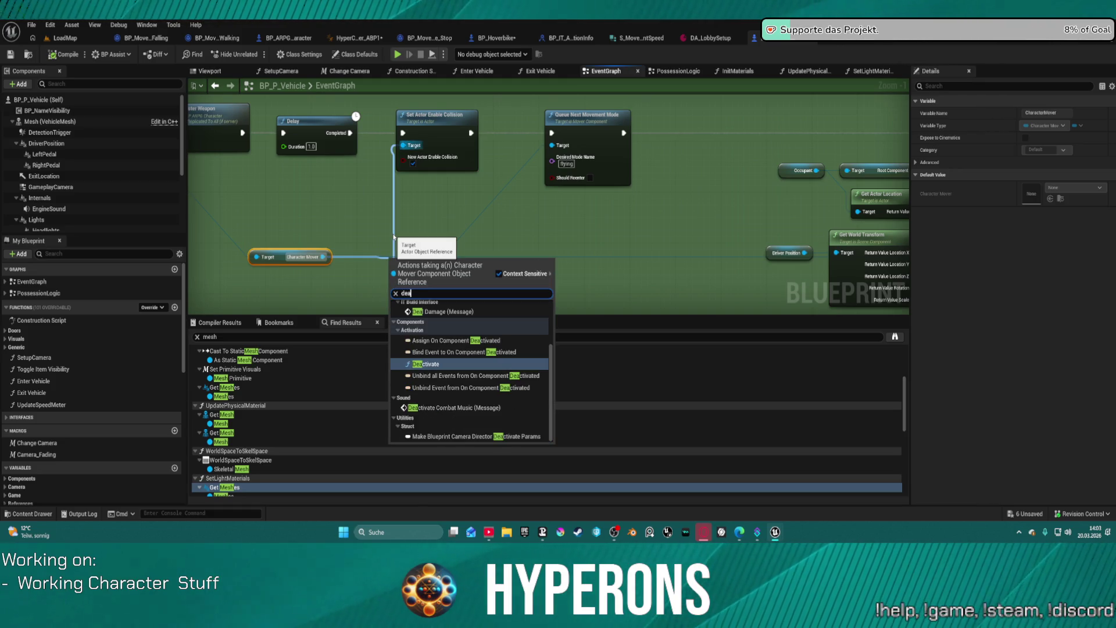
type("ctiva")
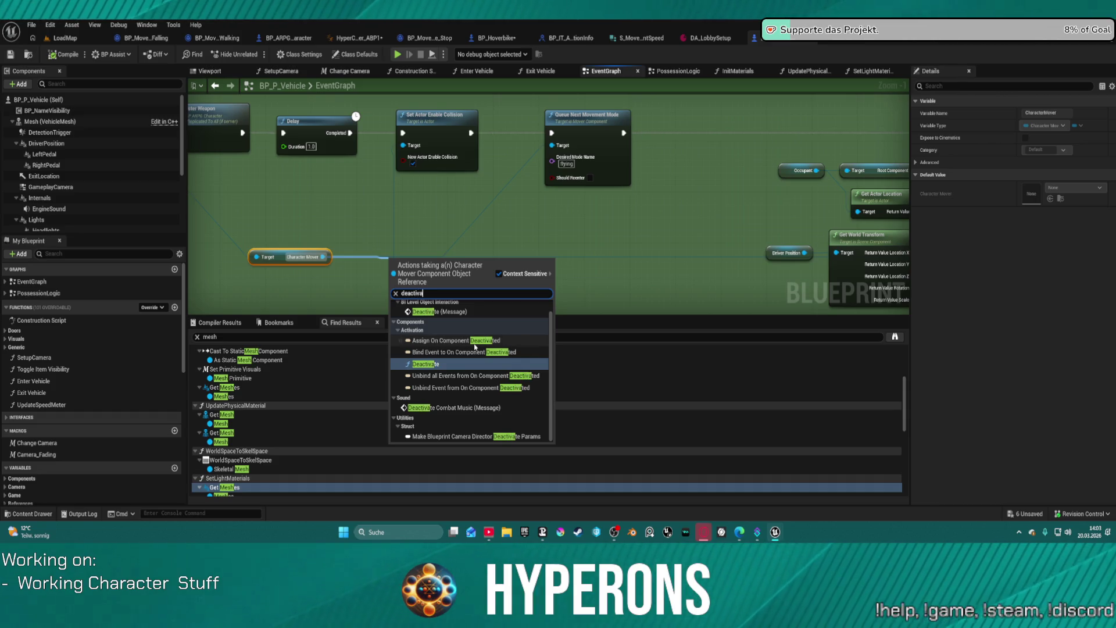
key("Up")
key("Up")
key("Up")
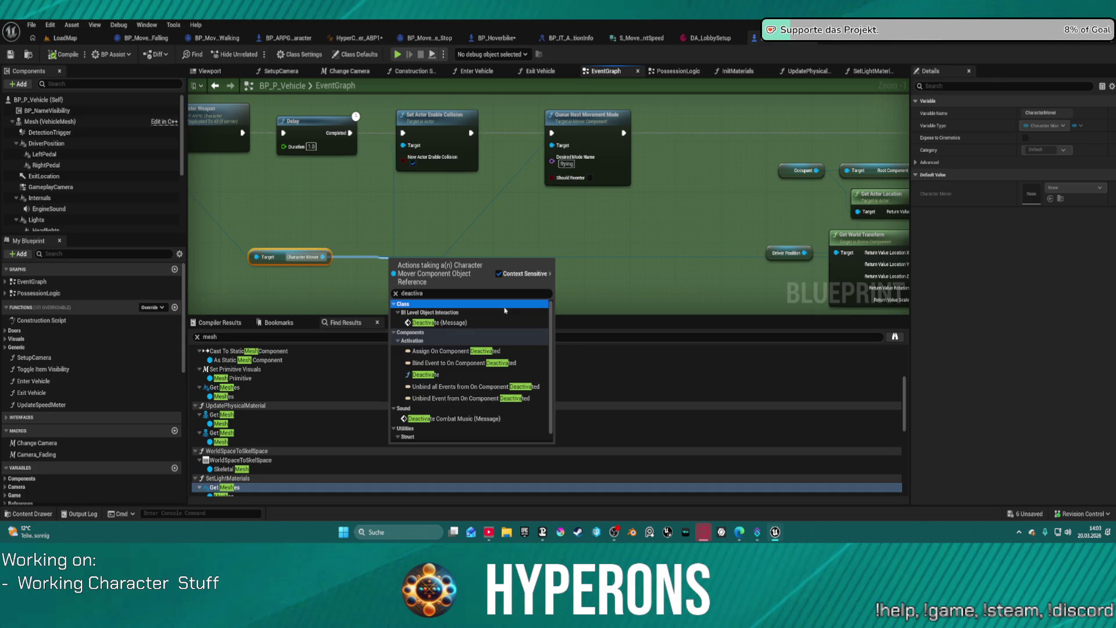
left_click(413, 241)
left_click(324, 255)
left_click_drag(323, 256, 385, 275)
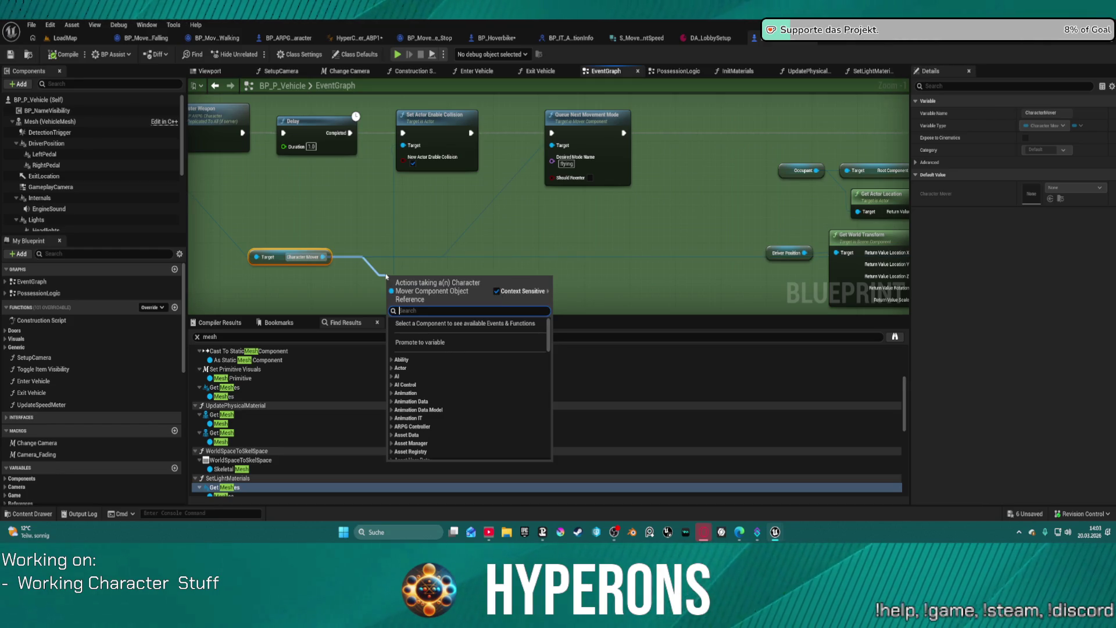
Search the Character Mover actions for 'mover', browse the list, and add a Set Updated Component node
type("cont")
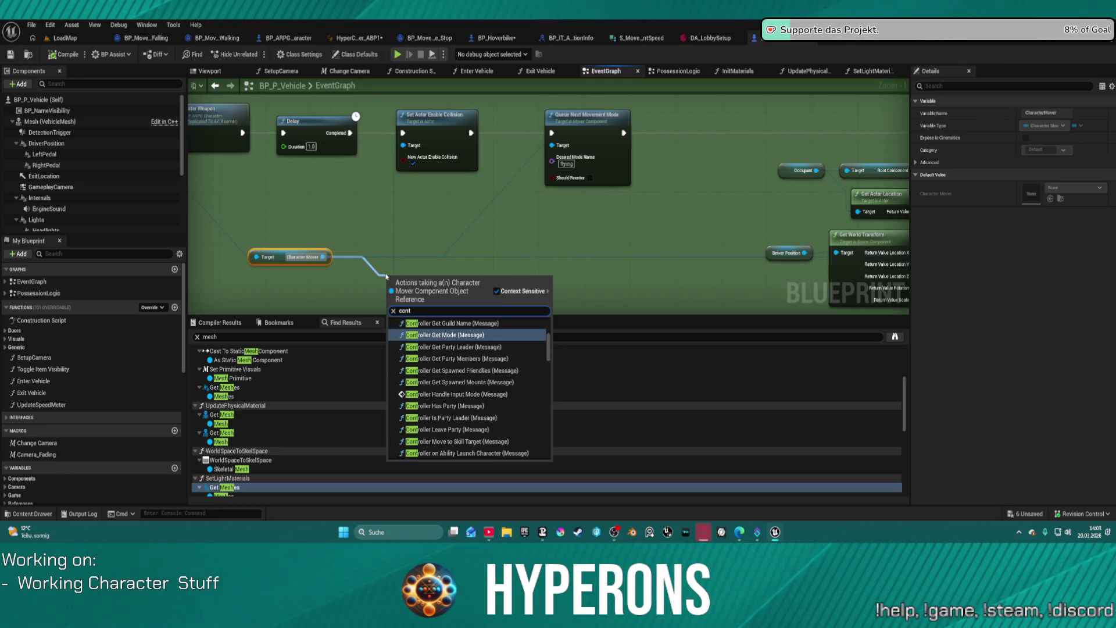
key("BackSpace")
key("BackSpace")
key("BackSpace")
type("mover")
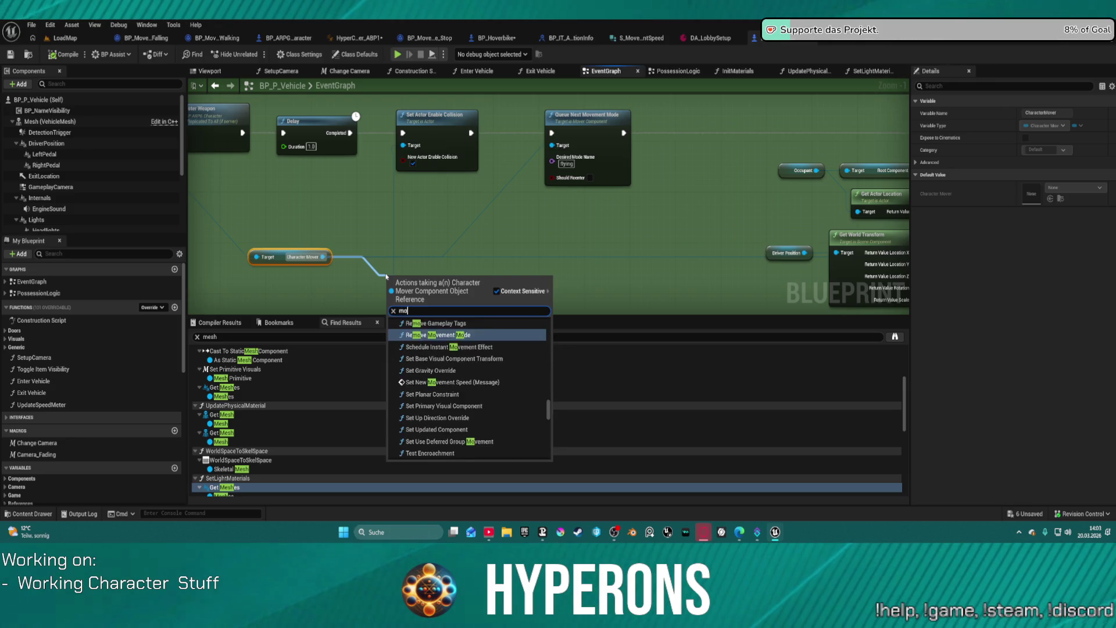
scroll(504, 381, "down", 5)
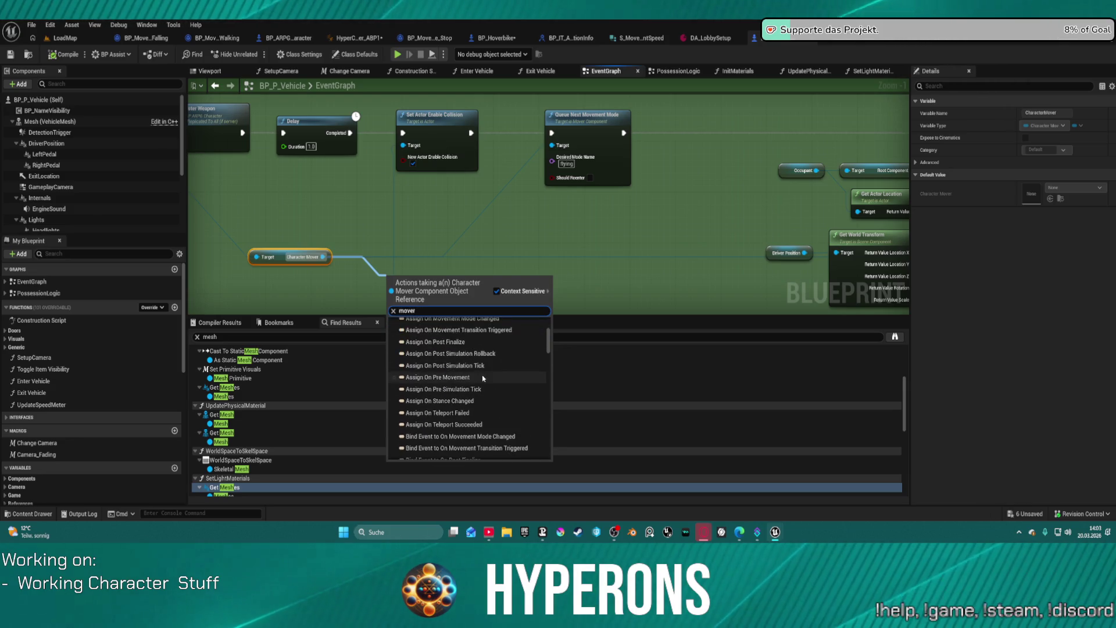
scroll(505, 381, "down", 5)
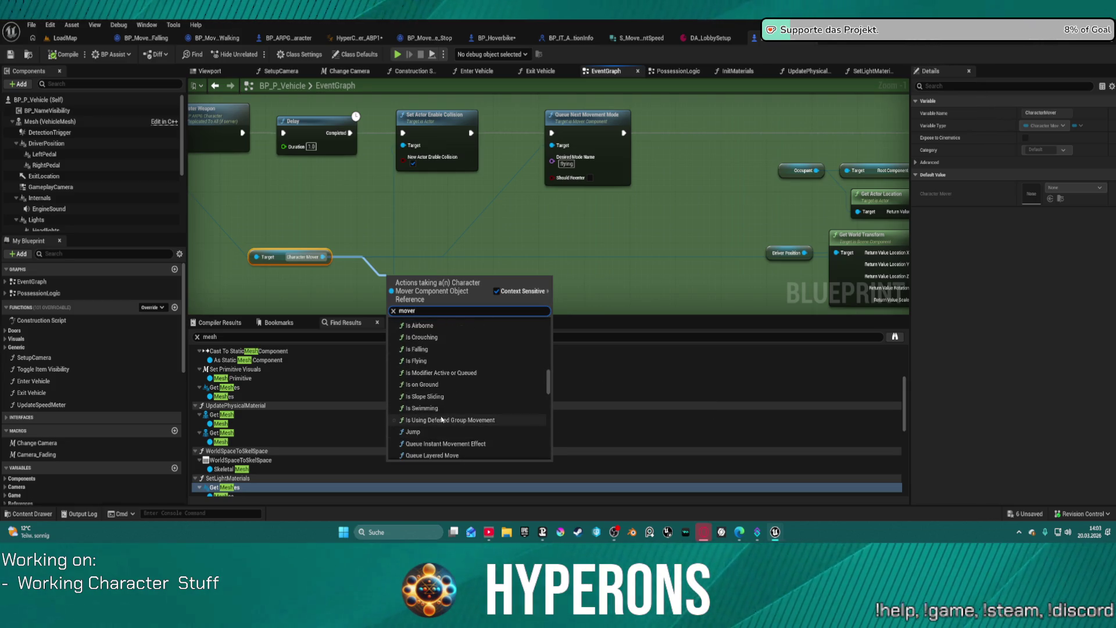
scroll(434, 417, "up", 1)
scroll(434, 417, "up", 5)
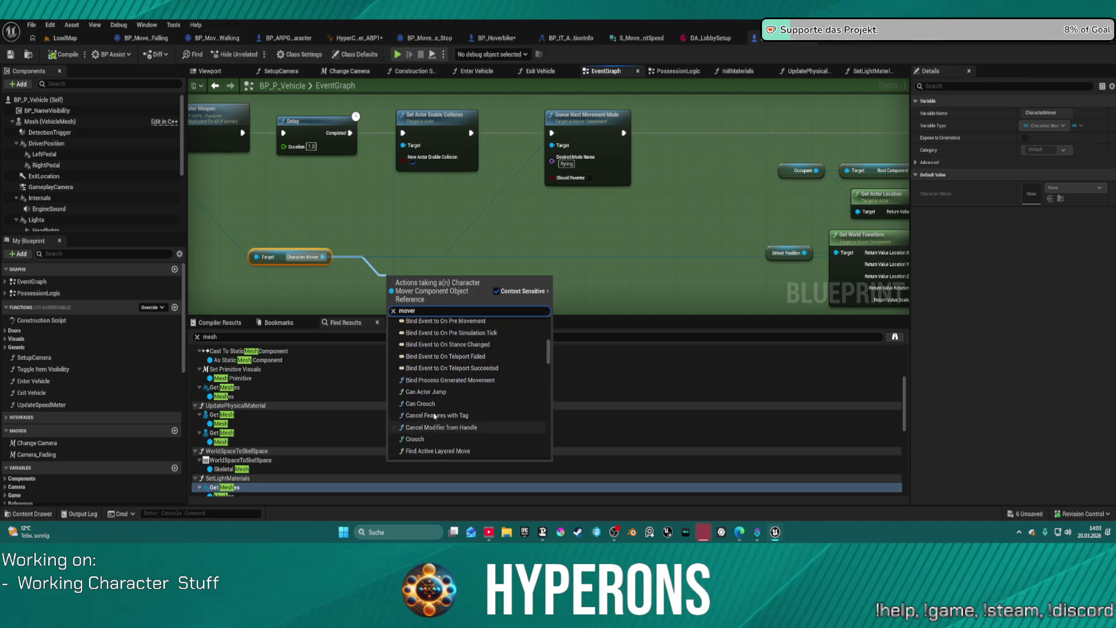
scroll(435, 417, "up", 5)
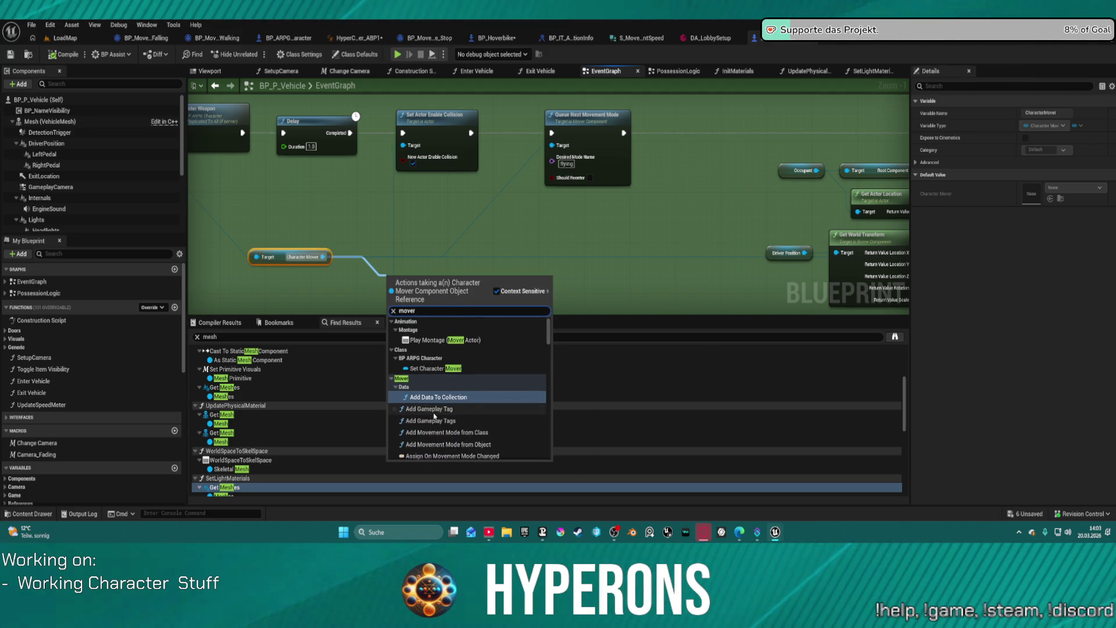
scroll(473, 400, "down", 6)
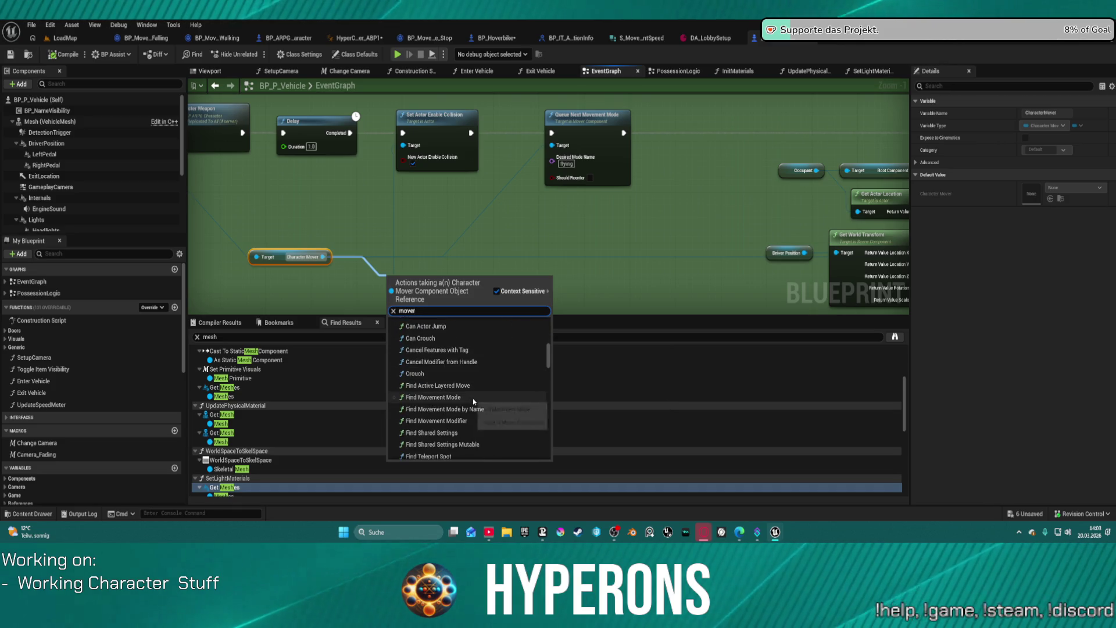
scroll(500, 397, "down", 1)
scroll(493, 414, "down", 3)
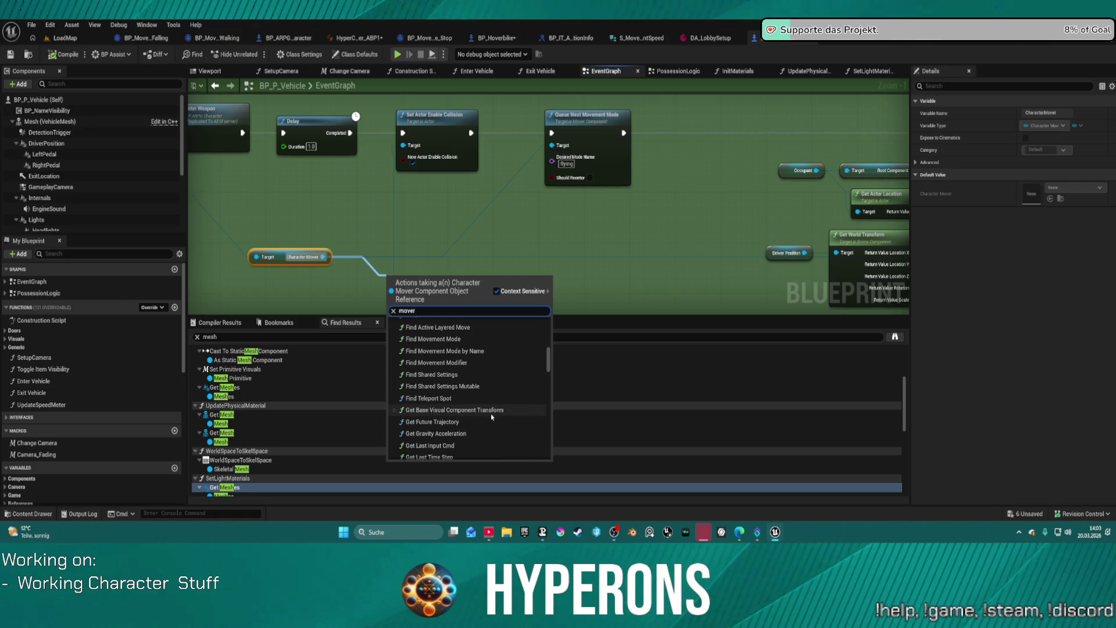
scroll(492, 417, "down", 1)
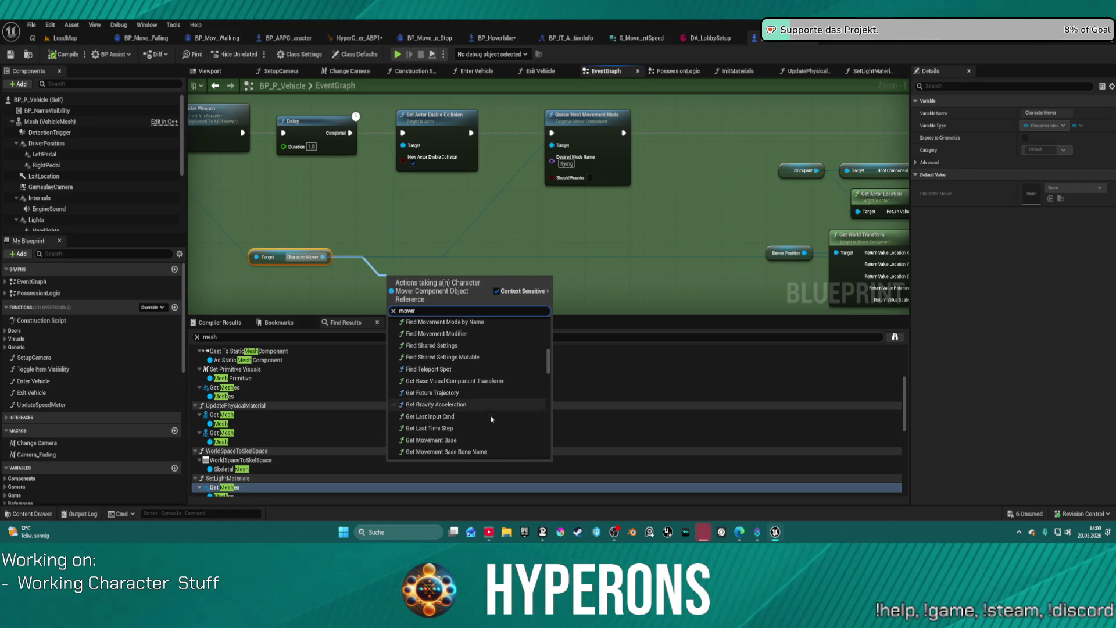
scroll(484, 430, "down", 2)
scroll(483, 432, "up", 1)
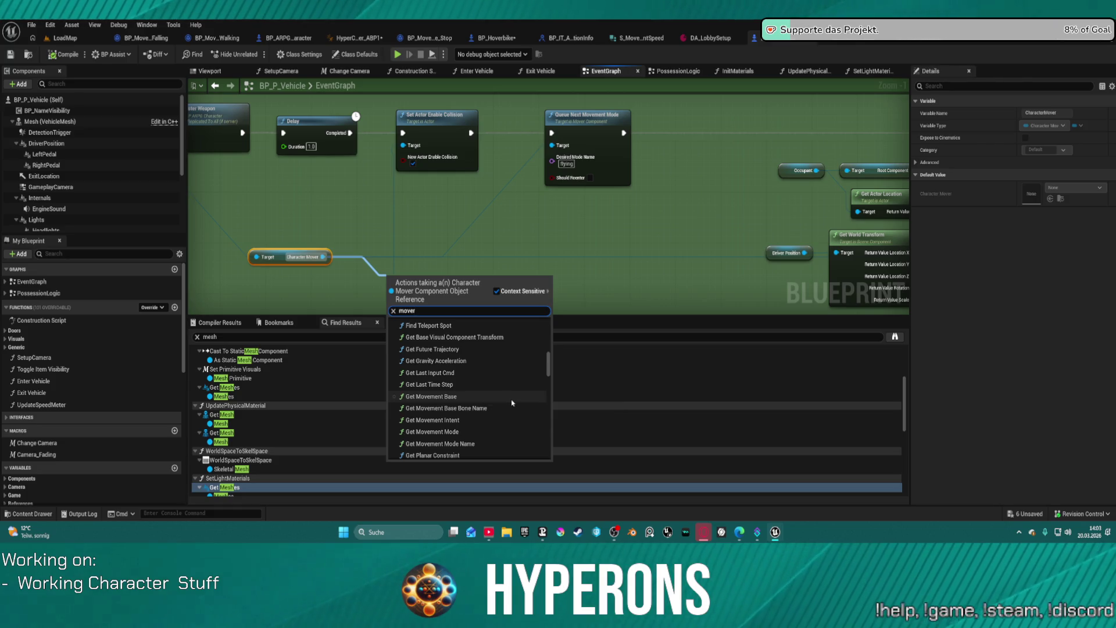
scroll(514, 408, "down", 2)
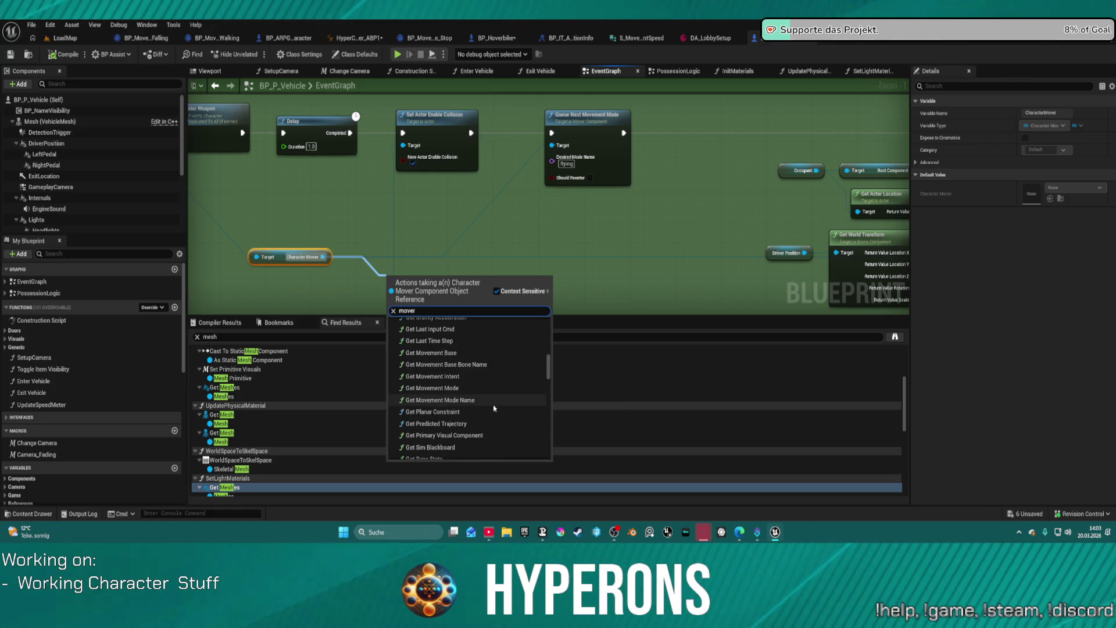
scroll(494, 409, "down", 2)
scroll(494, 409, "down", 1)
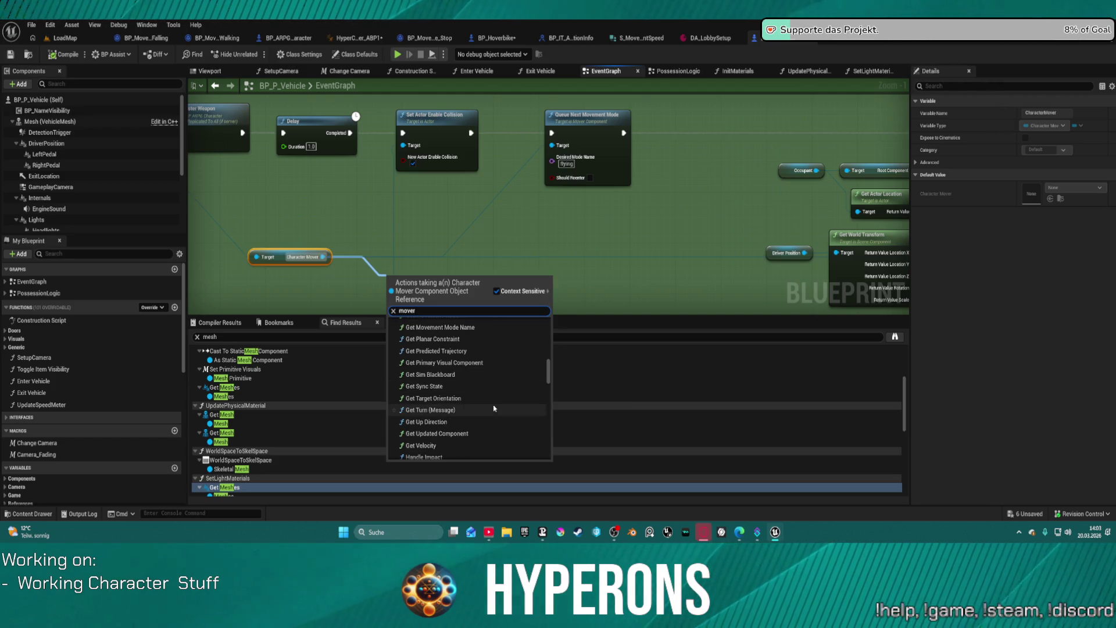
scroll(494, 408, "down", 1)
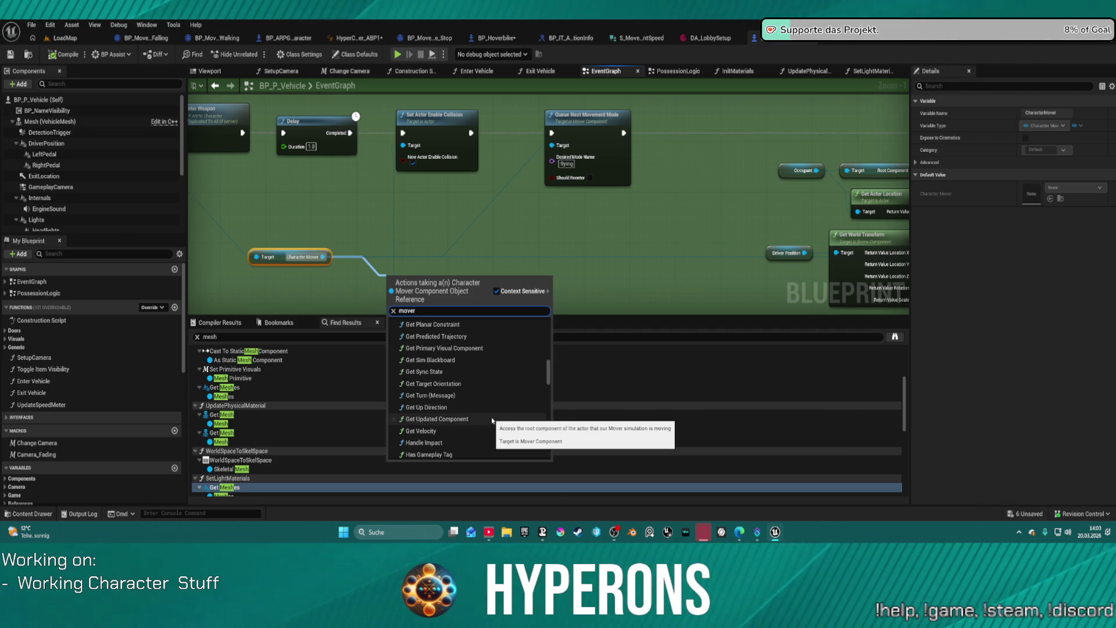
scroll(492, 420, "down", 4)
scroll(492, 420, "down", 3)
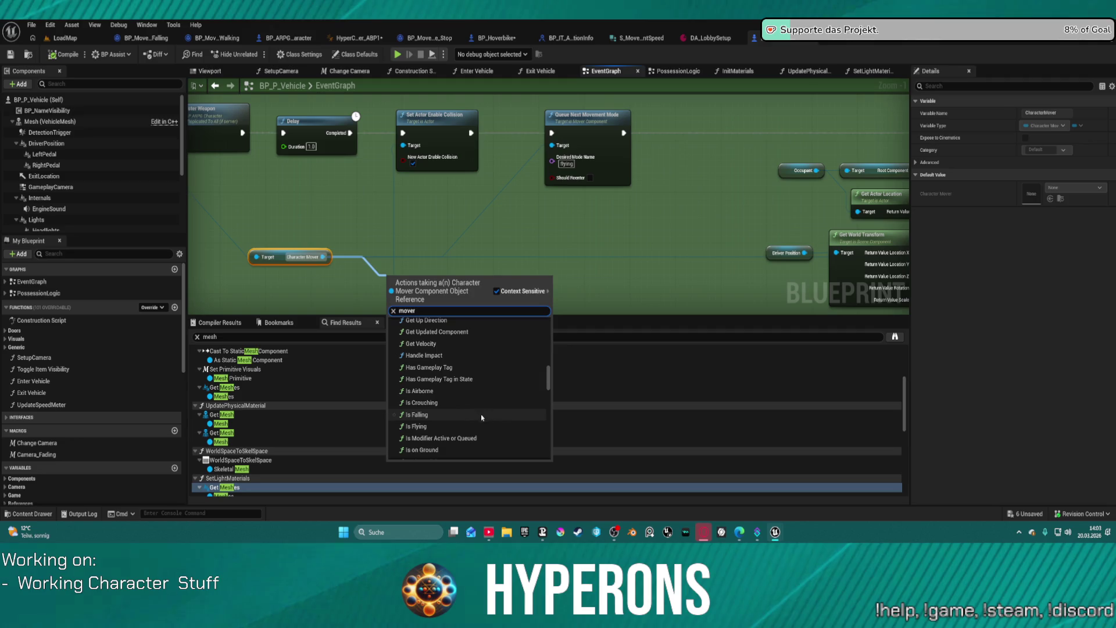
scroll(484, 424, "down", 3)
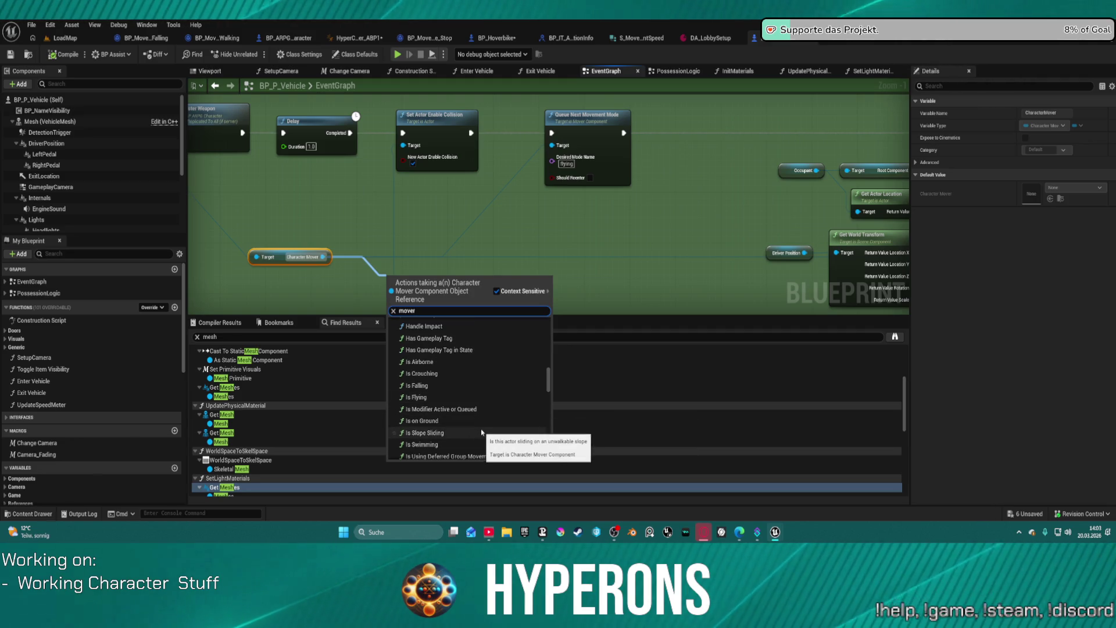
scroll(483, 446, "down", 1)
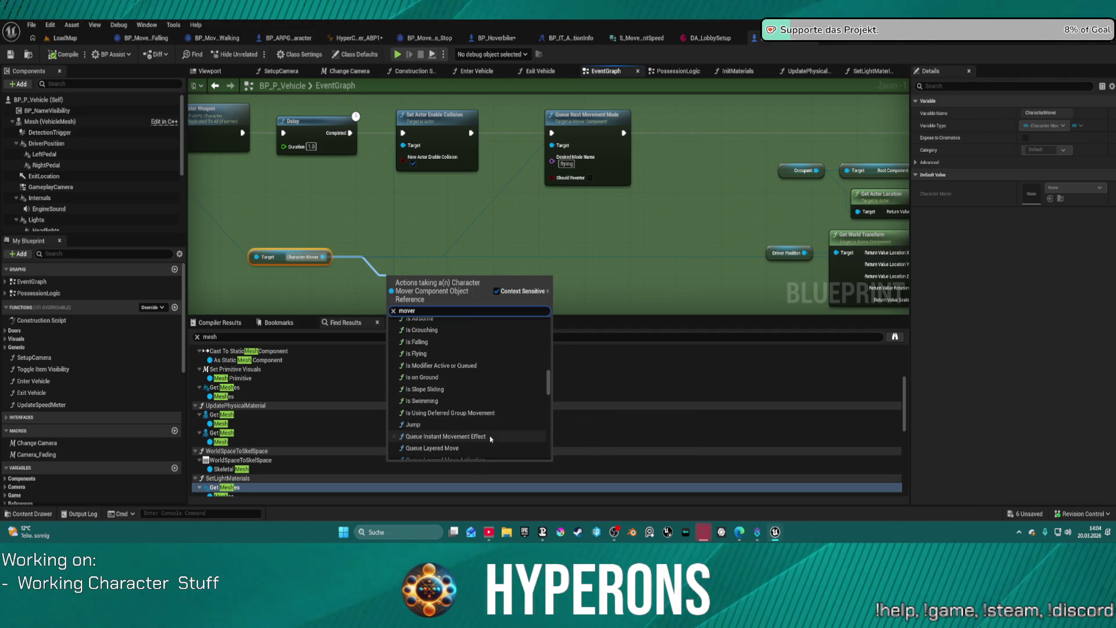
scroll(481, 442, "down", 3)
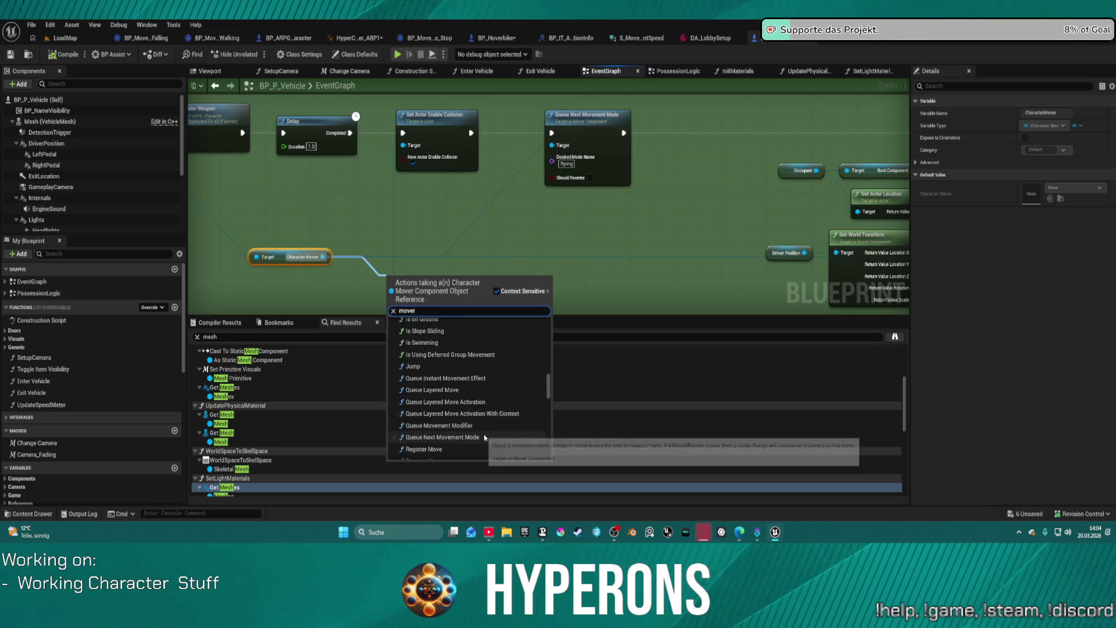
scroll(481, 430, "down", 1)
scroll(480, 423, "down", 2)
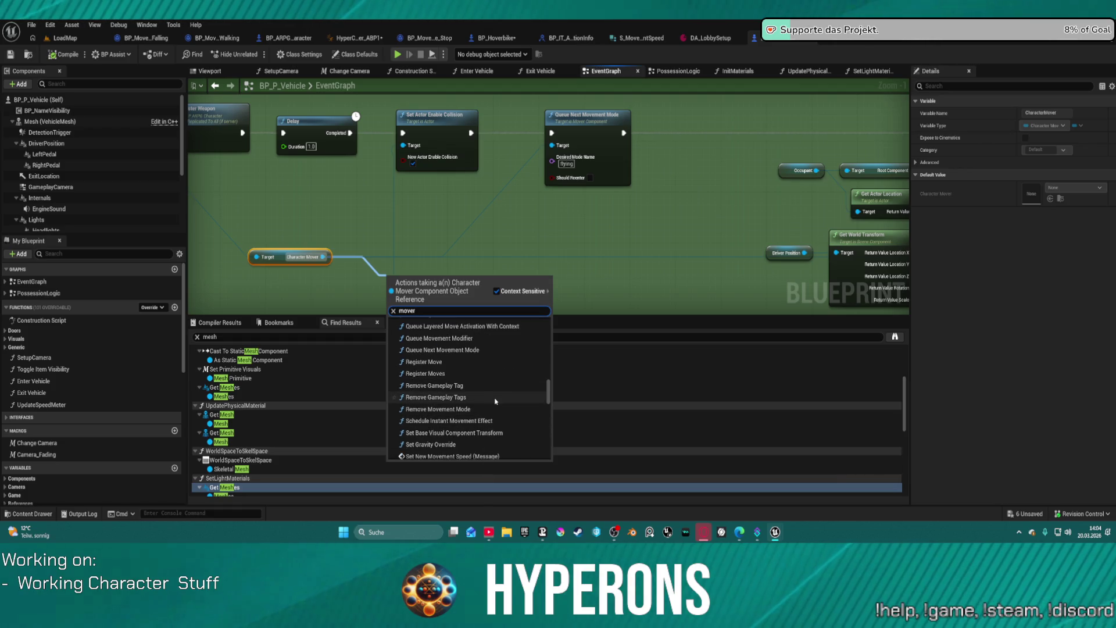
scroll(493, 416, "down", 1)
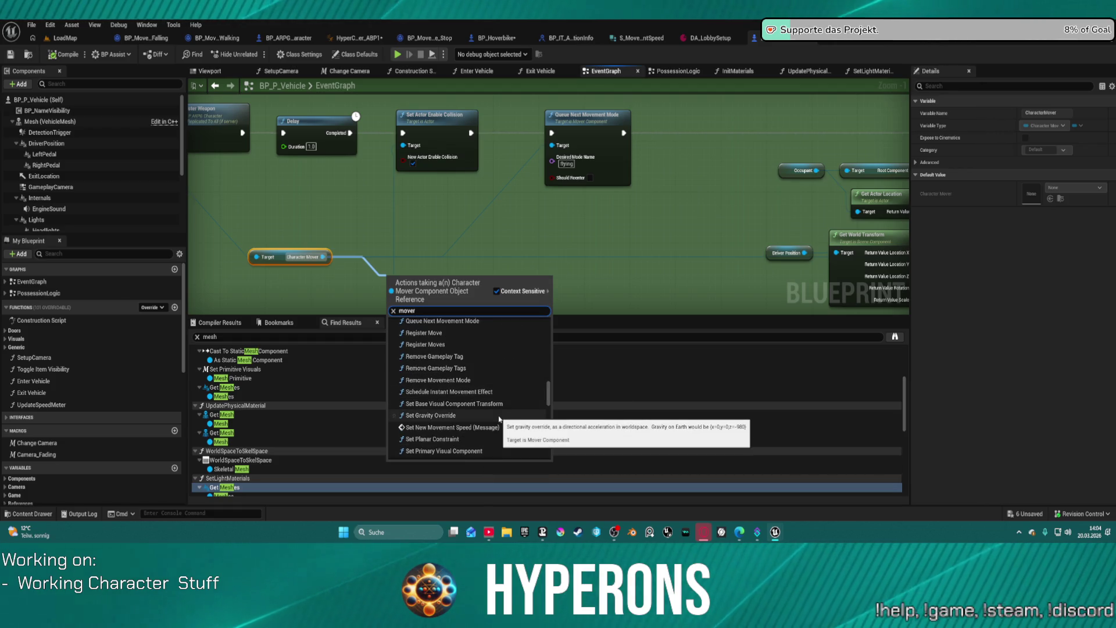
scroll(499, 419, "down", 1)
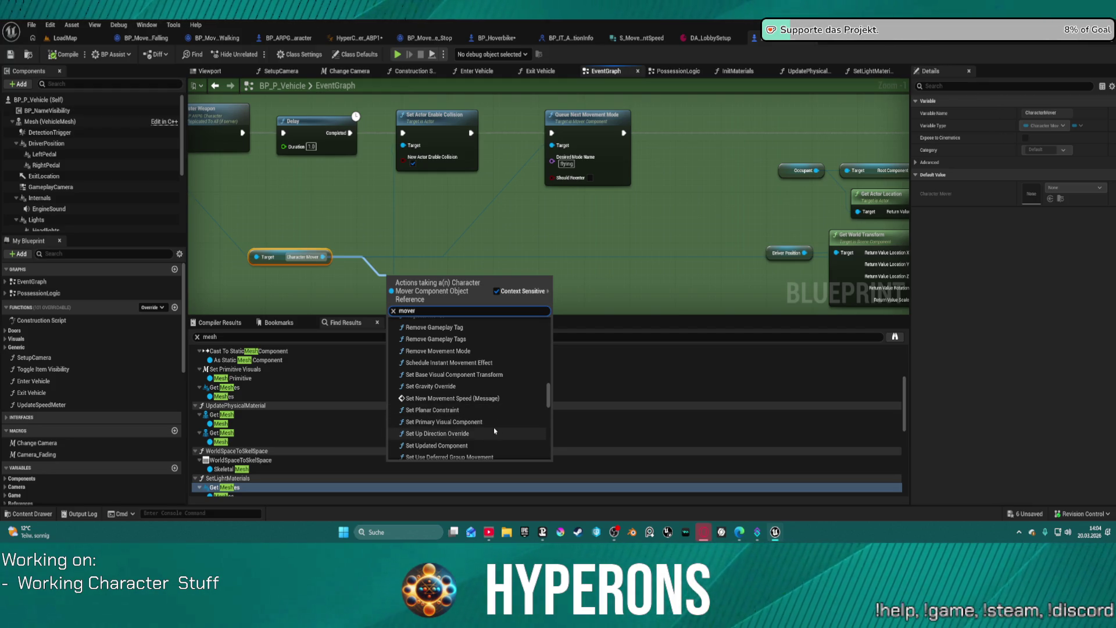
scroll(492, 429, "down", 1)
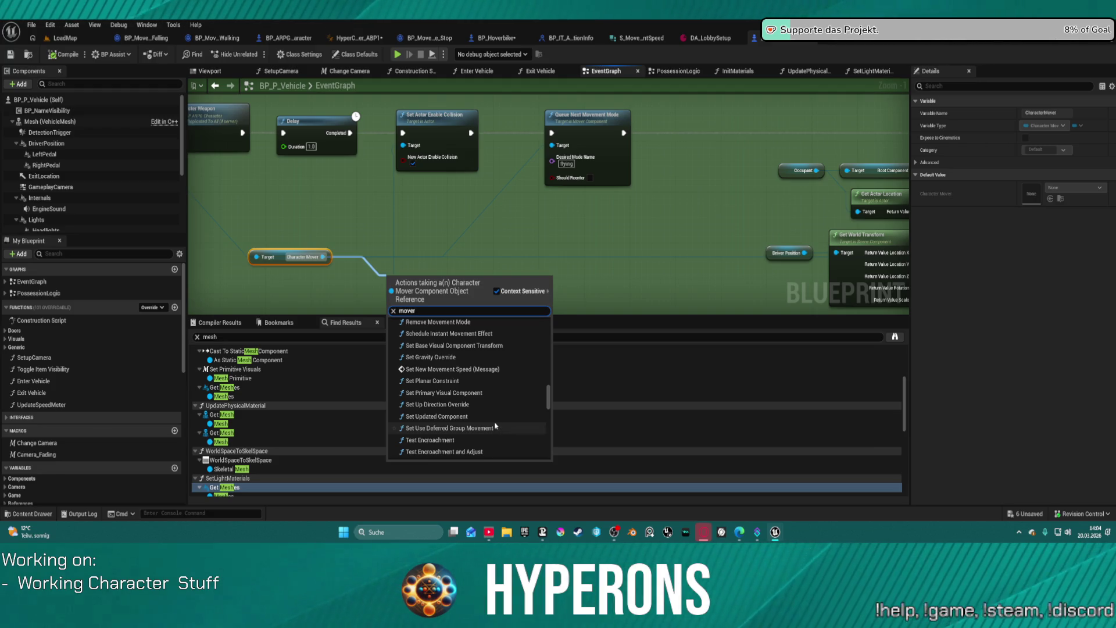
left_click(477, 416)
Delete the Set Updated Component node and search the Character Mover pin's actions for 'mover'
mouse_move(550, 276)
left_mouse_down()
mouse_move(557, 188)
mouse_move(553, 225)
mouse_move(535, 244)
left_mouse_up()
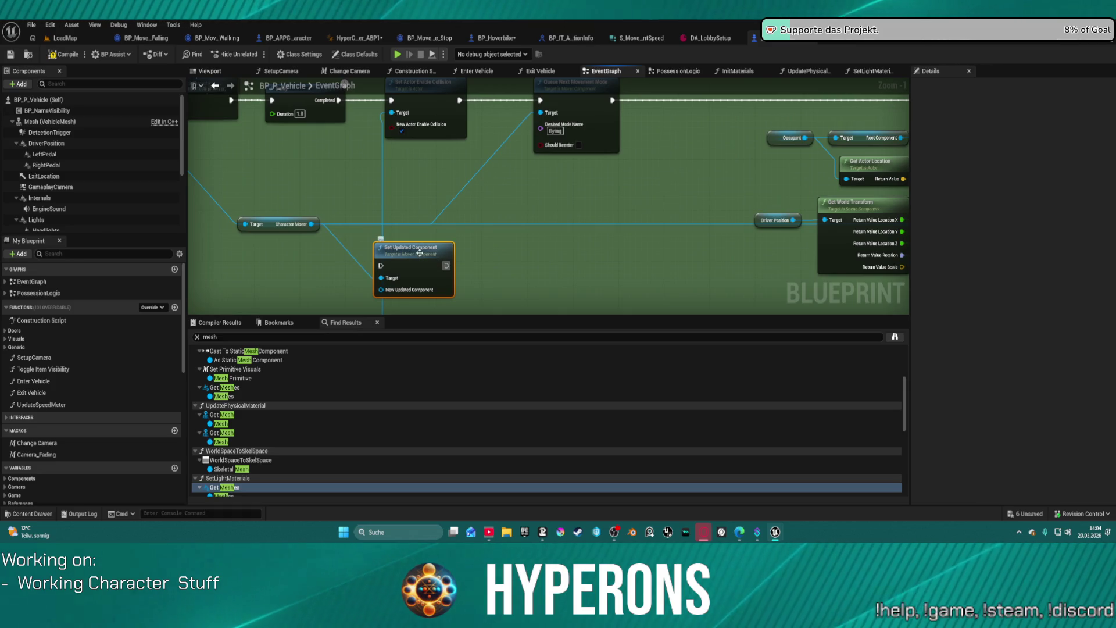
key("Delete")
left_click_drag(311, 224, 383, 269)
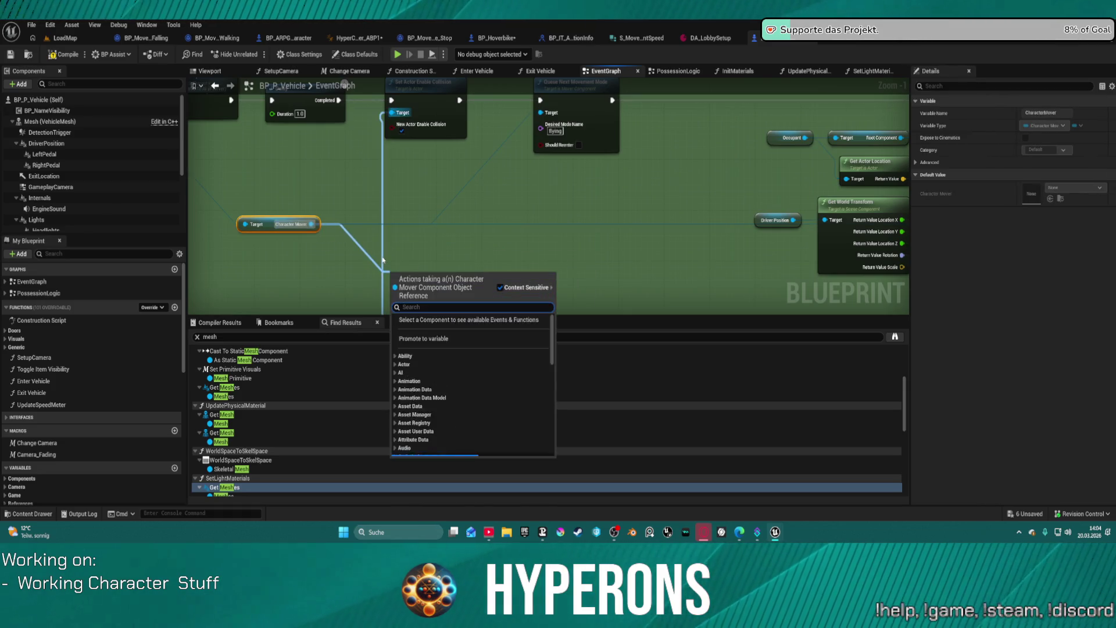
type("mover")
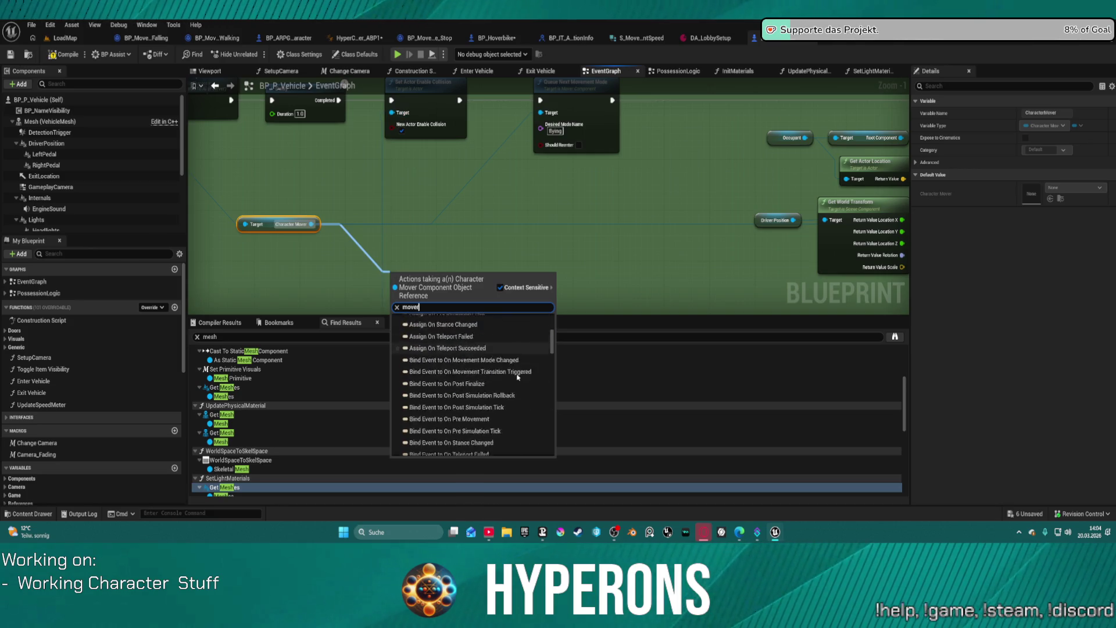
Browse the 'mover' action results, then switch to BP_ARPG_Character's OnMovementModeChanged graph
scroll(515, 378, "down", 10)
scroll(514, 421, "down", 5)
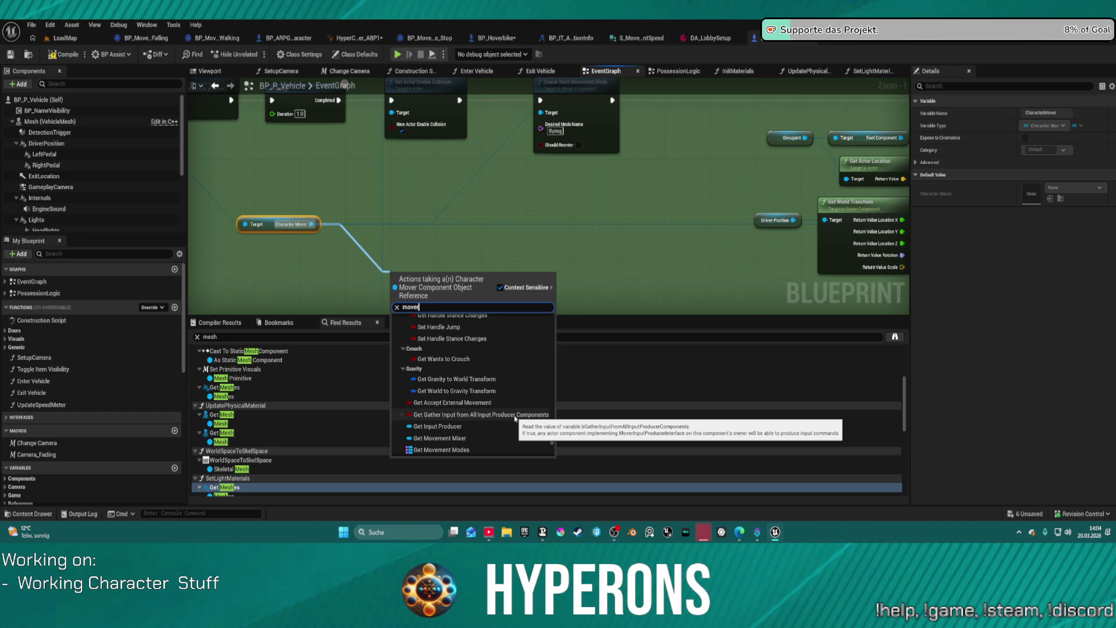
scroll(514, 417, "down", 2)
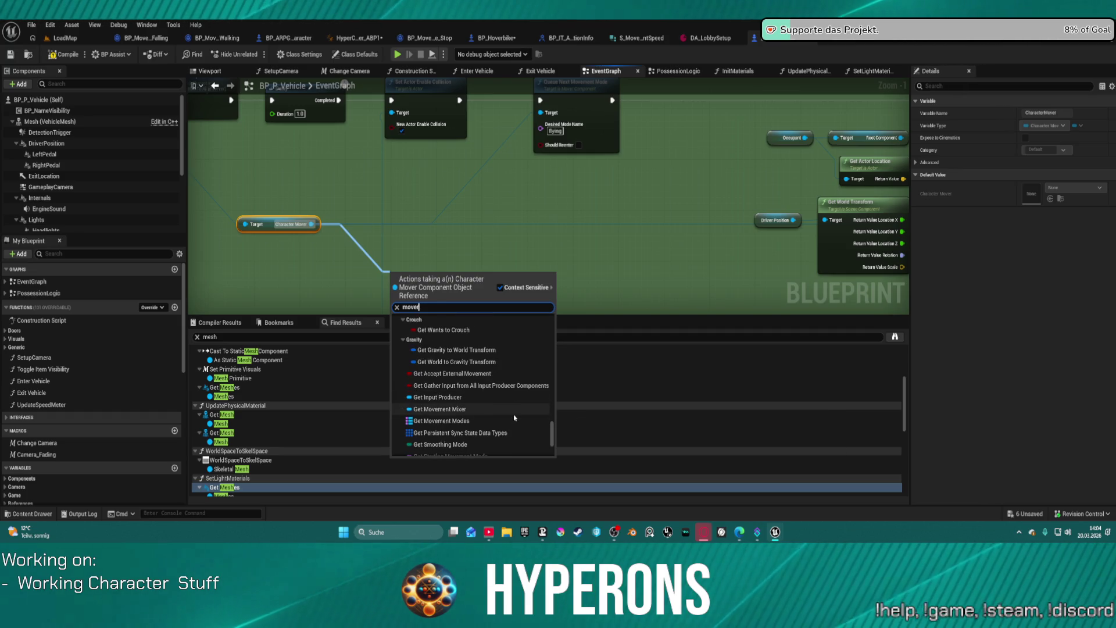
scroll(514, 417, "down", 3)
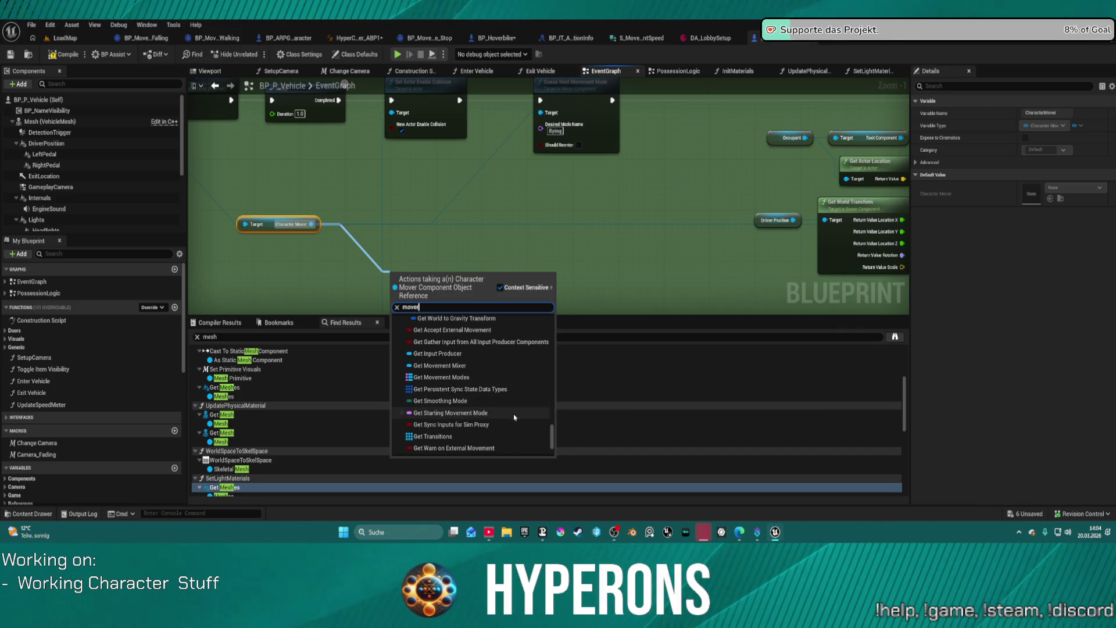
scroll(514, 417, "down", 4)
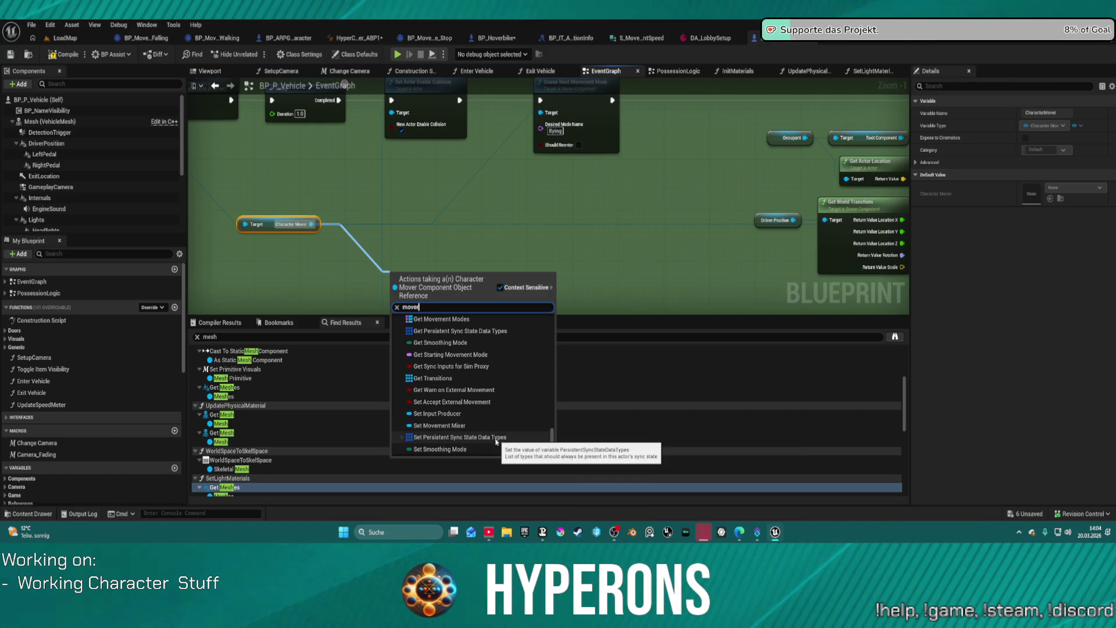
scroll(485, 418, "up", 5)
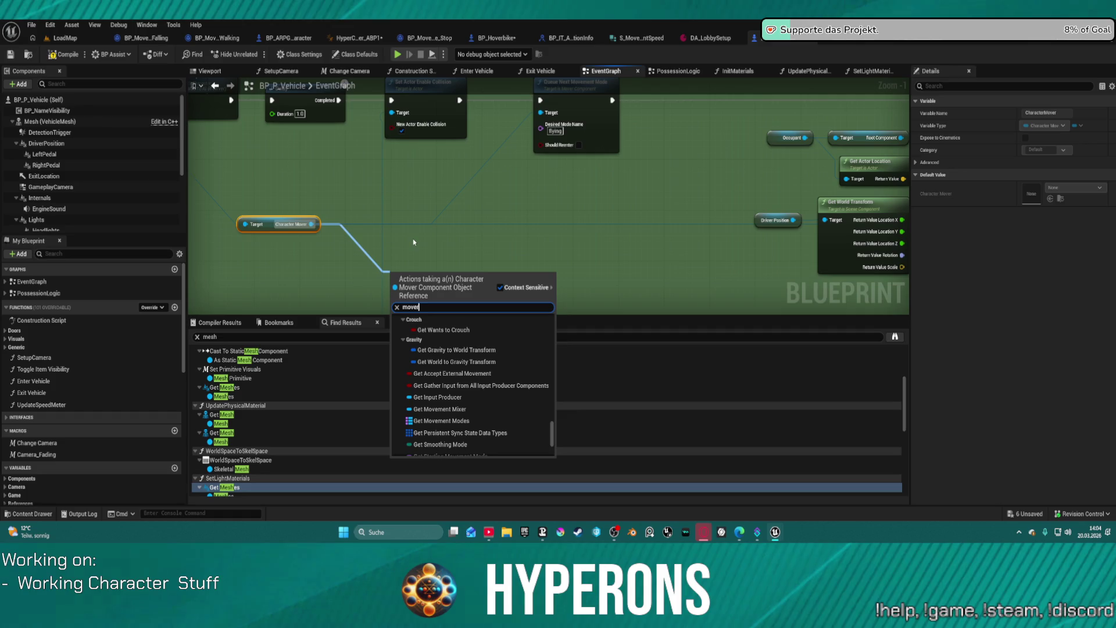
scroll(164, 187, "down", 5)
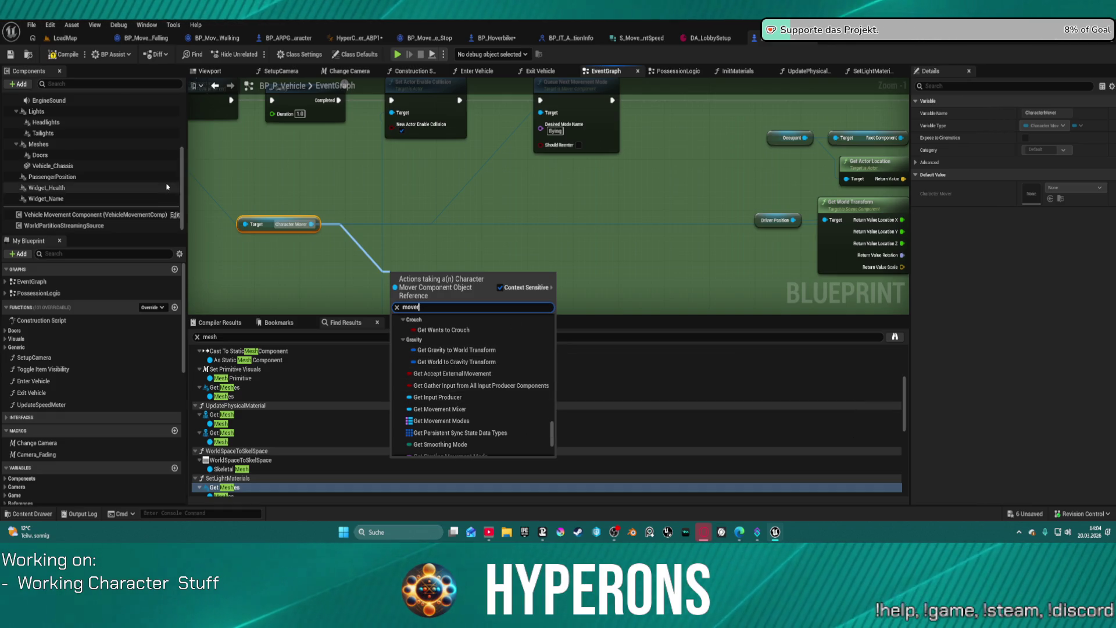
scroll(164, 182, "up", 3)
scroll(165, 182, "up", 2)
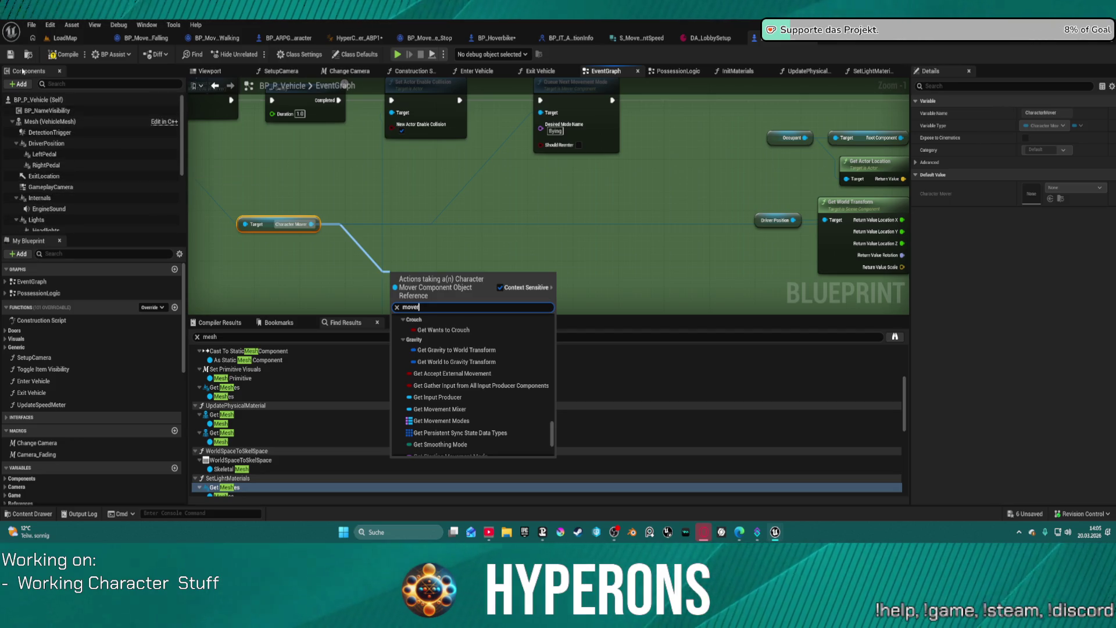
left_click(289, 42)
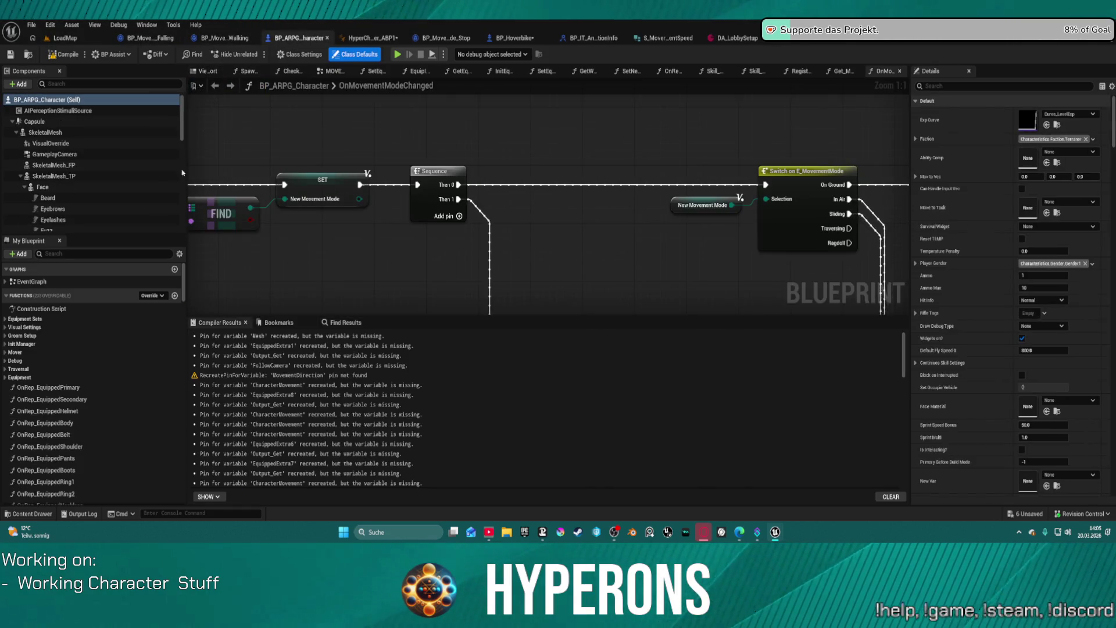
Select the CharacterMover component and scroll through its Details settings
scroll(102, 183, "down", 5)
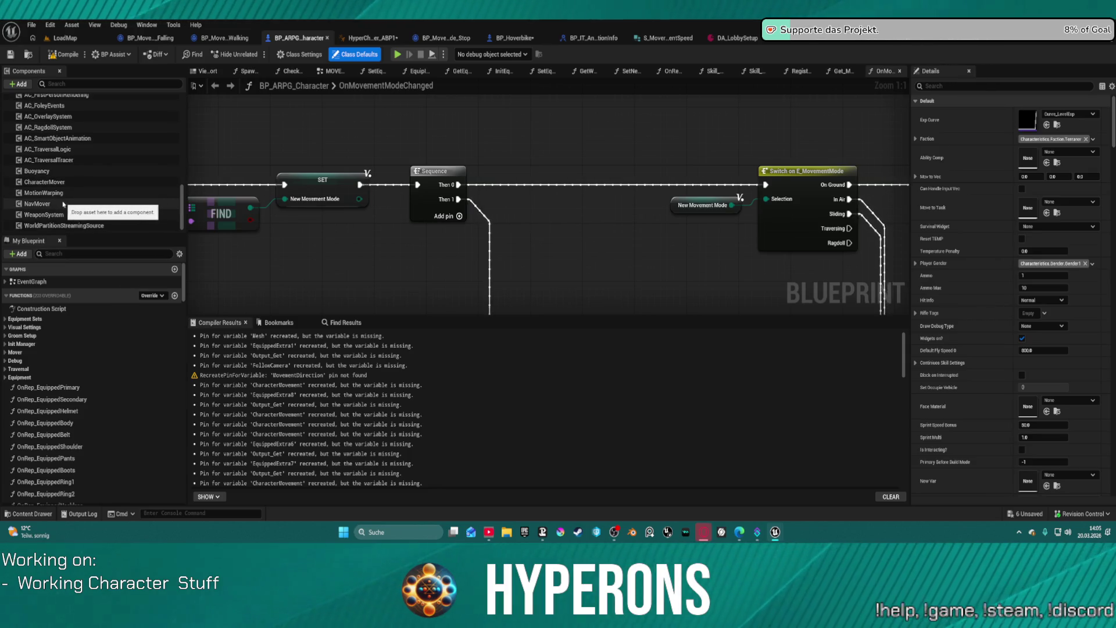
left_click(70, 182)
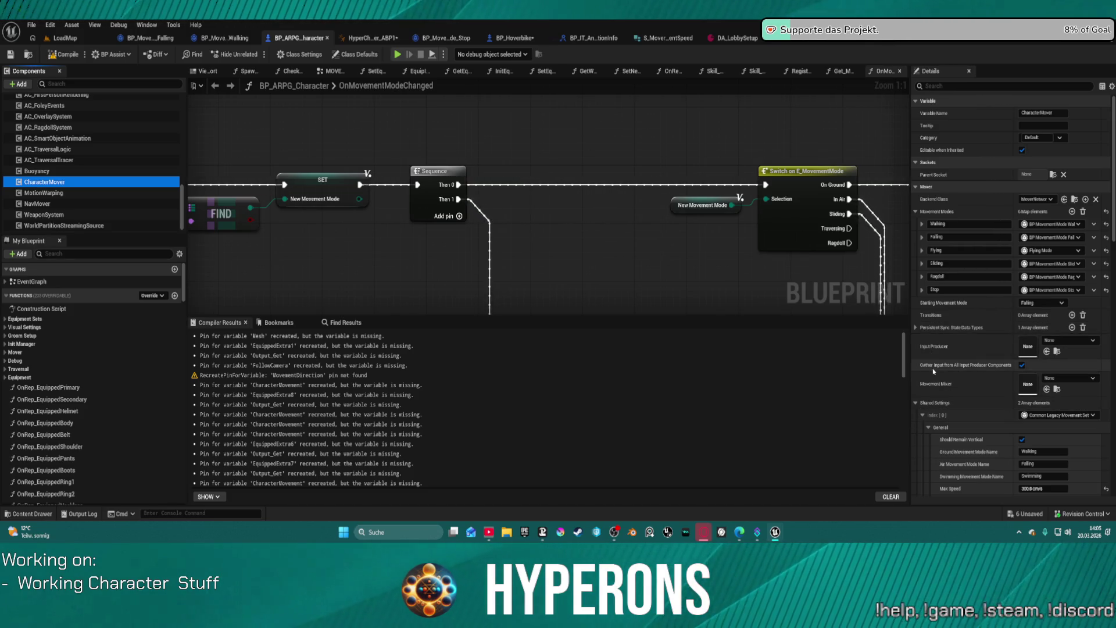
mouse_move(968, 368)
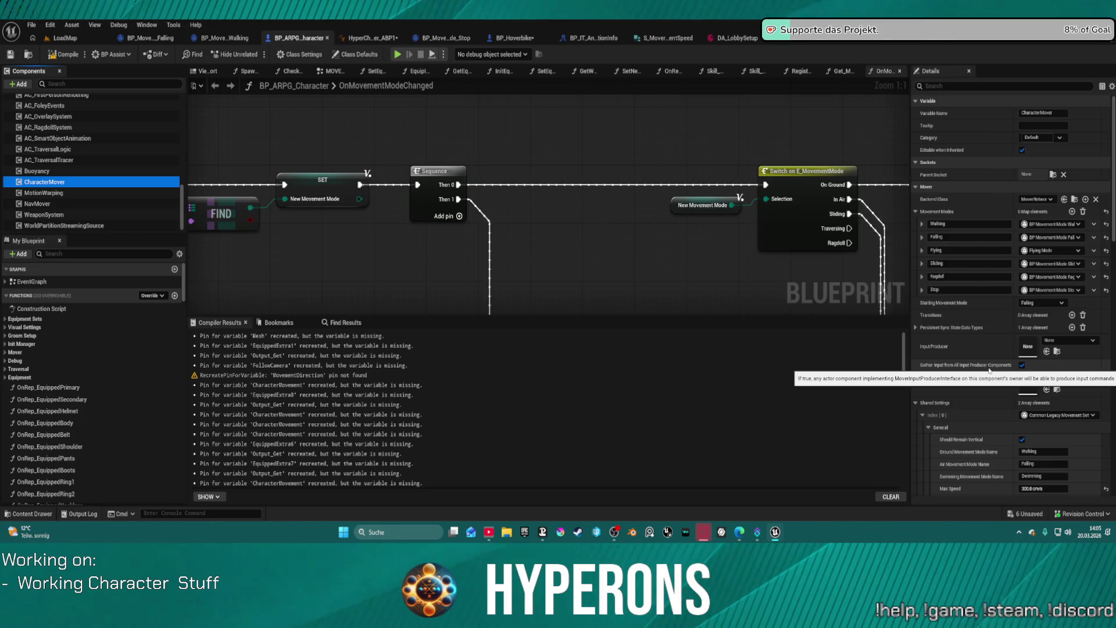
scroll(989, 370, "down", 3)
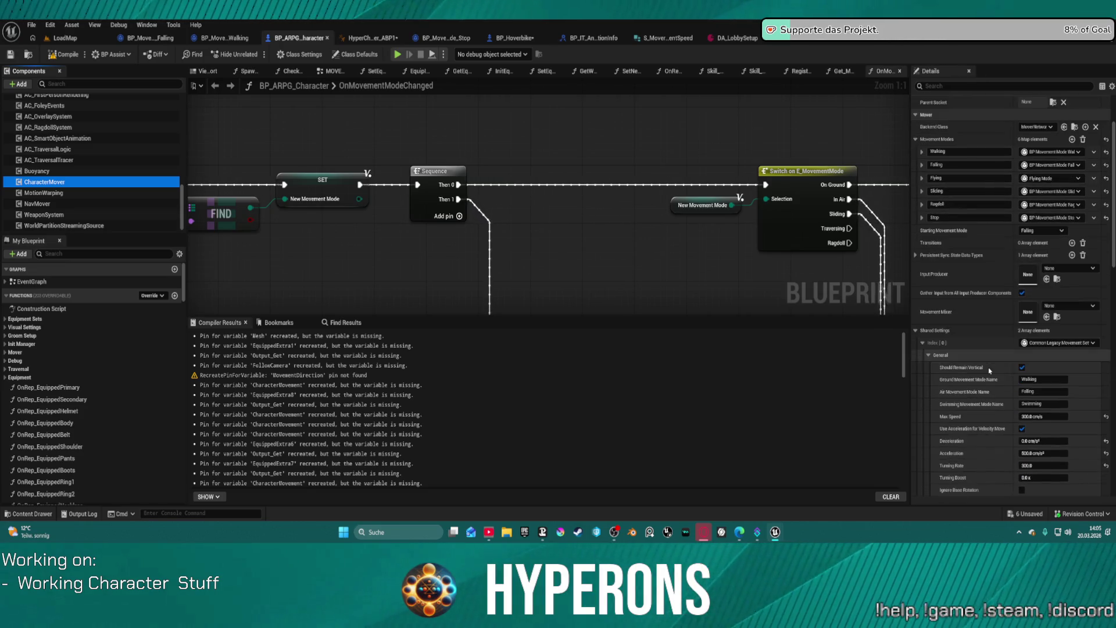
scroll(989, 371, "down", 1)
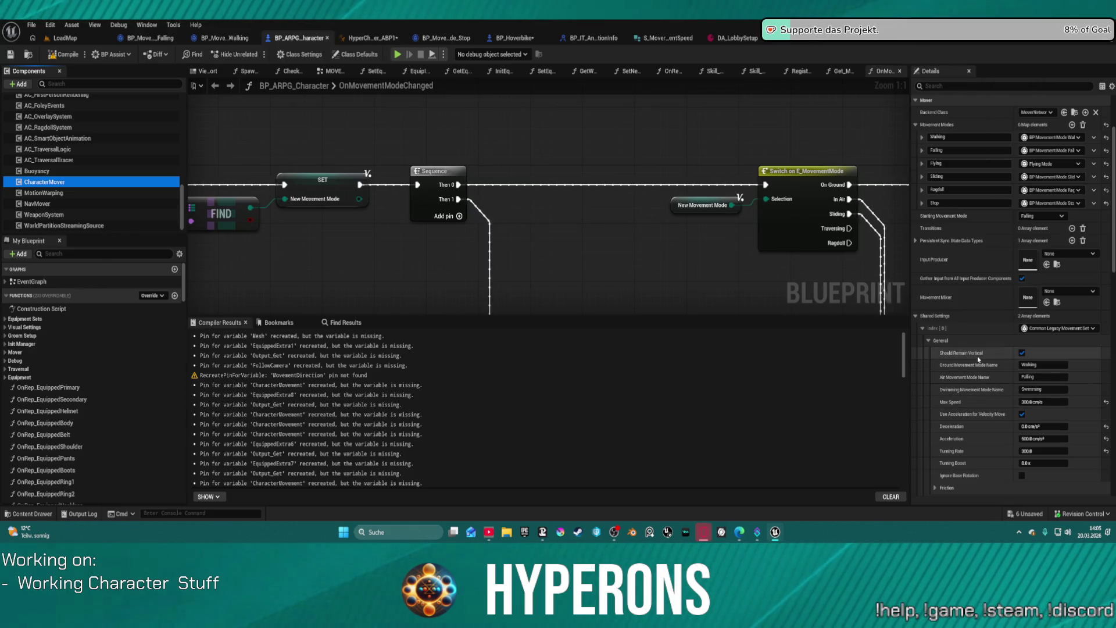
scroll(988, 383, "down", 3)
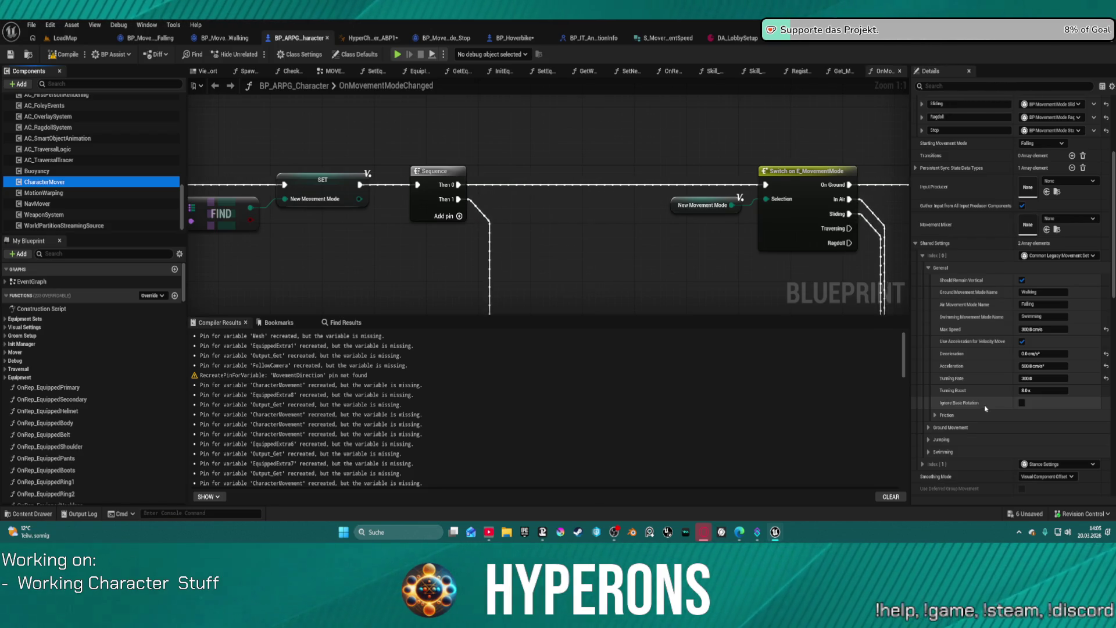
Expand the Ground Movement, Swimming and Jumping settings and snip the CharacterMover settings area
left_click(939, 427)
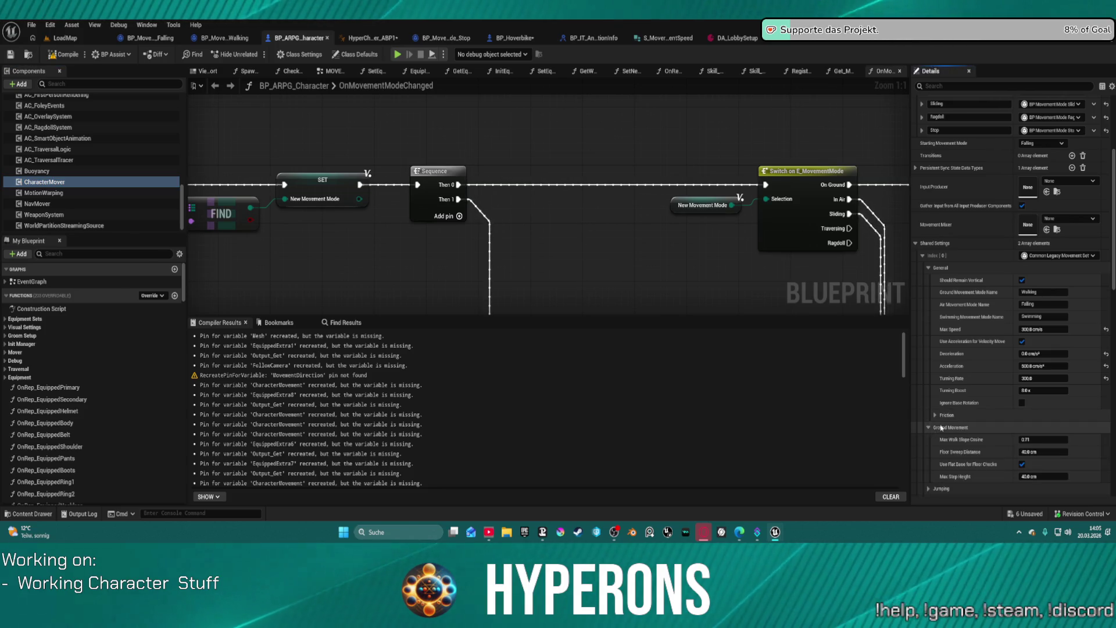
scroll(939, 428, "down", 5)
left_click(943, 413)
left_click(933, 401)
scroll(933, 418, "down", 1)
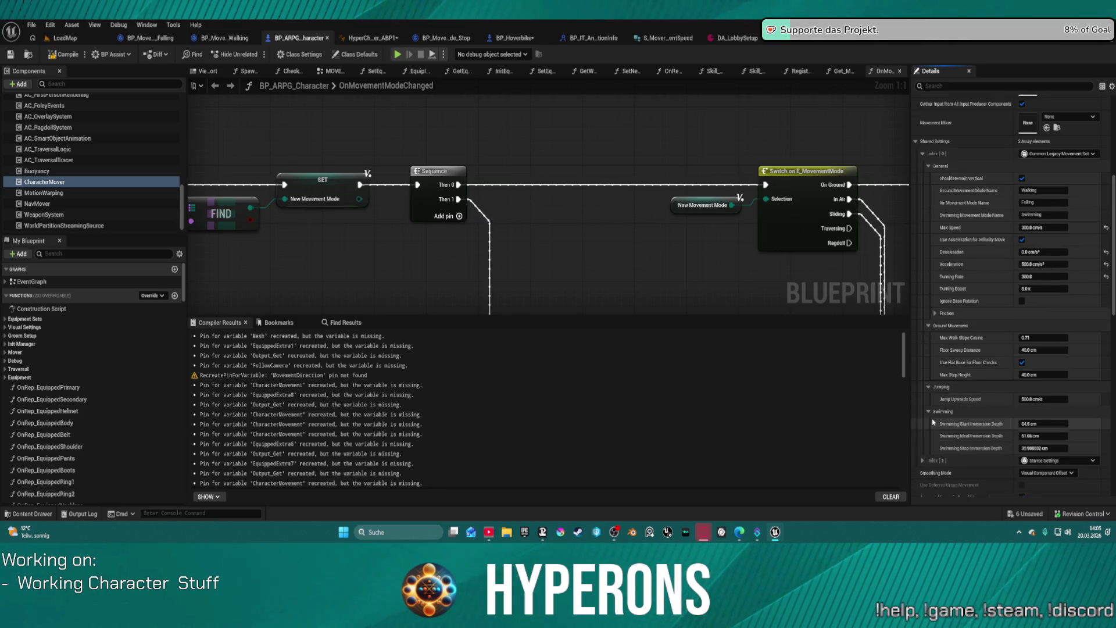
scroll(970, 453, "down", 1)
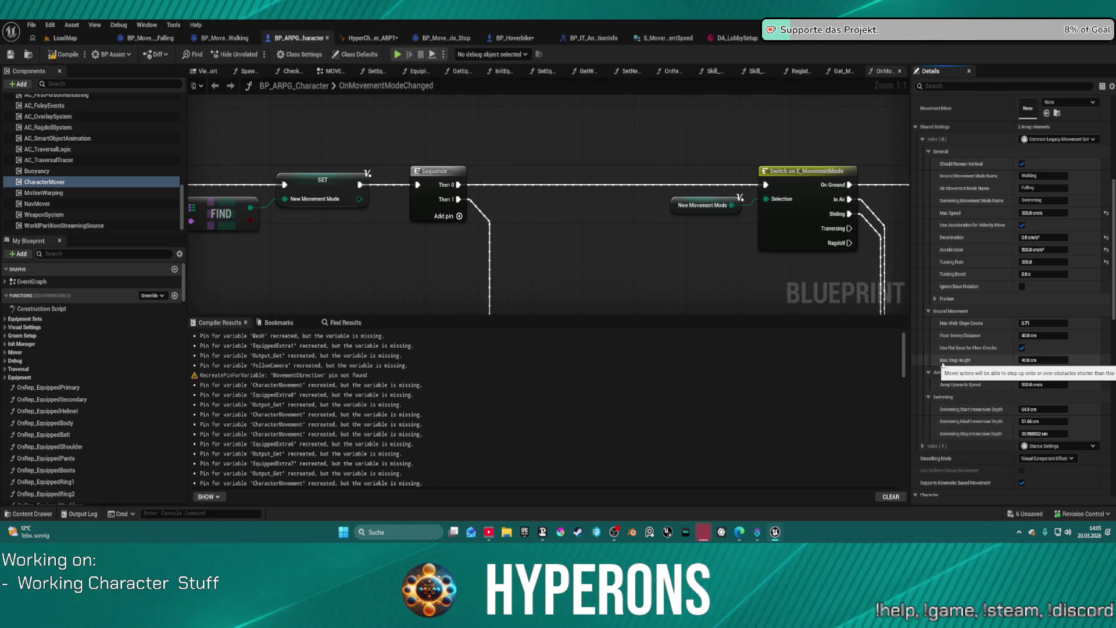
key("super+shift+s")
mouse_move(898, 117)
left_mouse_down()
mouse_move(973, 254)
mouse_move(1115, 426)
left_mouse_up()
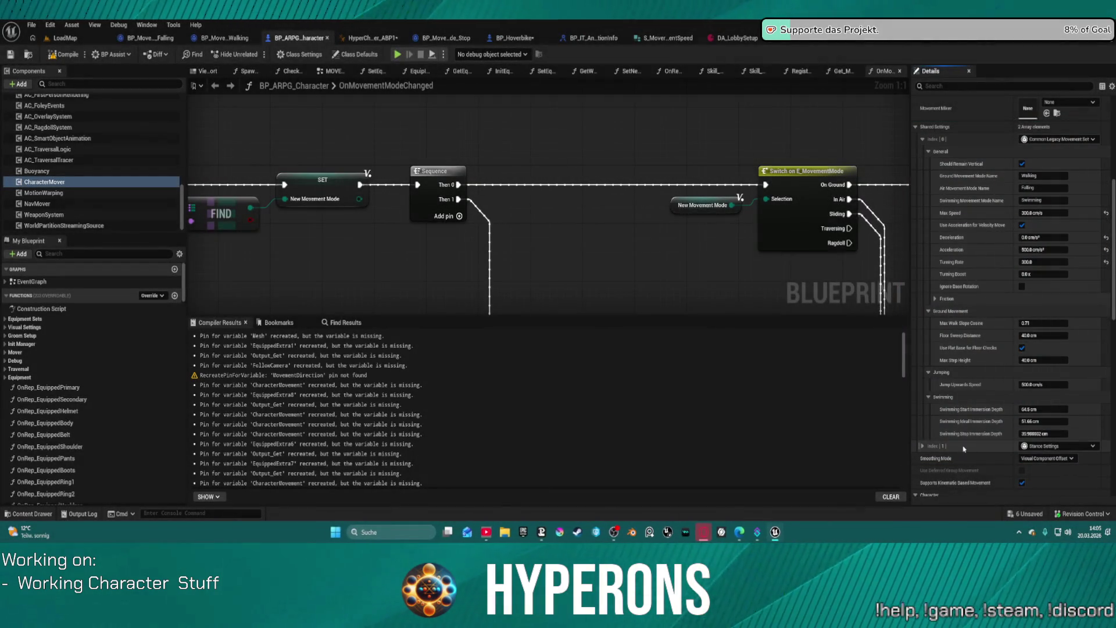
Expand the Crouch settings of the second shared settings entry and review them
left_click(928, 458)
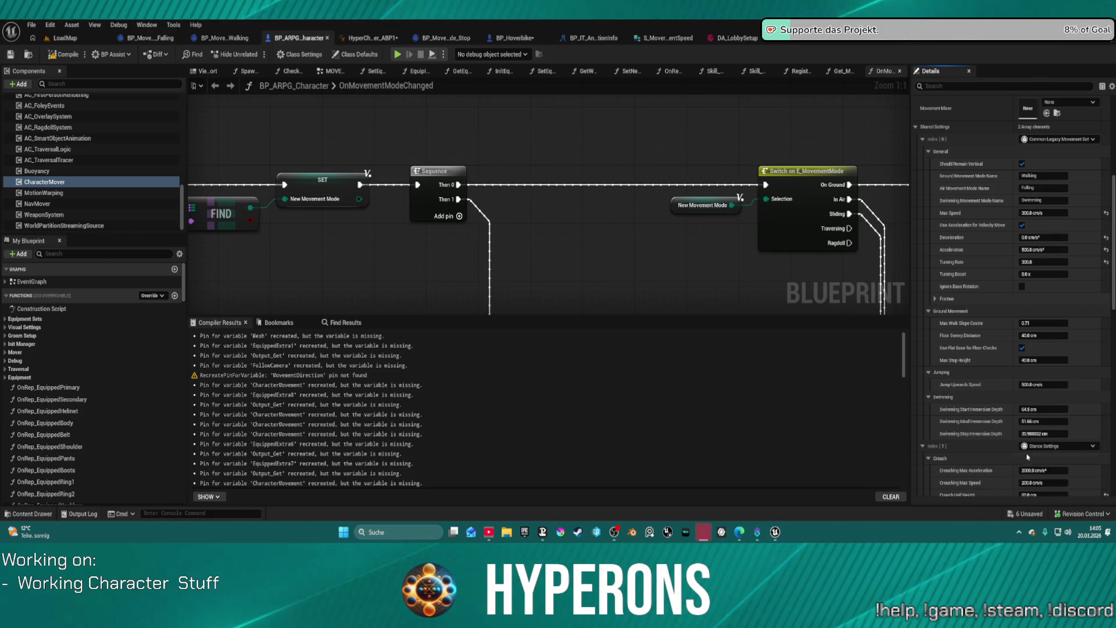
scroll(961, 391, "down", 2)
scroll(961, 391, "down", 1)
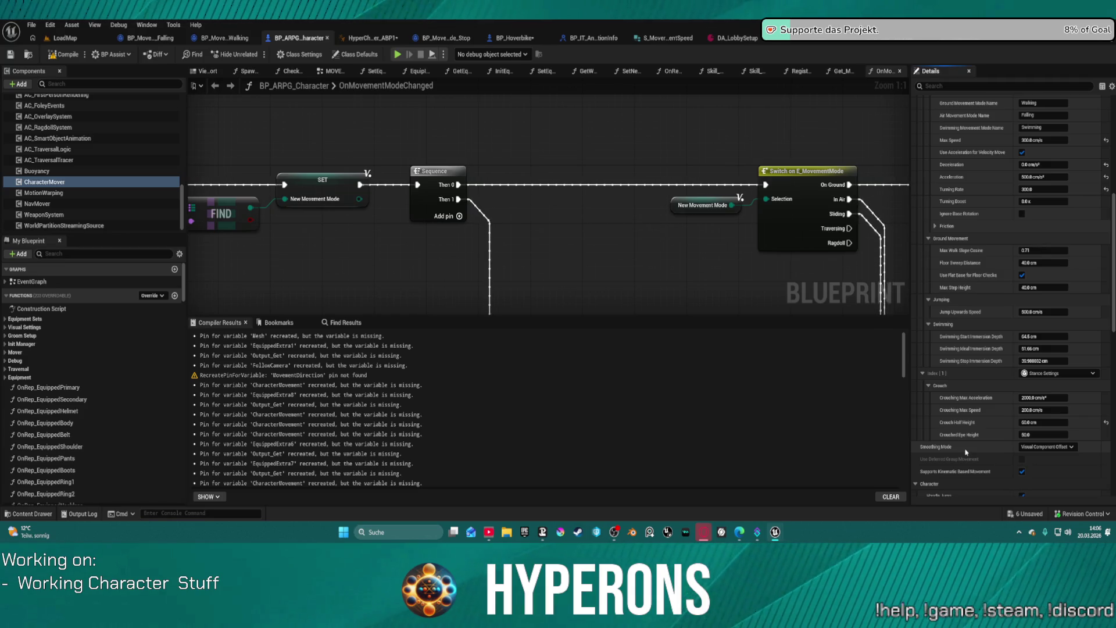
scroll(982, 285, "up", 3)
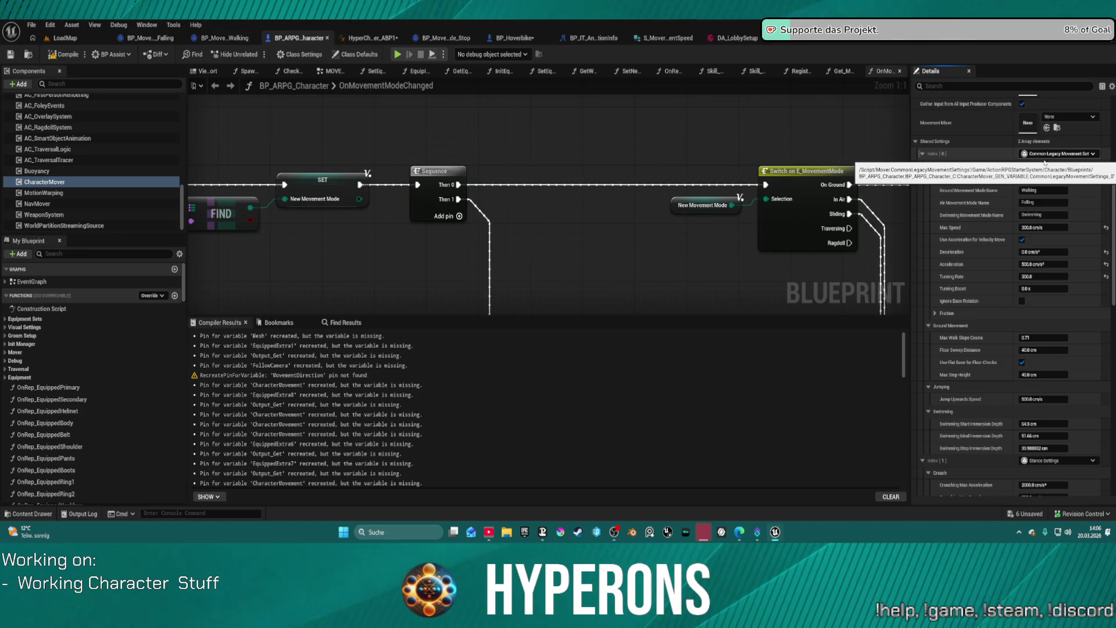
scroll(737, 242, "down", 1)
Pan the graph to the second SET and FIND chain, then return to BP_P_Vehicle's EventGraph
left_click_drag(737, 242, 901, 250)
left_click_drag(894, 206, 677, 163)
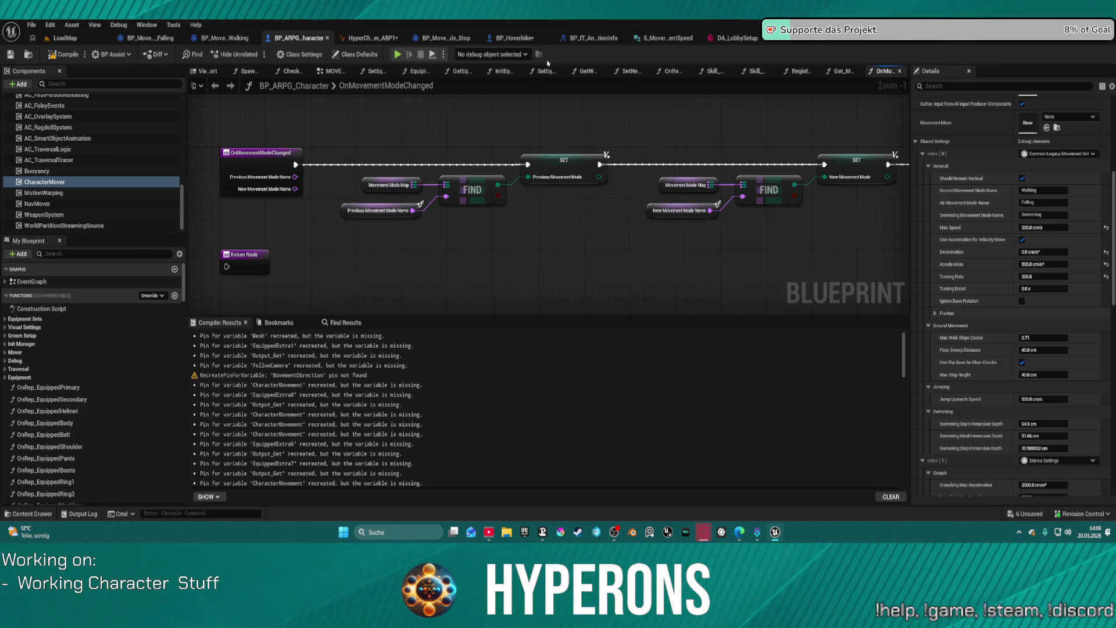
left_click(802, 44)
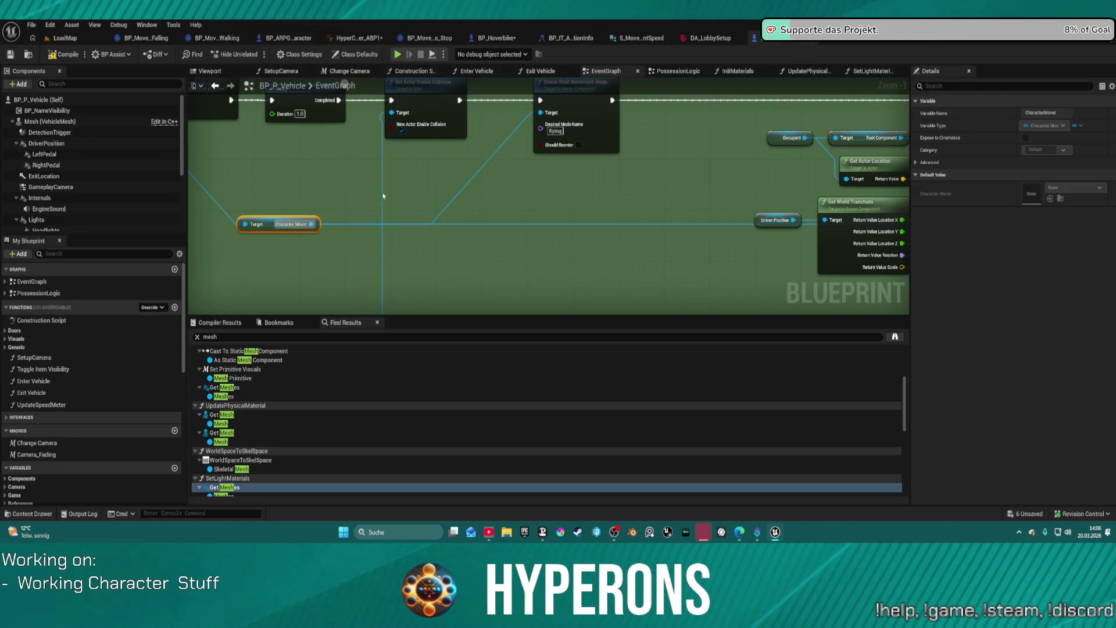
Add a Find Shared Settings node from the Character Mover pin via a 'share' search
left_click_drag(311, 223, 434, 275)
type("share")
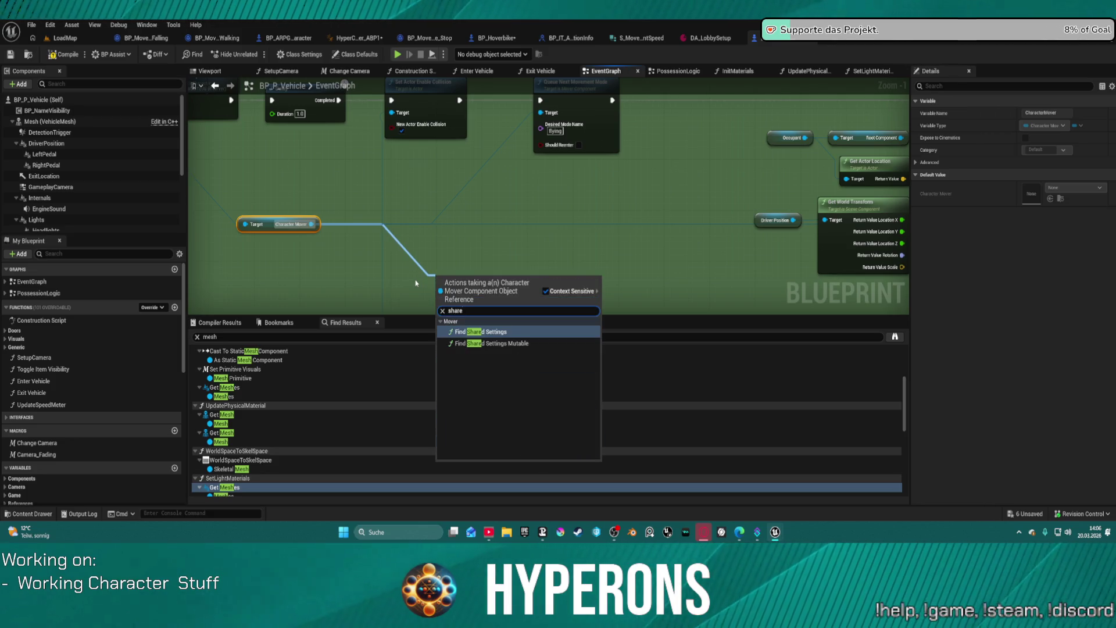
key("Return")
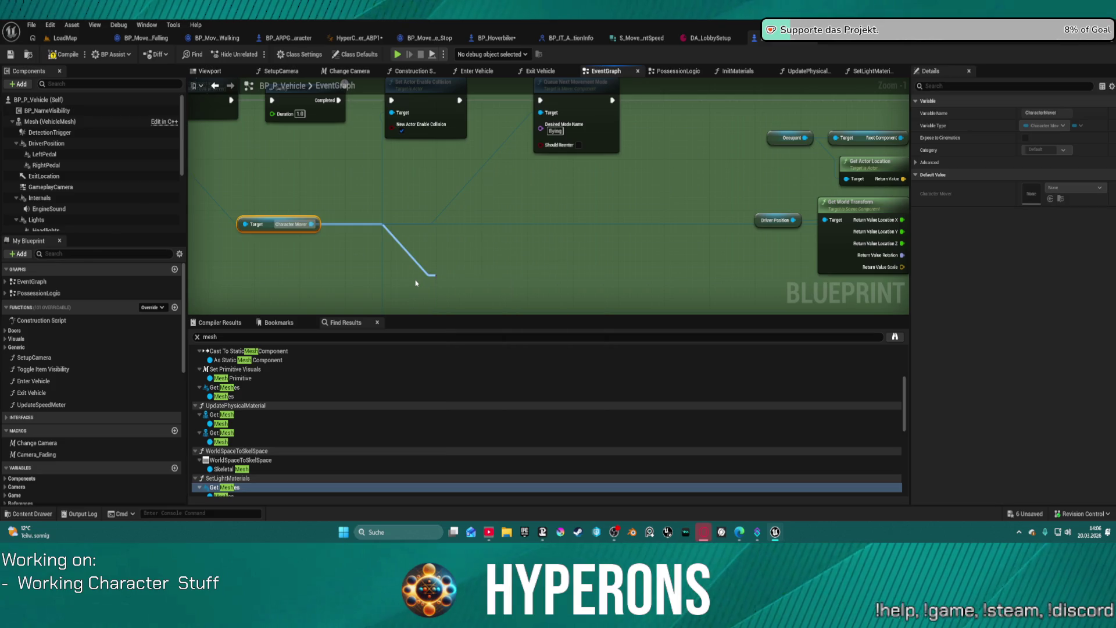
scroll(498, 279, "up", 1)
mouse_move(498, 278)
left_mouse_down()
mouse_move(486, 109)
mouse_move(590, 244)
left_mouse_up()
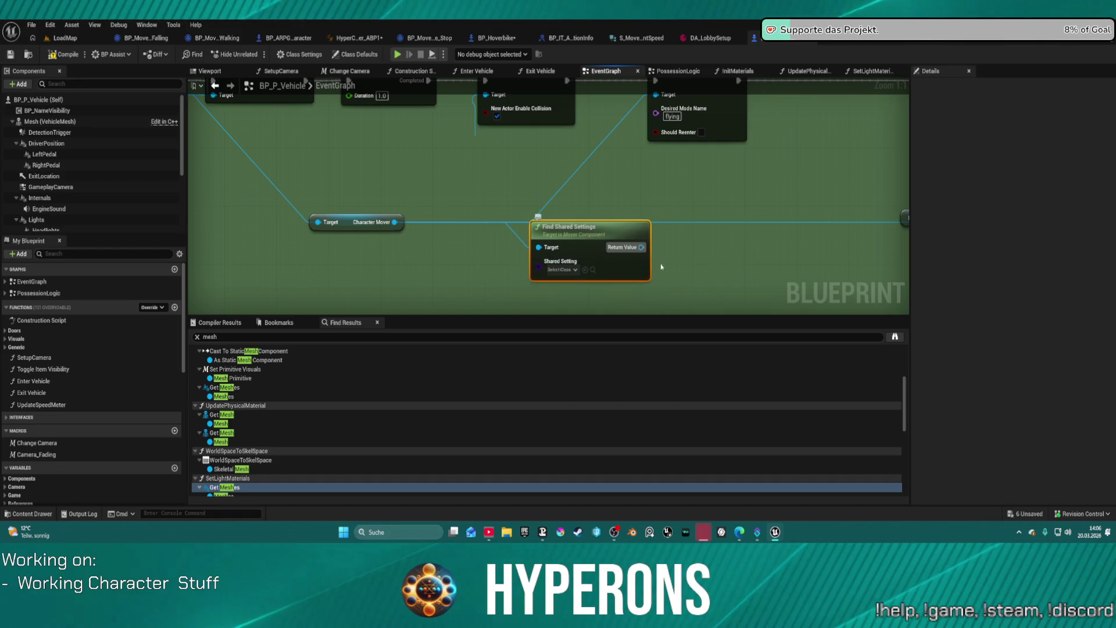
key("ctrl+space")
key("ctrl+space")
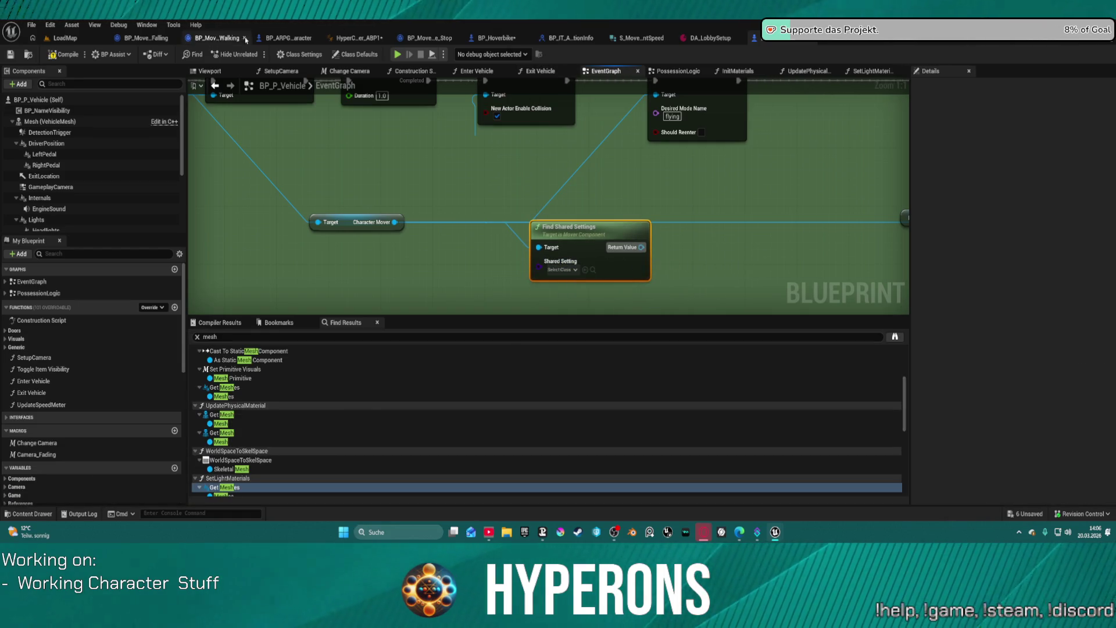
Check BP_ARPG_Character's movement graph, then return to BP_P_Vehicle's event graph
left_click(288, 38)
scroll(993, 370, "down", 2)
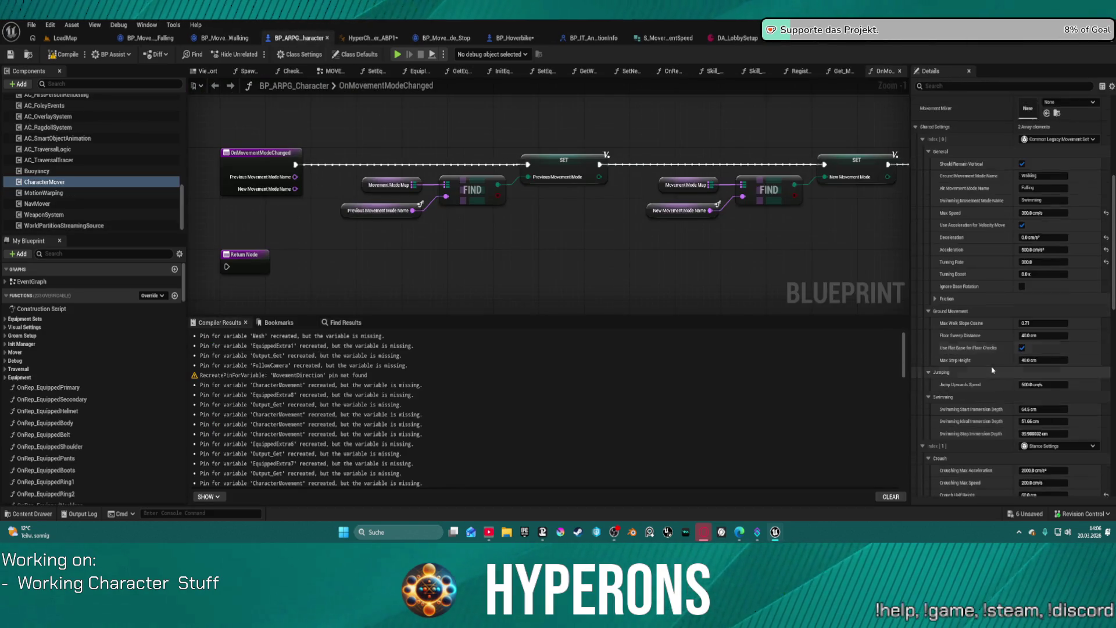
scroll(992, 370, "up", 3)
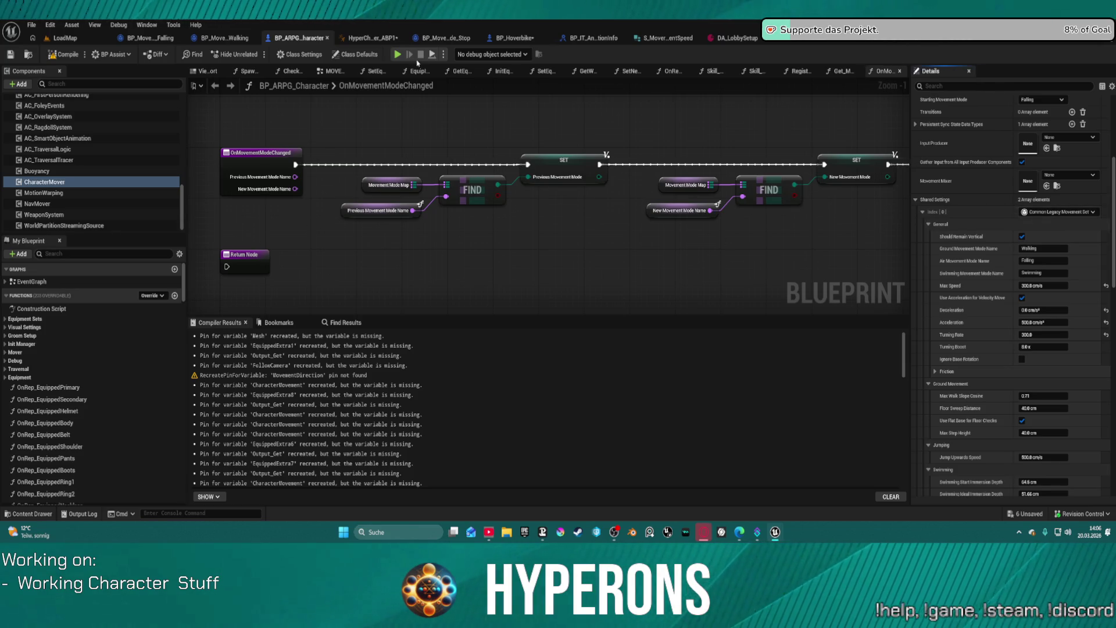
key("ctrl+Tab")
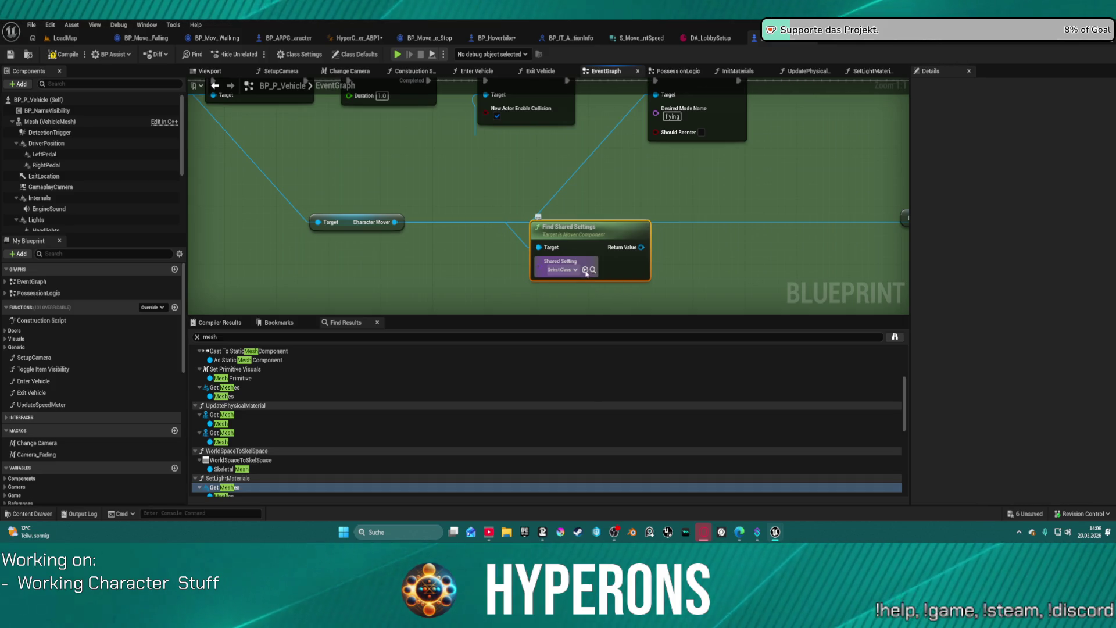
Set Find Shared Settings to Common Legacy Movement Settings and add a Set Ignore Base Rotation node
left_click(573, 271)
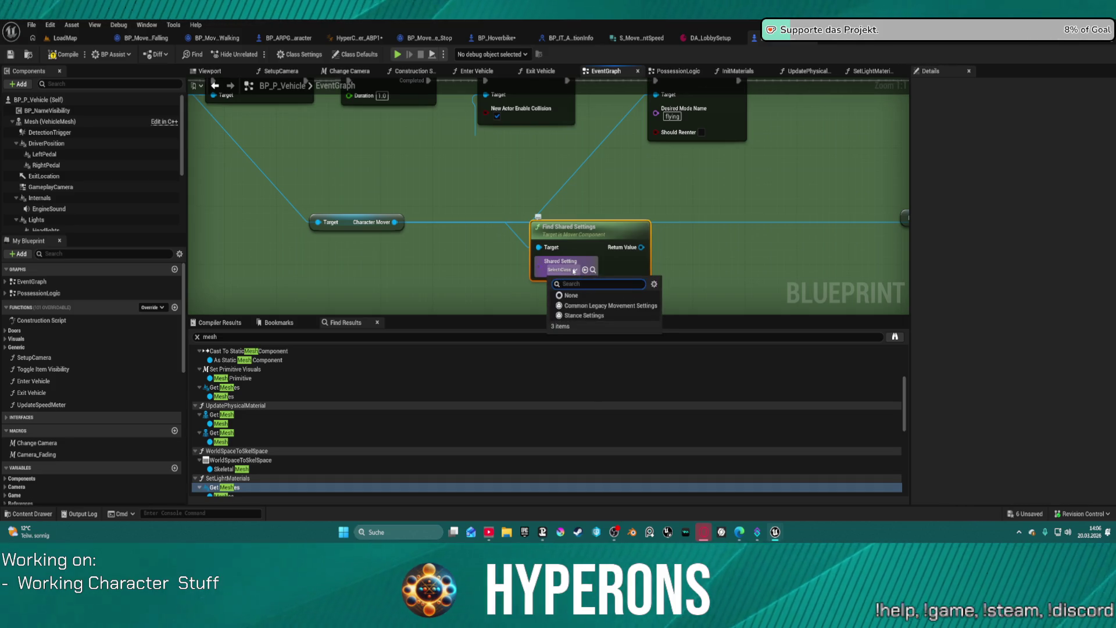
left_click(607, 308)
mouse_move(626, 251)
left_mouse_down()
mouse_move(516, 215)
mouse_move(597, 239)
left_mouse_up()
type("set")
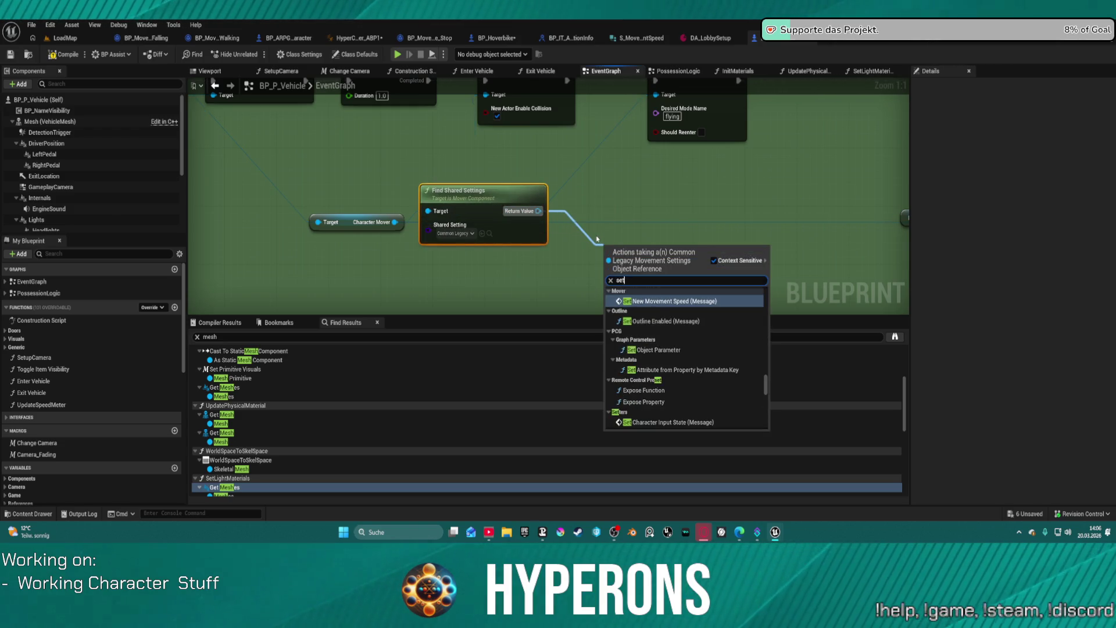
scroll(723, 389, "down", 15)
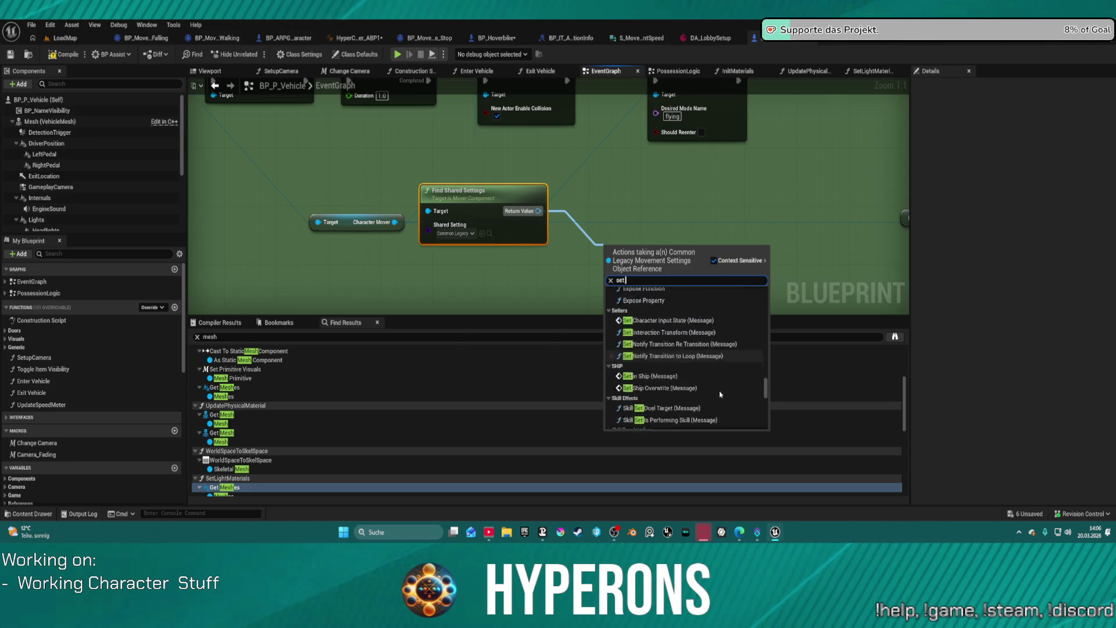
scroll(726, 399, "up", 5)
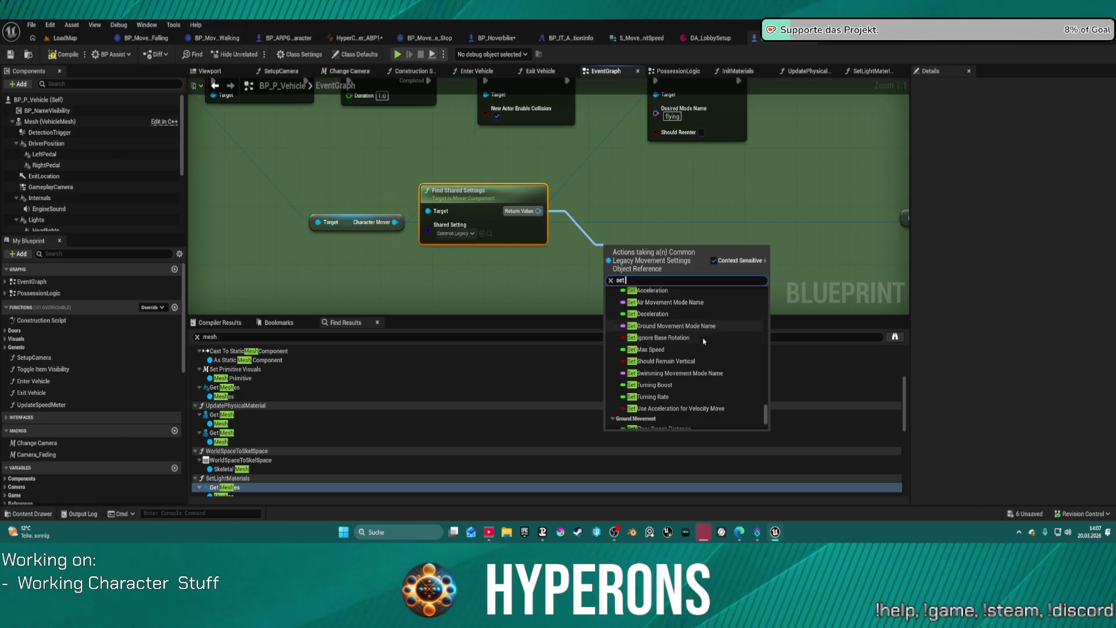
left_click(693, 345)
Wire Set Ignore Base Rotation between Queue Next Movement Mode and Move Component To
mouse_move(636, 244)
left_mouse_down()
mouse_move(697, 134)
mouse_move(827, 96)
mouse_move(839, 117)
left_mouse_up()
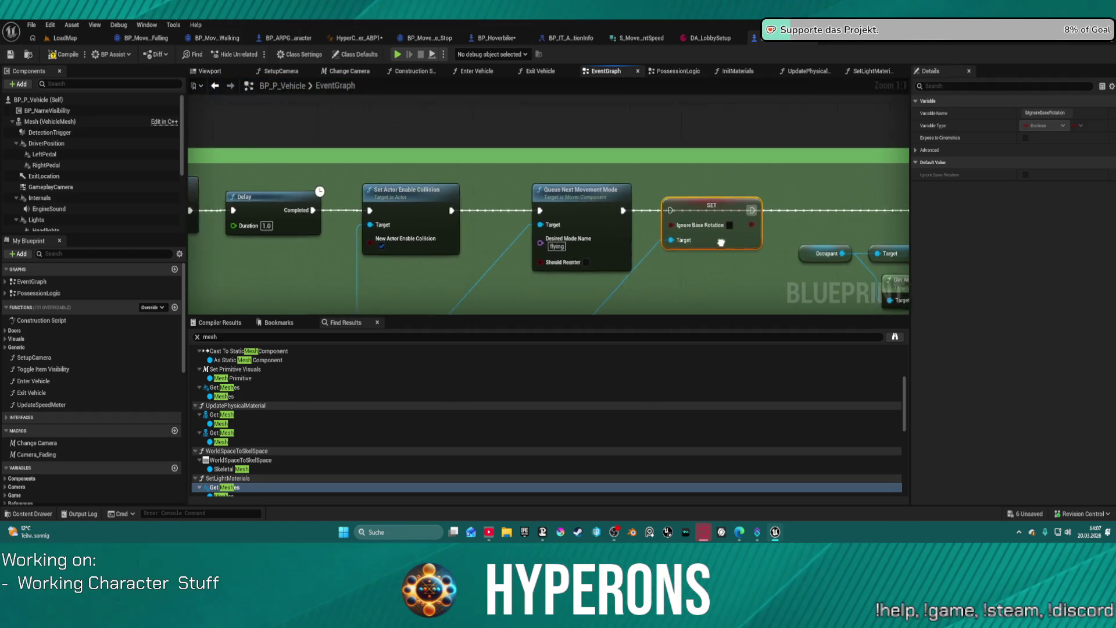
left_click_drag(601, 214, 650, 214)
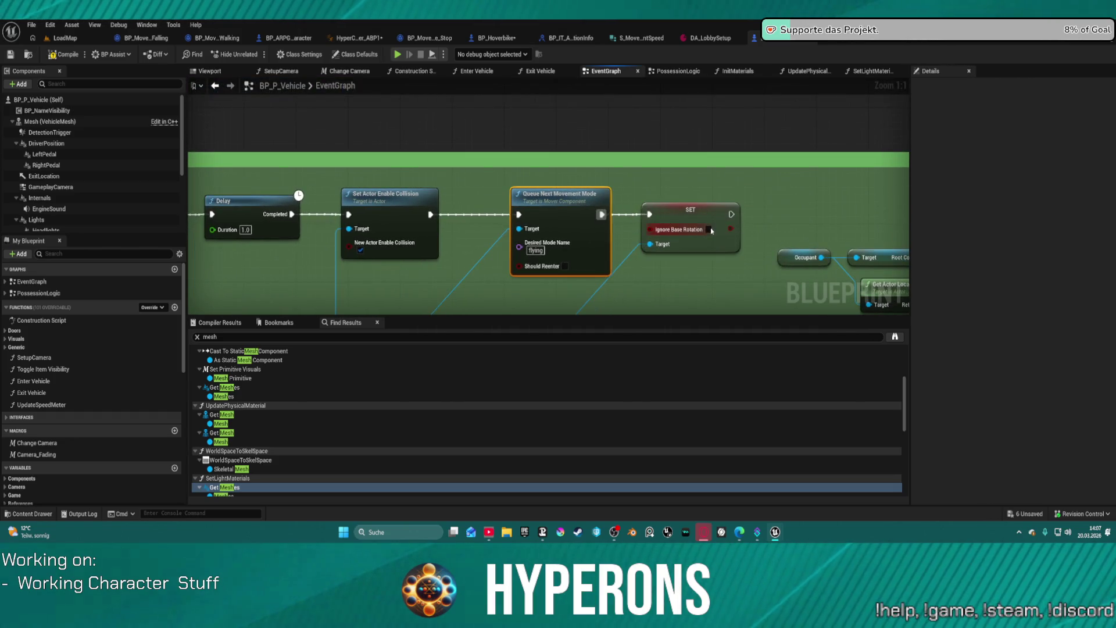
left_click(690, 211)
mouse_move(731, 213)
left_mouse_down()
mouse_move(898, 204)
mouse_move(872, 214)
mouse_move(815, 201)
left_mouse_up()
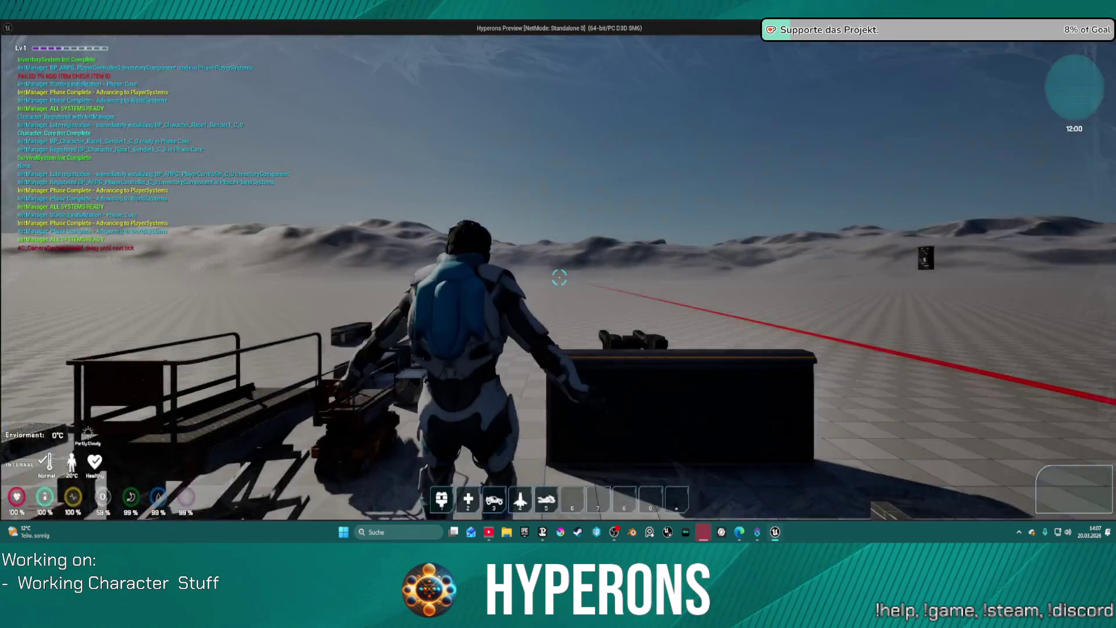
Run forward, summon the hoverbike with 5, mount it with F, drive forward, then stop PIE
key("w")
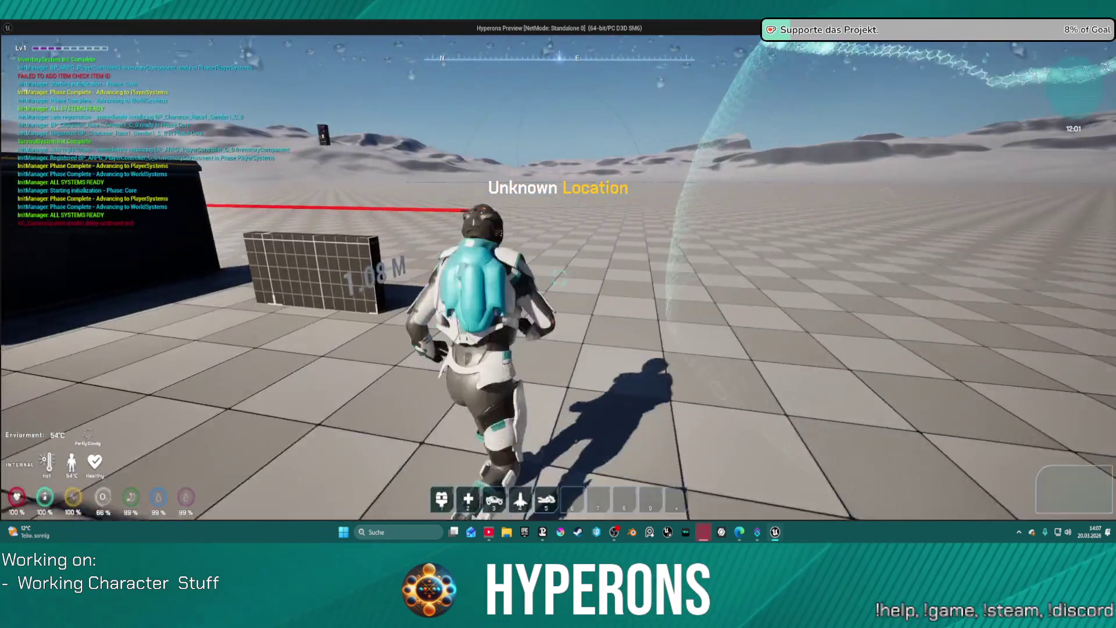
key("5")
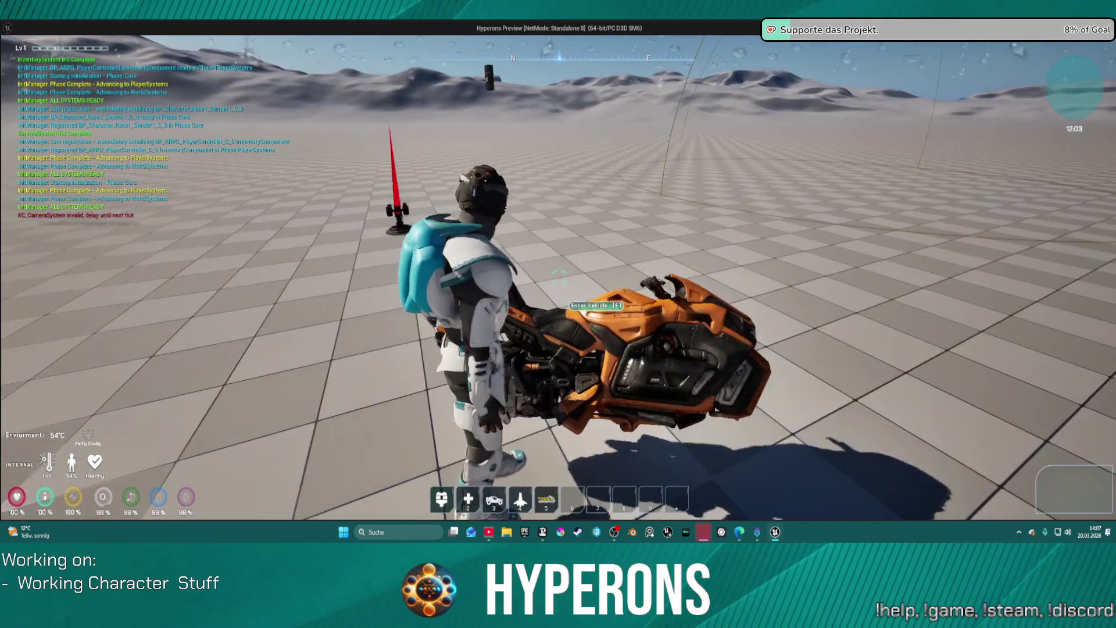
key("f")
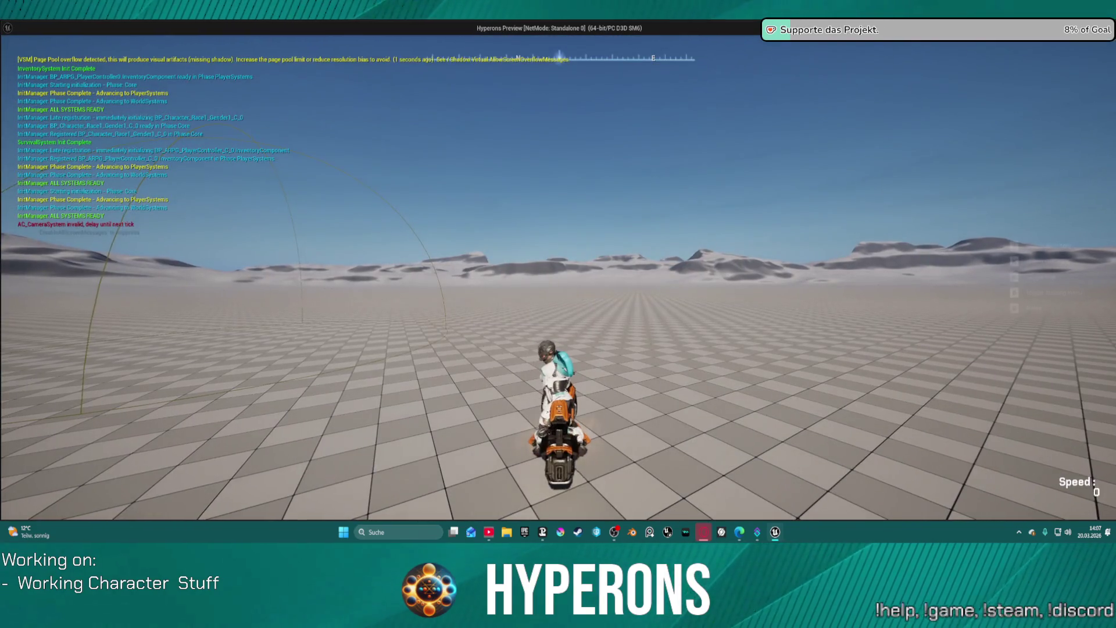
key("w")
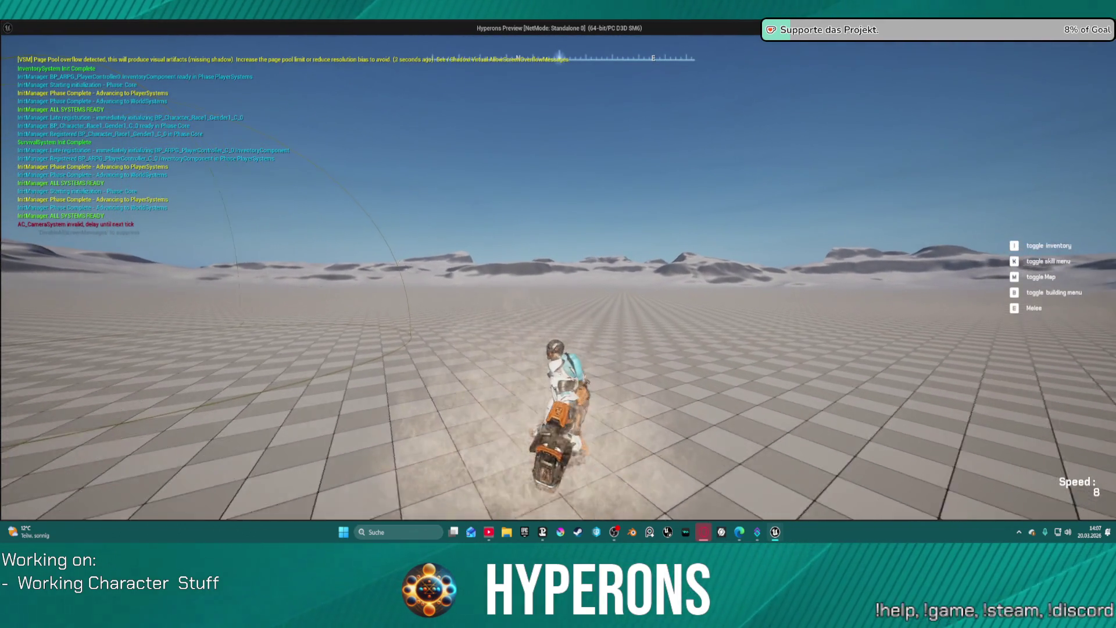
key("Escape")
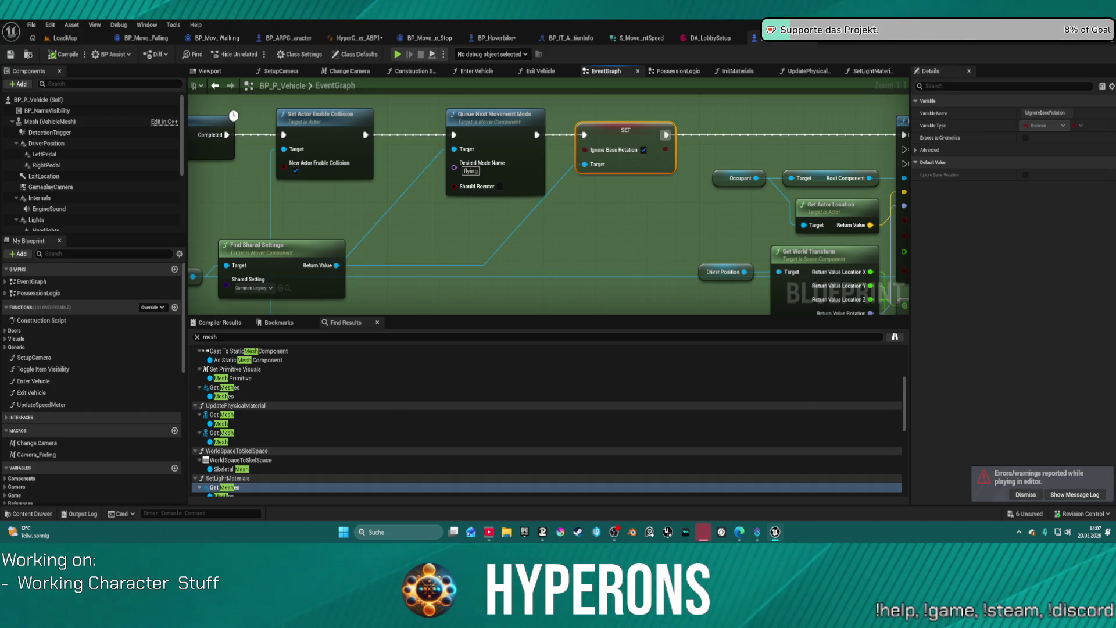
Pan the EventGraph to the Delay node, then switch to the LoadMap level editor
left_click_drag(523, 232, 584, 239)
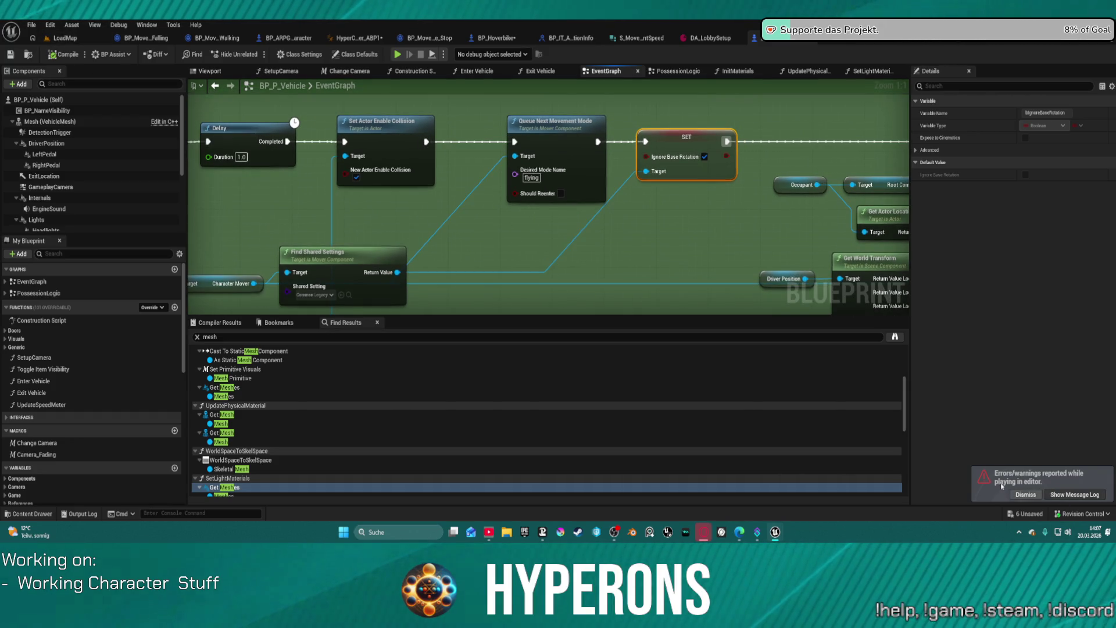
key("Escape")
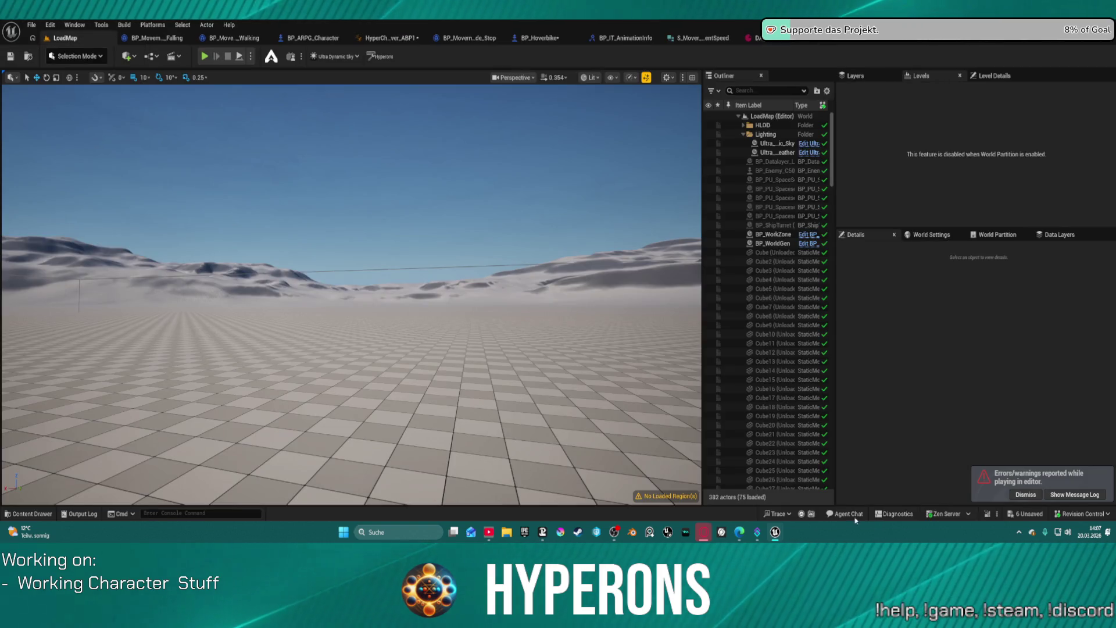
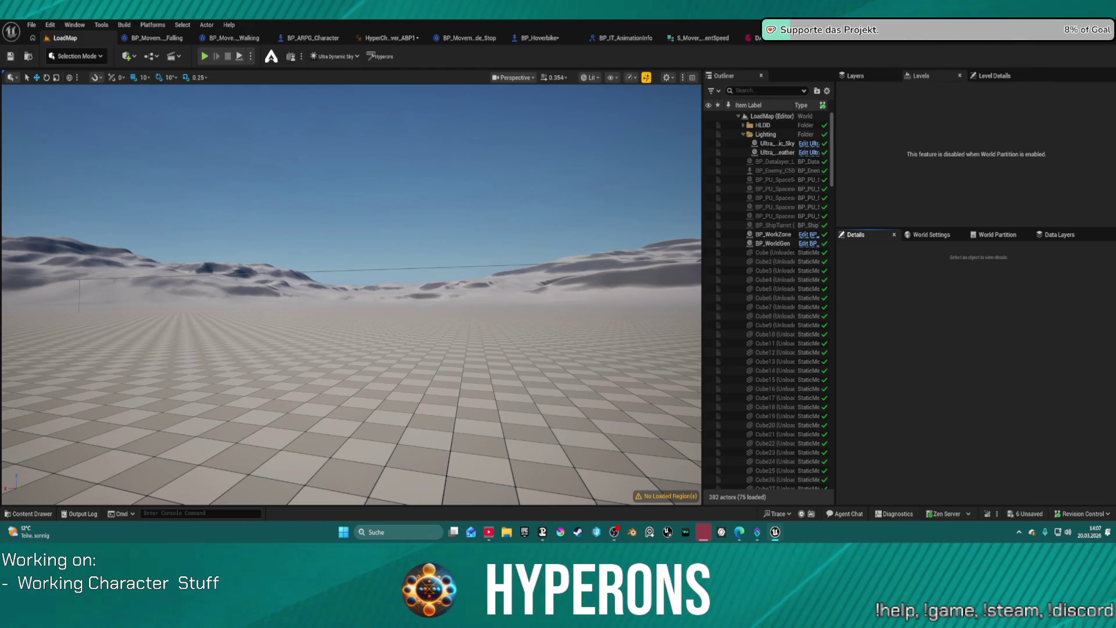
Look over BP_Hoverbike's Player Reference, steering and player animation sections in the EventGraph
left_click(312, 38)
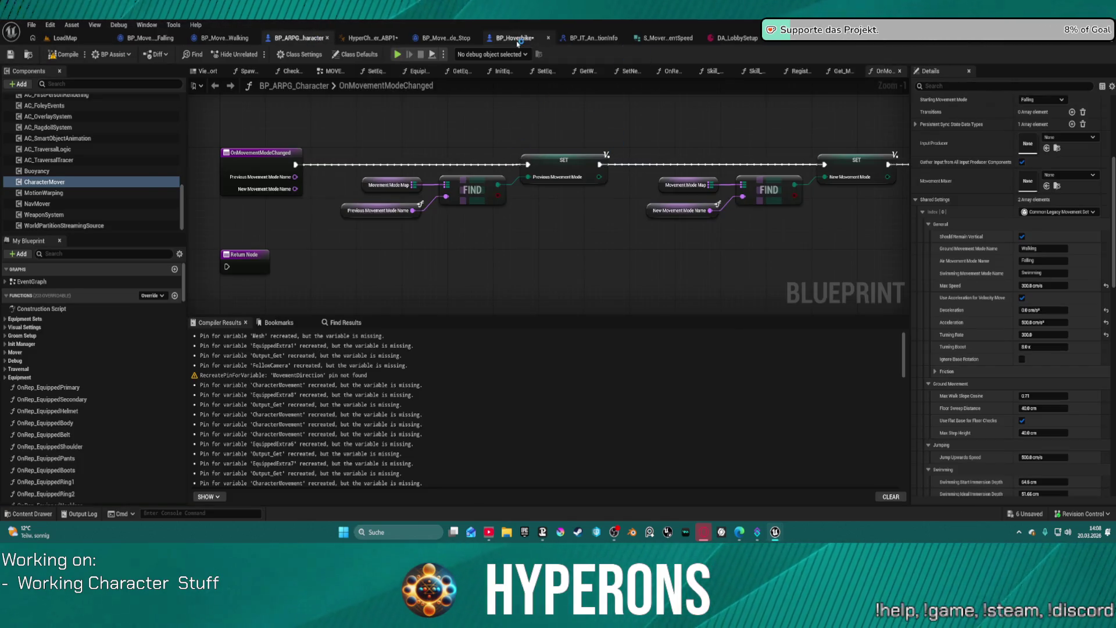
left_click(504, 38)
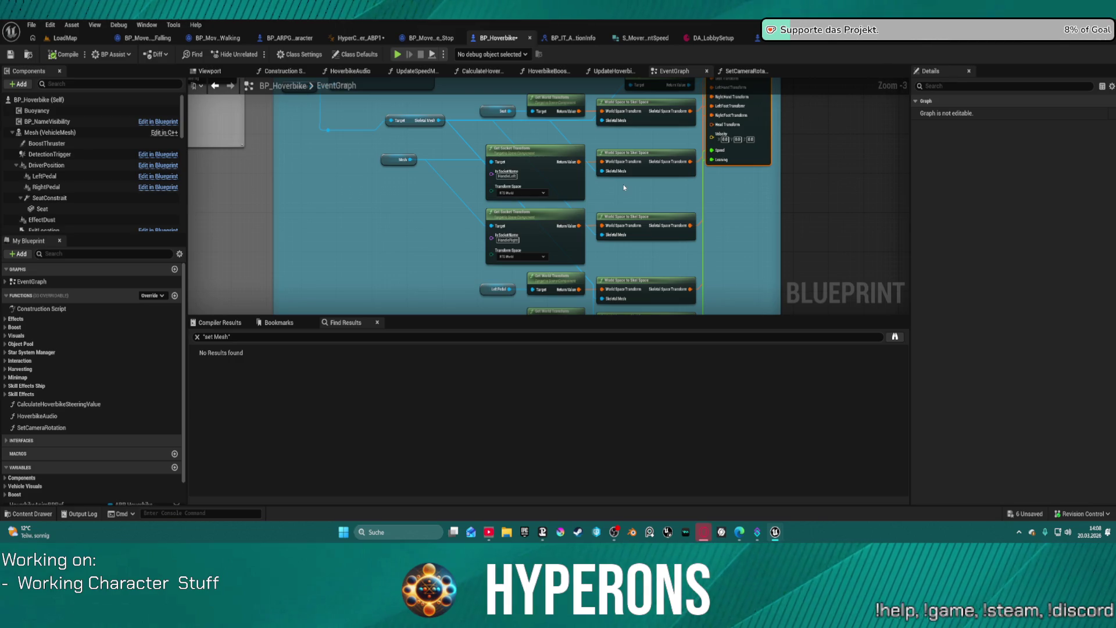
mouse_move(610, 181)
left_mouse_down()
mouse_move(645, 192)
mouse_move(697, 244)
mouse_move(784, 257)
left_mouse_up()
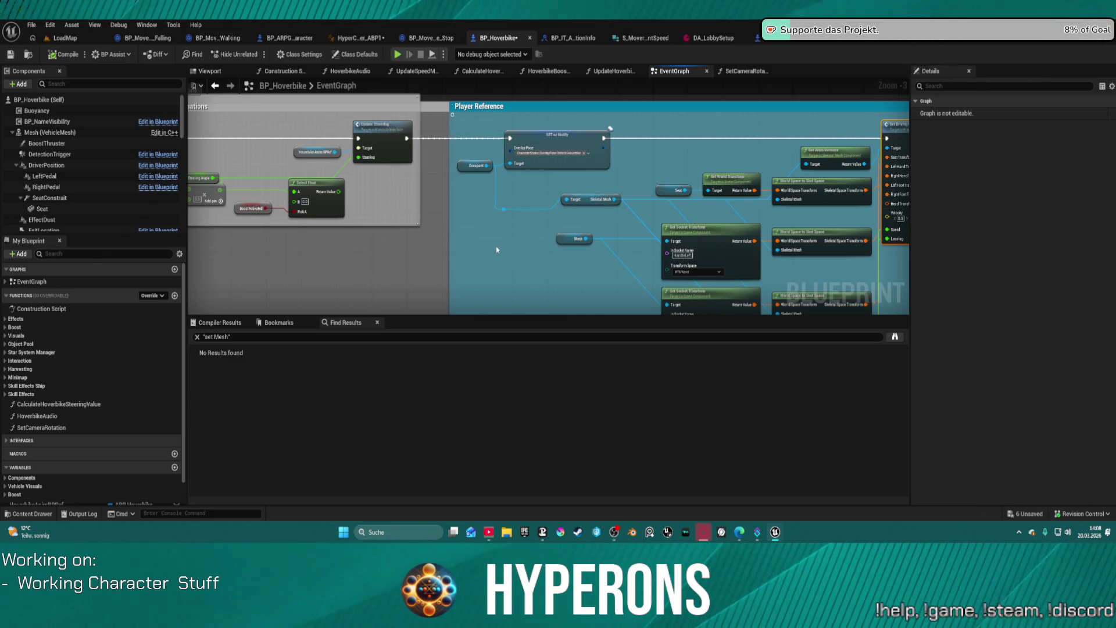
mouse_move(610, 128)
left_mouse_down()
mouse_move(690, 211)
mouse_move(898, 279)
mouse_move(761, 199)
mouse_move(498, 213)
mouse_move(326, 185)
mouse_move(319, 198)
mouse_move(492, 196)
mouse_move(377, 175)
mouse_move(393, 157)
mouse_move(552, 206)
mouse_move(603, 235)
mouse_move(588, 237)
left_mouse_up()
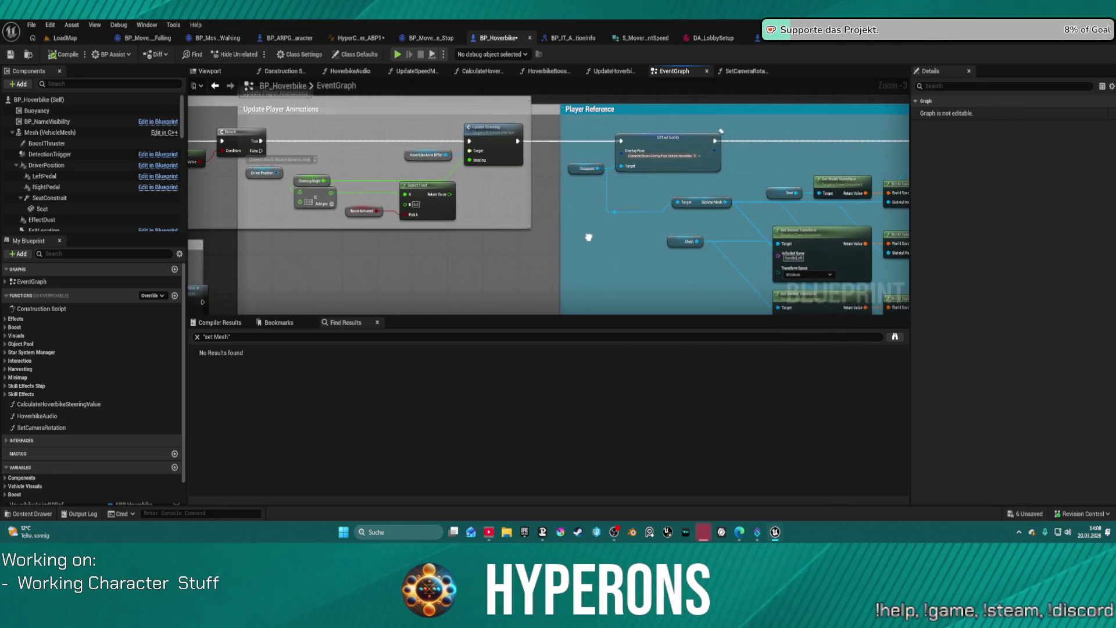
scroll(144, 187, "down", 5)
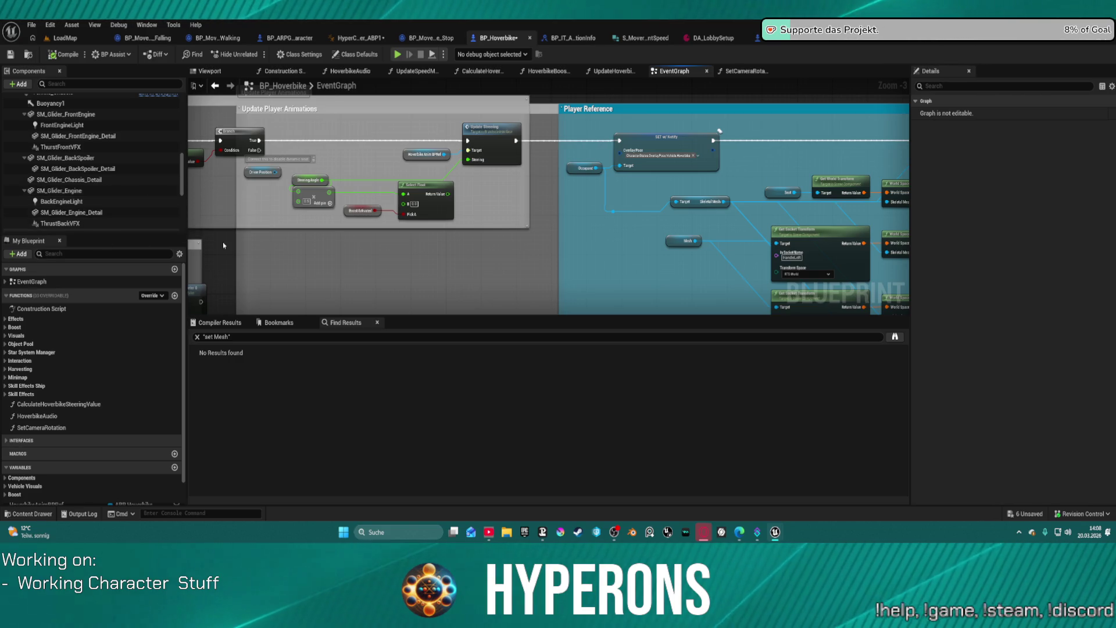
scroll(154, 210, "down", 5)
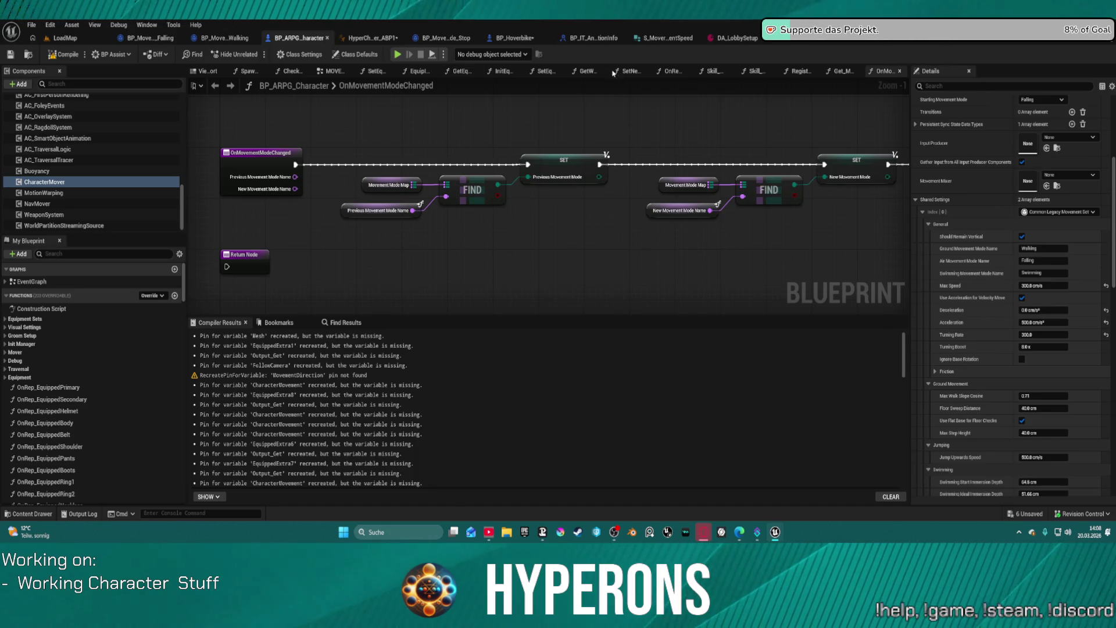
Change Queue Next Movement Mode's Desired Mode Name from flying to walking and rewire Set Actor Enable Collision to SET
left_click(810, 43)
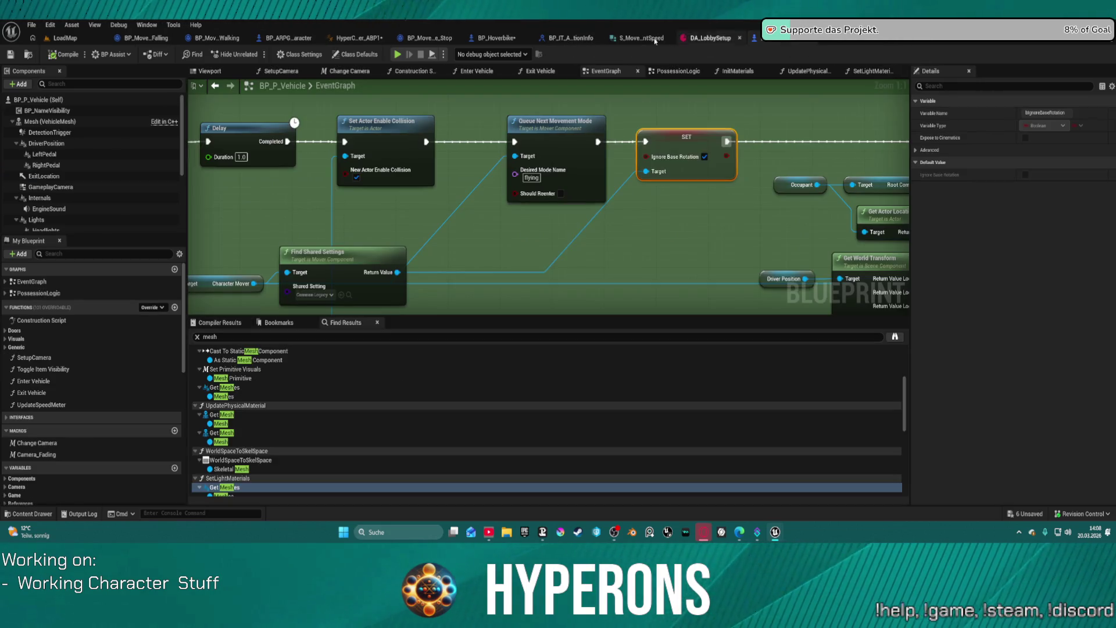
scroll(670, 196, "down", 1)
scroll(552, 205, "up", 1)
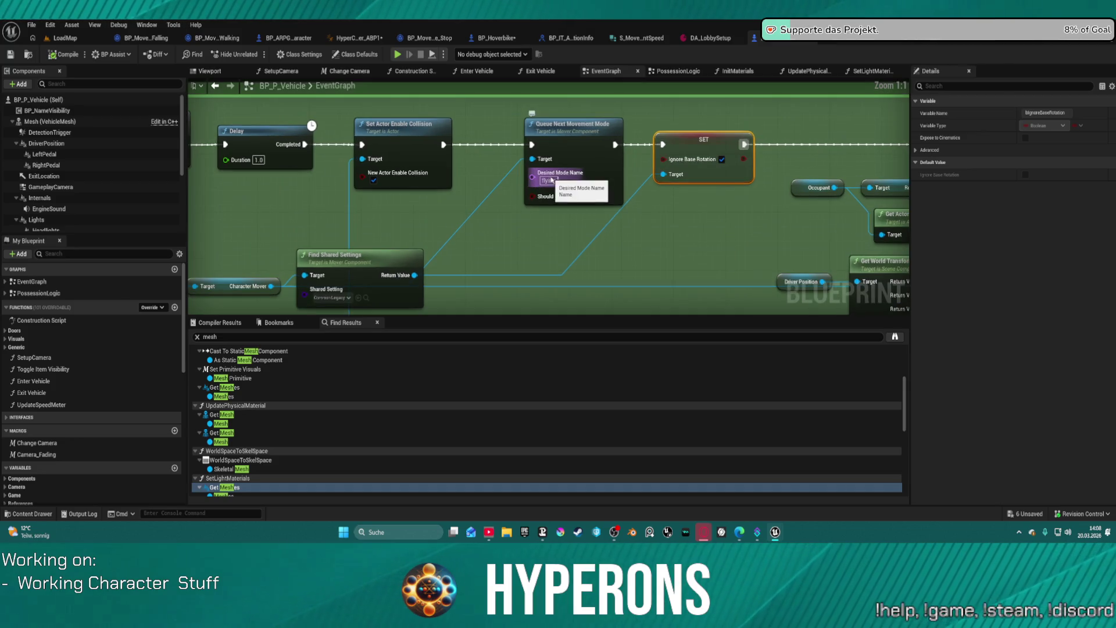
left_click(550, 180)
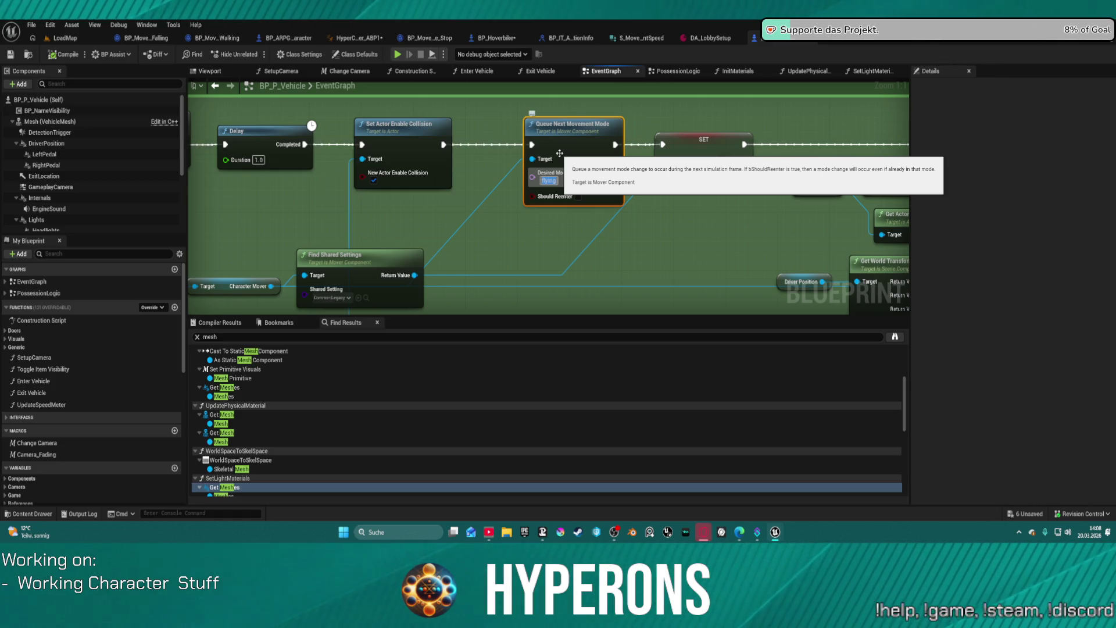
key("BackSpace")
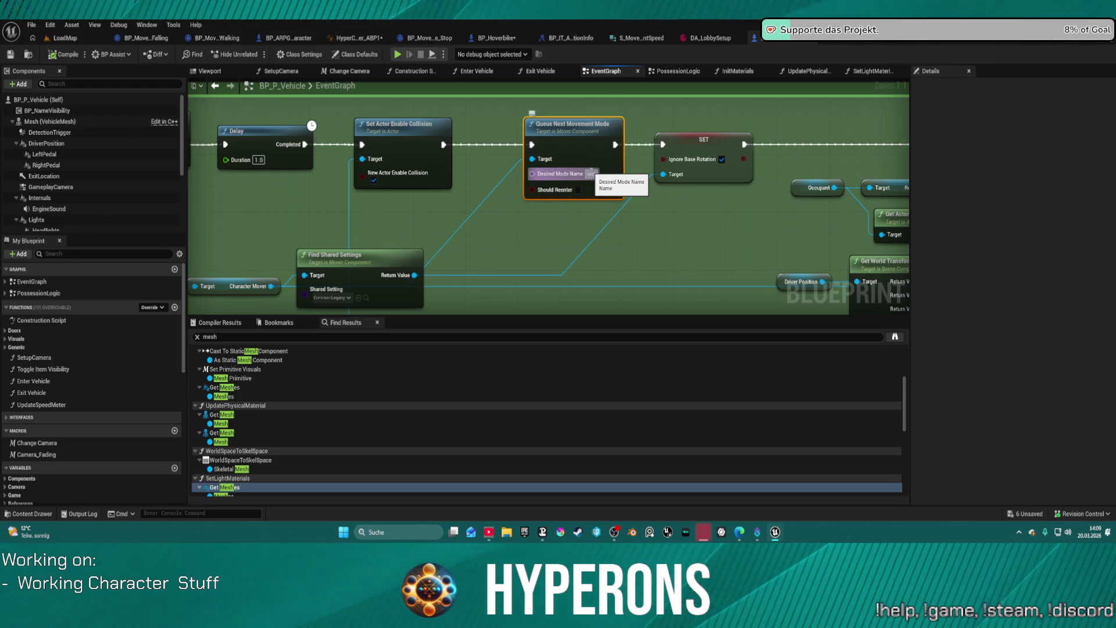
type("lking")
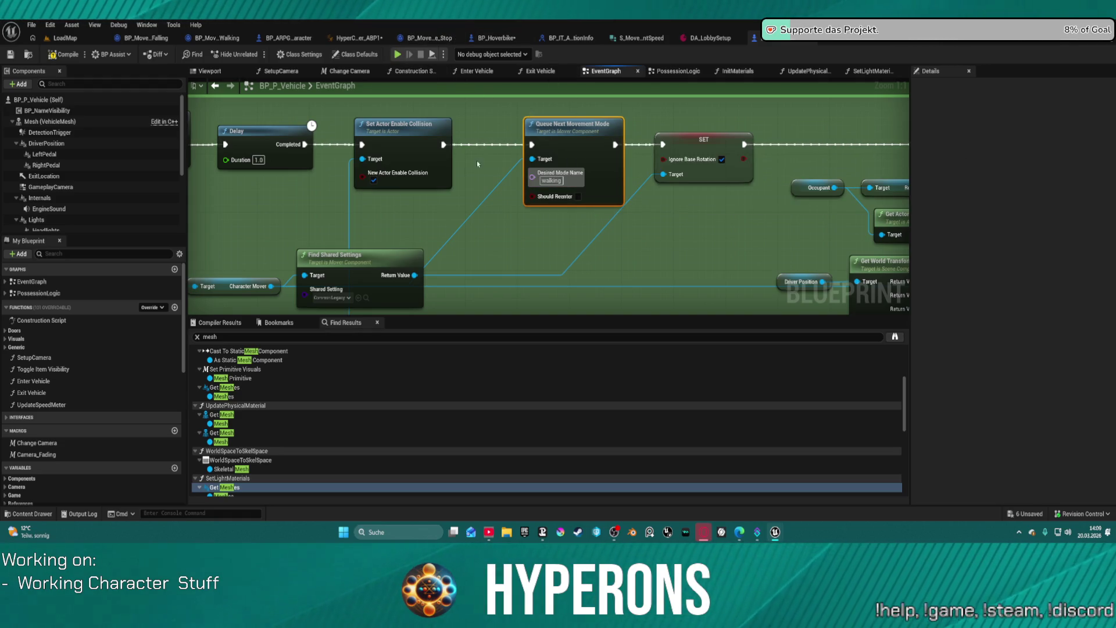
left_click_drag(442, 143, 663, 145)
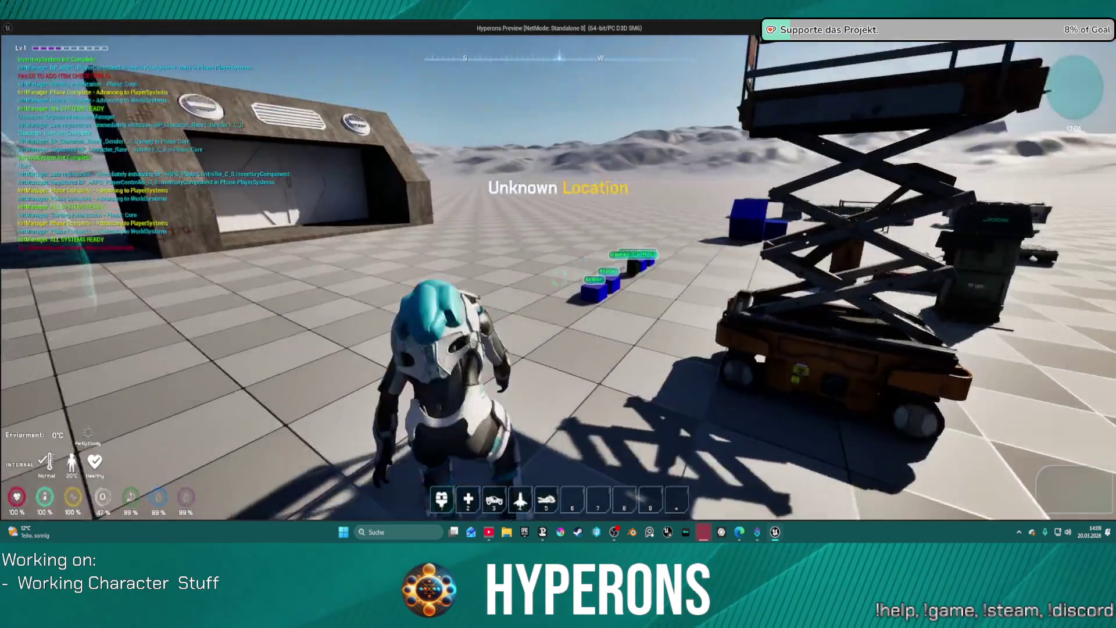
Spawn the hoverbike with slot 5, mount it with F, drive forward, then stop the preview
key("w")
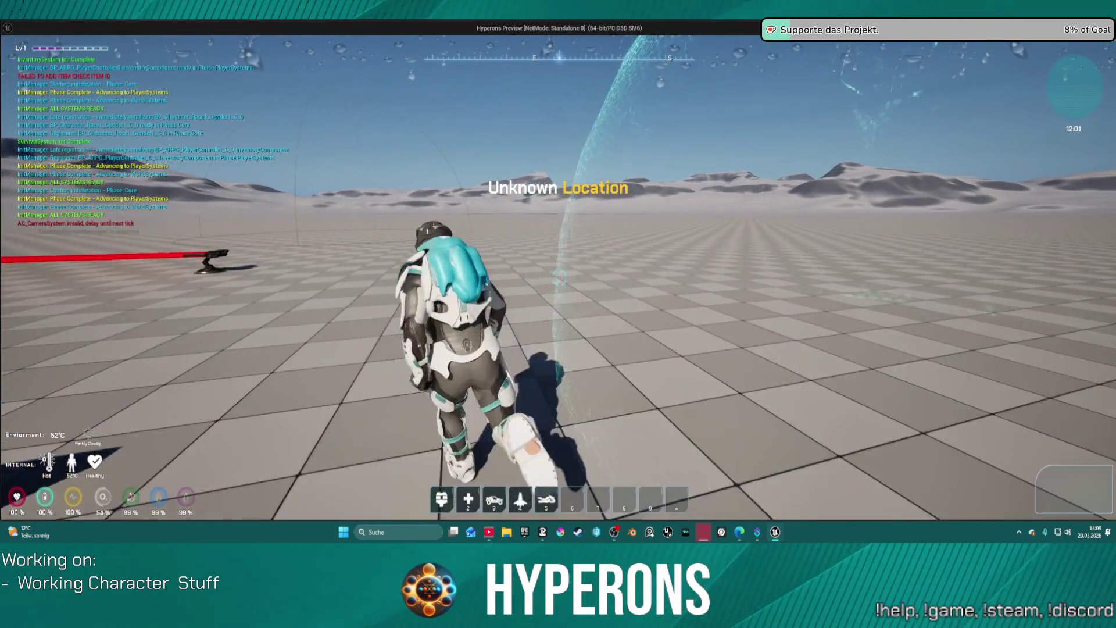
key("5")
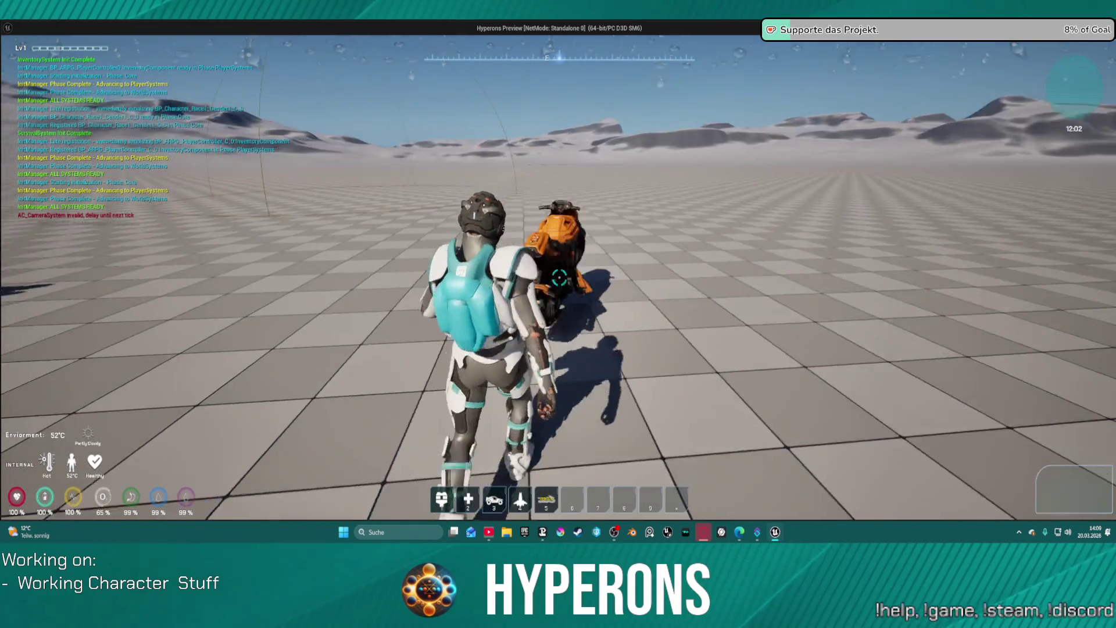
key("w")
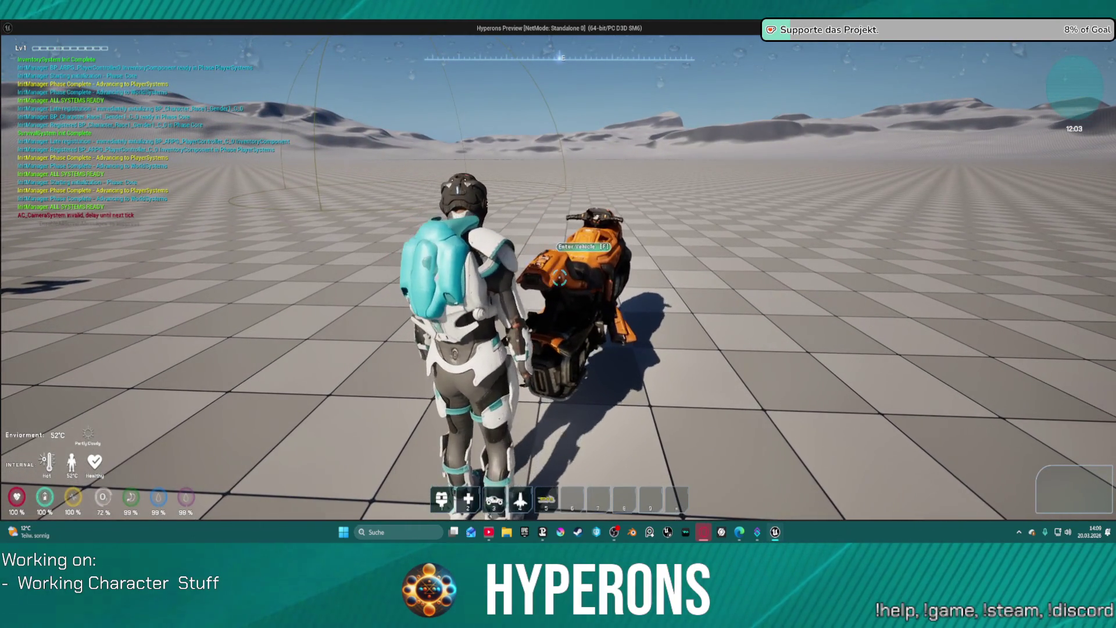
key("s")
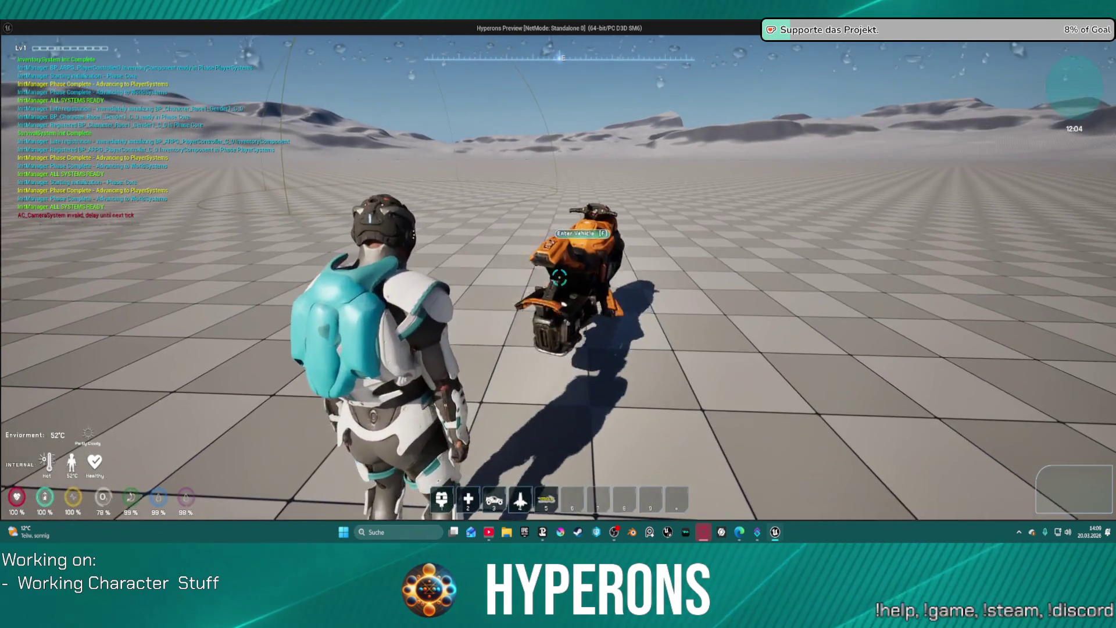
key("f")
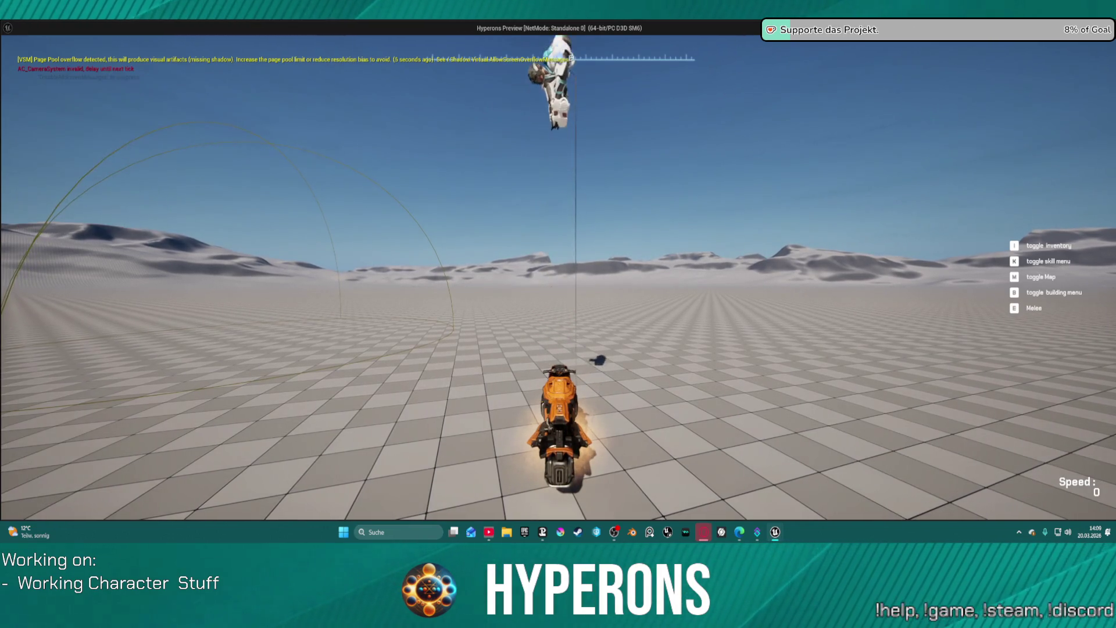
key("w")
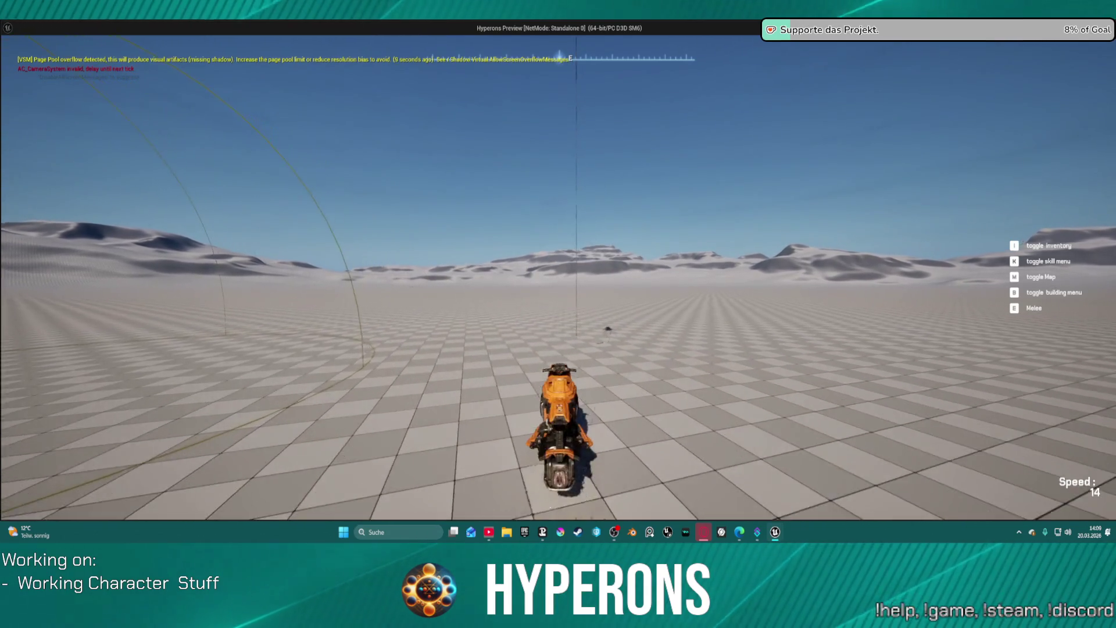
key("Escape")
left_click_drag(448, 148, 532, 146)
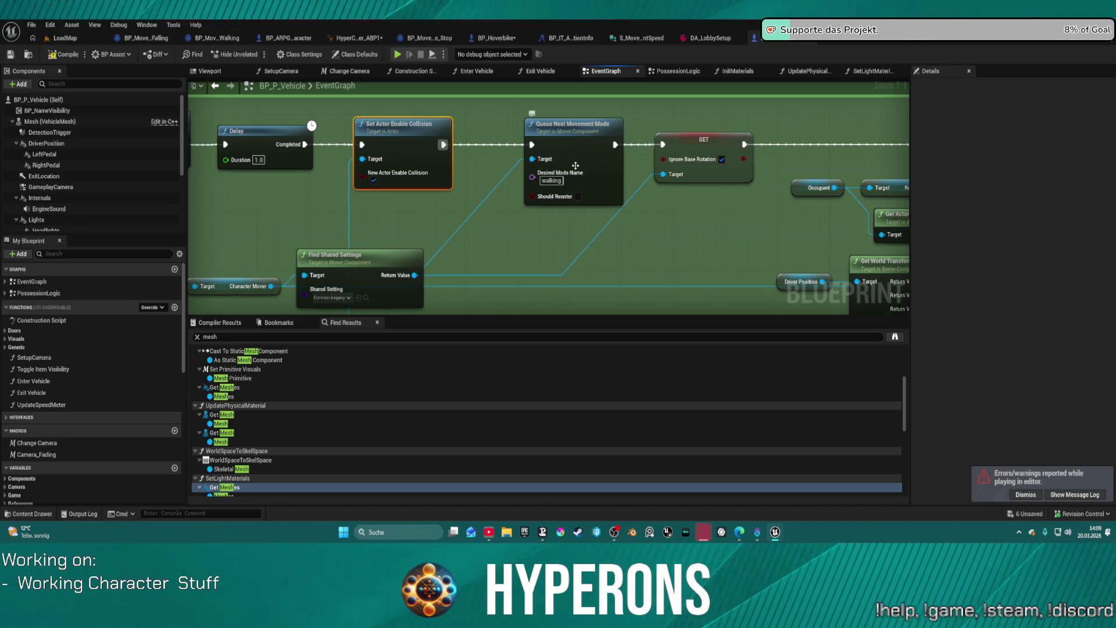
Test falling as the Desired Mode Name with a mount and dismount, then change it back to flying
left_click(568, 197)
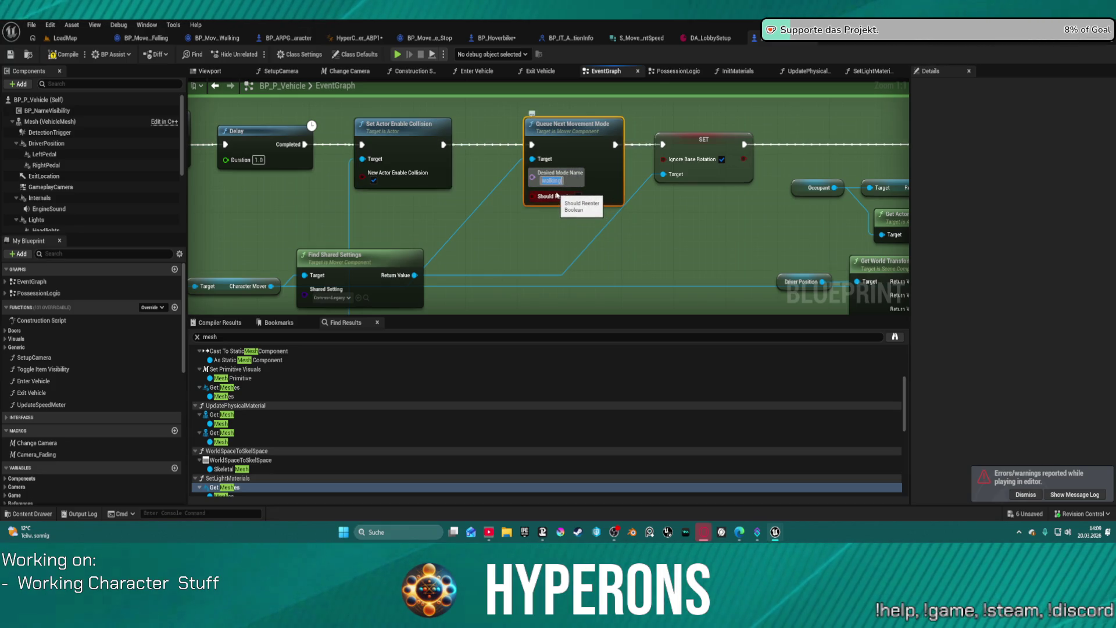
type("falling")
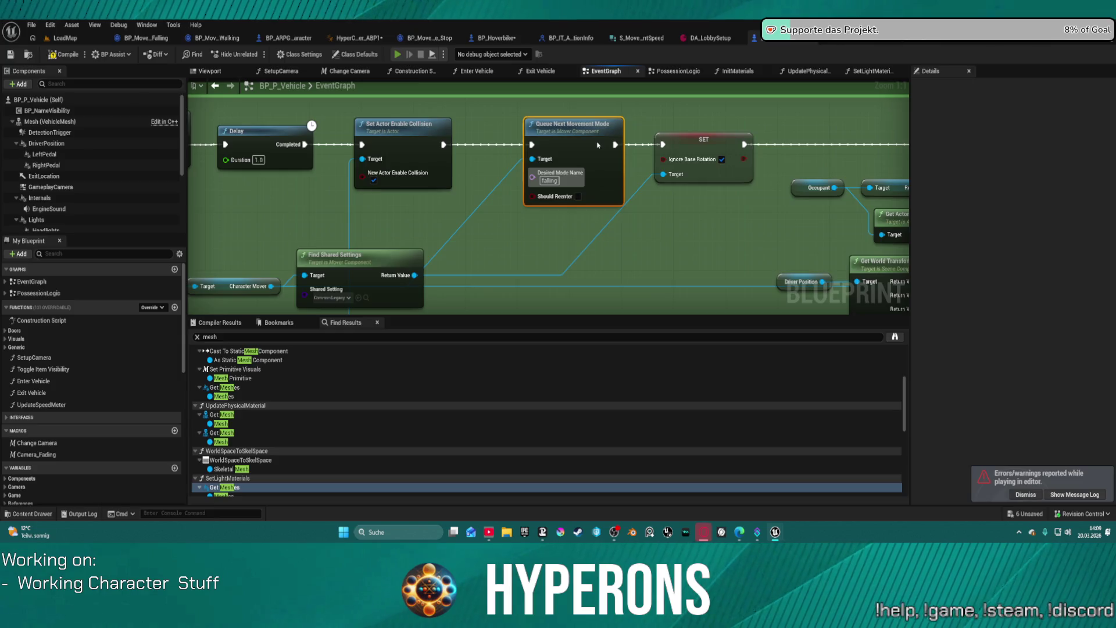
key("alt+p")
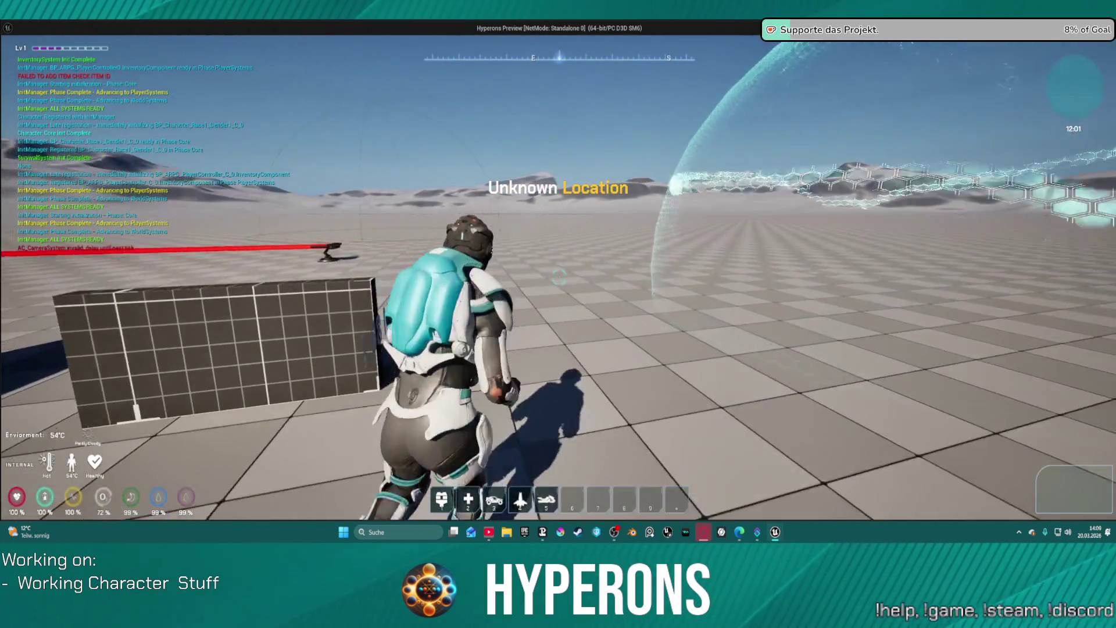
key("5")
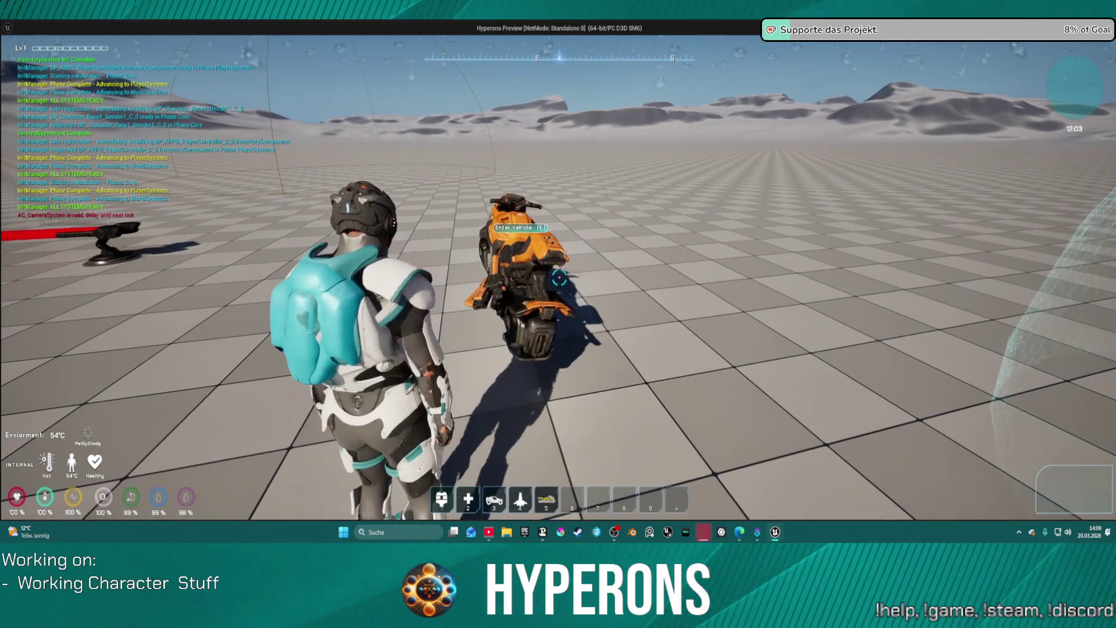
key("f")
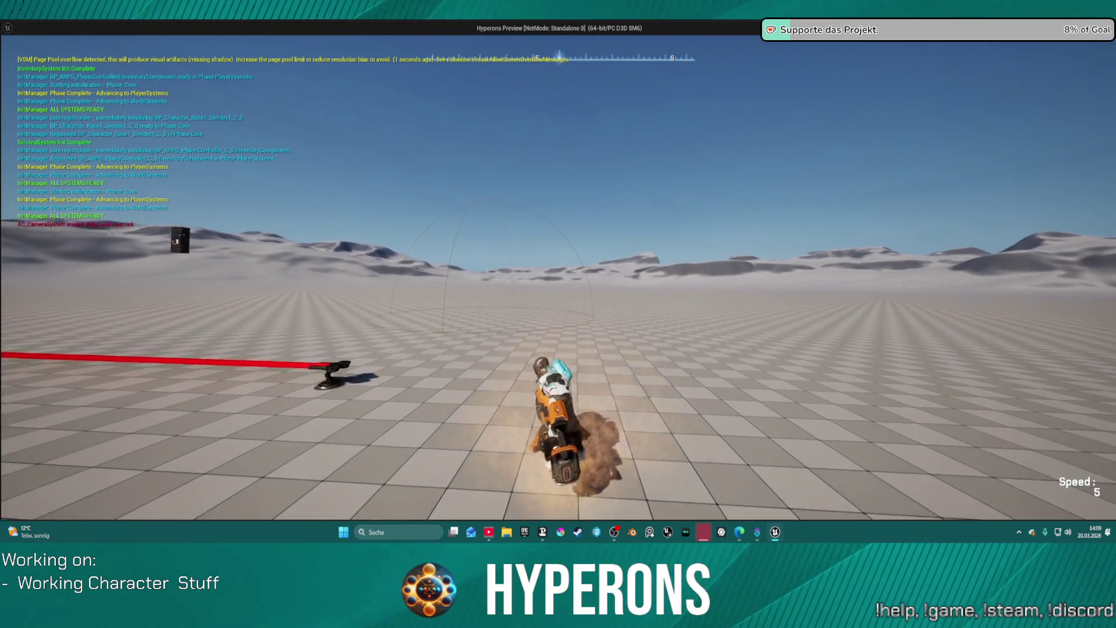
key("f")
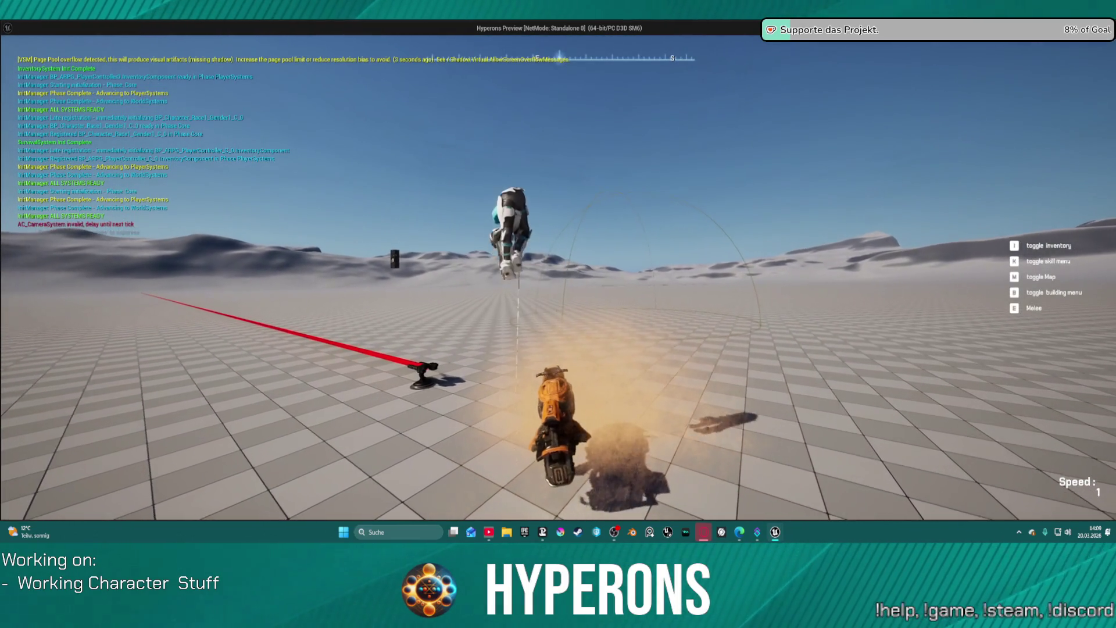
key("Escape")
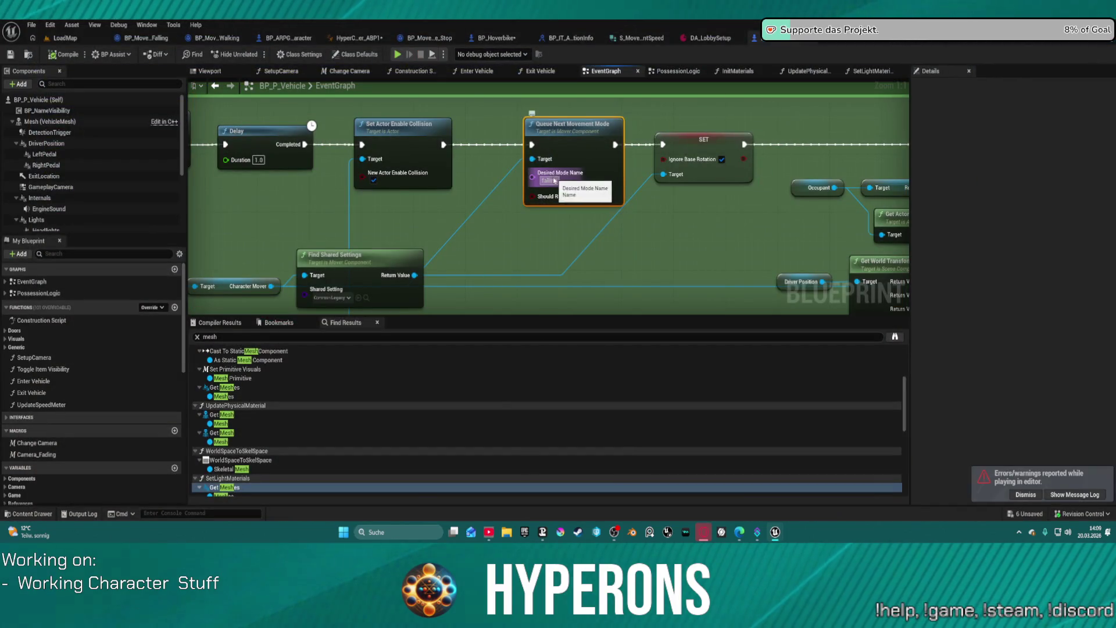
key("BackSpace")
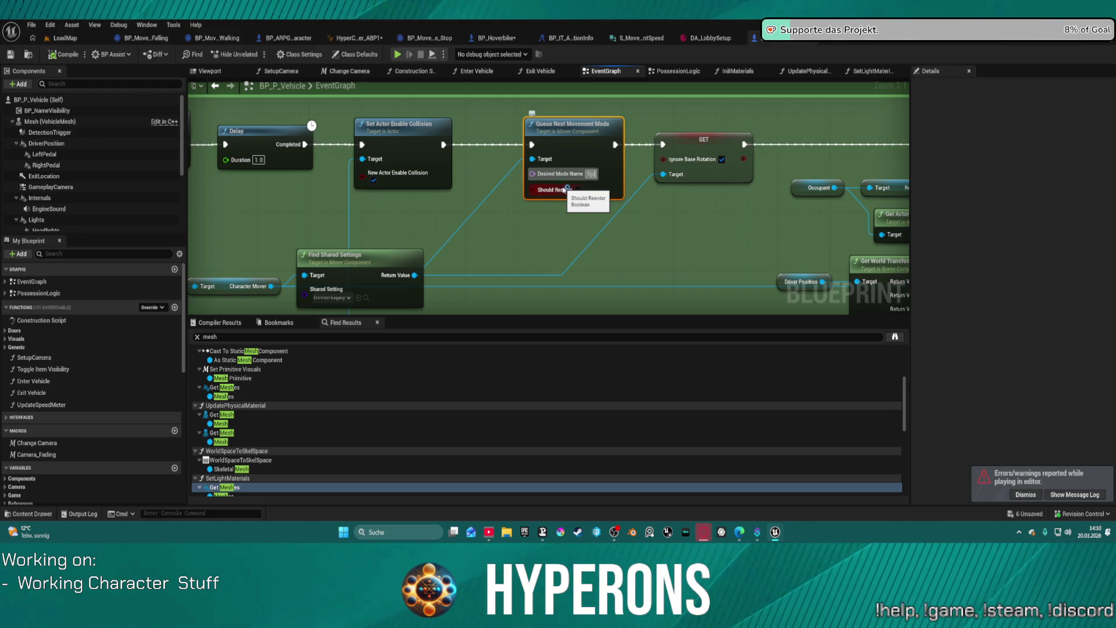
type("ing")
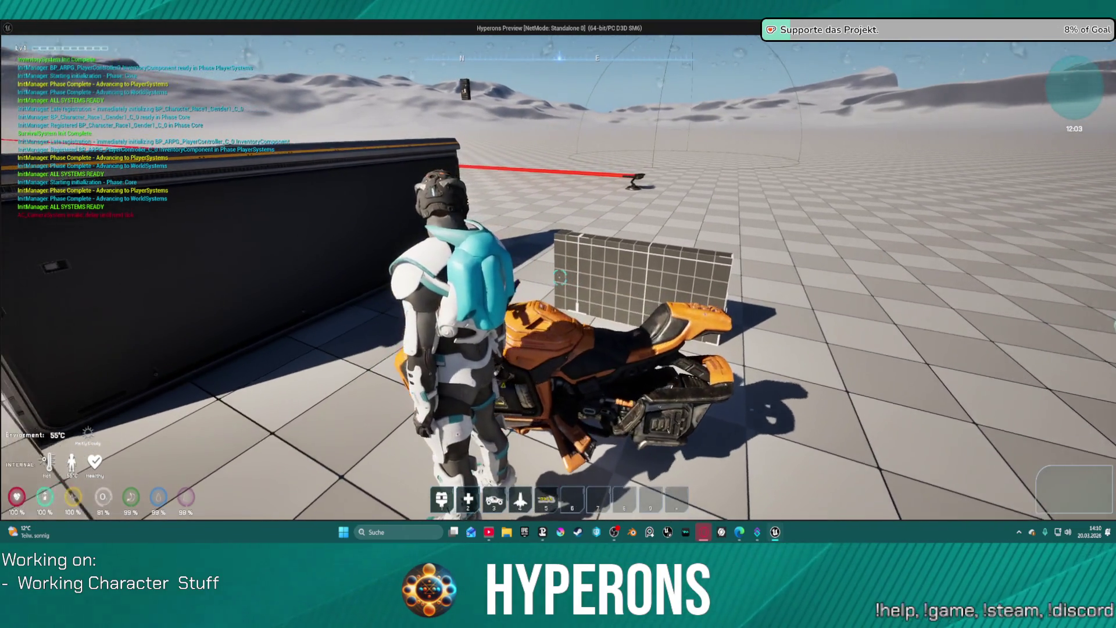
Ride the bike off the platform under flying mode, steer left, then end the preview
key("e")
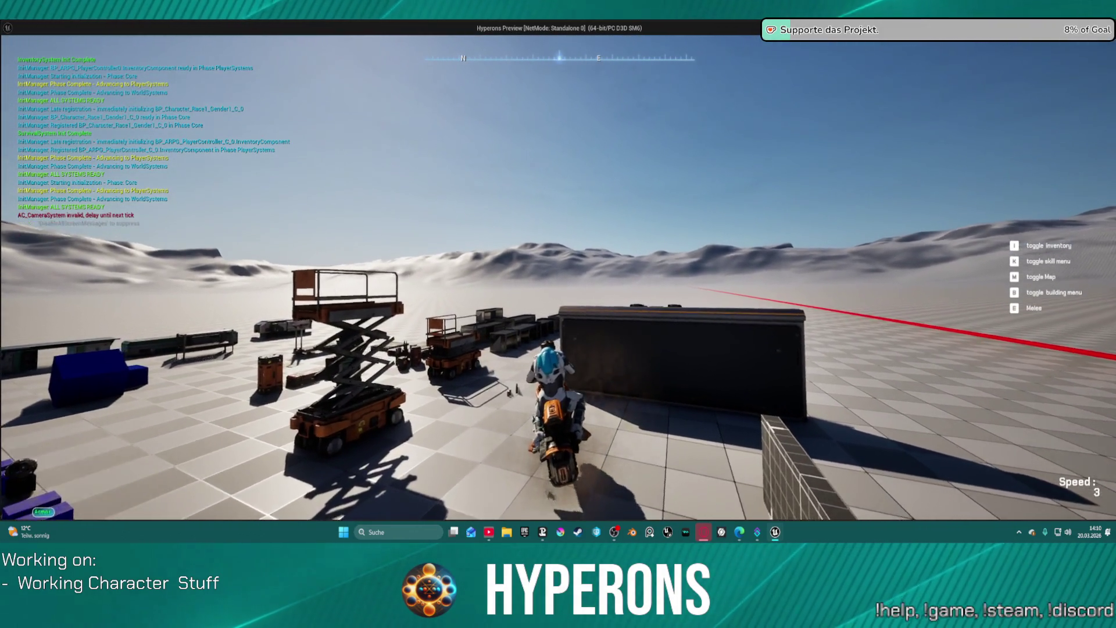
key("w")
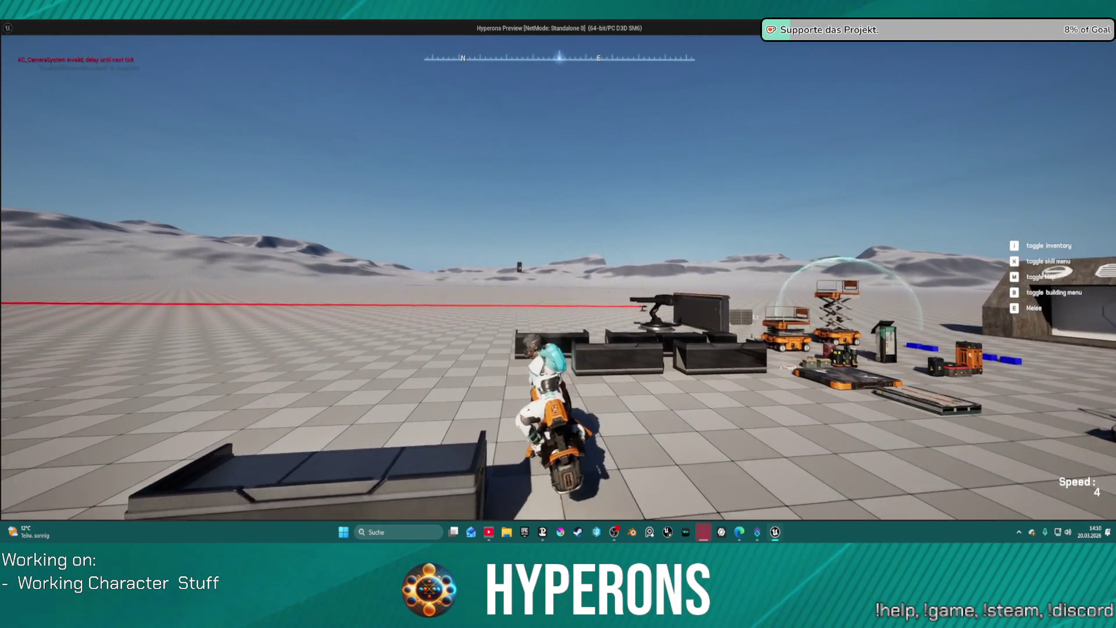
key("w")
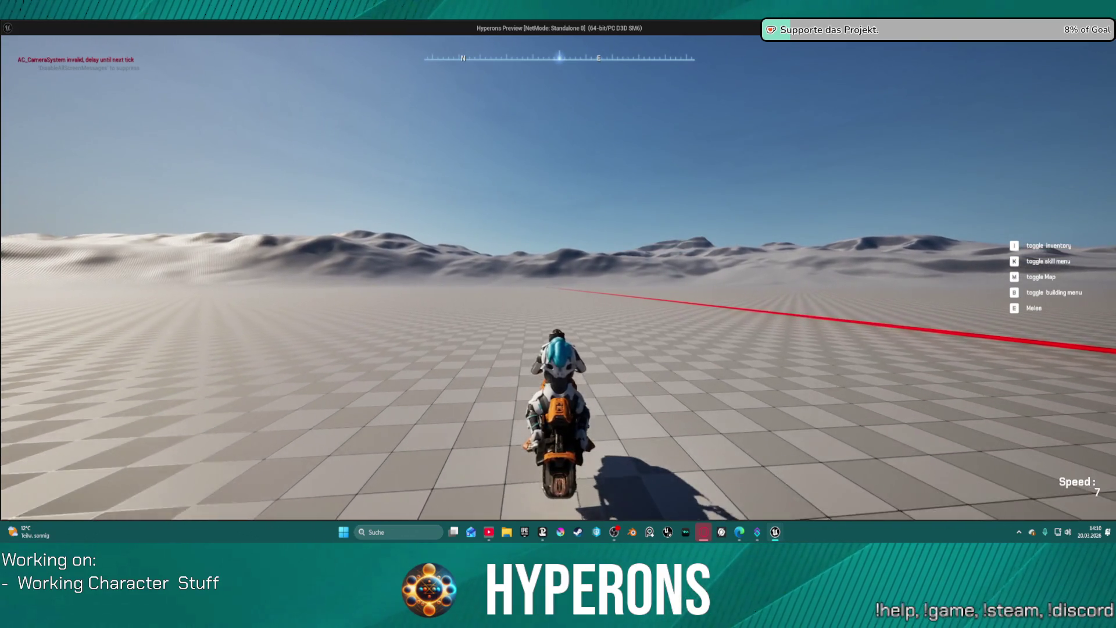
key("a")
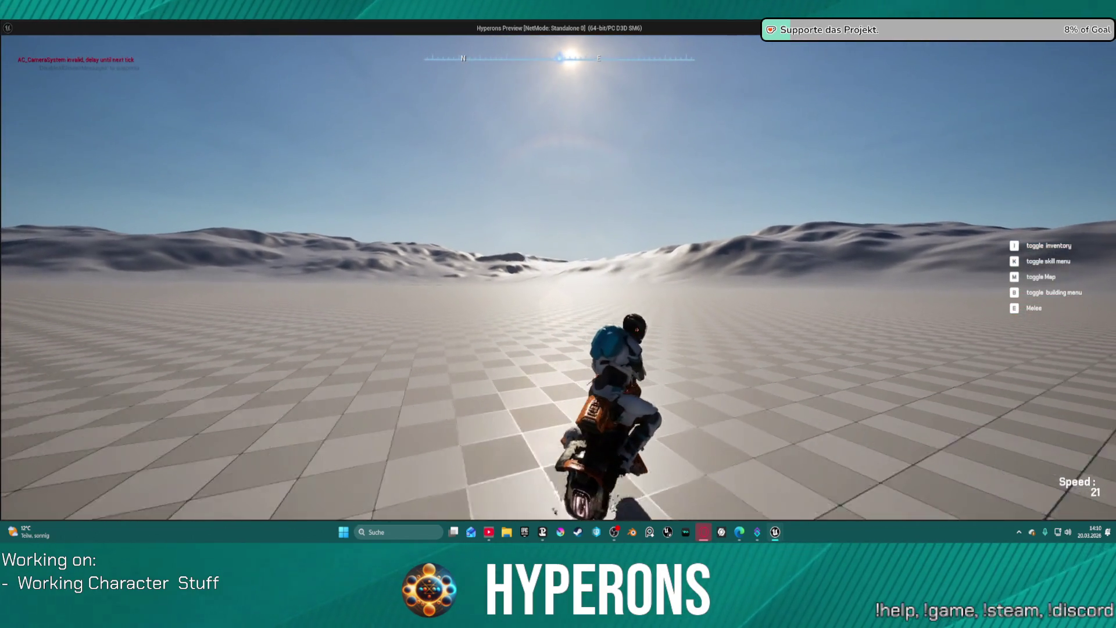
key("Escape")
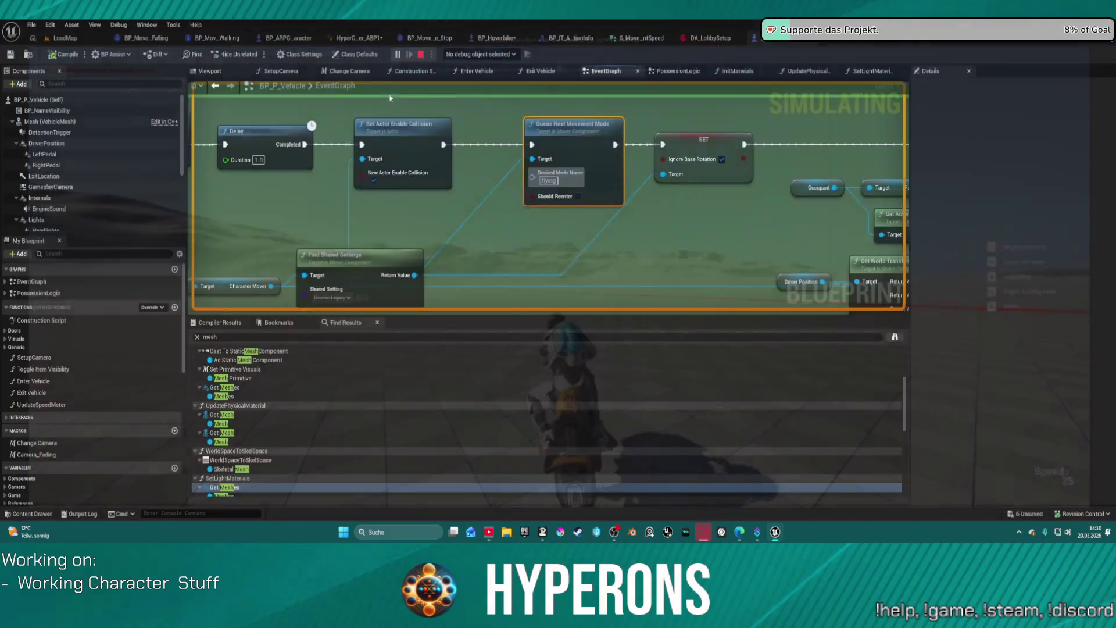
Look over BP_P_Vehicle's event graph around the Enter Vehicle and timer nodes
left_click_drag(742, 209, 281, 183)
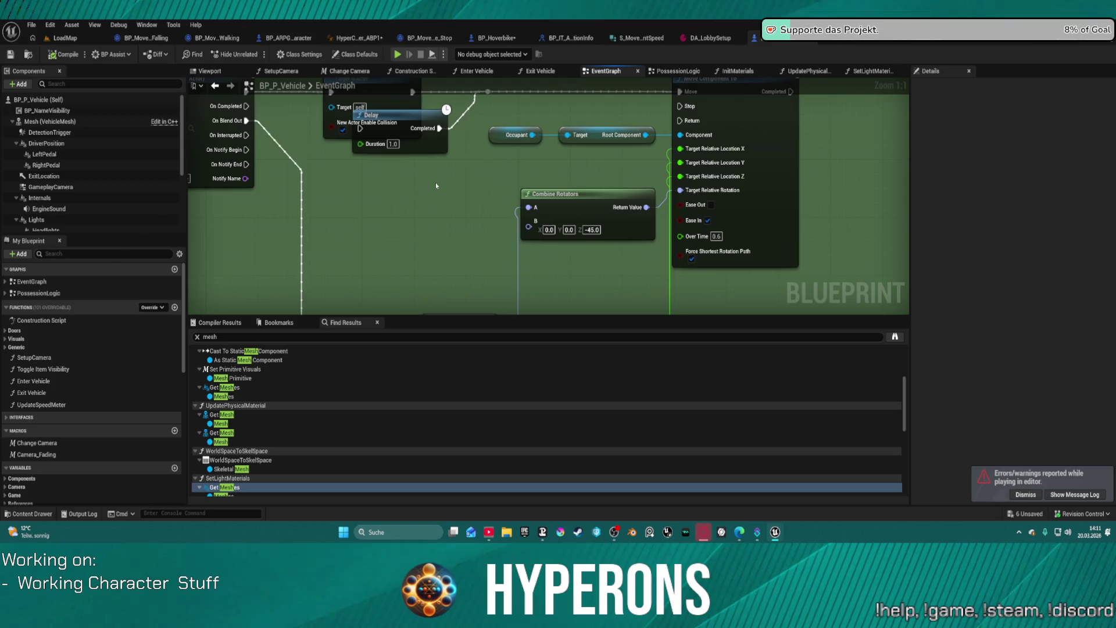
scroll(527, 190, "down", 4)
scroll(527, 190, "up", 1)
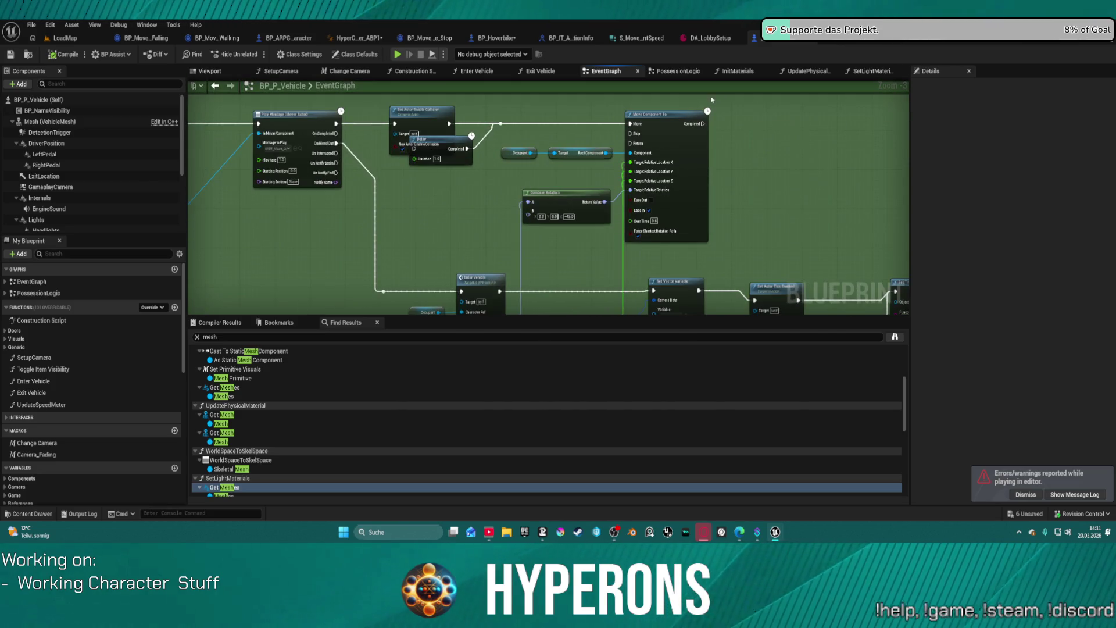
left_click_drag(668, 238, 531, 106)
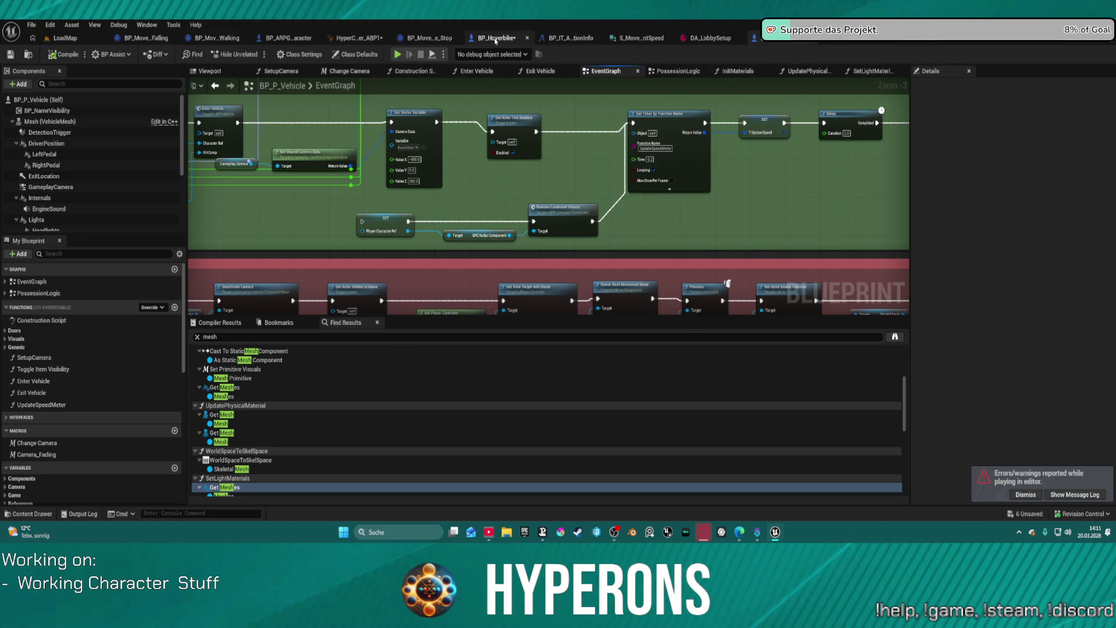
In BP_Hoverbike, rearrange Get Anim Instance, World Space to Skel Space and Get World Transform, adding a reroute
left_click(526, 37)
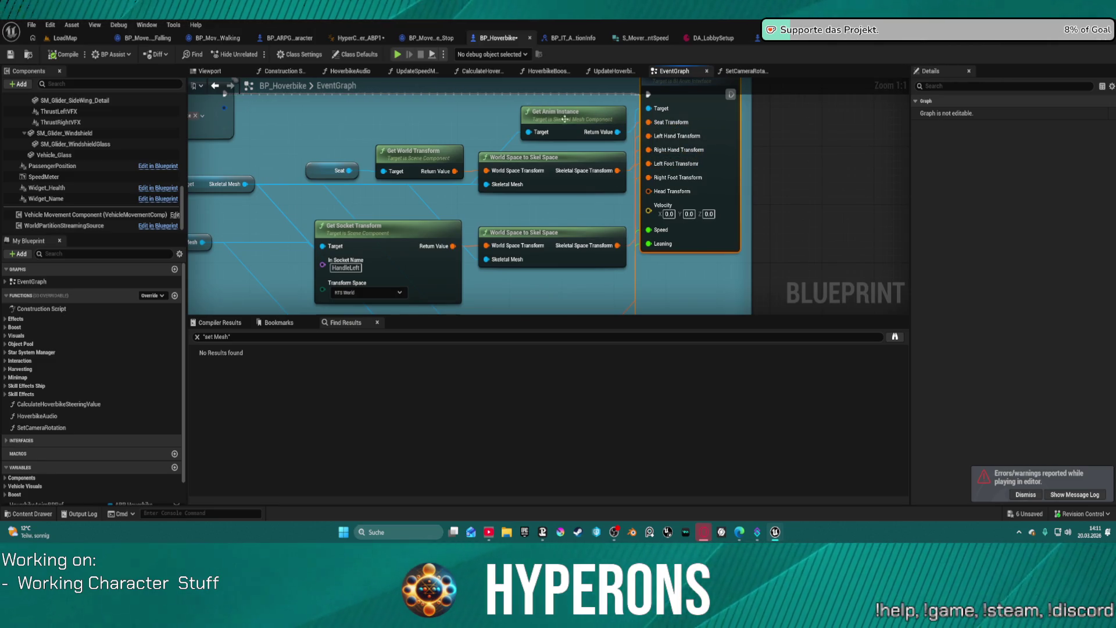
left_click_drag(565, 117, 503, 107)
left_click_drag(584, 159, 551, 169)
left_click_drag(419, 152, 340, 125)
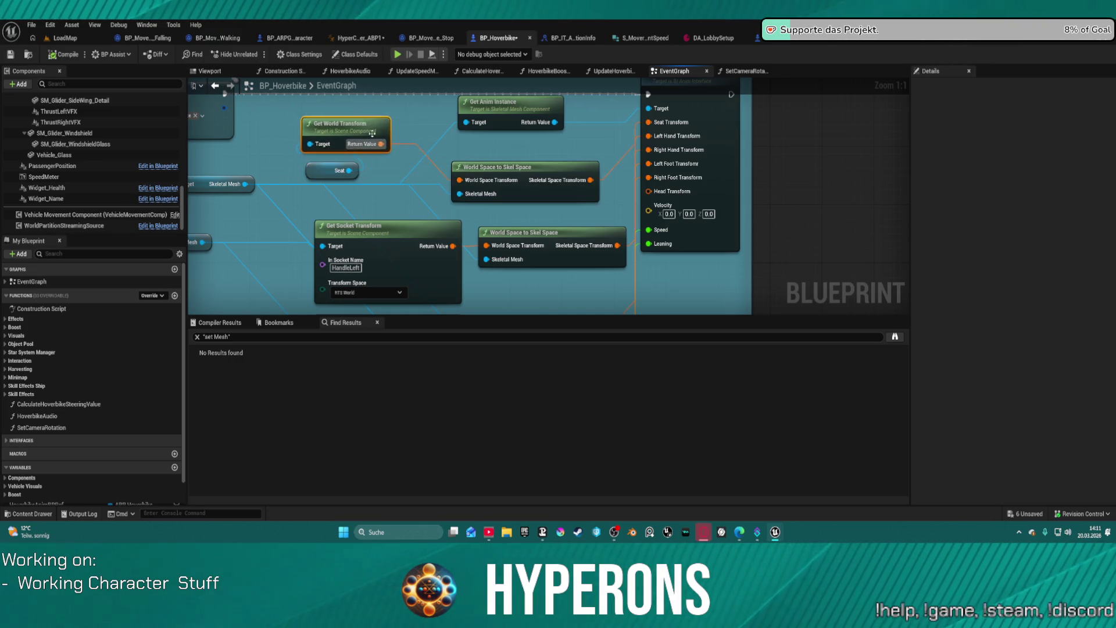
scroll(739, 238, "down", 3)
mouse_move(739, 237)
left_mouse_down()
mouse_move(523, 192)
mouse_move(250, 171)
left_mouse_up()
scroll(192, 175, "up", 3)
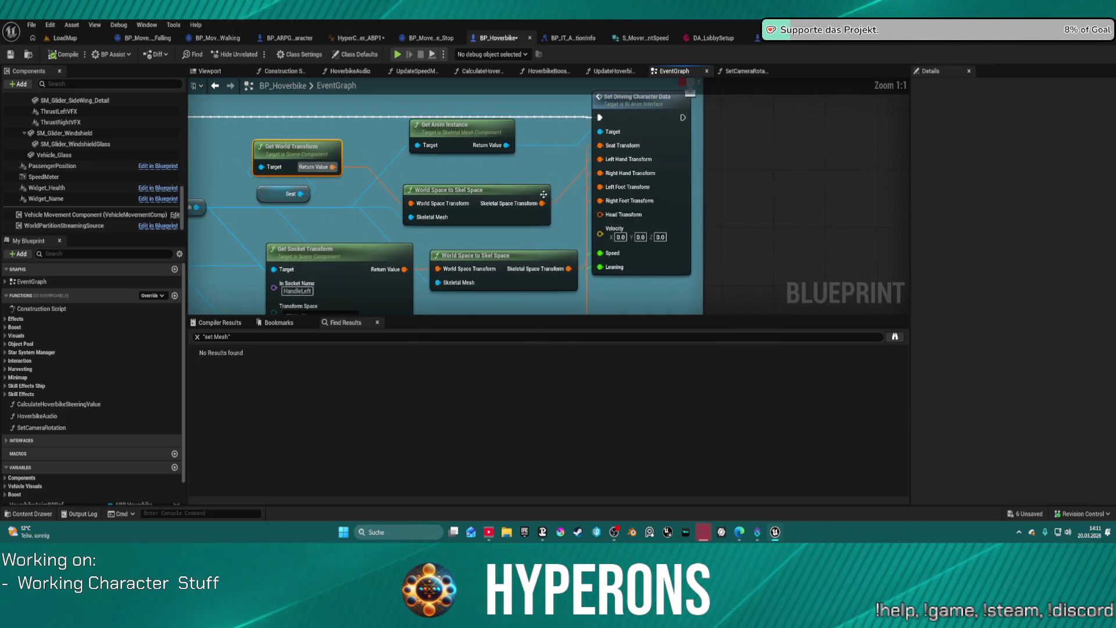
left_click(491, 177)
left_click_drag(491, 177, 485, 170)
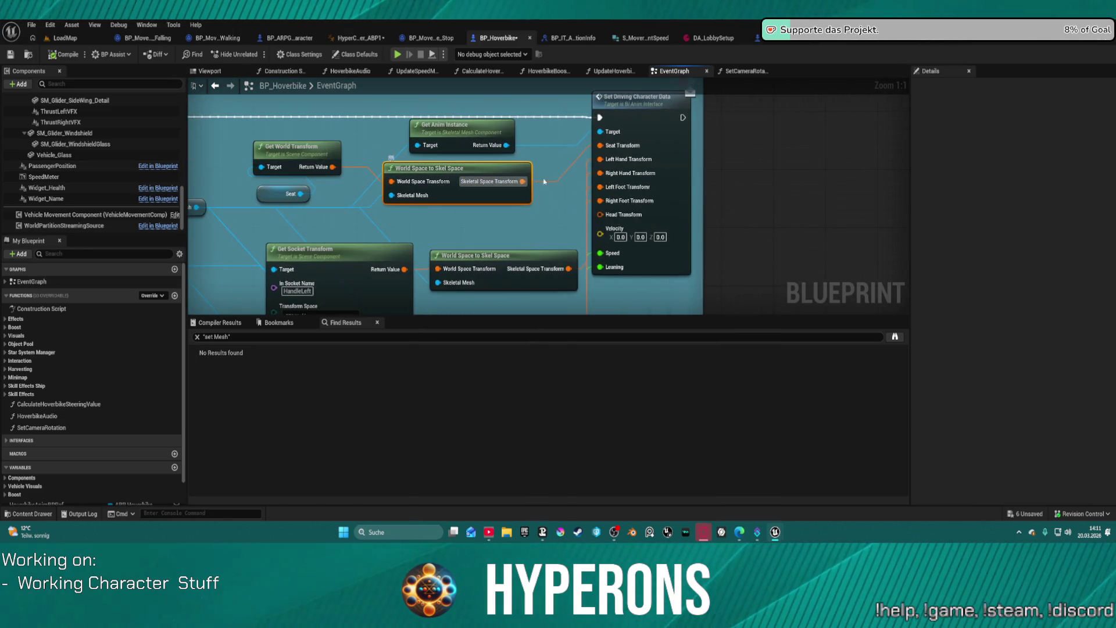
double_click(572, 170)
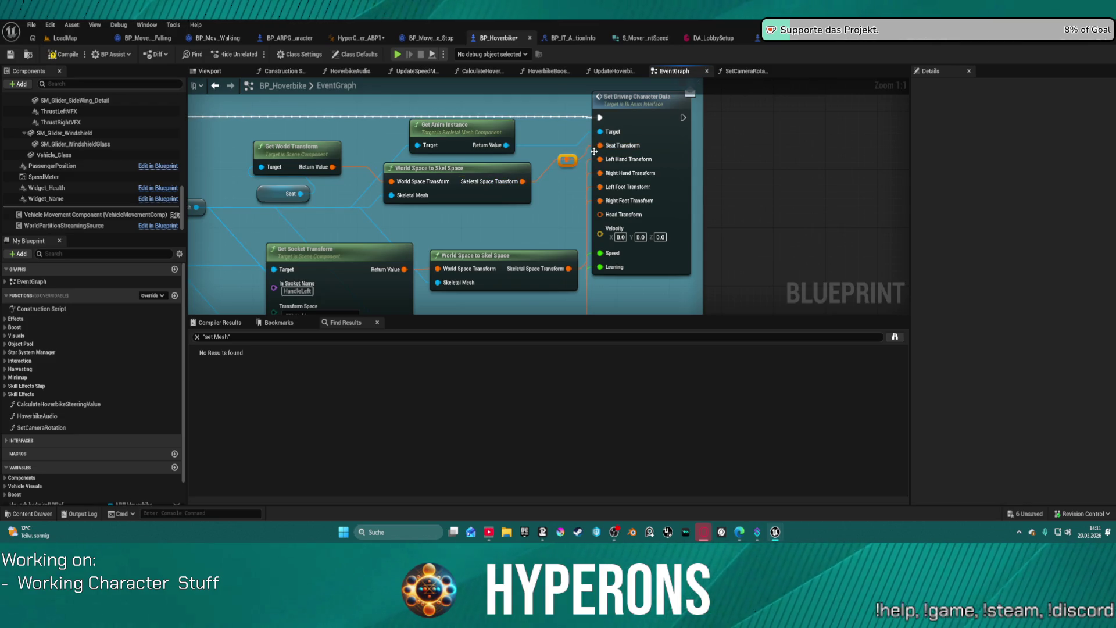
Split the Seat Transform and Skeletal Space Transform pins and wire Location into Seat Transform Location
right_click(617, 149)
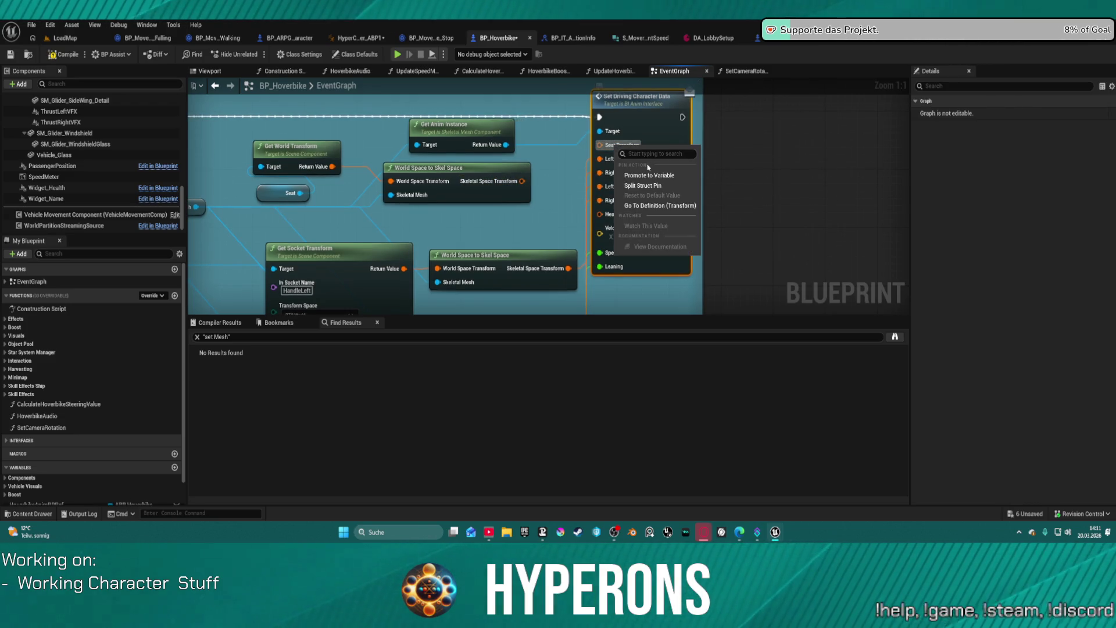
left_click(643, 185)
right_click(521, 181)
left_click(550, 216)
left_click_drag(591, 145, 599, 149)
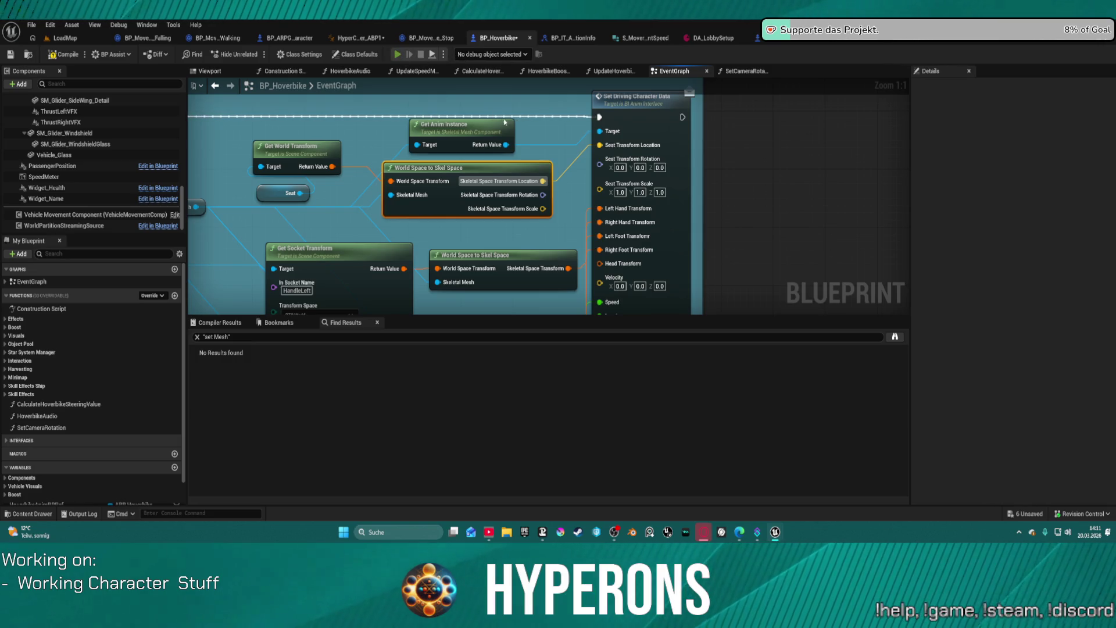
key("alt+p")
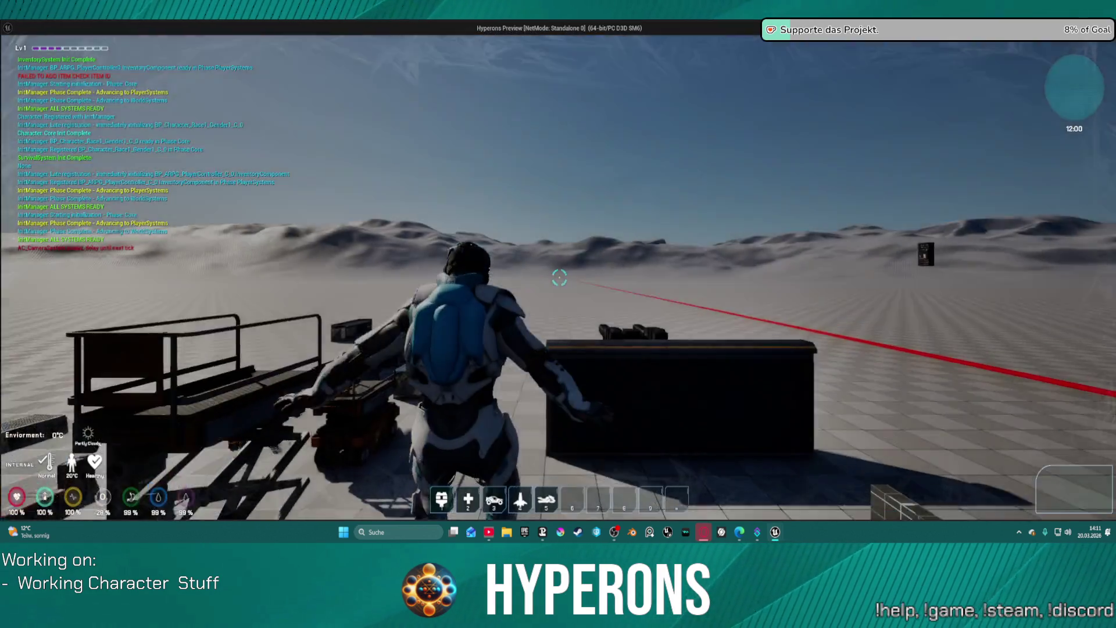
Walk up to the hoverbike, mount it with F and ride to check the seated pose
key("w")
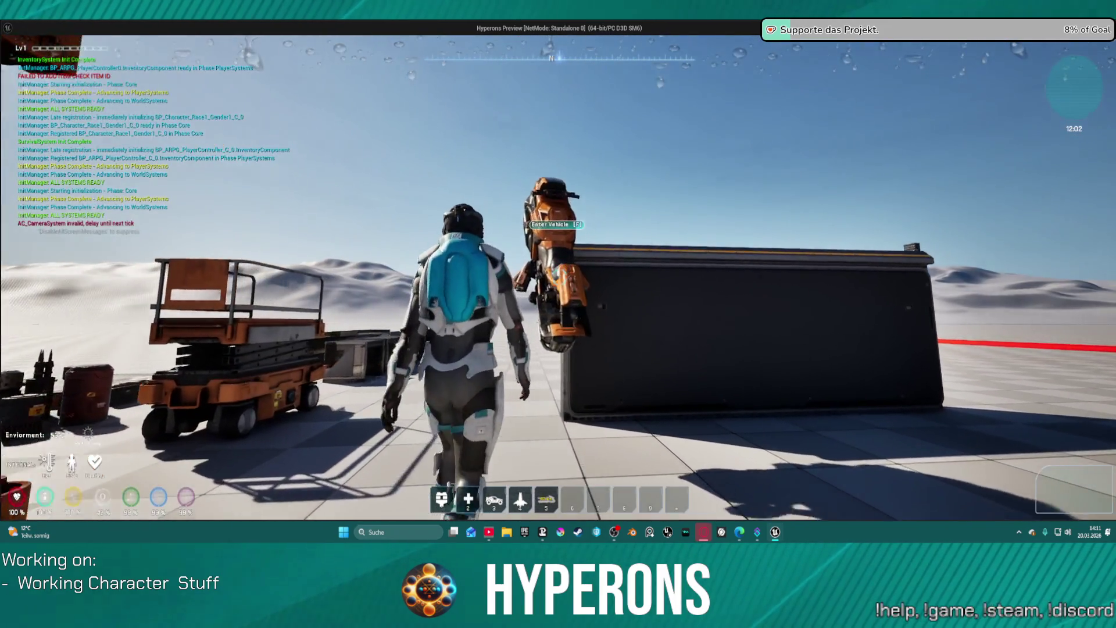
key("e")
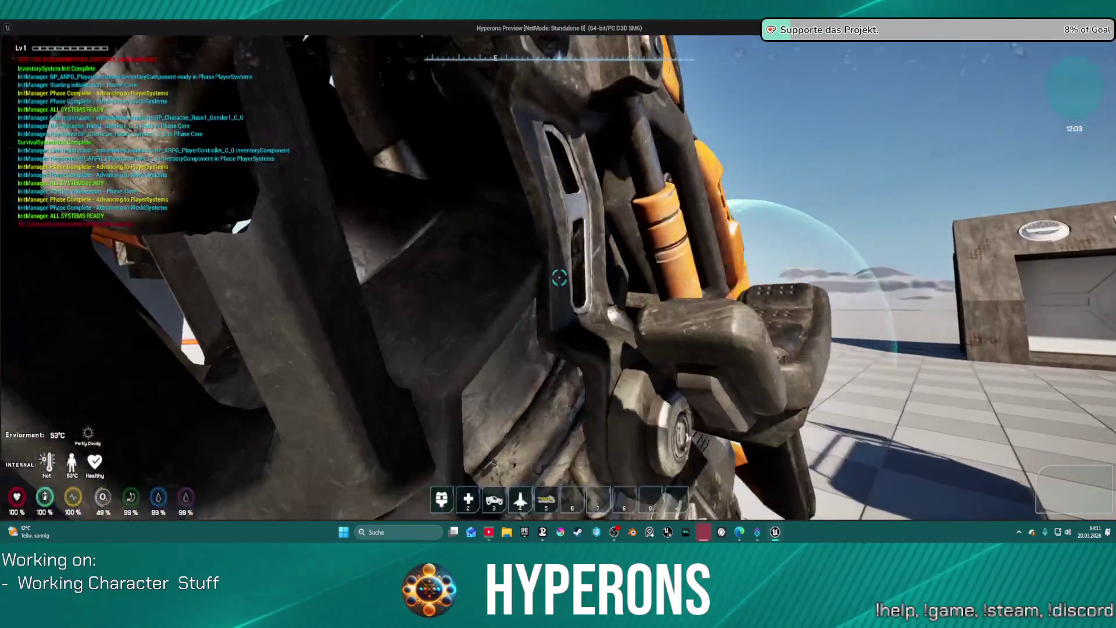
key("f")
key("w")
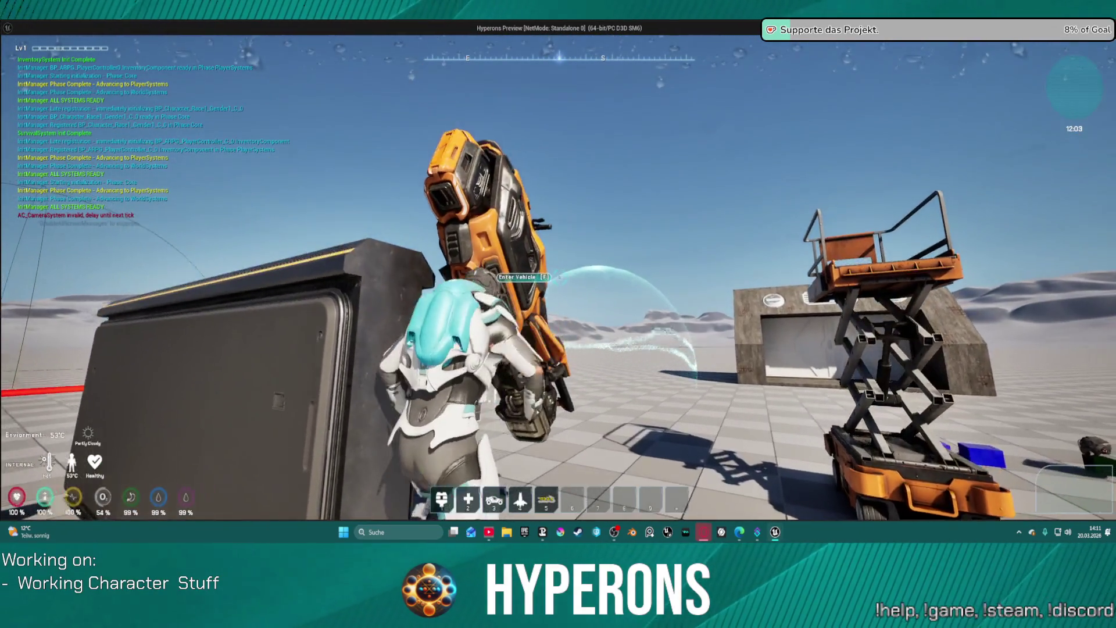
key("w")
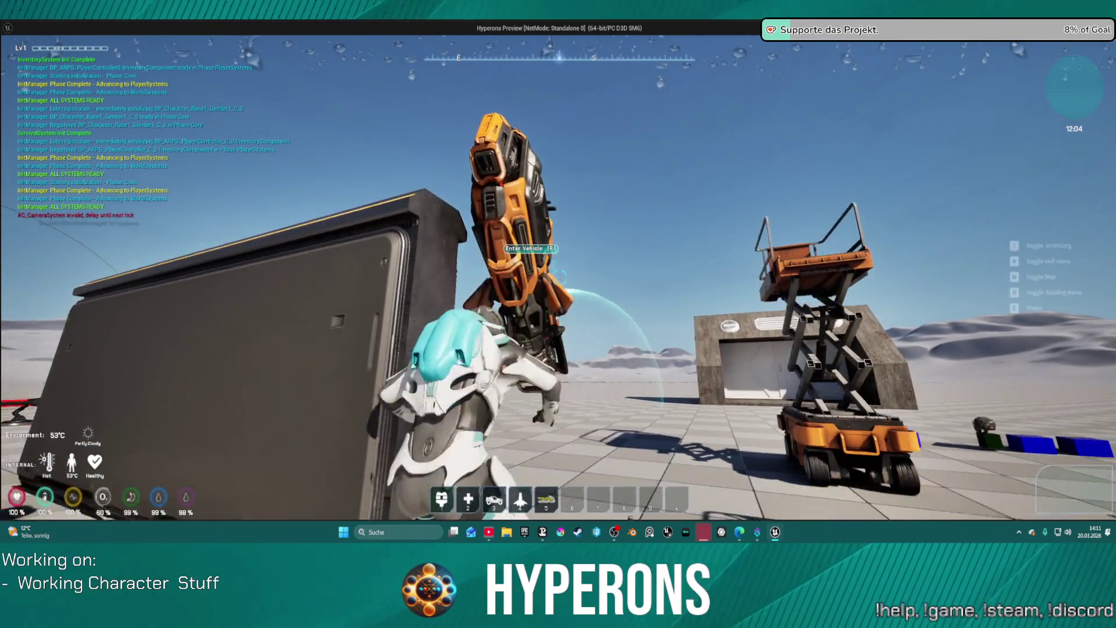
key("w")
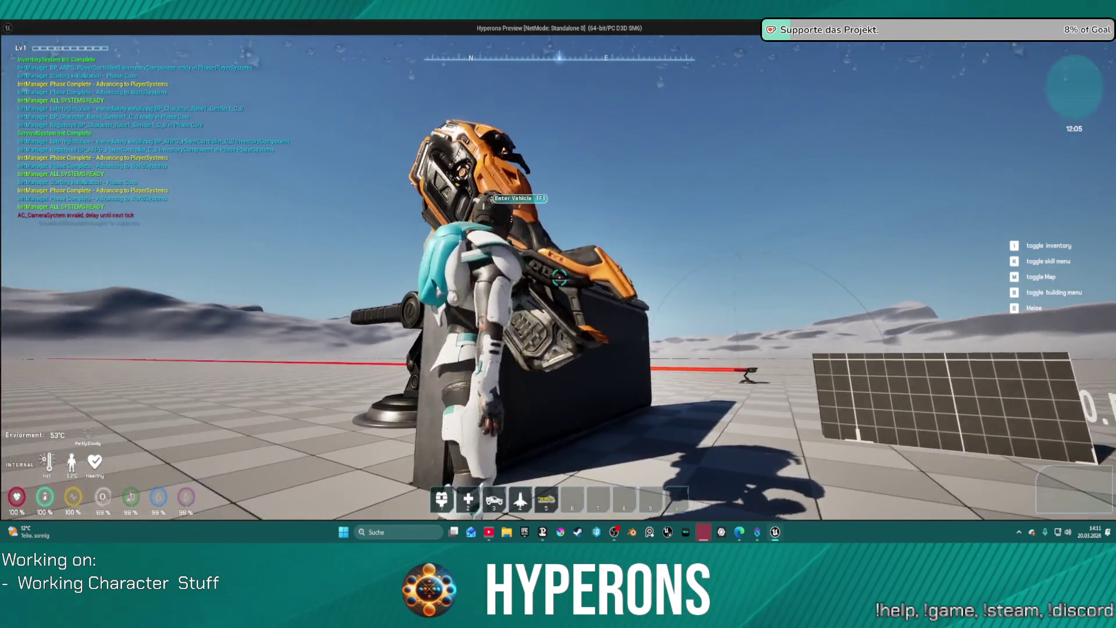
key("w")
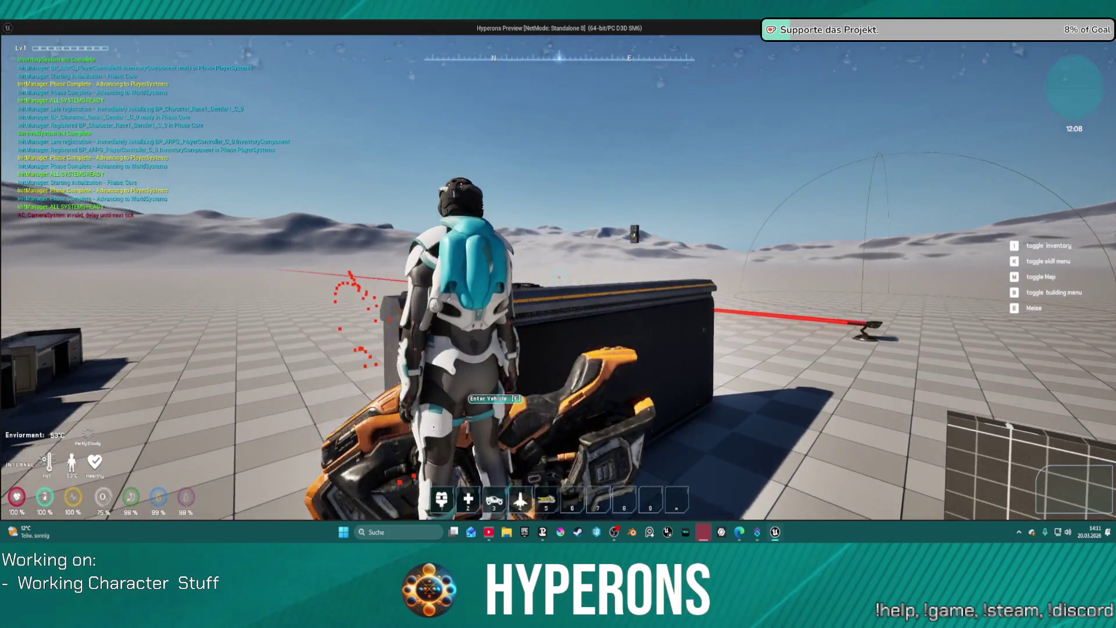
key("f")
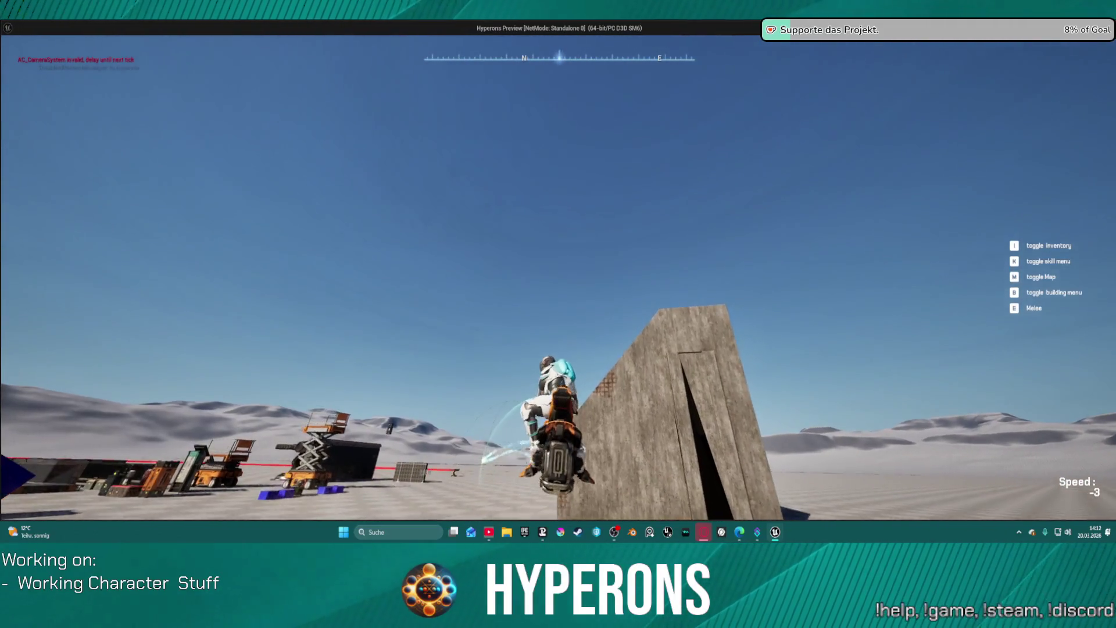
key("Escape")
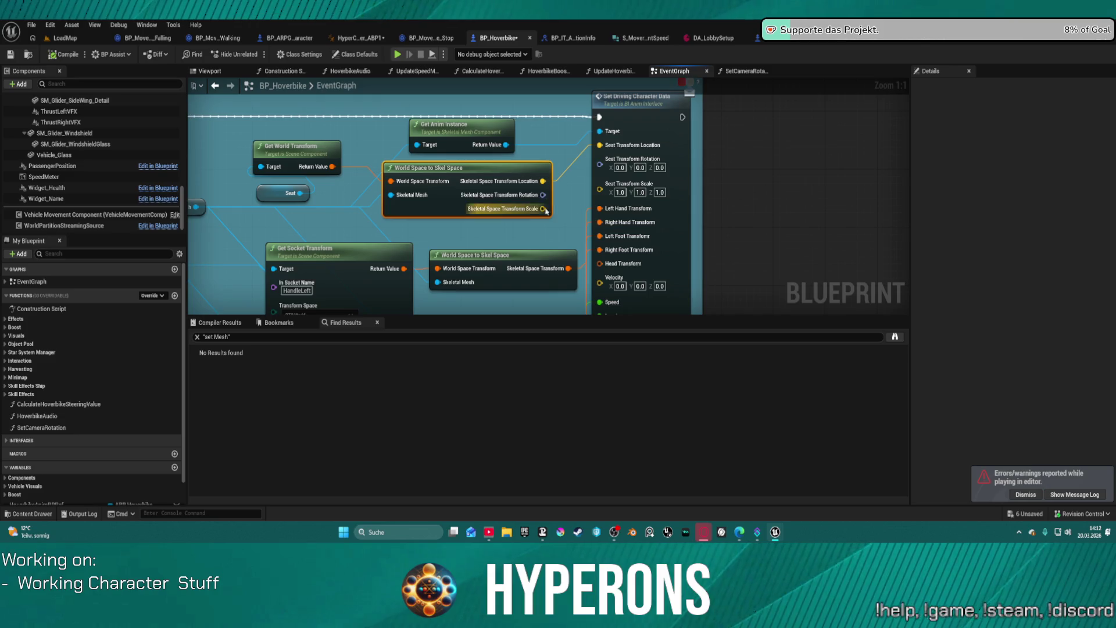
Wire the skeletal-space Rotation into Seat Transform Rotation, then switch to the SKM_UEFN_Driving Control Rig
mouse_move(586, 184)
left_mouse_down()
mouse_move(604, 165)
mouse_move(544, 209)
left_mouse_up()
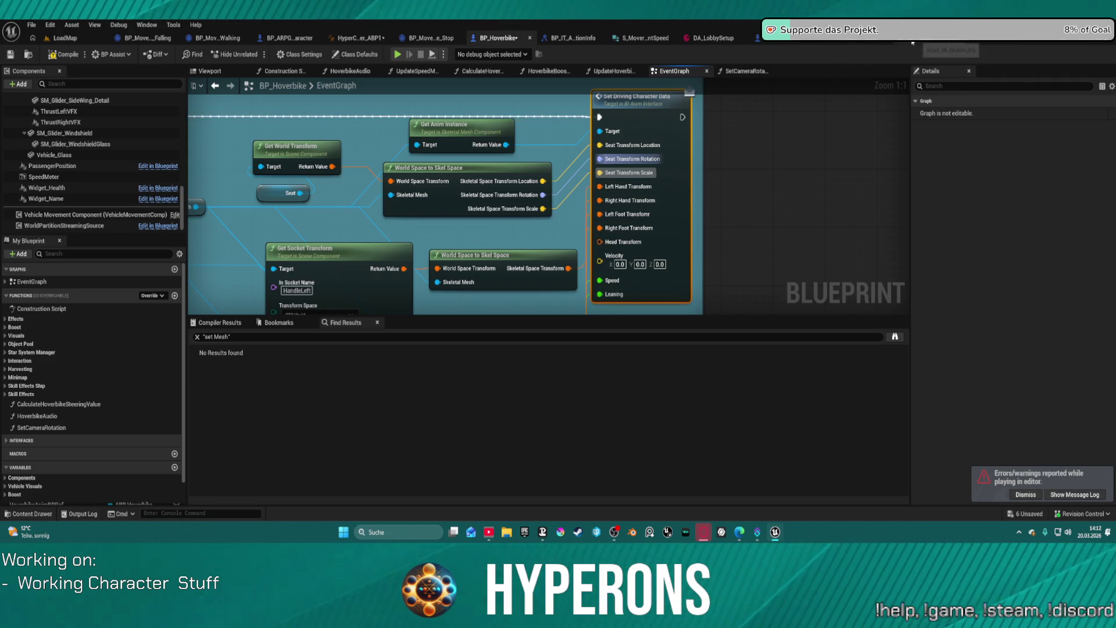
left_click(850, 43)
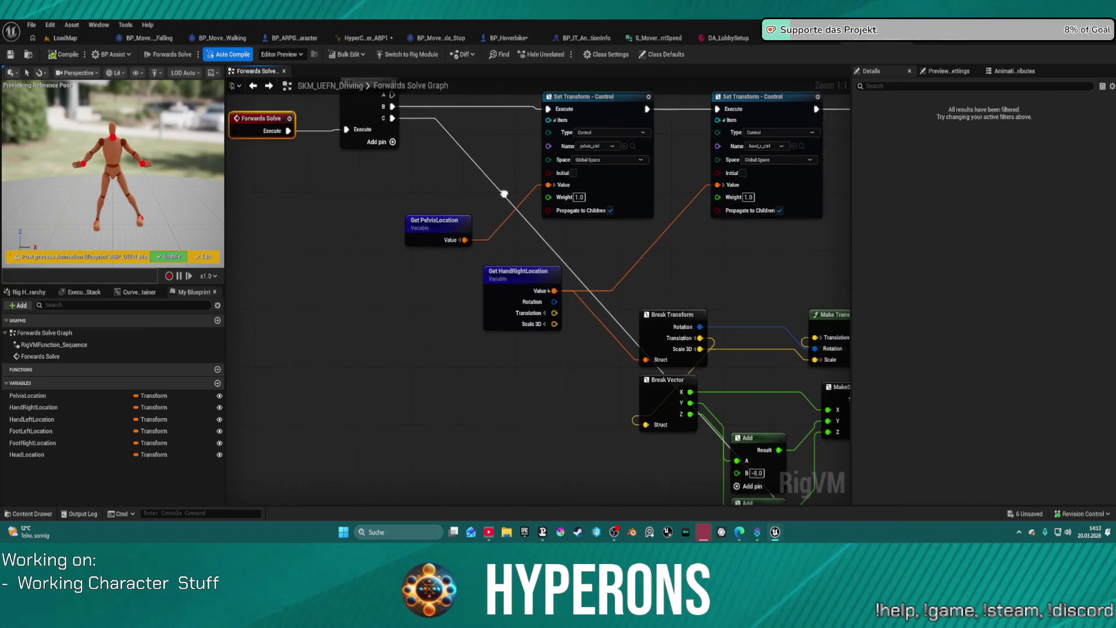
Set the pelvis control's Set Transform Space to Local Space, then return to the LoadMap level
left_click(598, 161)
left_click(598, 161)
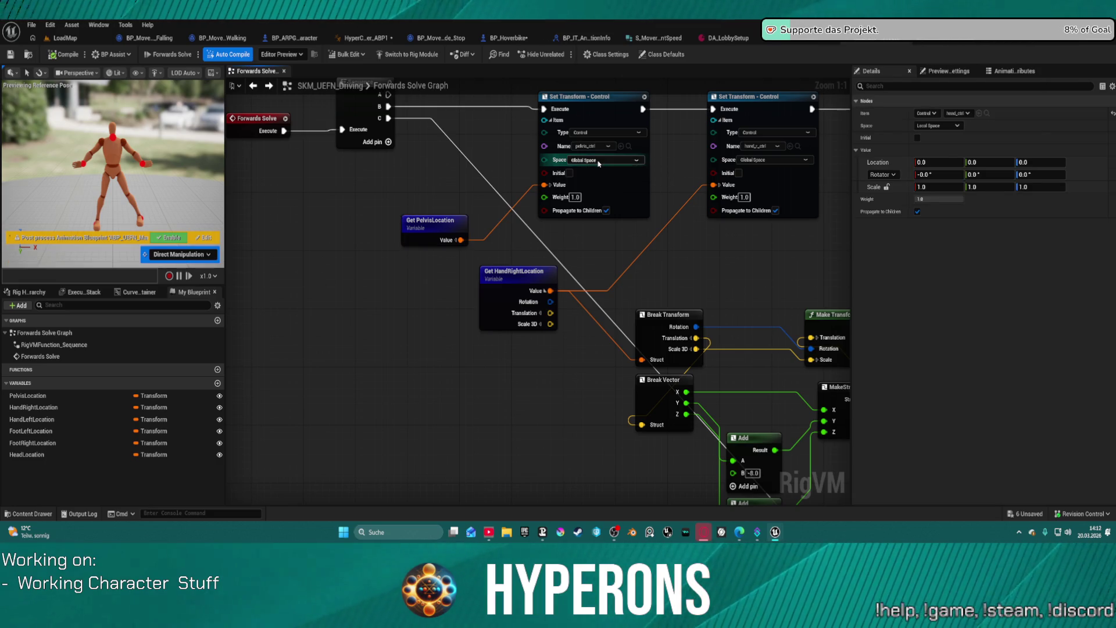
left_click(598, 160)
left_click(587, 170)
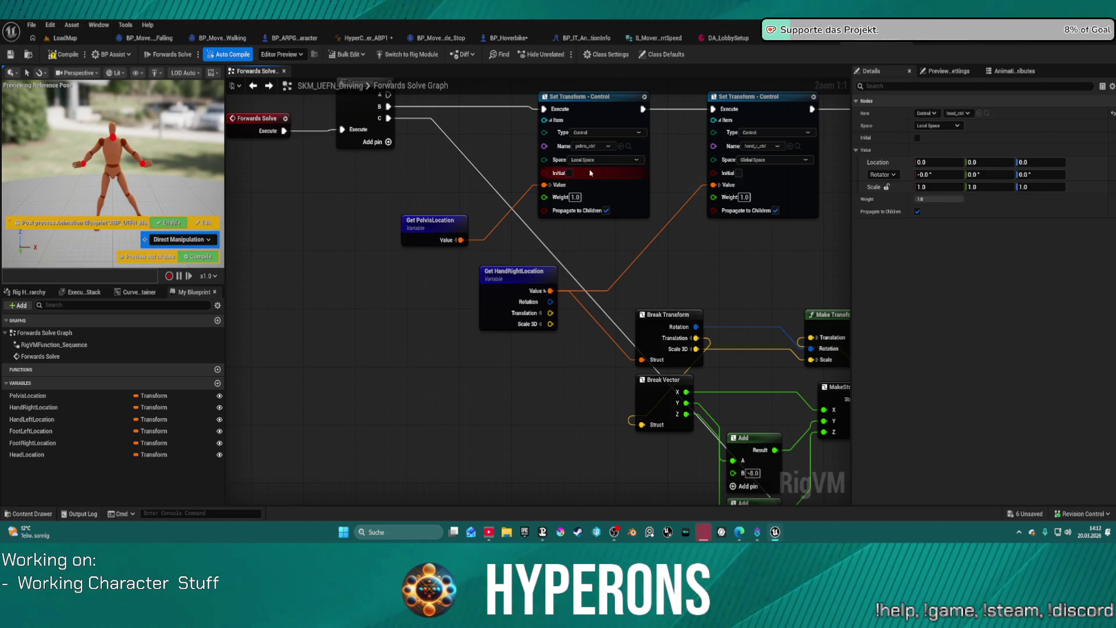
left_click(68, 38)
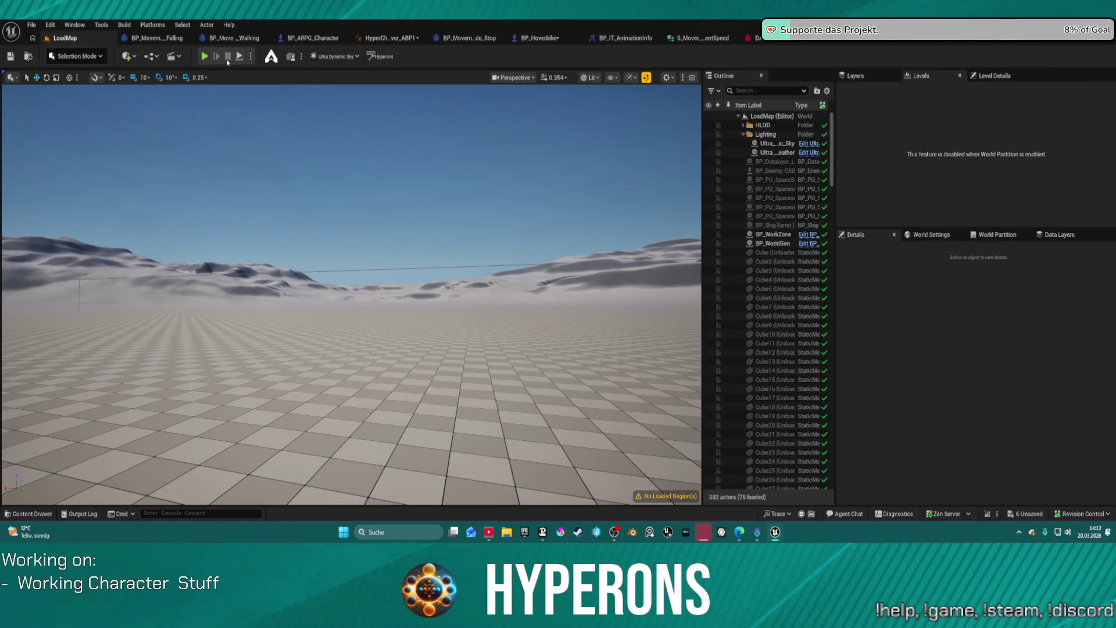
Start Play-in-Editor, walk to the hoverbike, mount it with F and ride forward
left_click(205, 56)
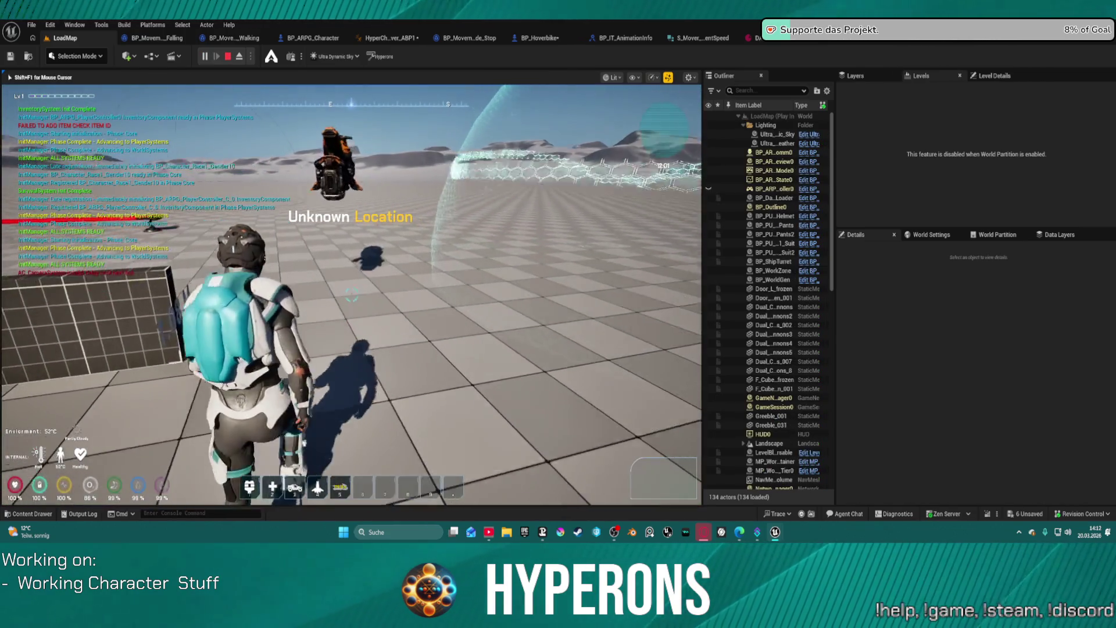
key("w")
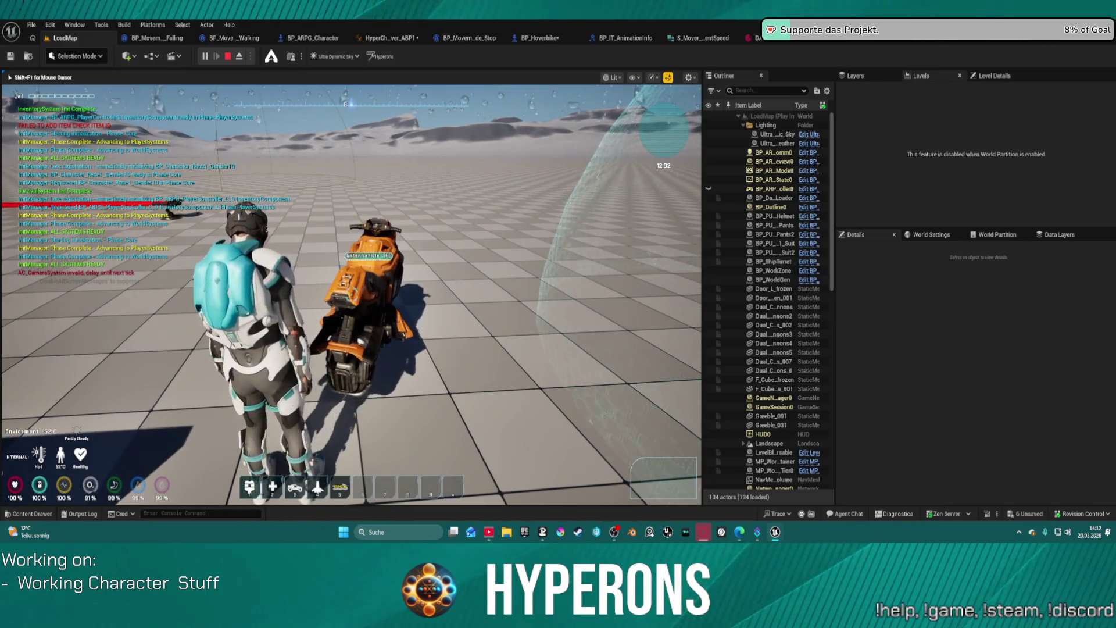
key("w")
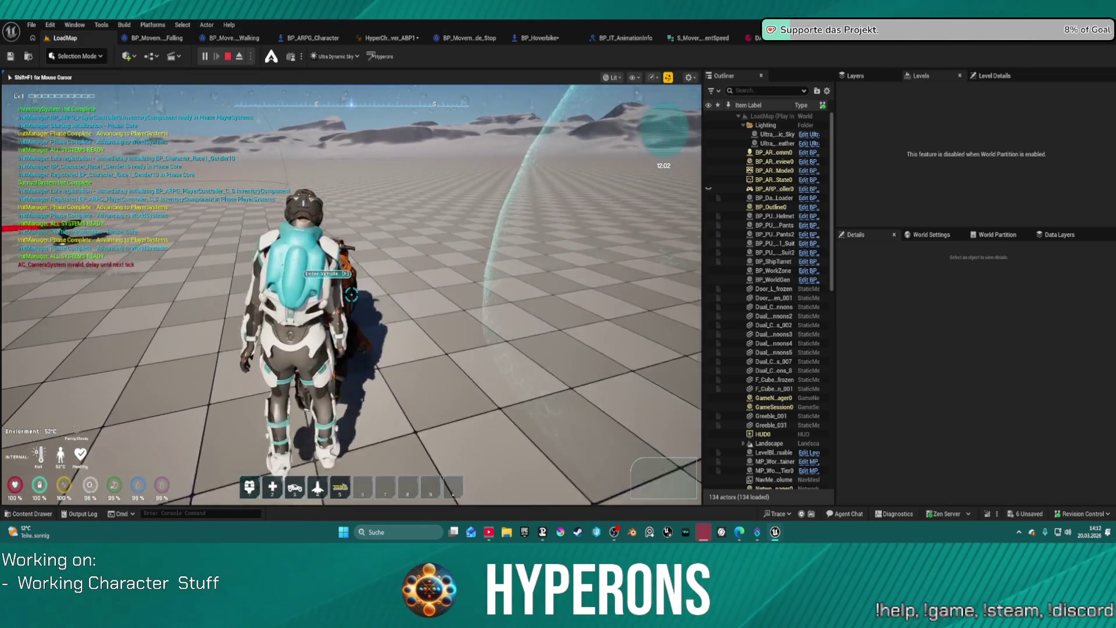
key("f")
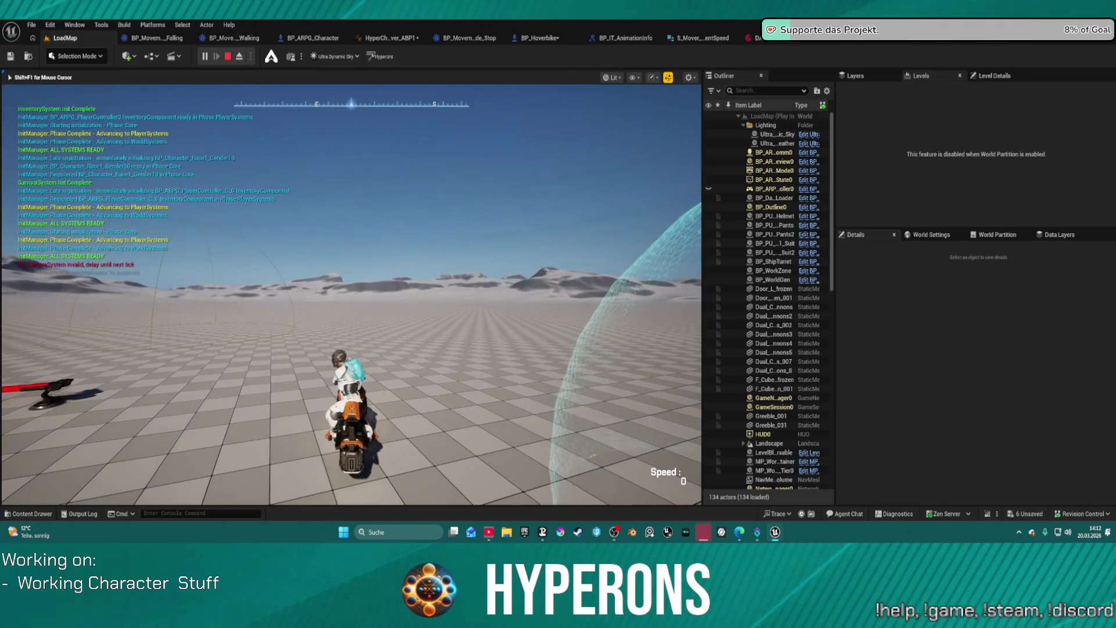
key("w")
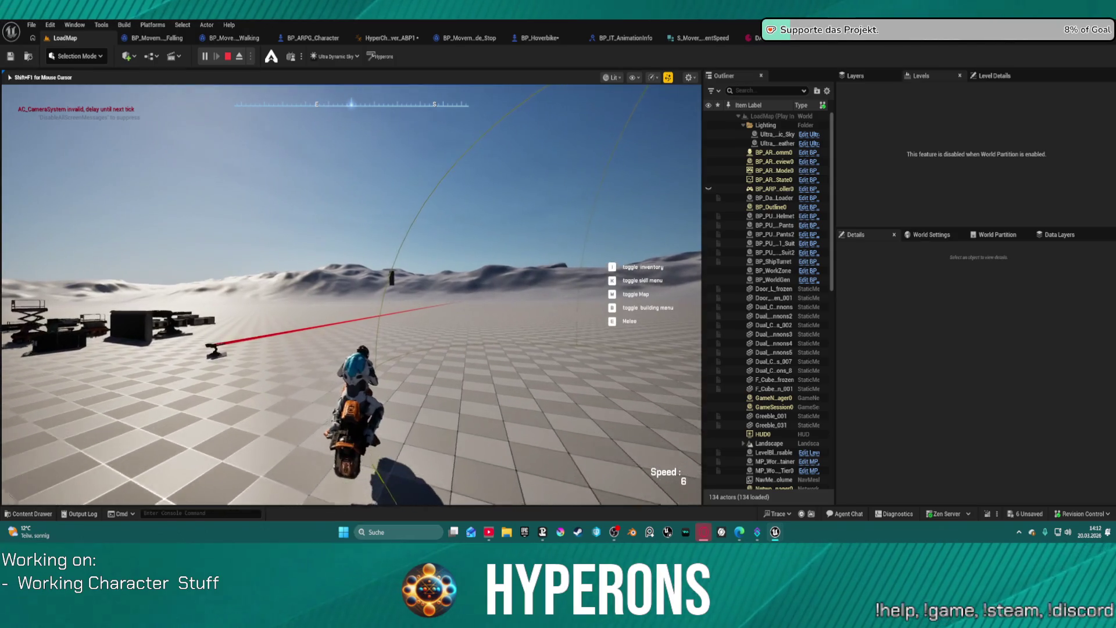
key("w")
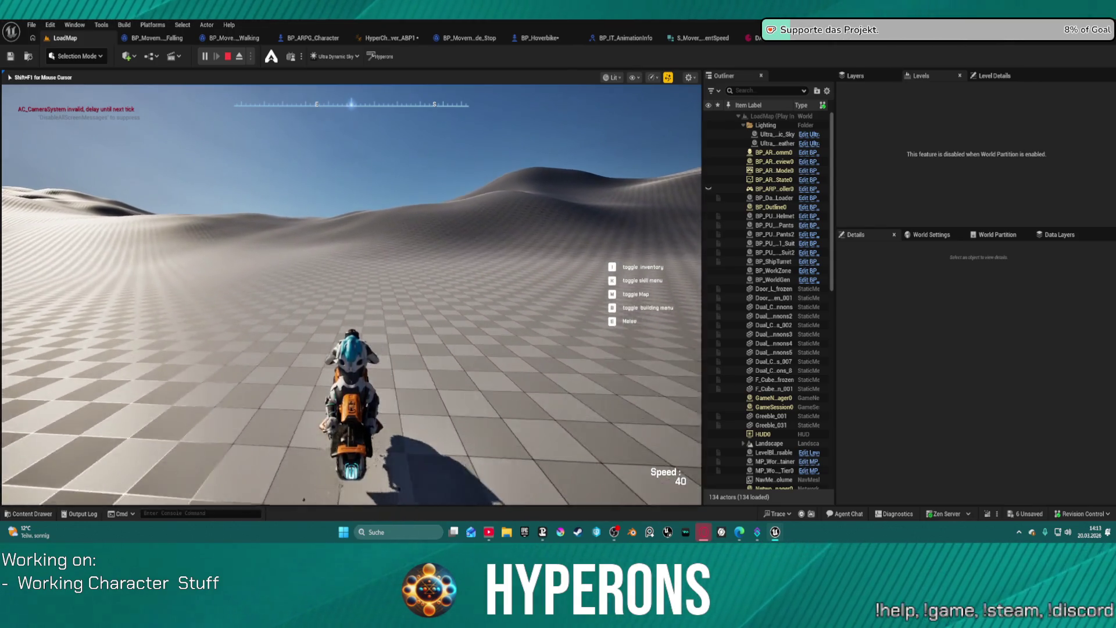
Steer the hoverbike left and right across the dunes, brake and reverse, then stop the session
key("d")
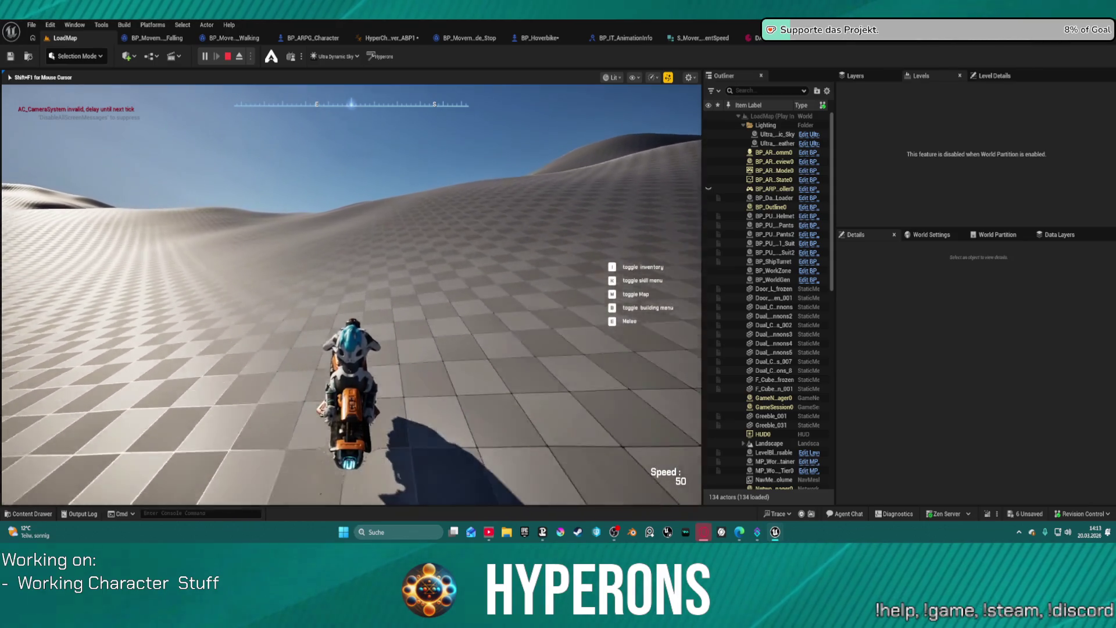
key("a")
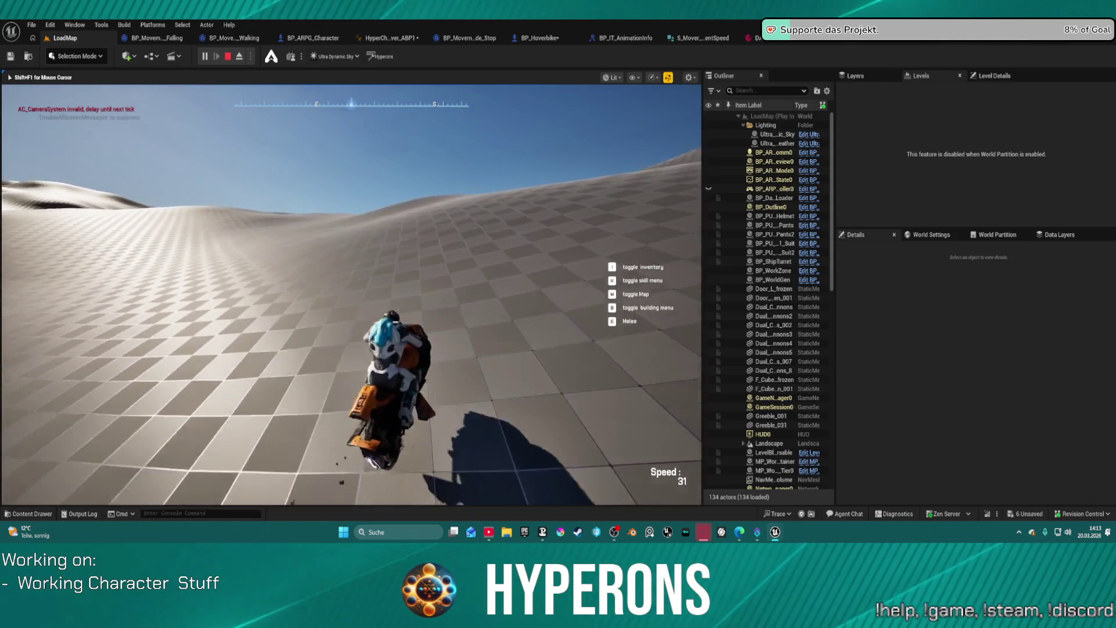
key("d")
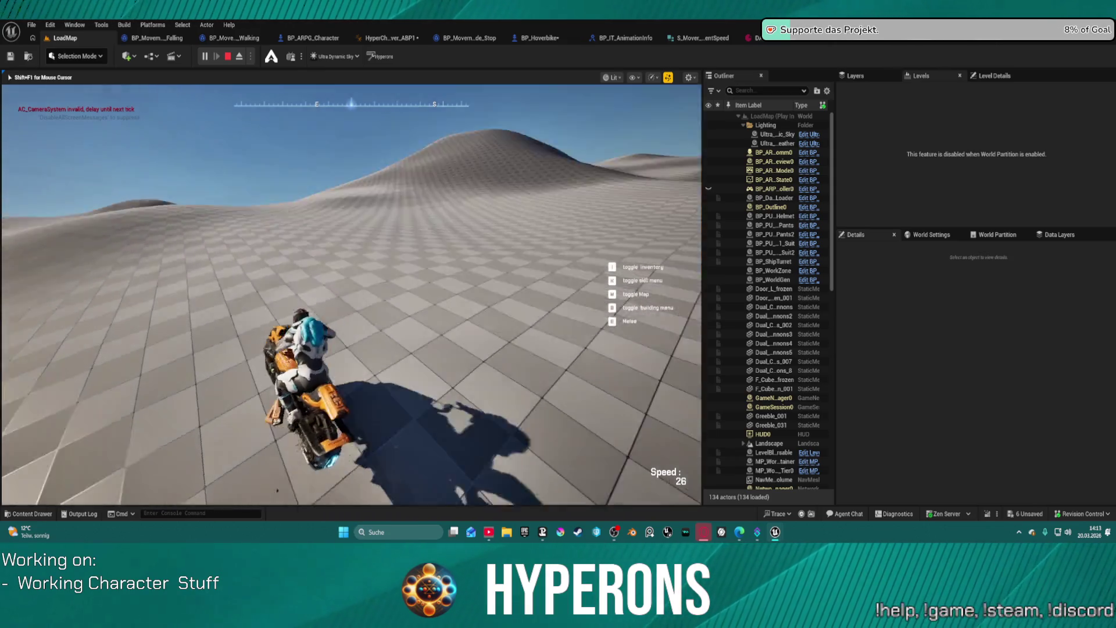
key("d")
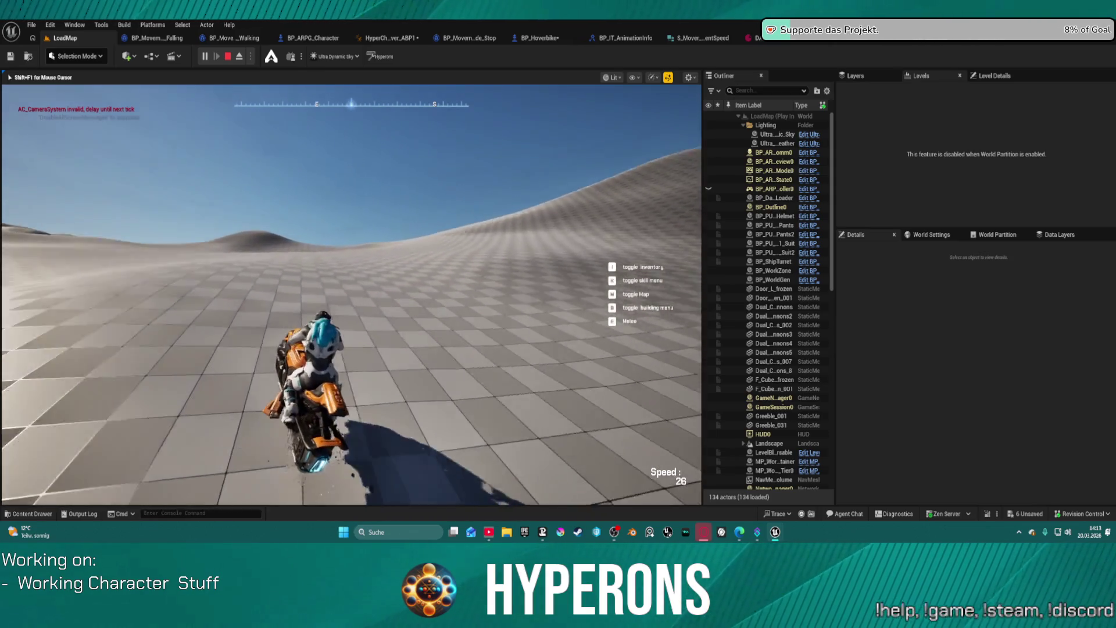
key("w")
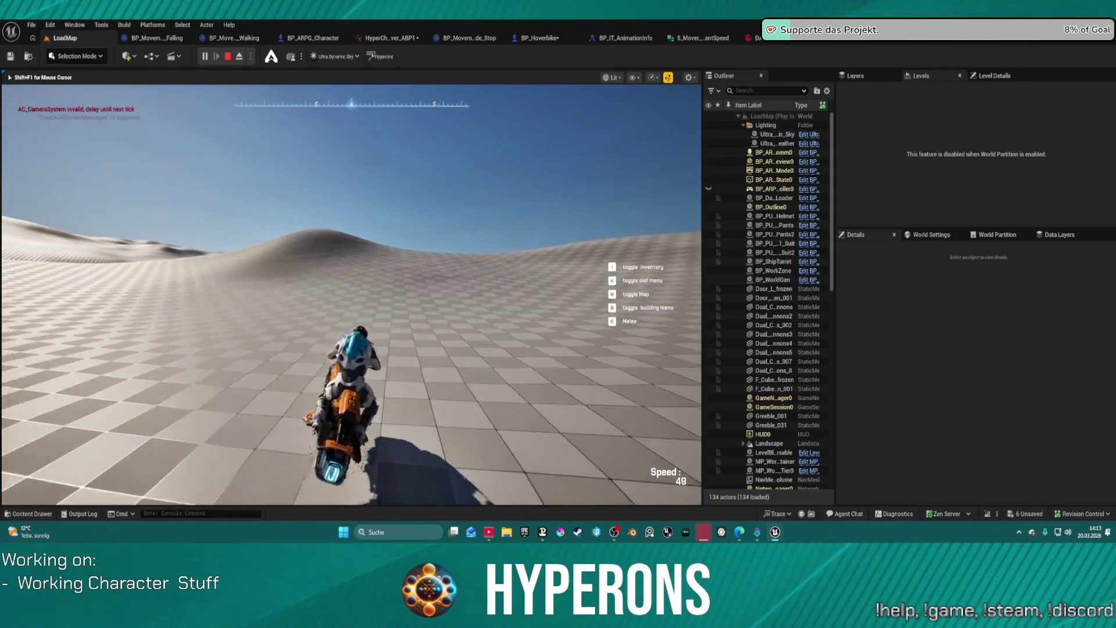
key("w")
key("d")
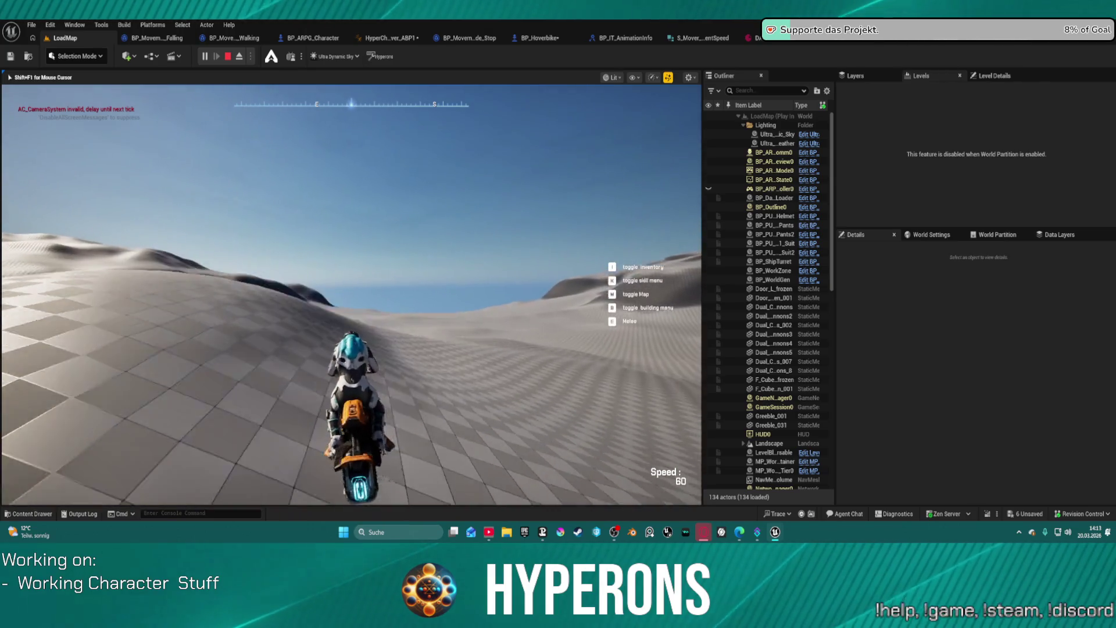
key("a")
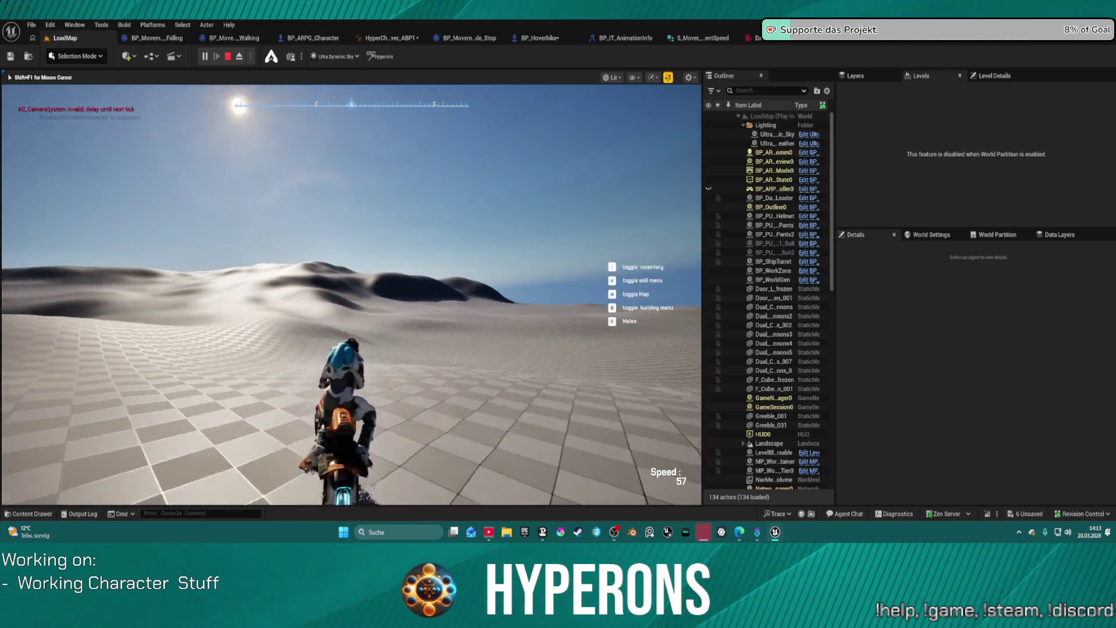
key("s")
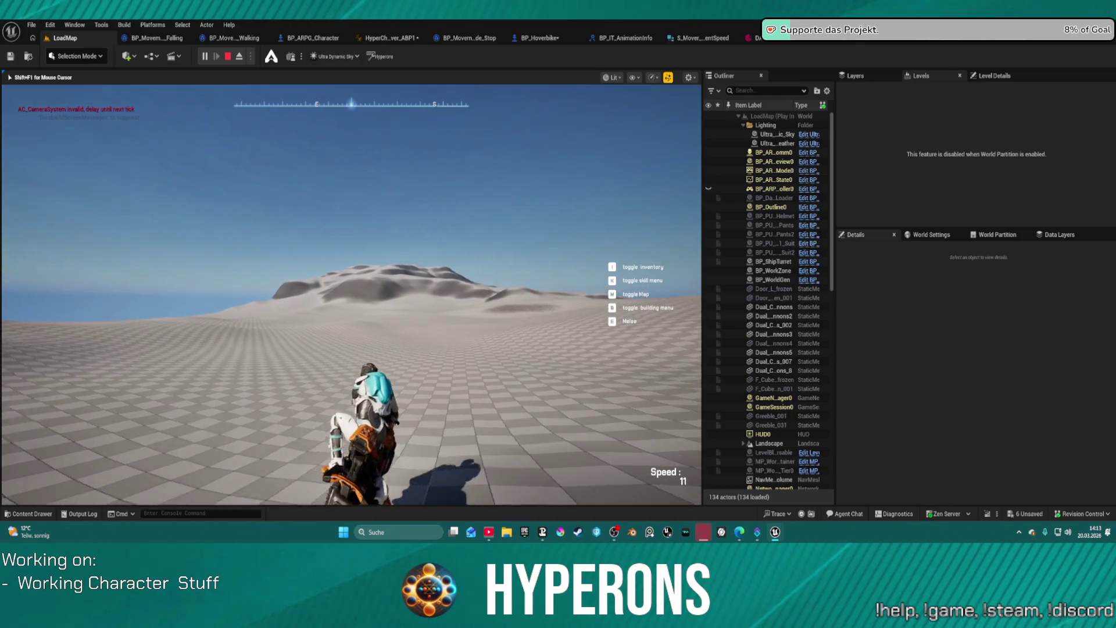
key("w")
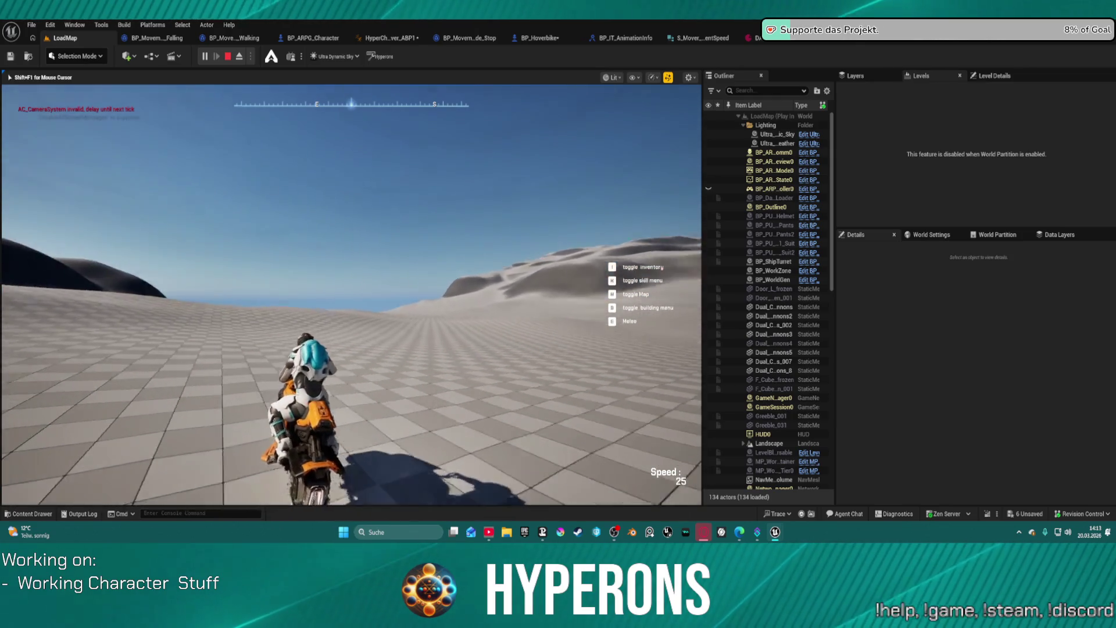
key("a")
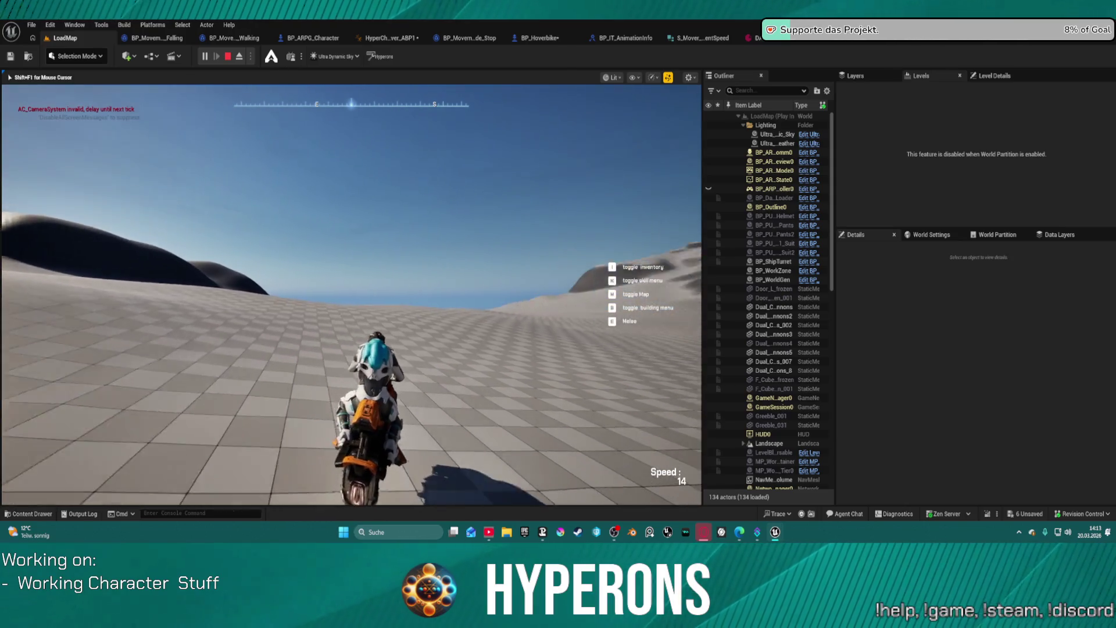
key("w")
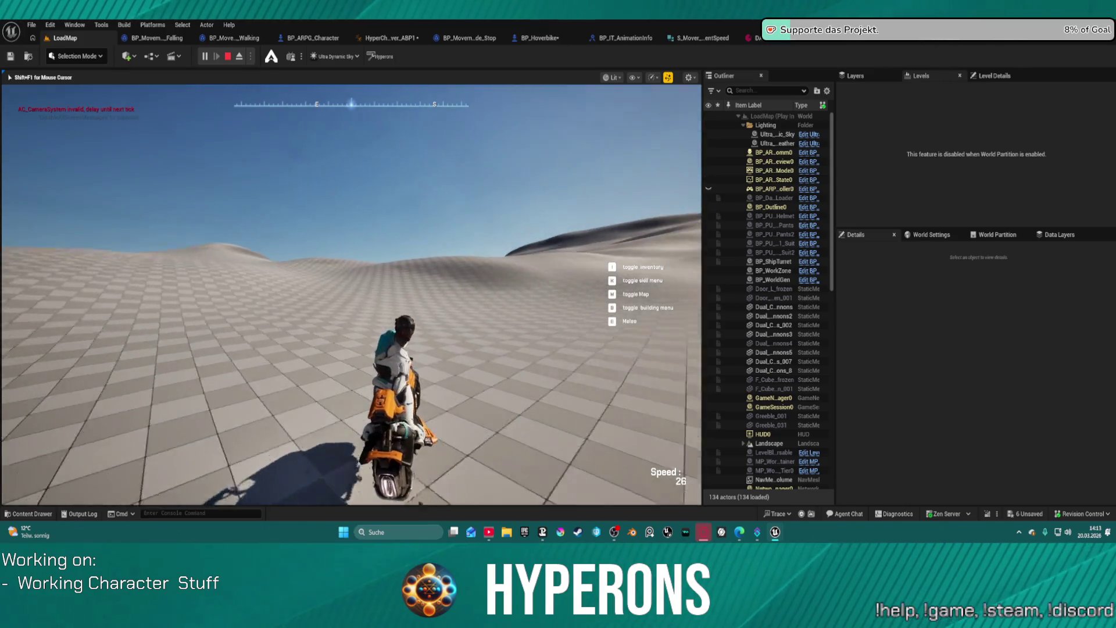
key("Escape")
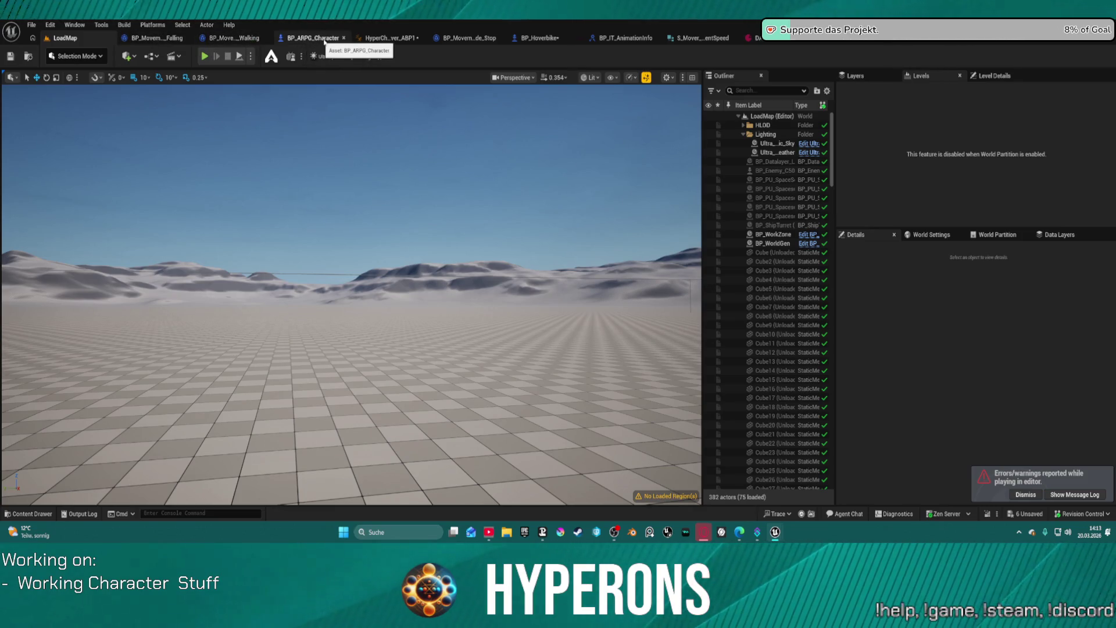
Go from the BP_Hoverbike tab to the SKM_UEFN_Driving Control Rig's Forwards Solve graph
left_click(540, 38)
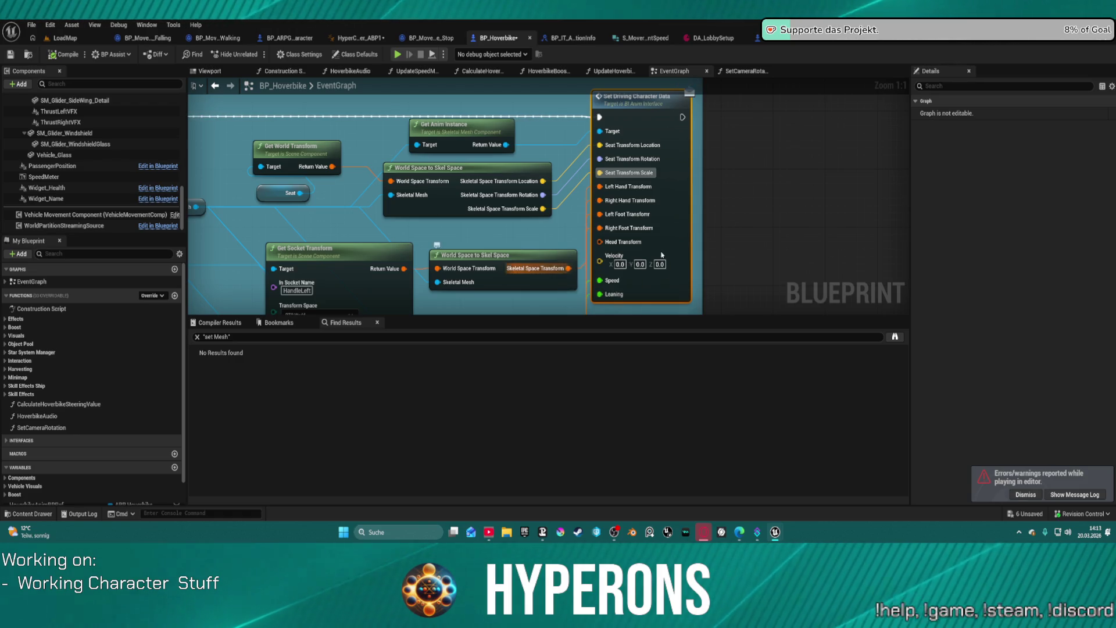
left_click(857, 41)
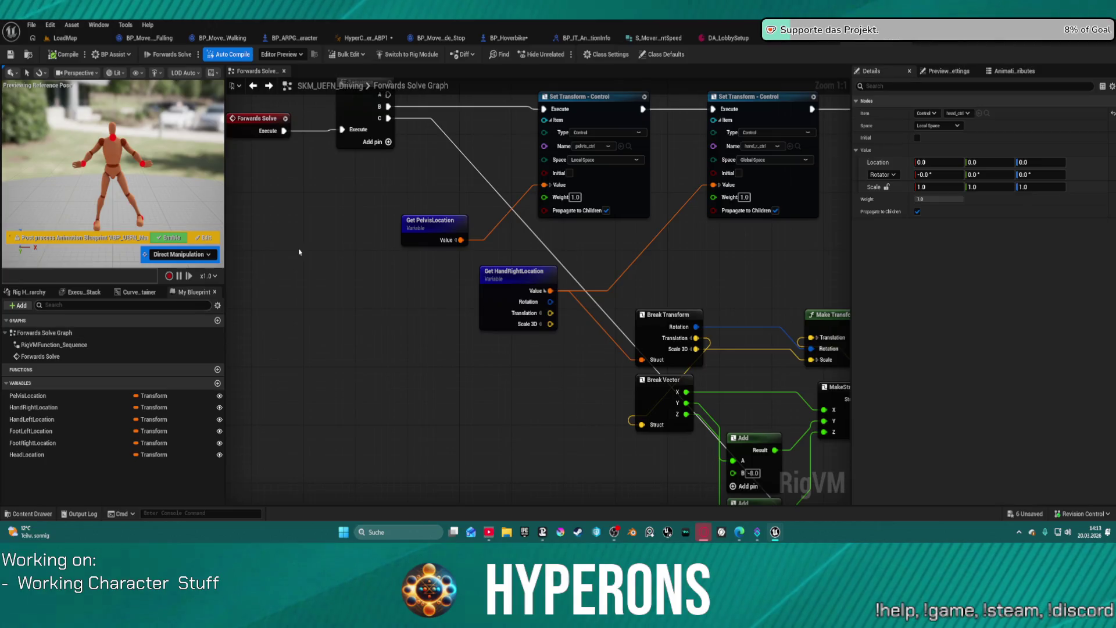
Show the Rig Hierarchy and add a new control element to the rig
left_click_drag(396, 171, 457, 284)
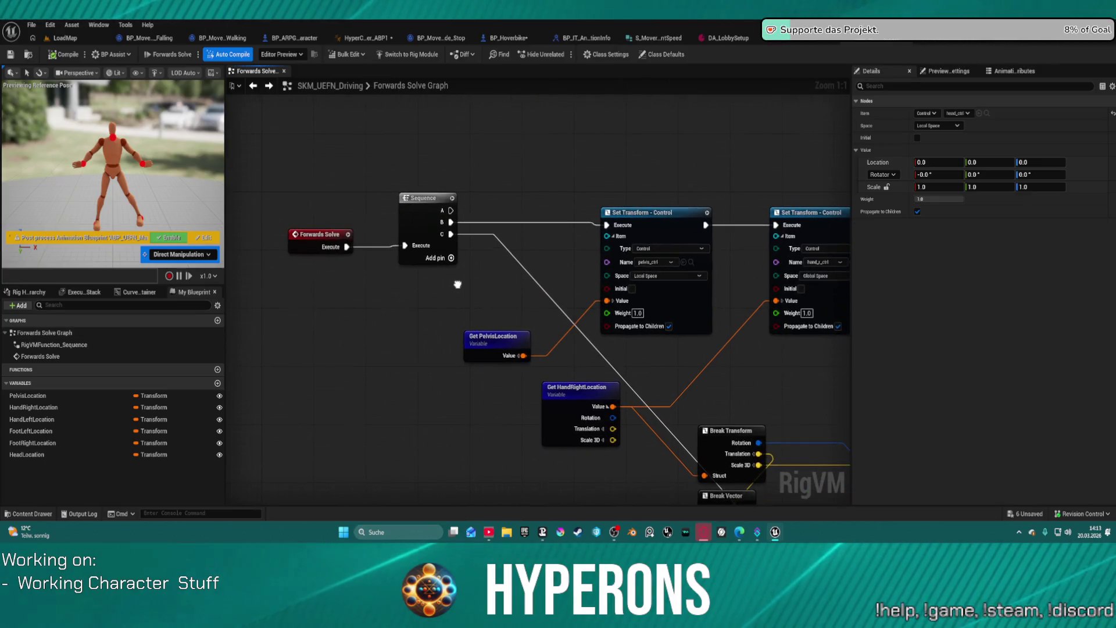
left_click(27, 291)
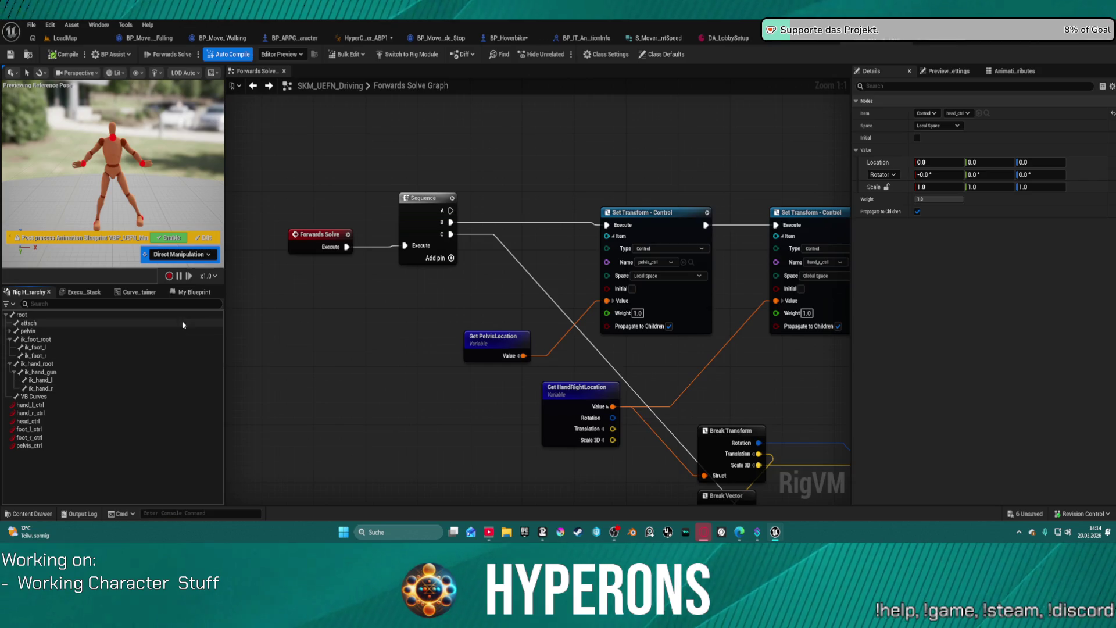
right_click(129, 430)
left_click(29, 437)
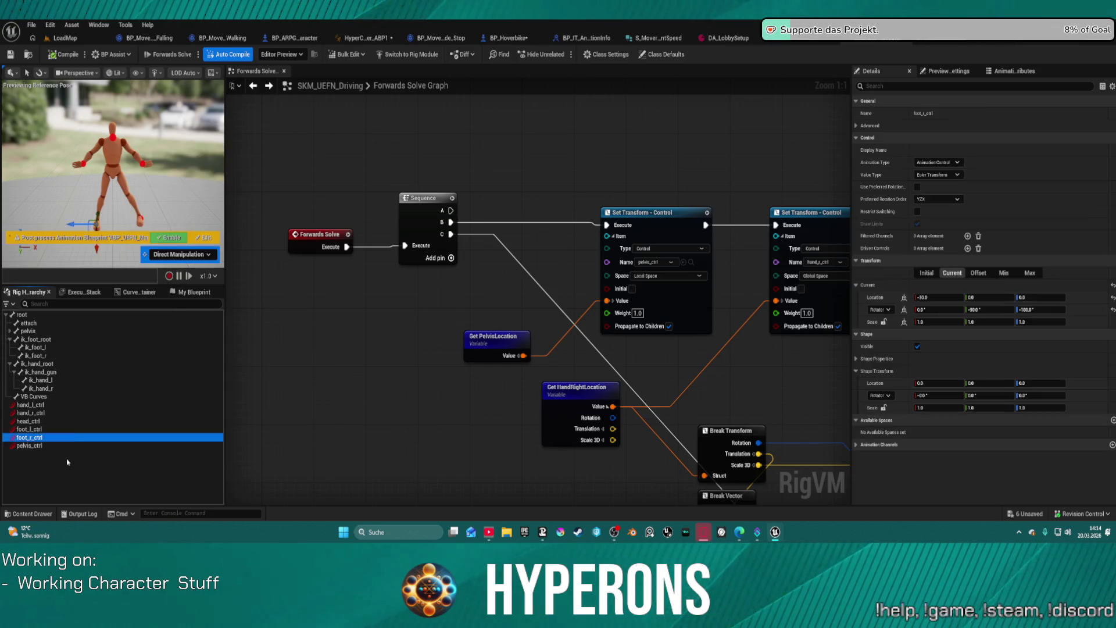
right_click(67, 456)
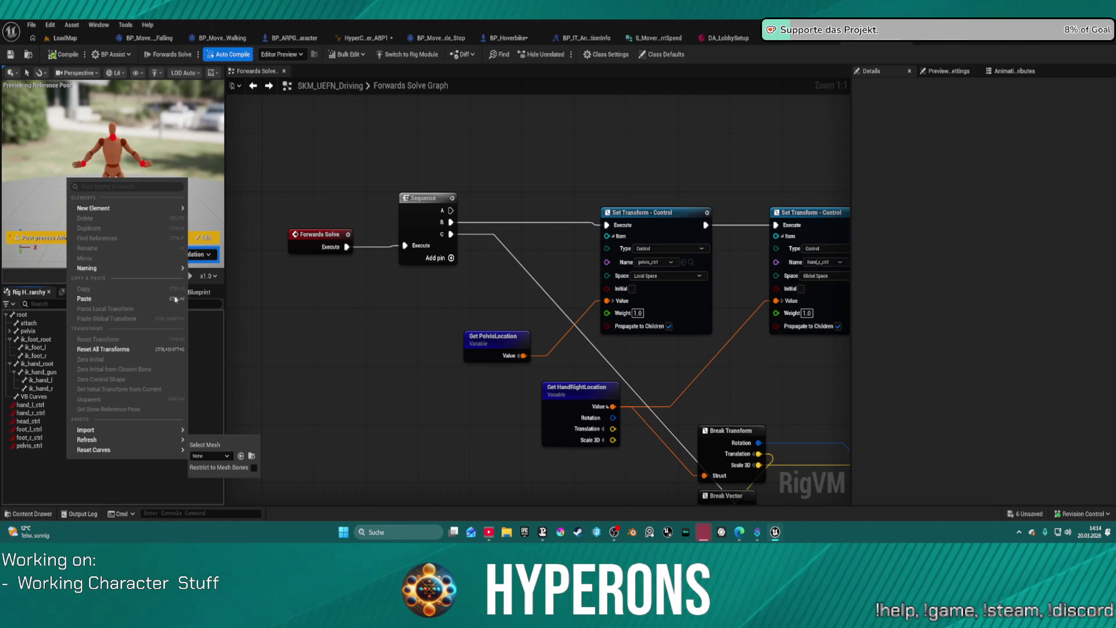
mouse_move(168, 208)
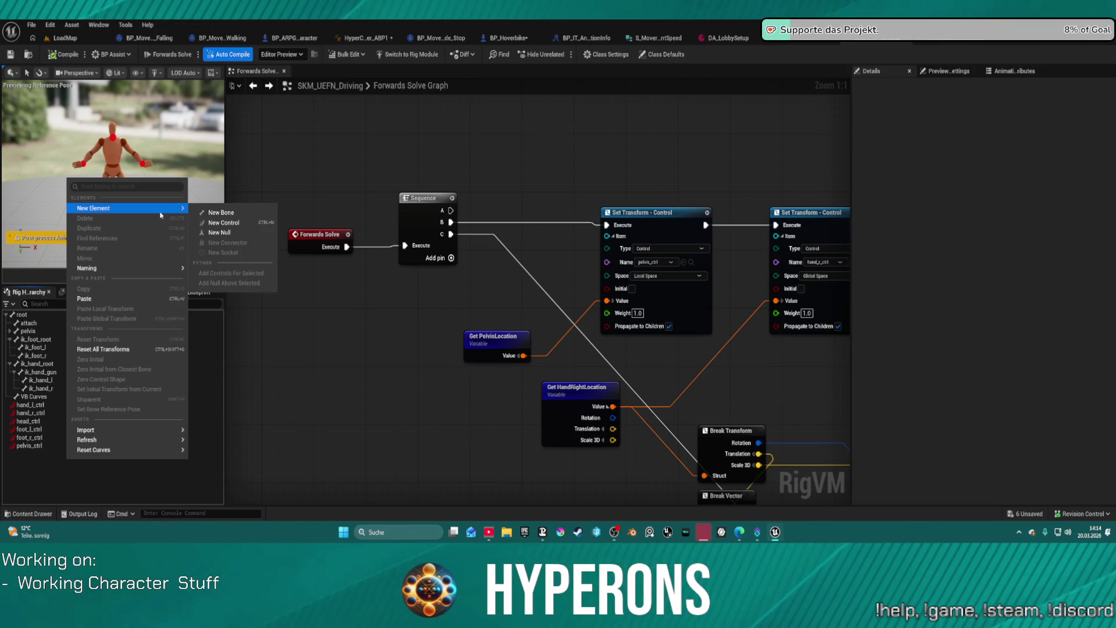
left_click(241, 224)
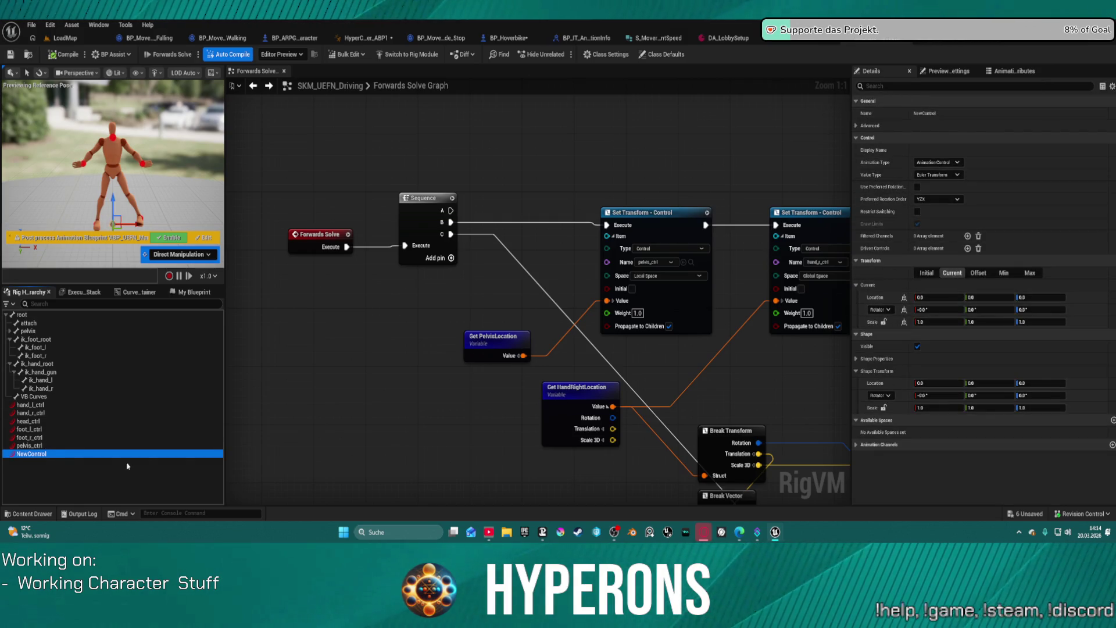
Rename the new control to Root_CTRL and parent it under the root bone
double_click(31, 455)
type("Root")
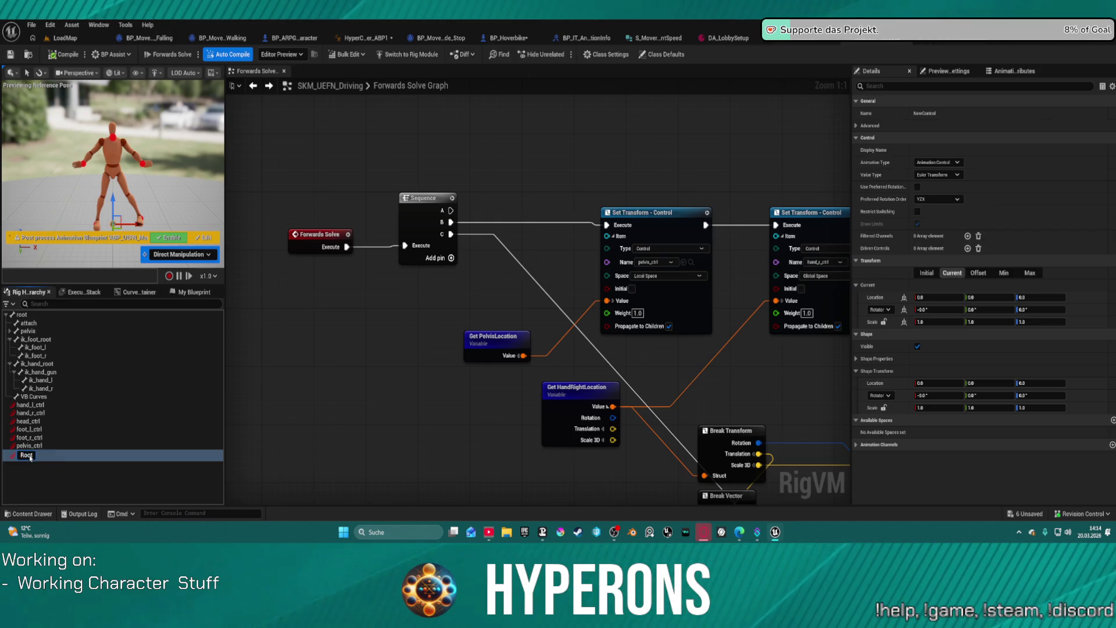
key("Return")
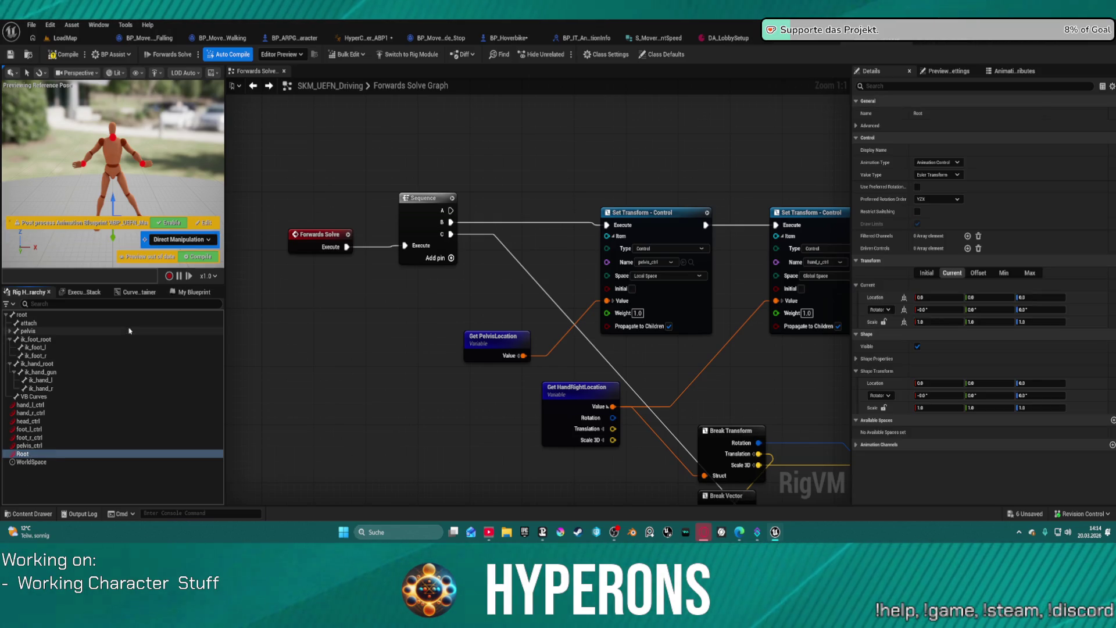
key("Escape")
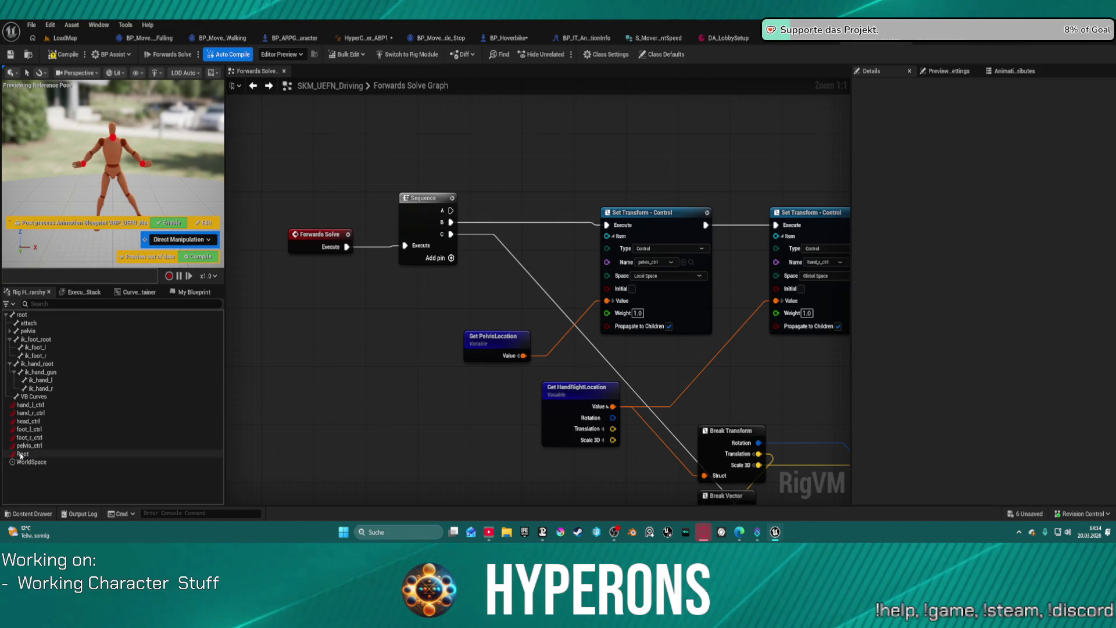
double_click(28, 455)
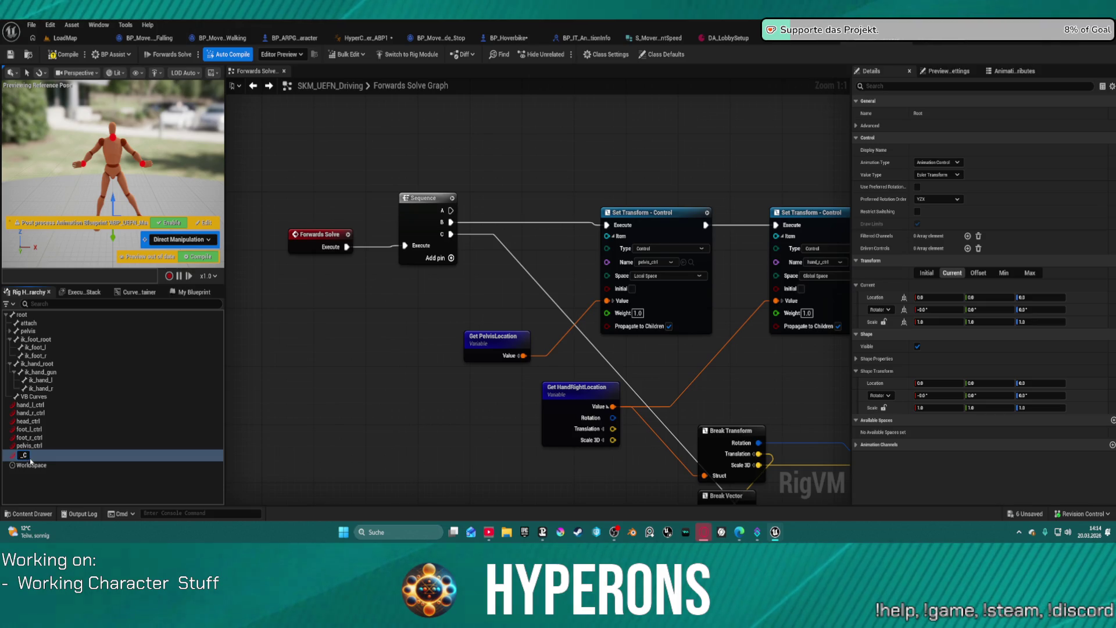
type("Root")
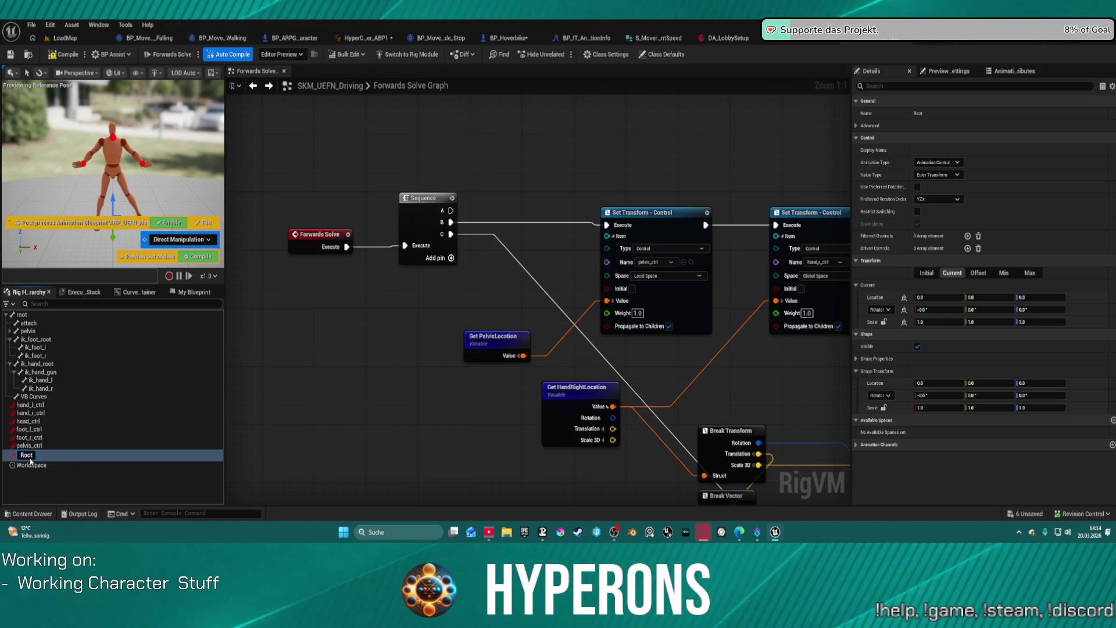
key("Return")
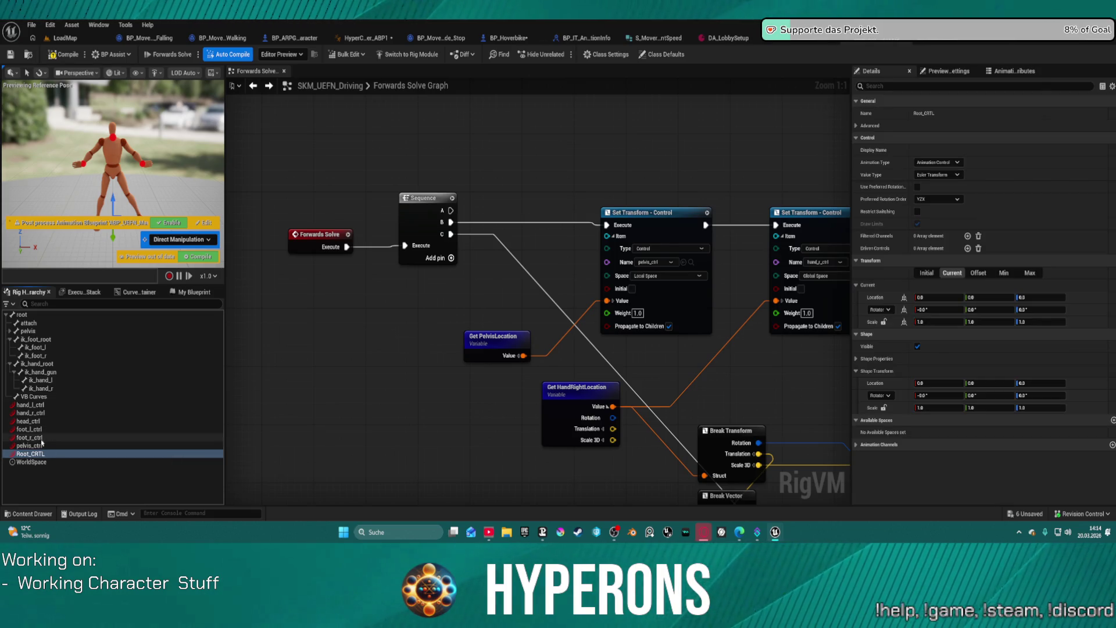
double_click(46, 455)
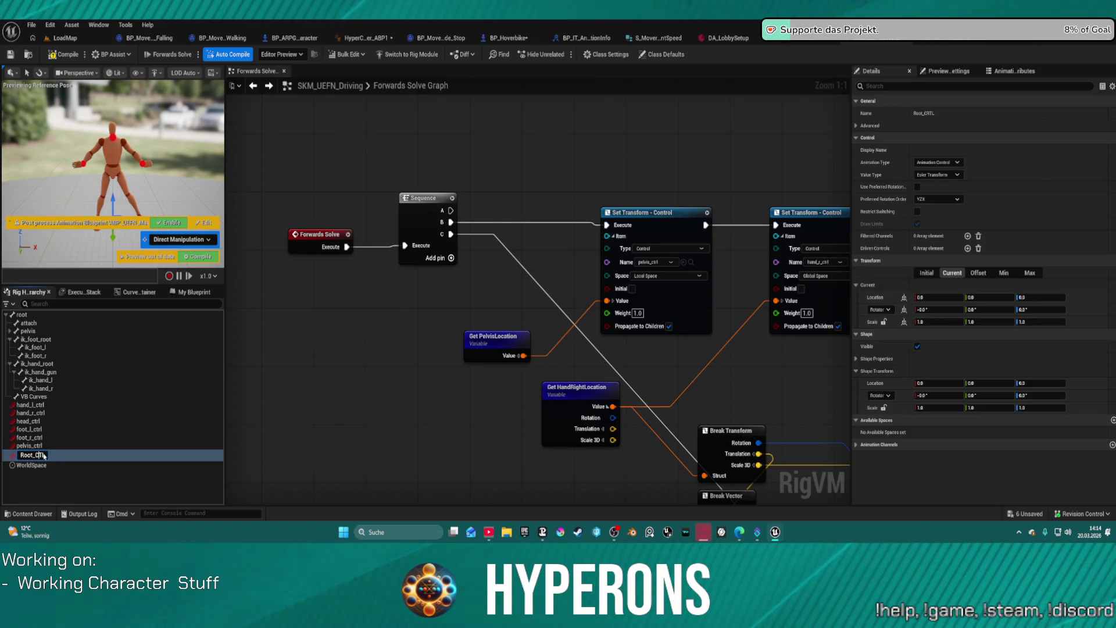
key("Return")
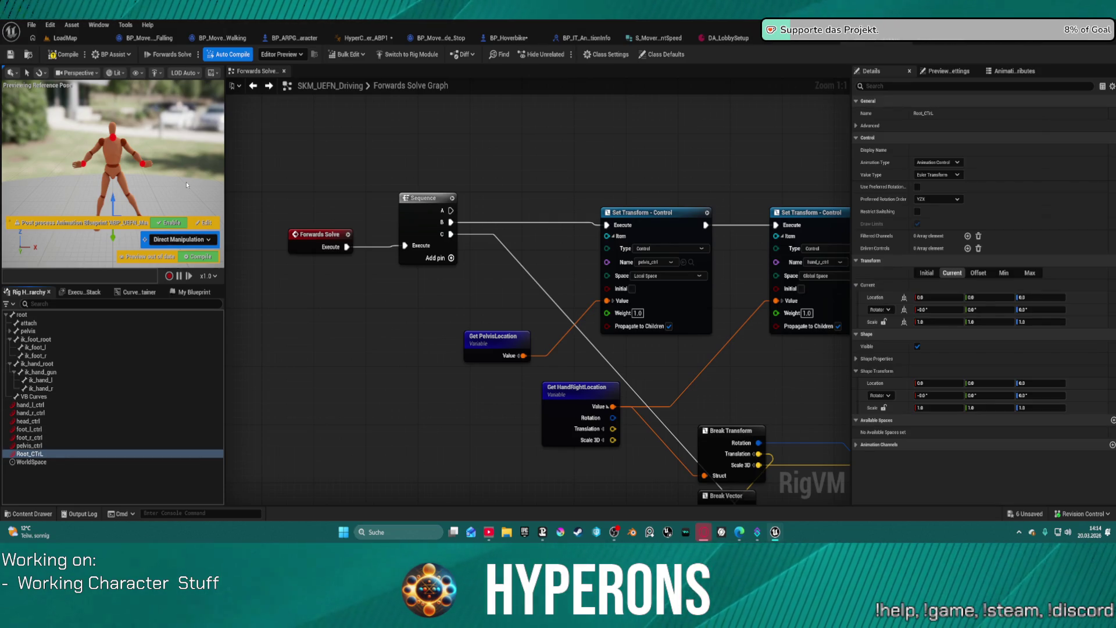
left_click_drag(29, 453, 19, 316)
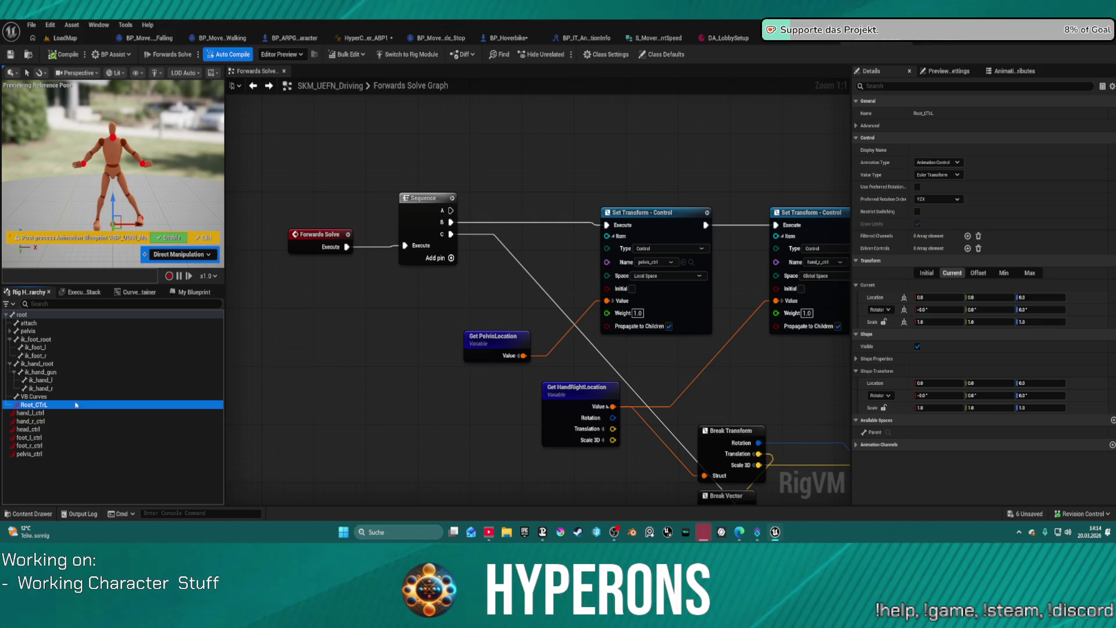
Duplicate the pelvis_ctrl Set Transform node and wire Sequence output B into the copy
left_click(165, 387)
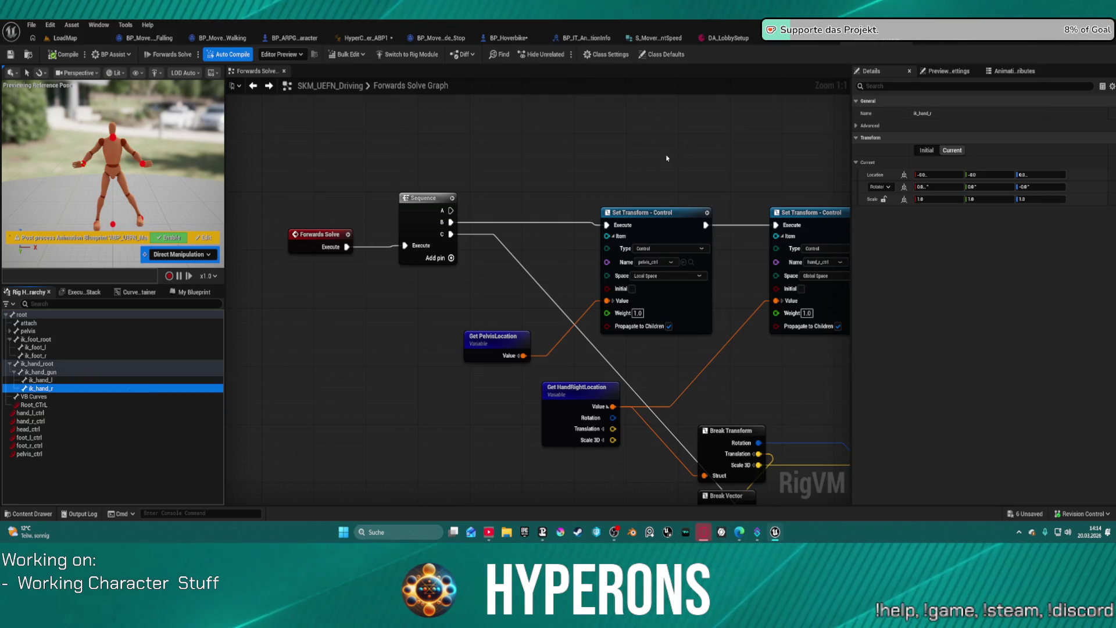
scroll(777, 174, "down", 2)
mouse_move(777, 174)
left_mouse_down()
mouse_move(650, 167)
mouse_move(633, 93)
left_mouse_up()
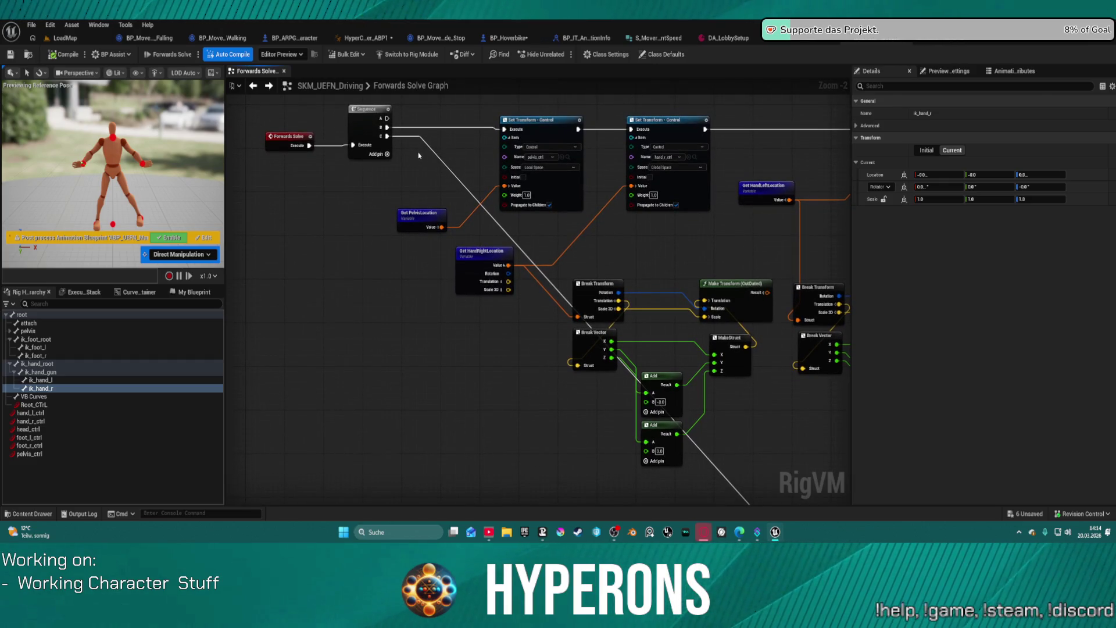
left_click_drag(417, 156, 456, 174)
left_click(580, 144)
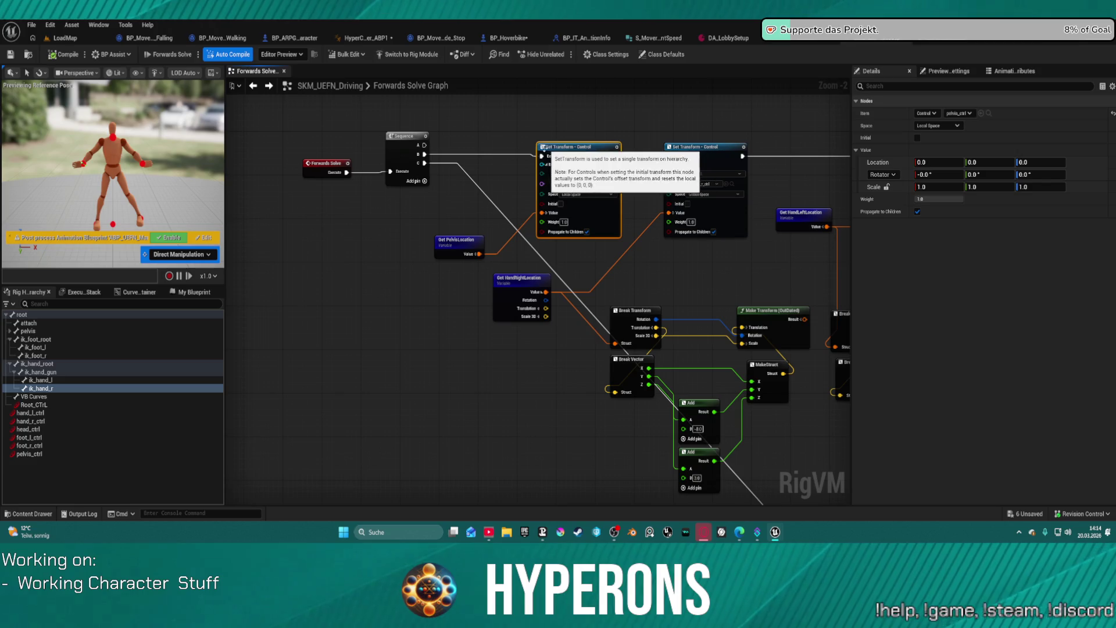
key("ctrl+d")
left_click_drag(426, 155, 458, 163)
mouse_move(526, 164)
left_mouse_down()
mouse_move(489, 155)
mouse_move(541, 156)
mouse_move(506, 154)
left_mouse_up()
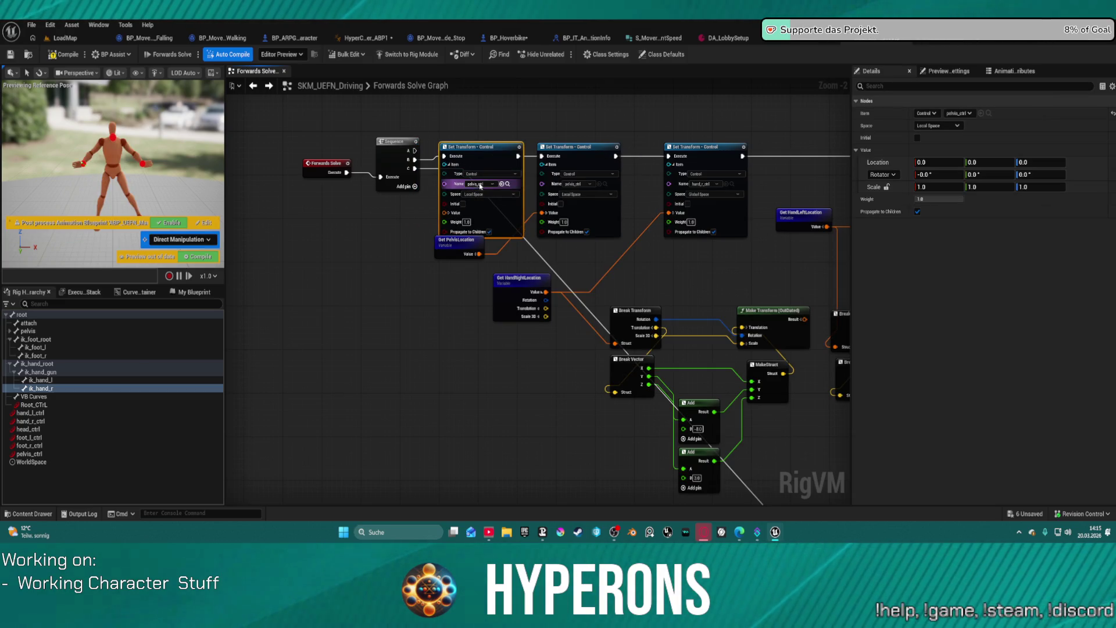
Make the first Set Transform node drive Root_CTRL and tidy the Get PelvisLocation node
left_click(488, 184)
left_click(474, 238)
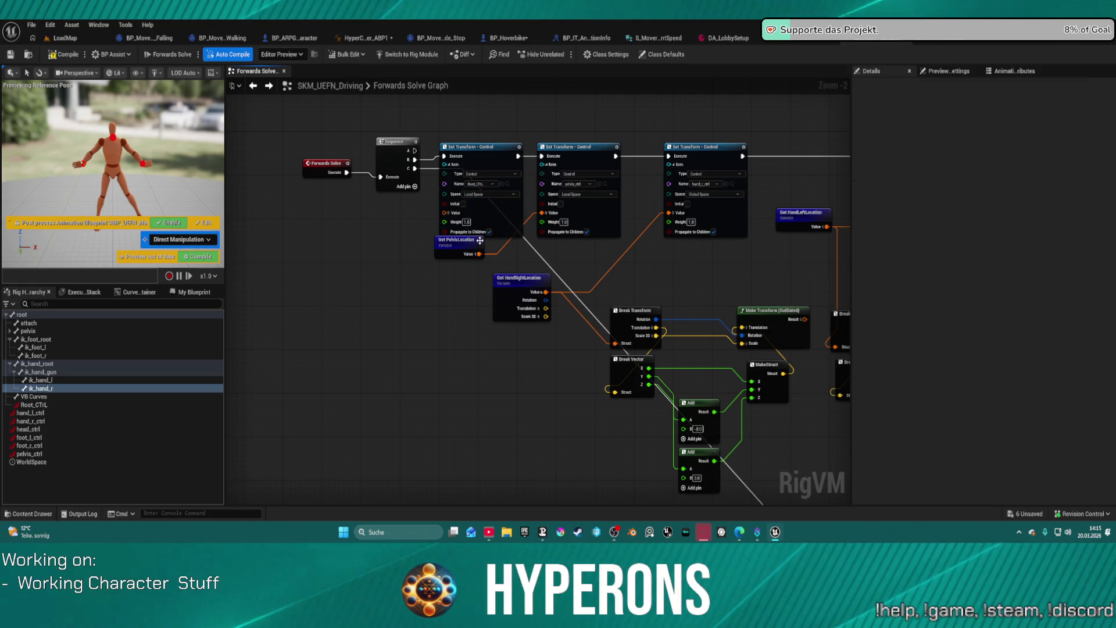
left_click_drag(446, 187, 447, 149)
left_click_drag(455, 215, 484, 230)
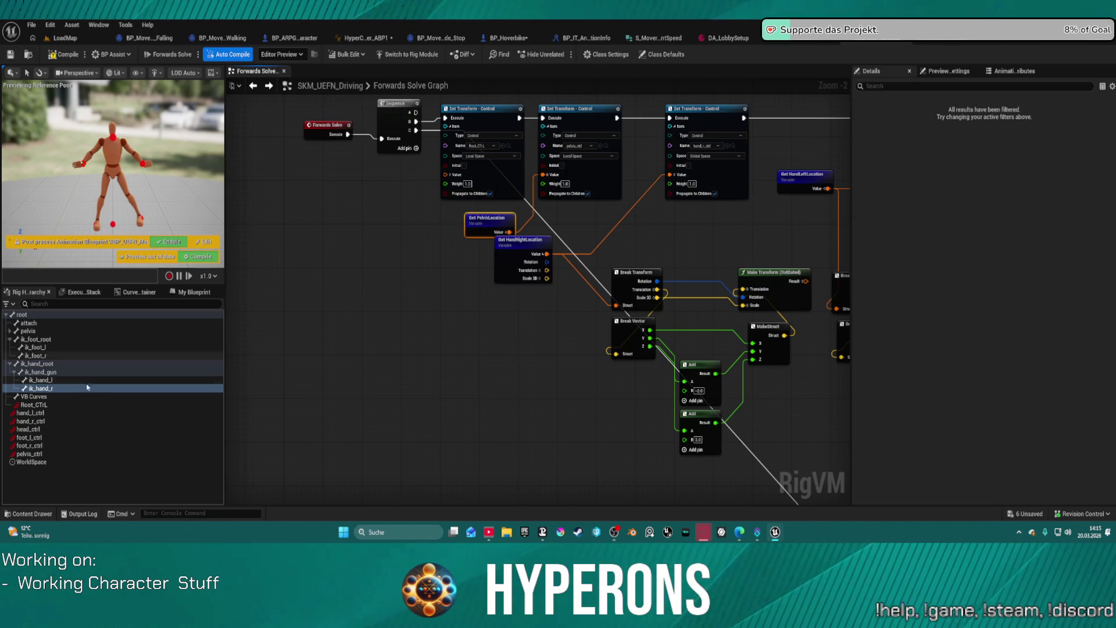
scroll(428, 195, "up", 2)
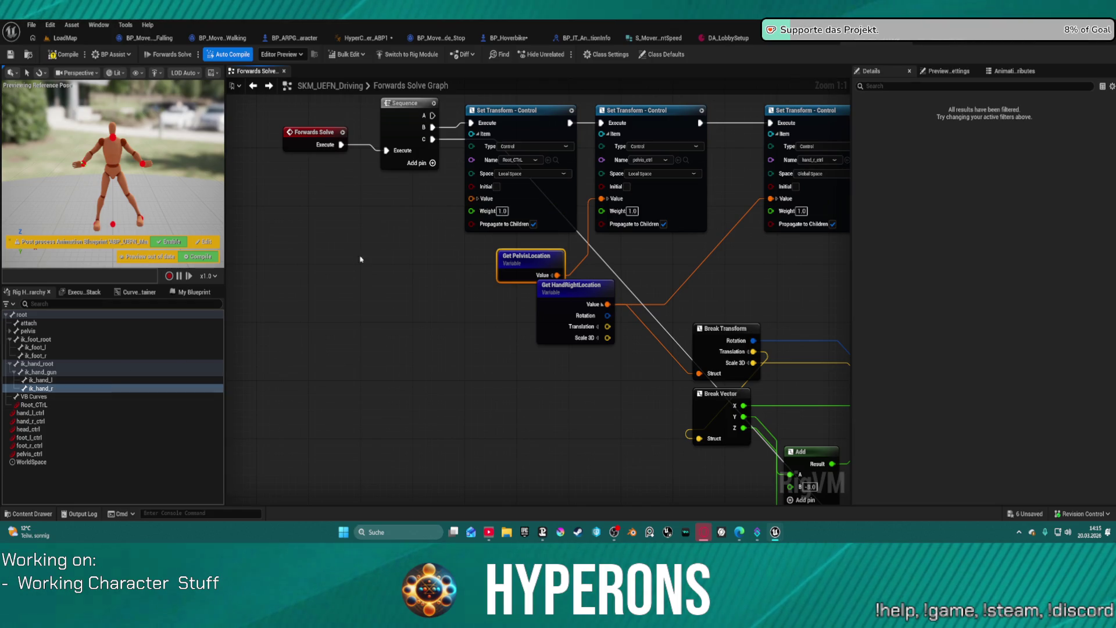
right_click(471, 199)
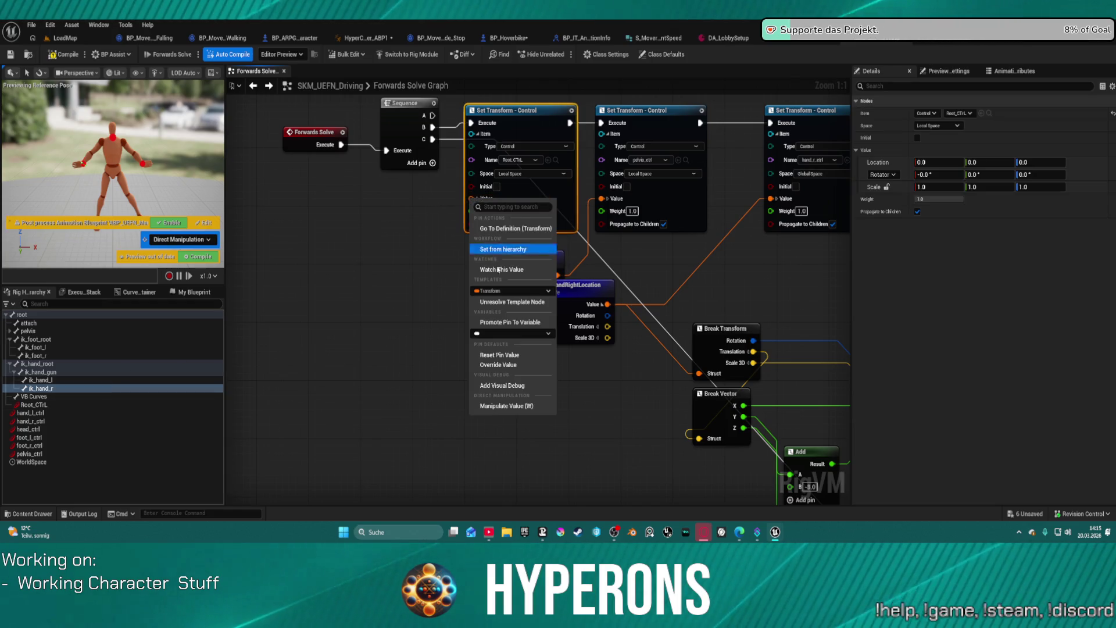
left_click(323, 304)
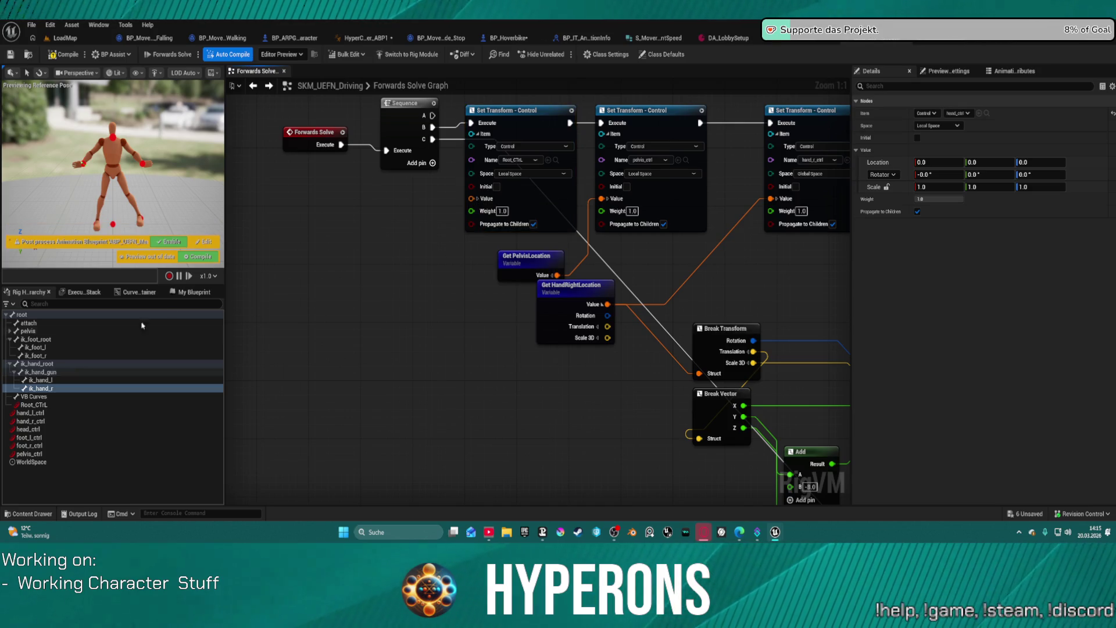
Add a new Boolean variable from My Blueprint, which crashes the editor
left_click(192, 292)
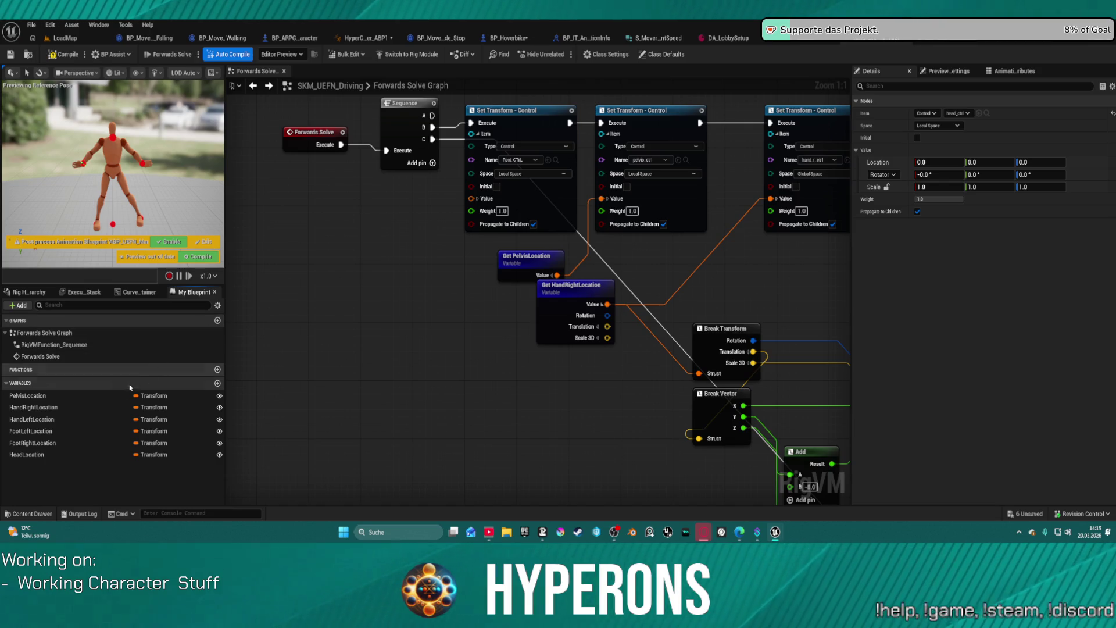
left_click(217, 383)
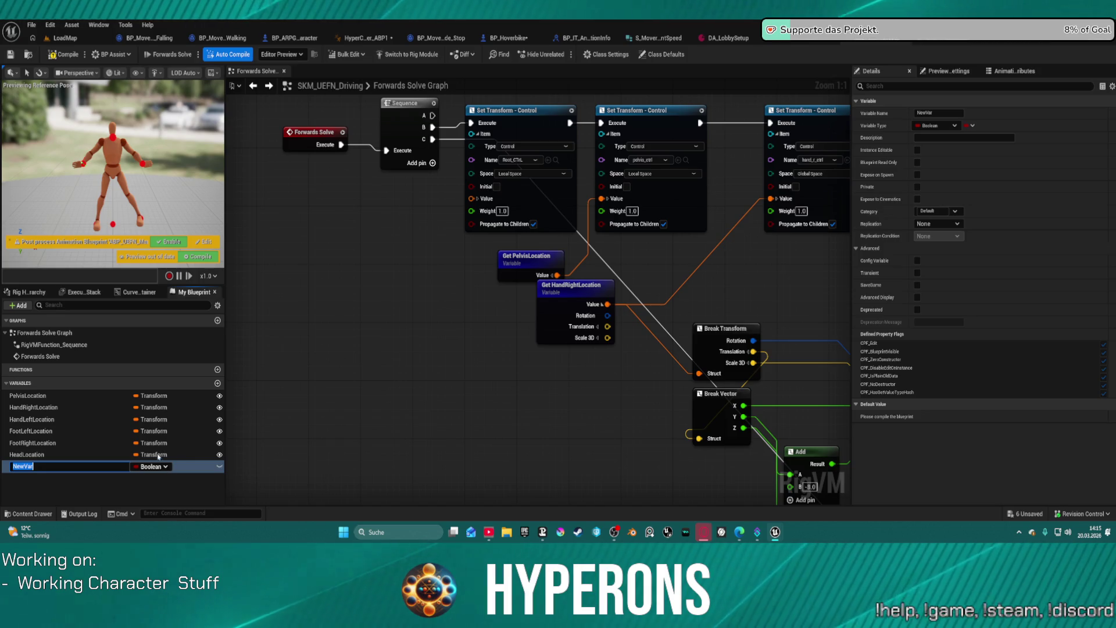
left_click(162, 470)
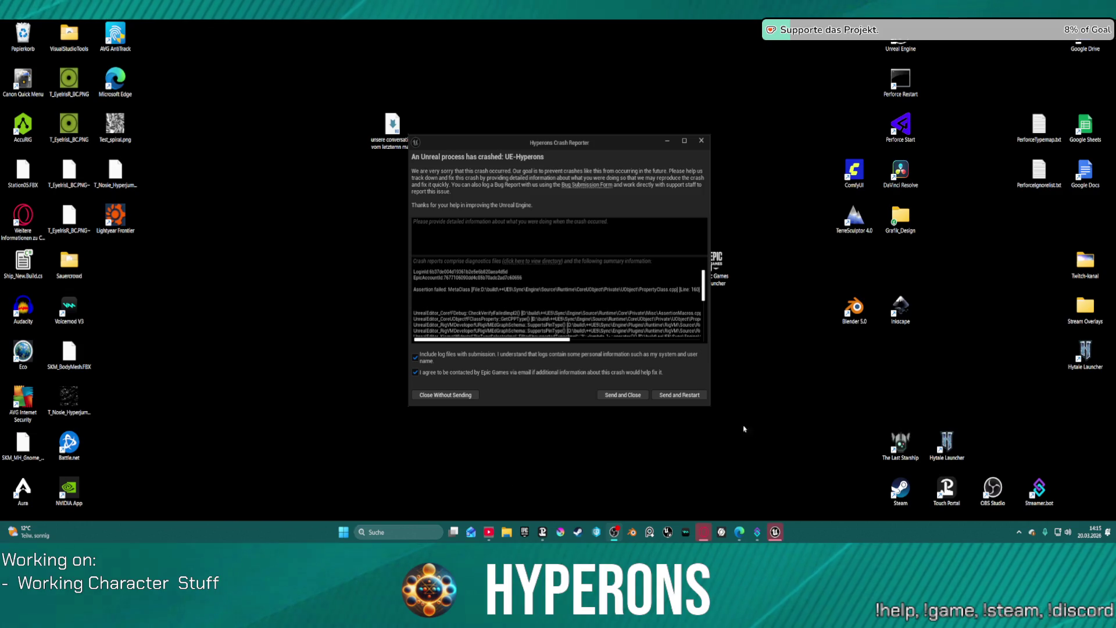
Send the crash report, restart, and restore all autosaved packages
left_click(683, 394)
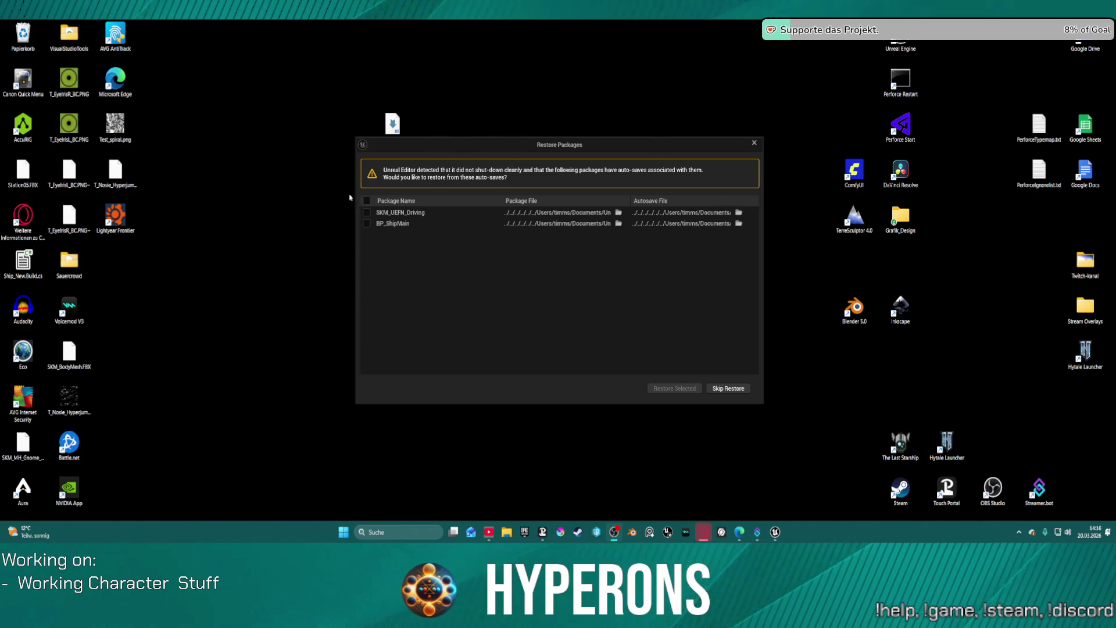
left_click(365, 201)
left_click(685, 388)
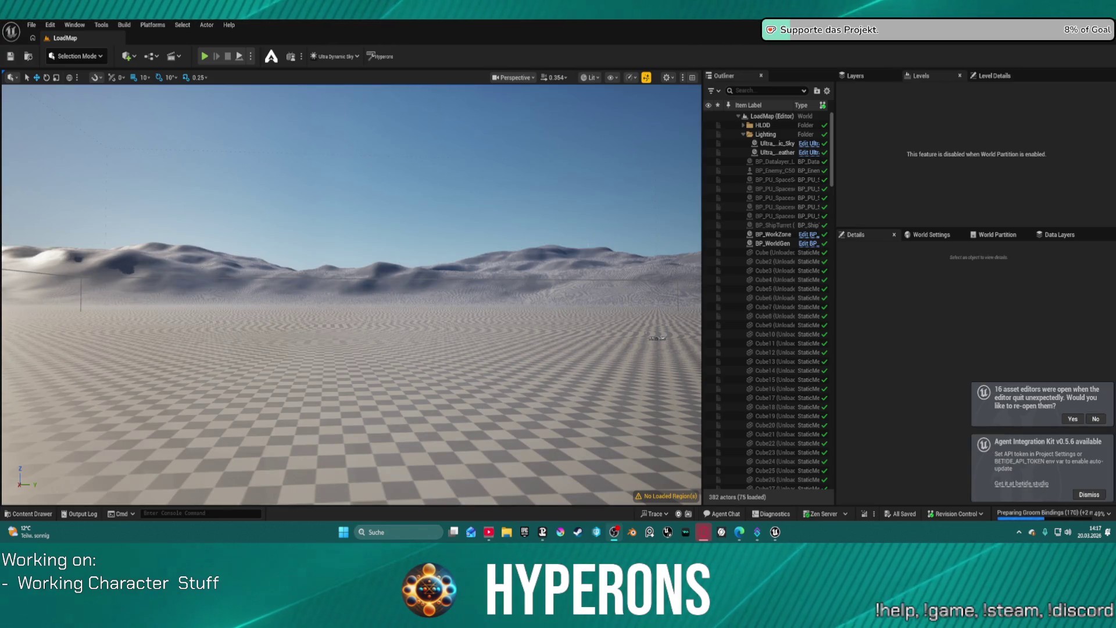
Dismiss the Agent Integration Kit notice and reopen the 16 previous asset editors
left_click(1090, 495)
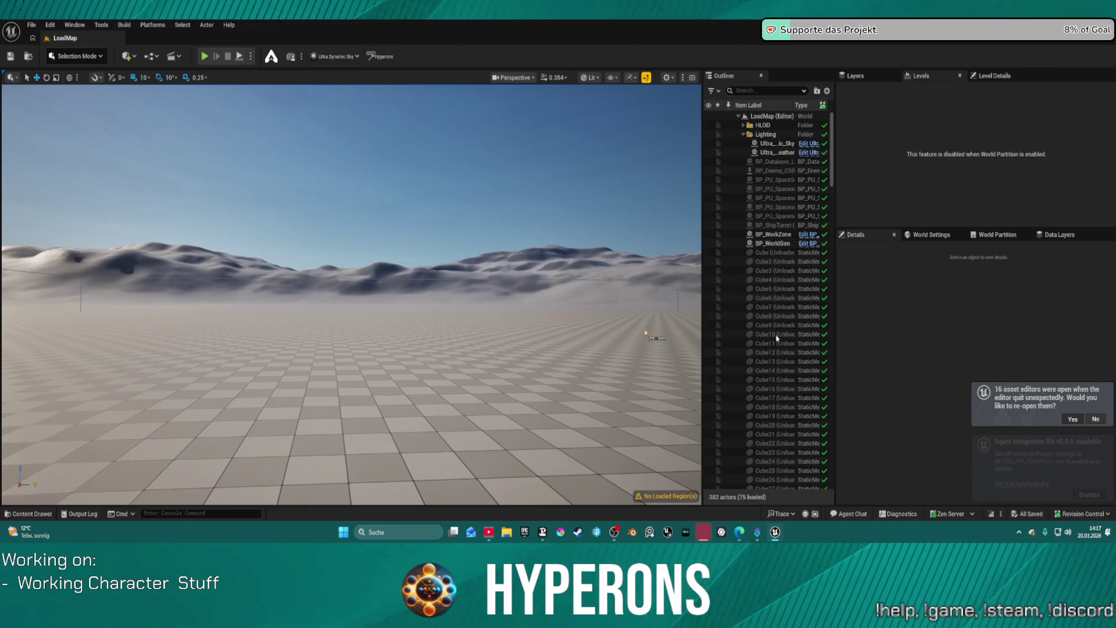
left_click(1072, 418)
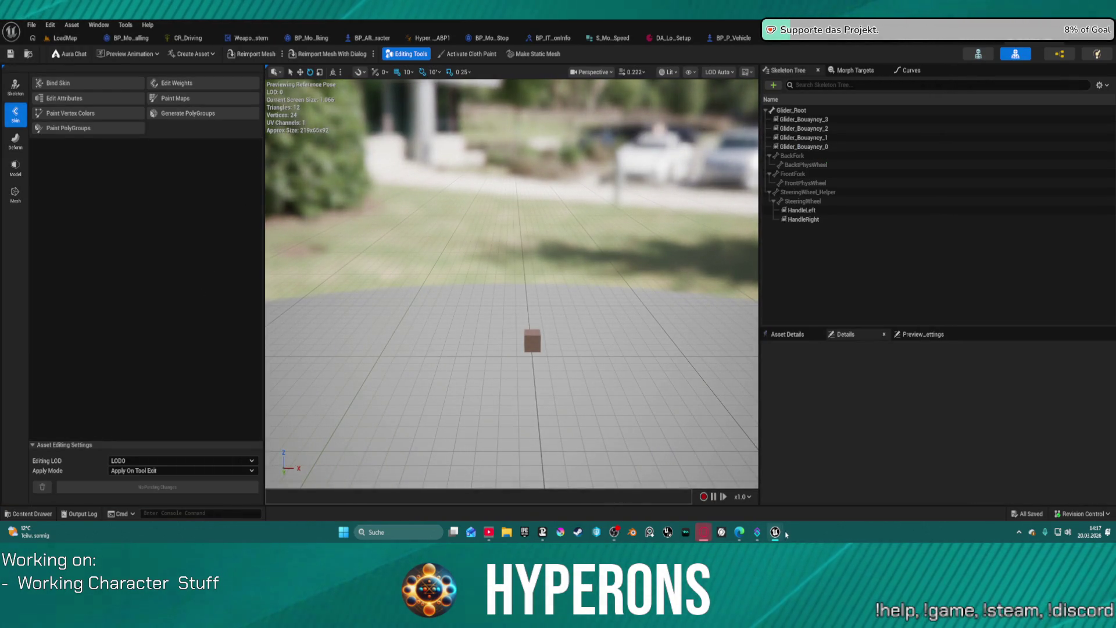
Close the stray Message Log window and return to the LoadMap level in the main editor
mouse_move(775, 534)
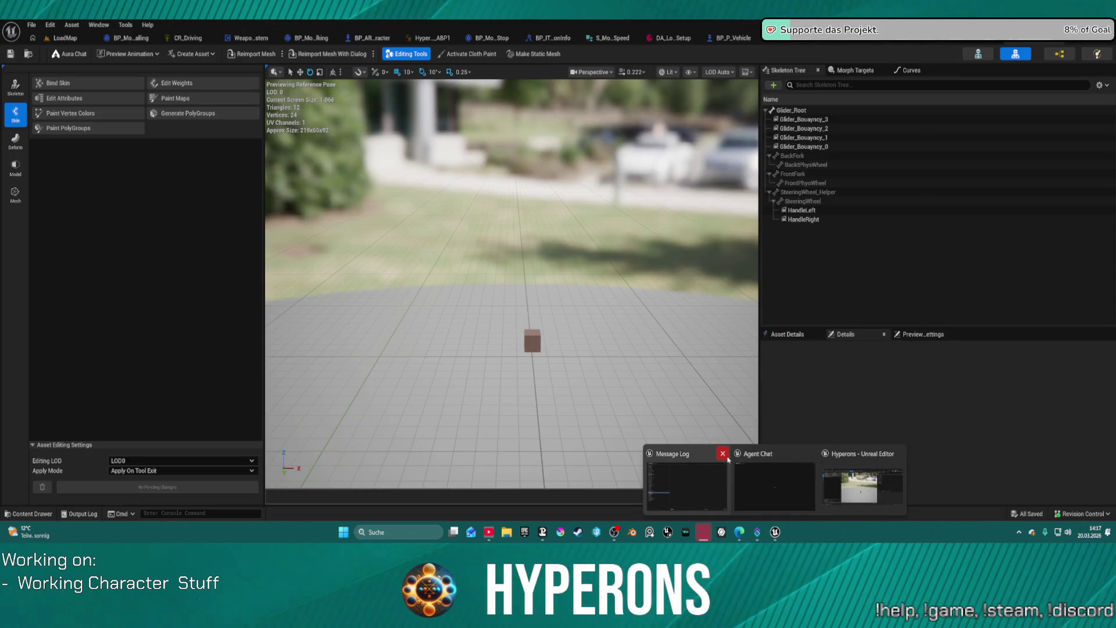
left_click(722, 454)
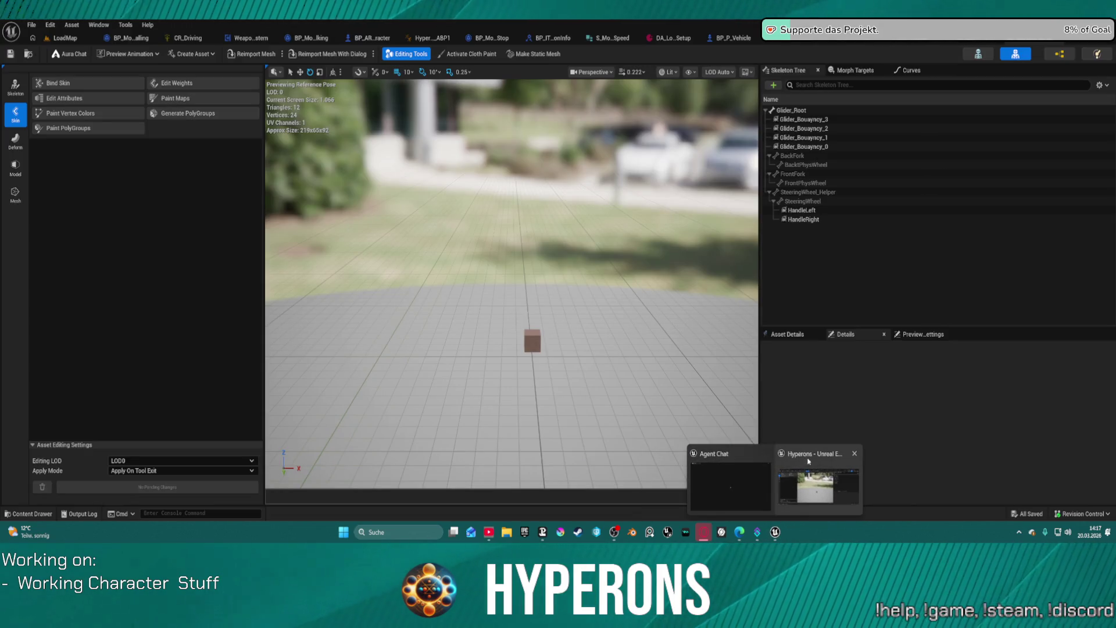
left_click(813, 459)
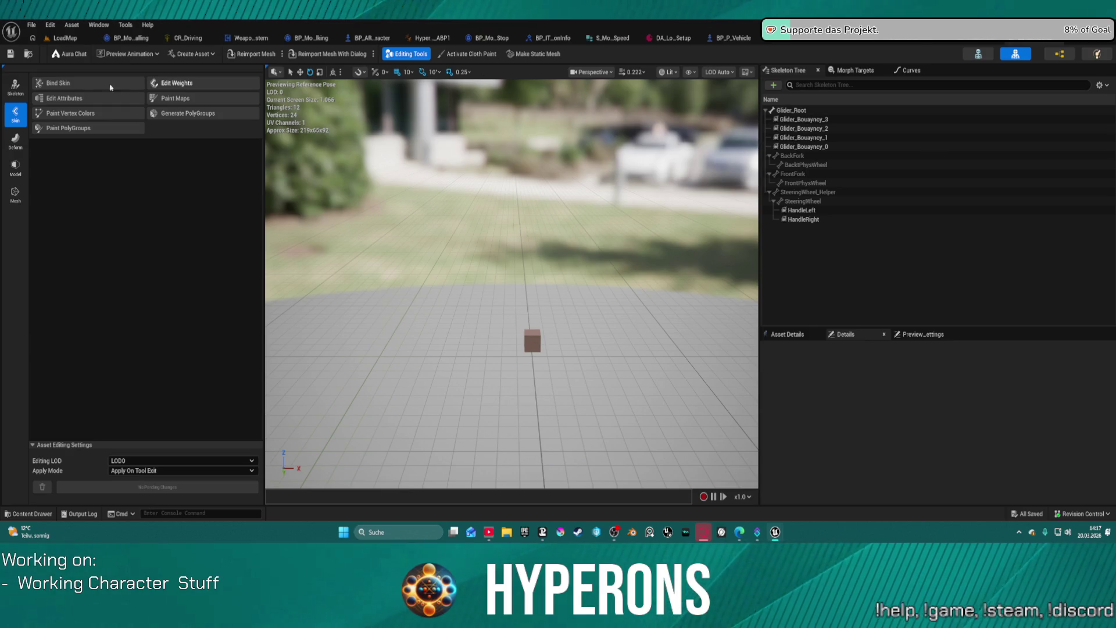
left_click(70, 40)
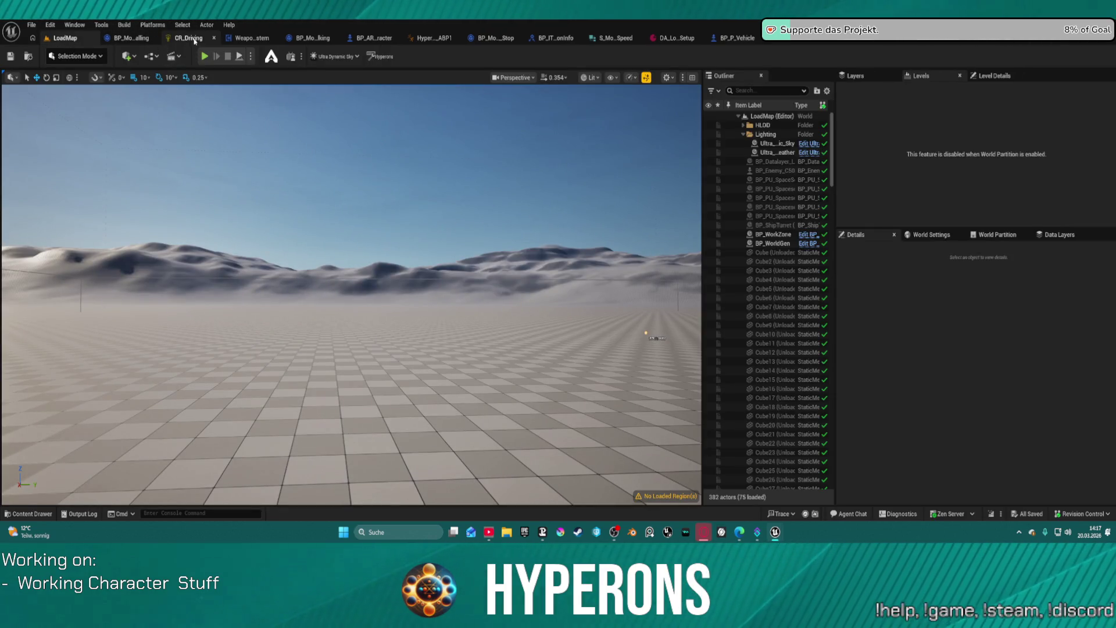
Select the Control Rig node in the HyperCharacter_Mover_ABP1 AnimGraph's Driving IK Solving group
left_click(846, 42)
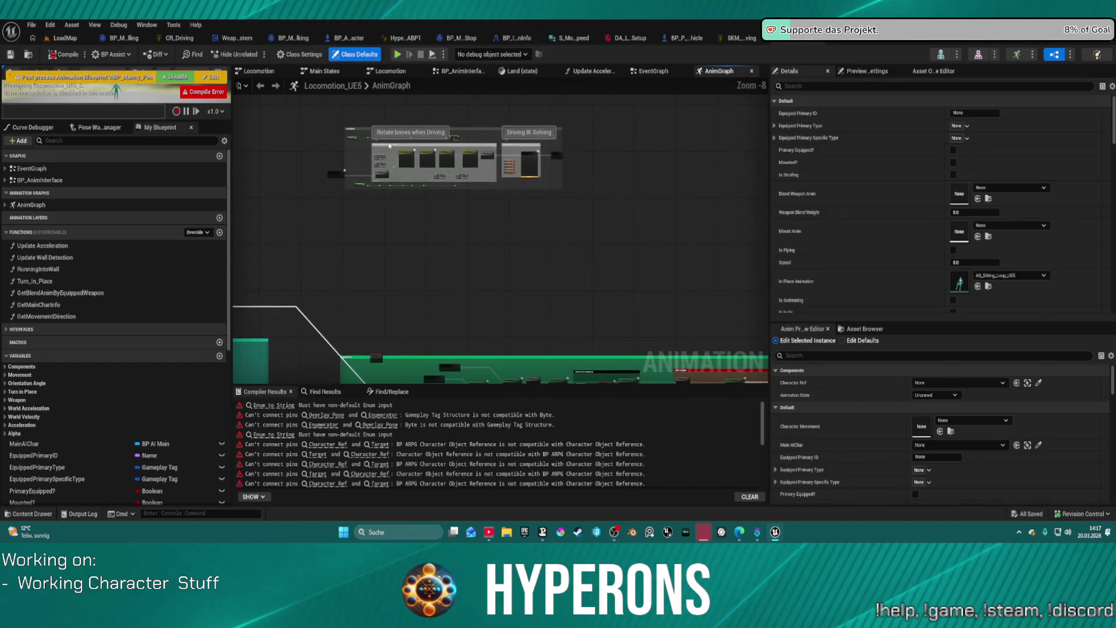
scroll(389, 146, "up", 6)
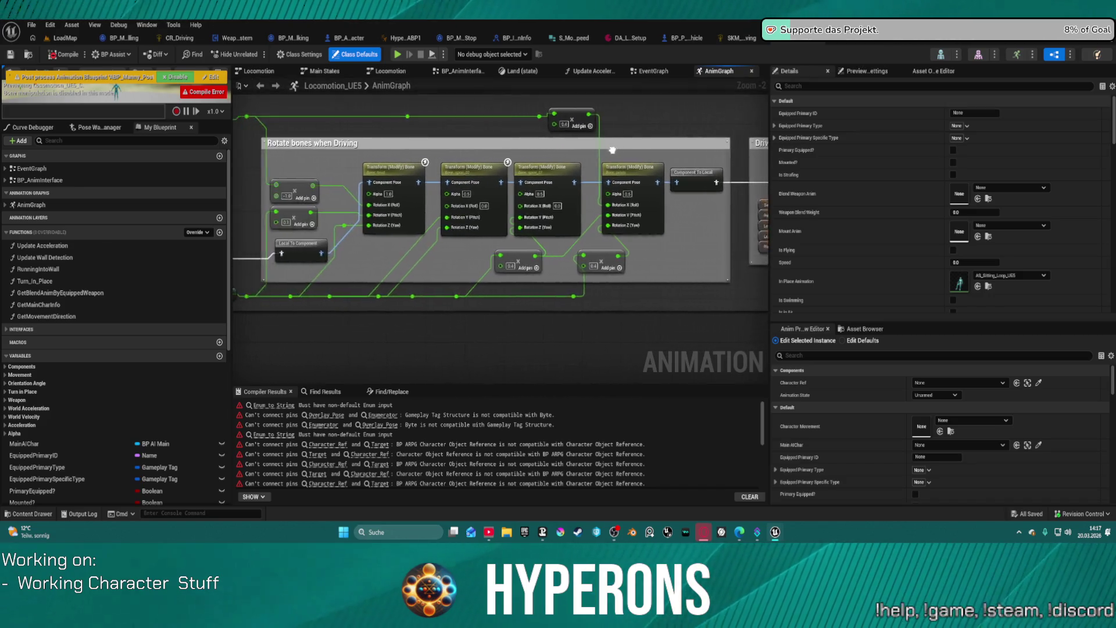
left_click_drag(612, 150, 768, 152)
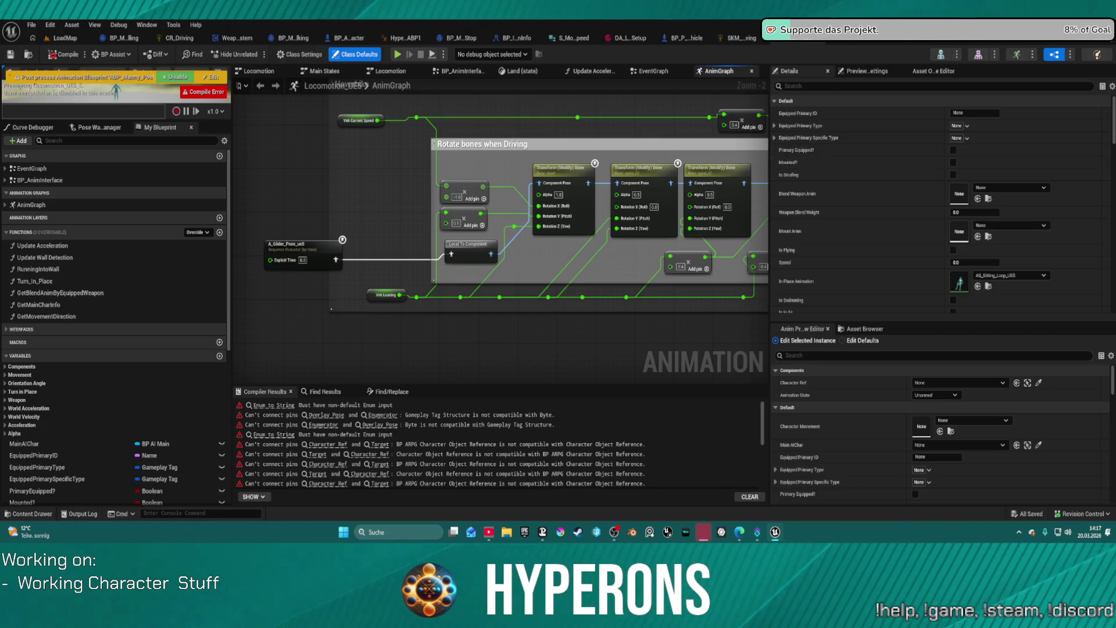
left_click(454, 41)
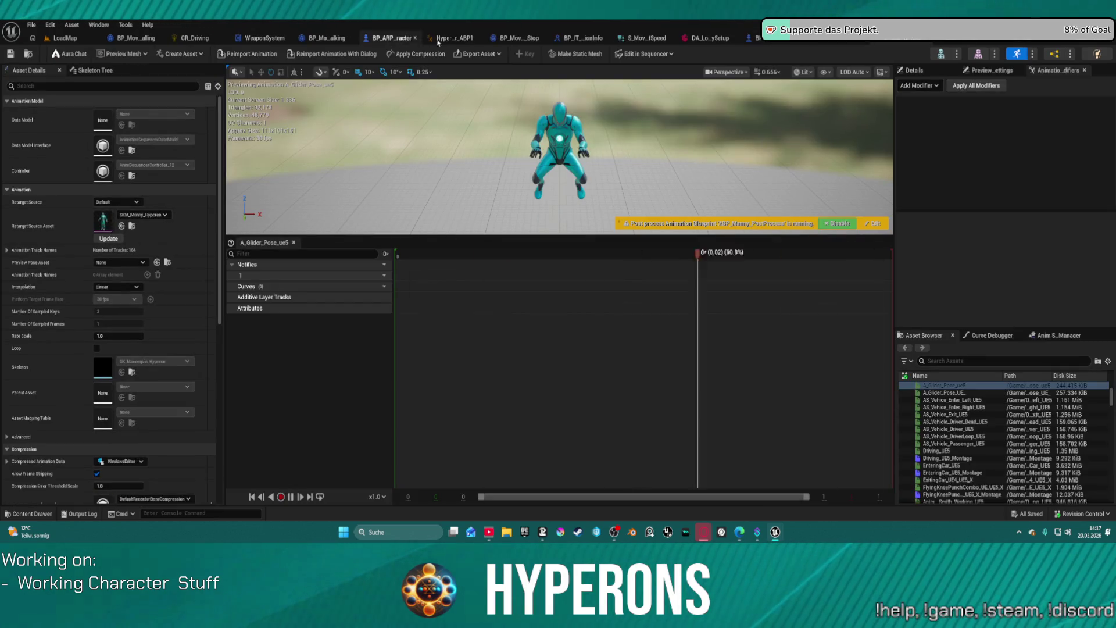
left_click(455, 39)
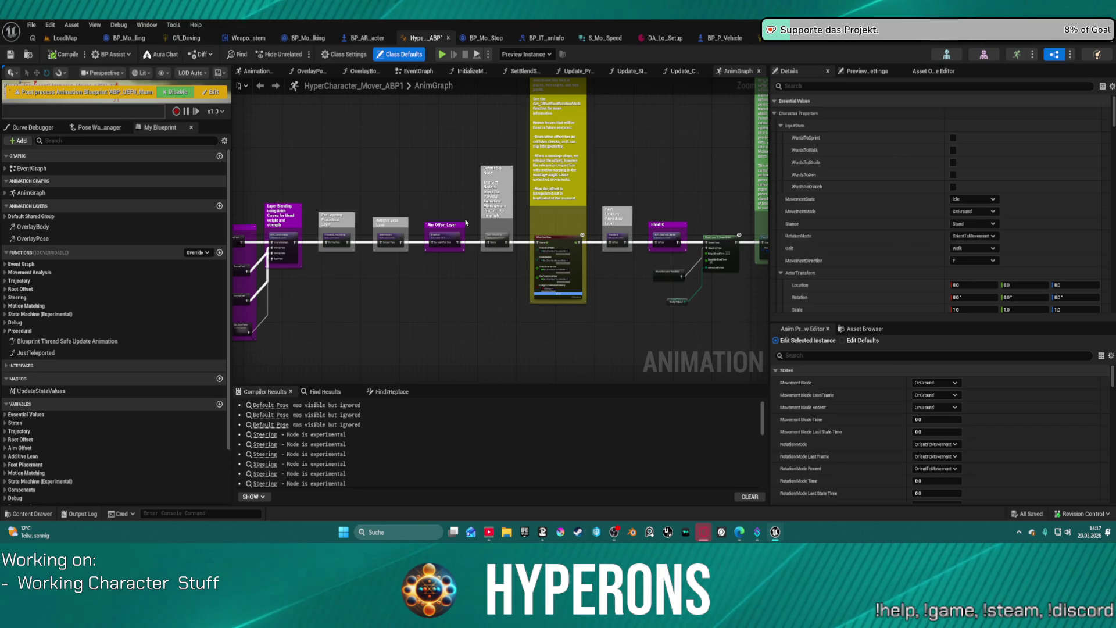
scroll(466, 222, "down", 6)
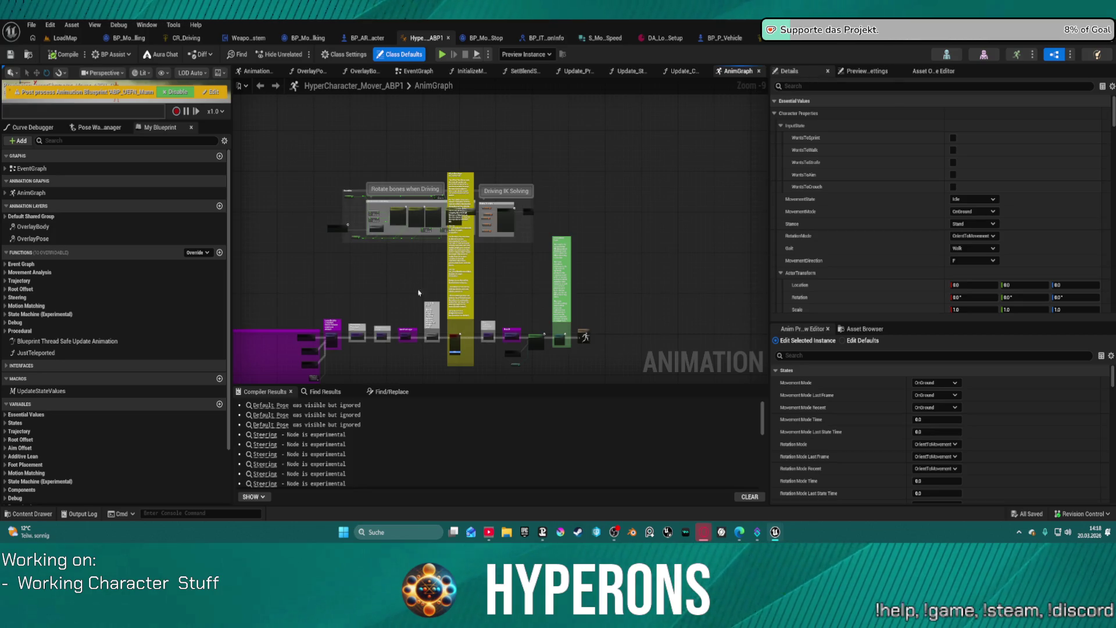
scroll(444, 192, "up", 8)
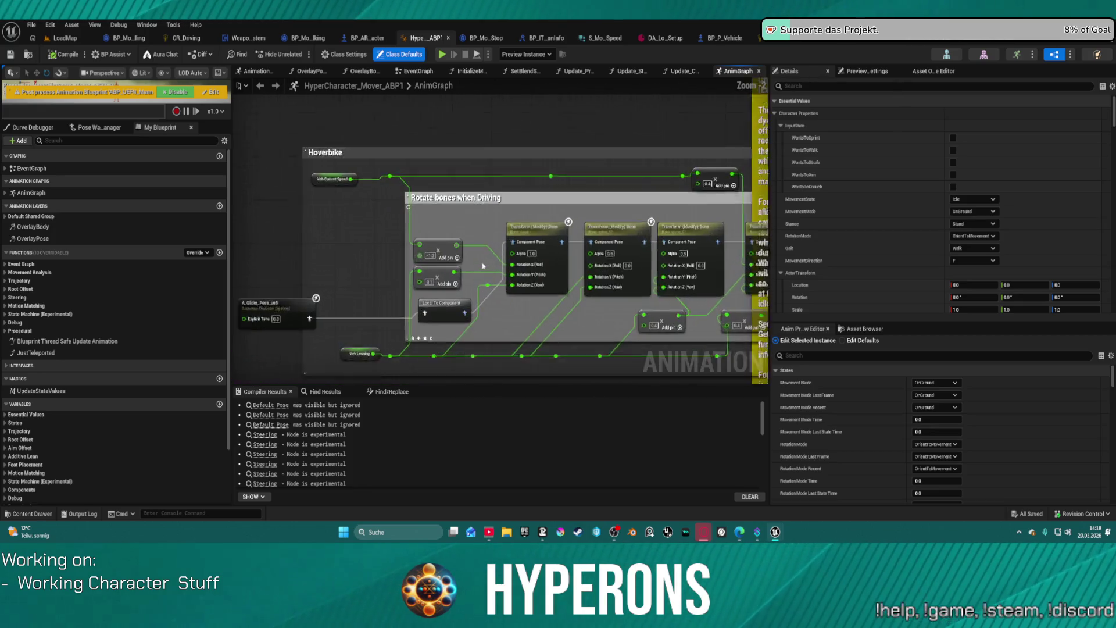
left_click(459, 224)
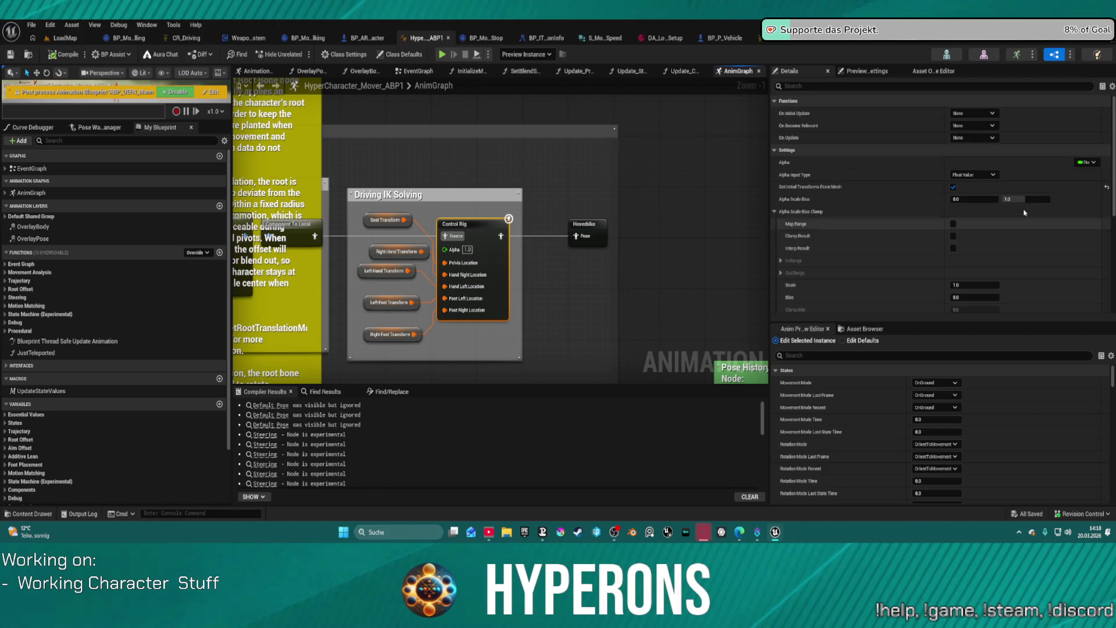
Set the Control Rig node's Control Rig Class to SKM_UEFN_Driving via a search for 'driving'
scroll(1046, 202, "down", 10)
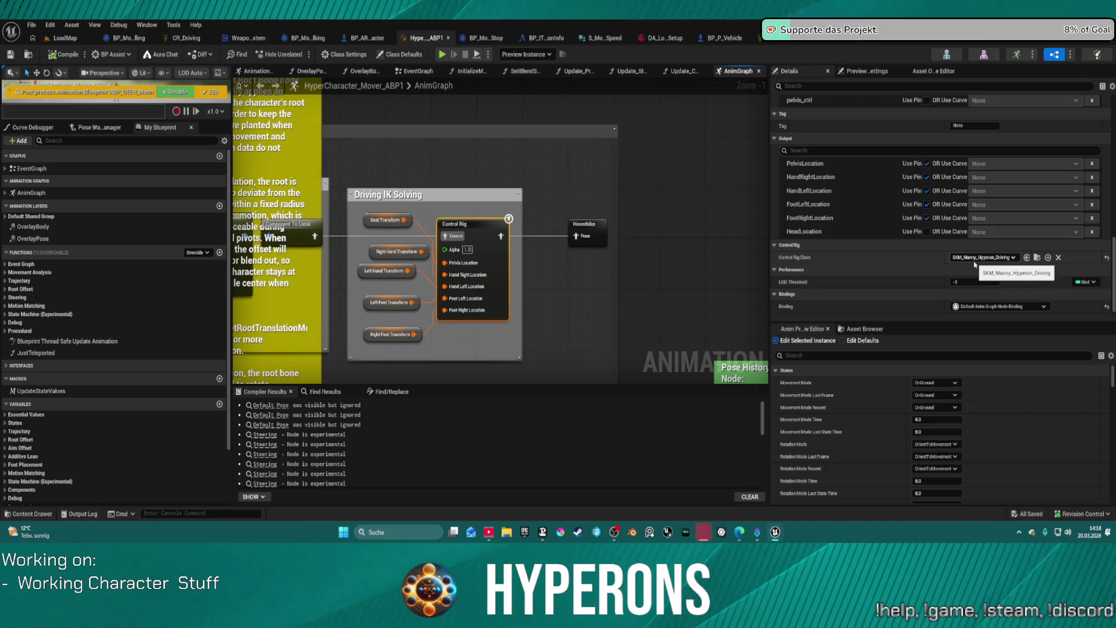
left_click(974, 257)
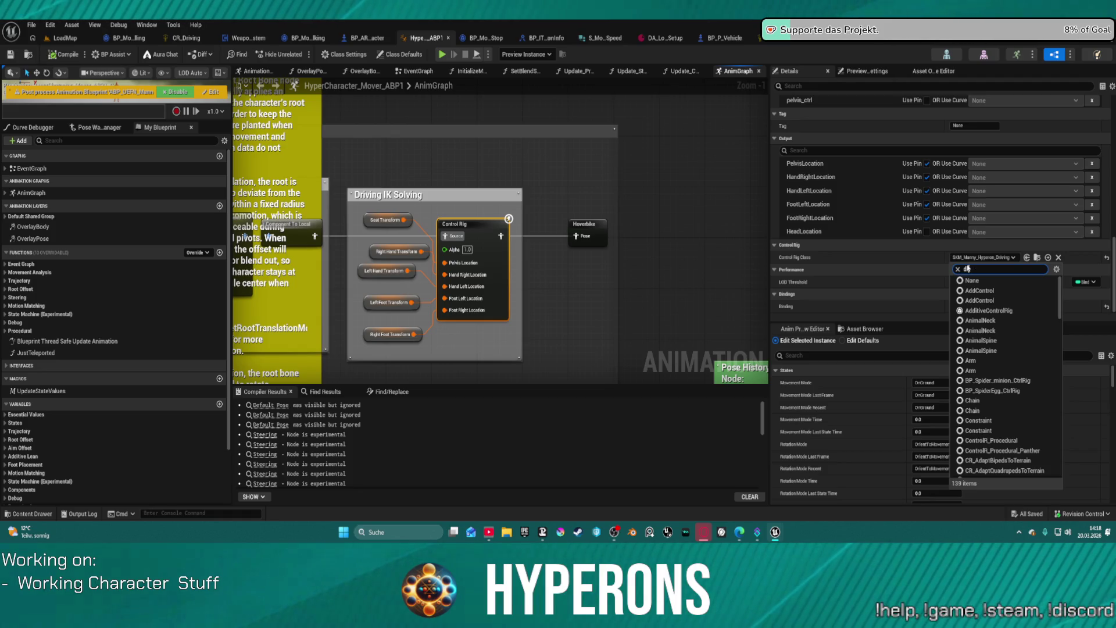
type("riving")
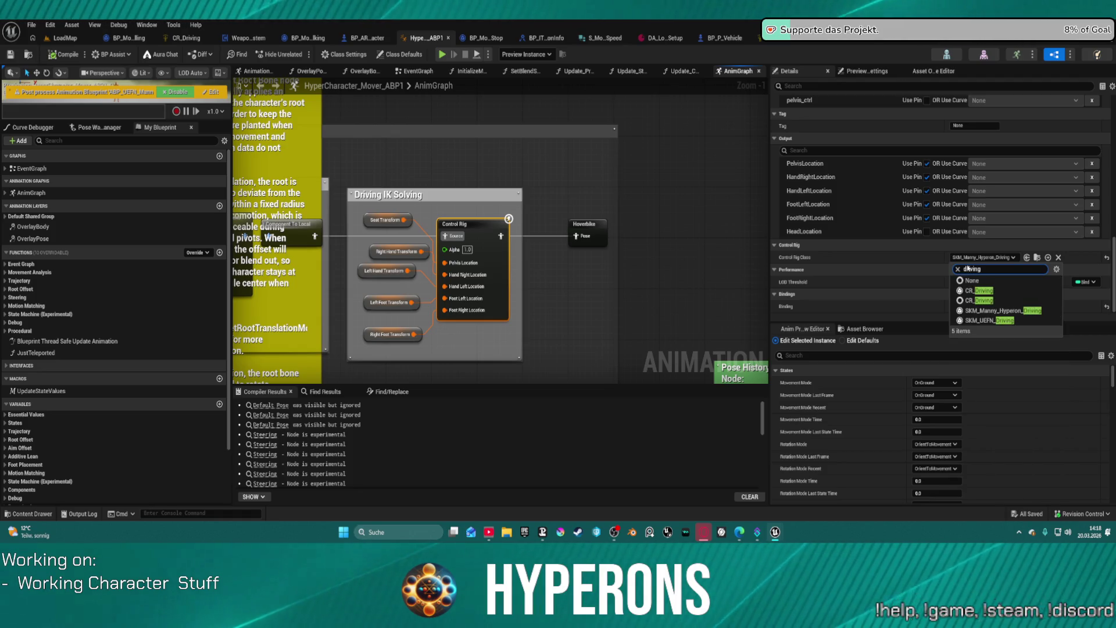
left_click(988, 320)
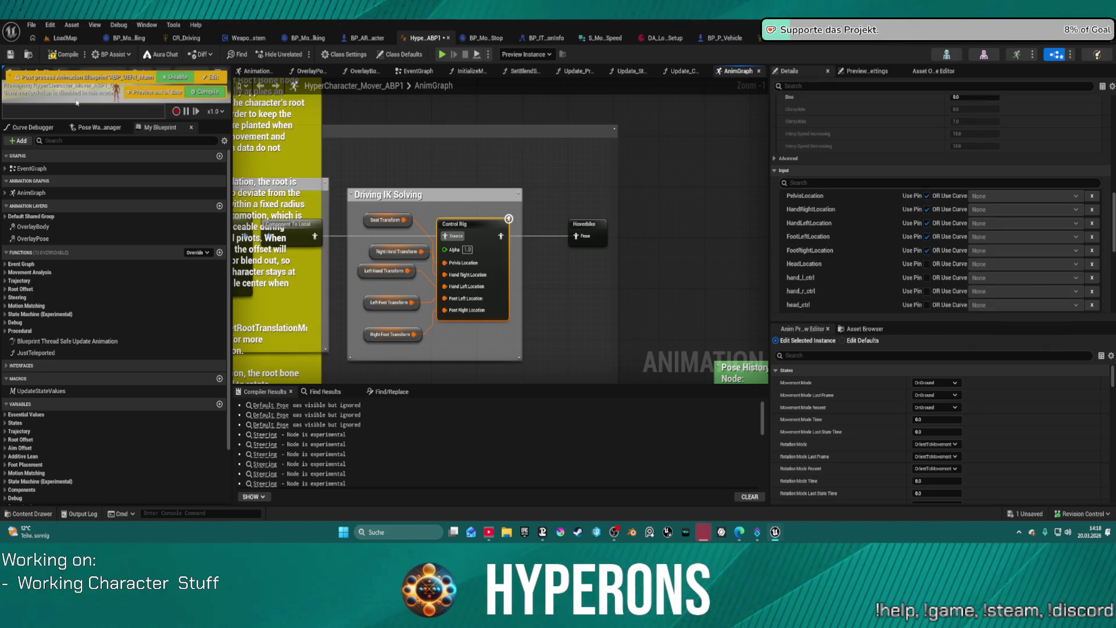
mouse_move(489, 171)
left_mouse_down()
mouse_move(697, 197)
mouse_move(755, 169)
mouse_move(596, 194)
left_mouse_up()
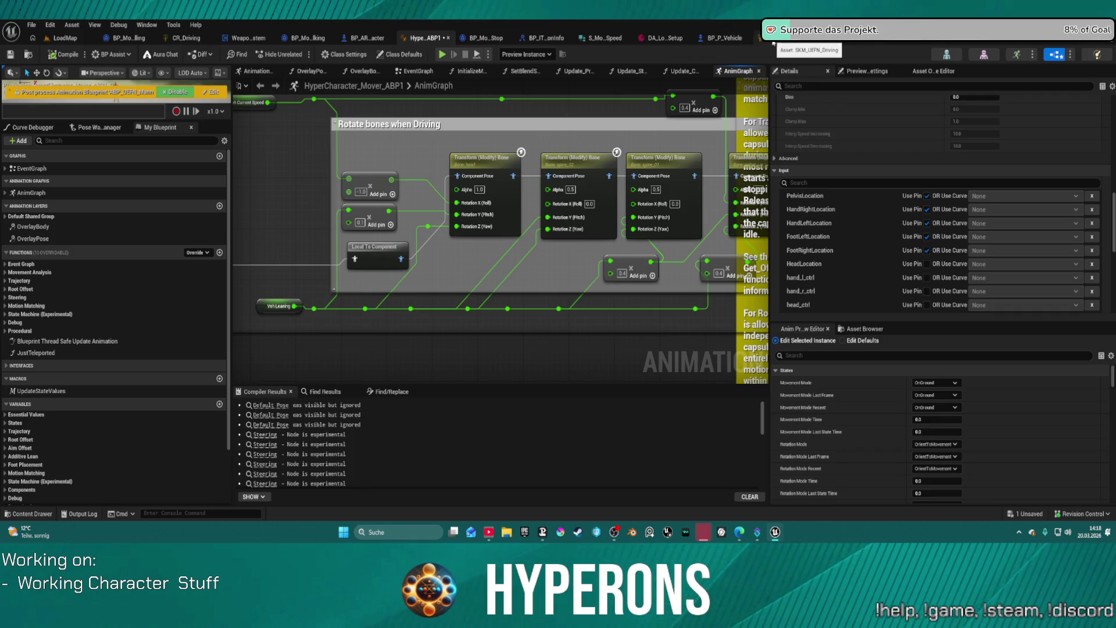
Review BP_Hoverbike's camera rotation graph, UpdateHoverbikeEffects function and main EventGraph
left_click(900, 42)
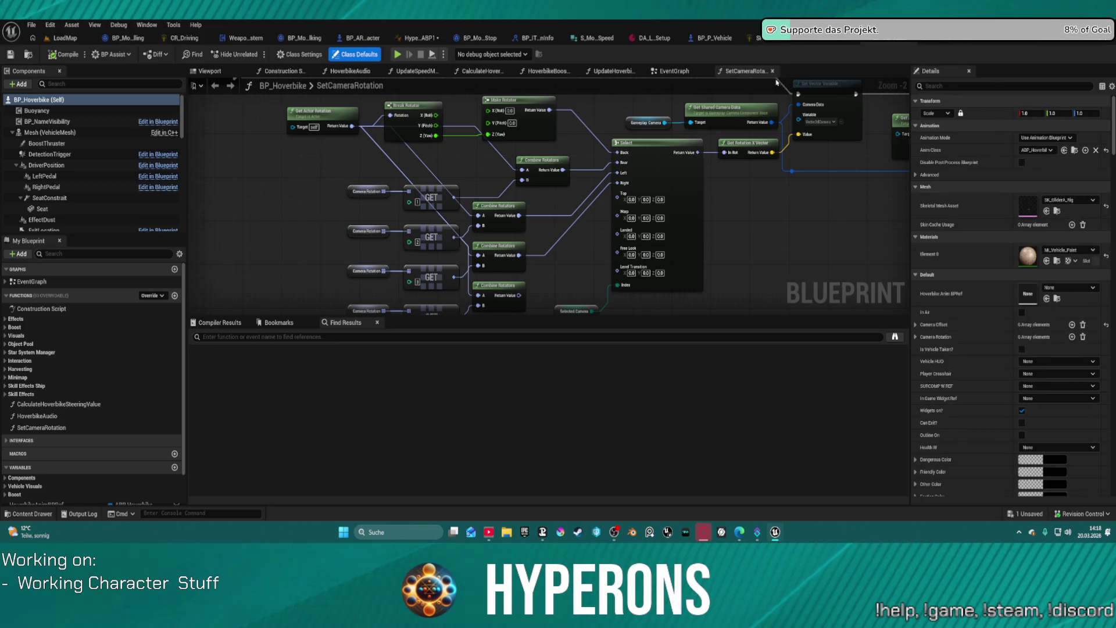
scroll(749, 186, "up", 1)
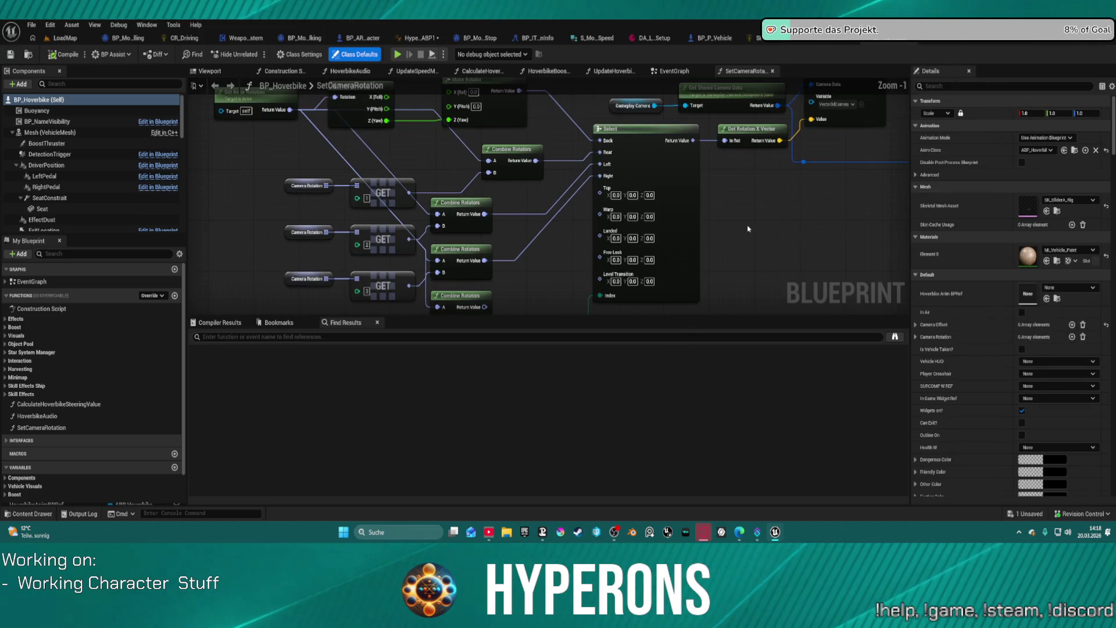
scroll(762, 204, "down", 1)
mouse_move(762, 204)
left_mouse_down()
mouse_move(720, 194)
mouse_move(542, 199)
mouse_move(345, 239)
left_mouse_up()
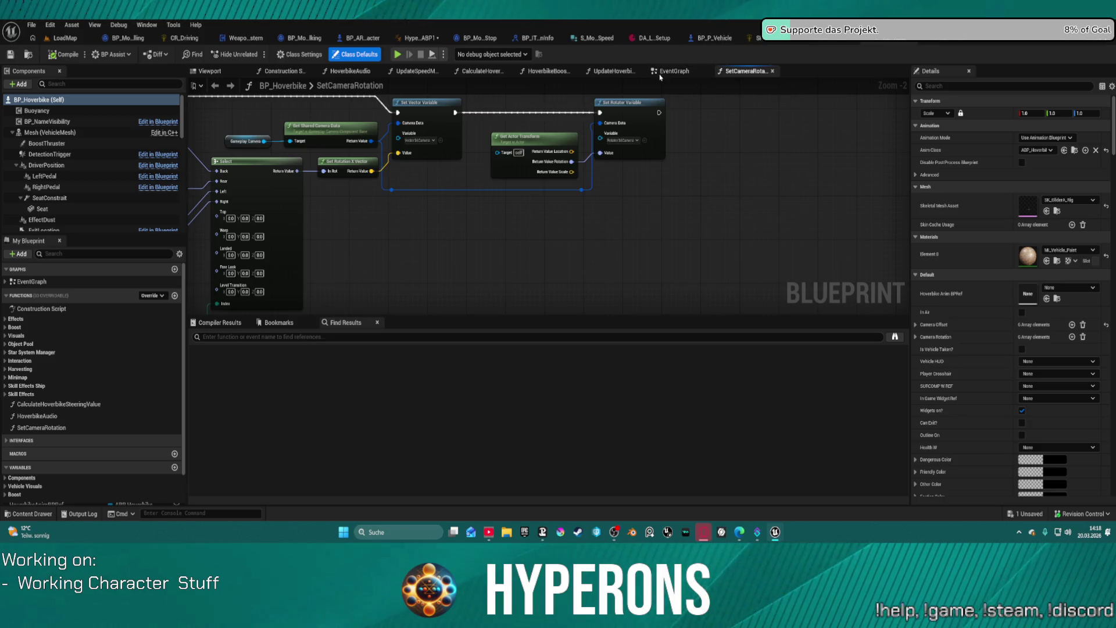
left_click(628, 74)
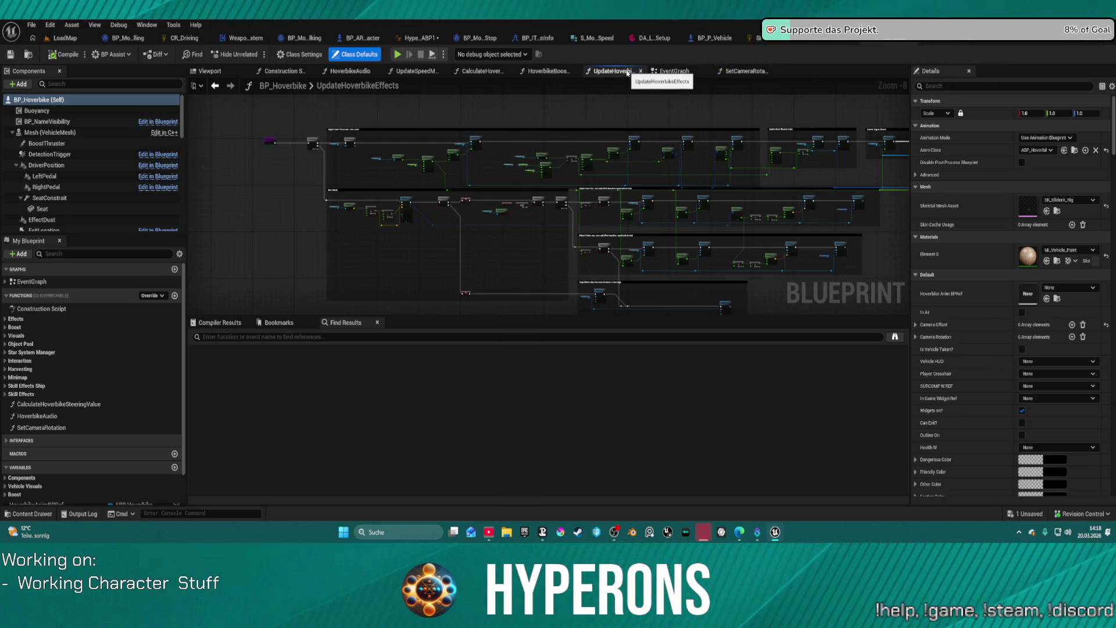
left_click(673, 71)
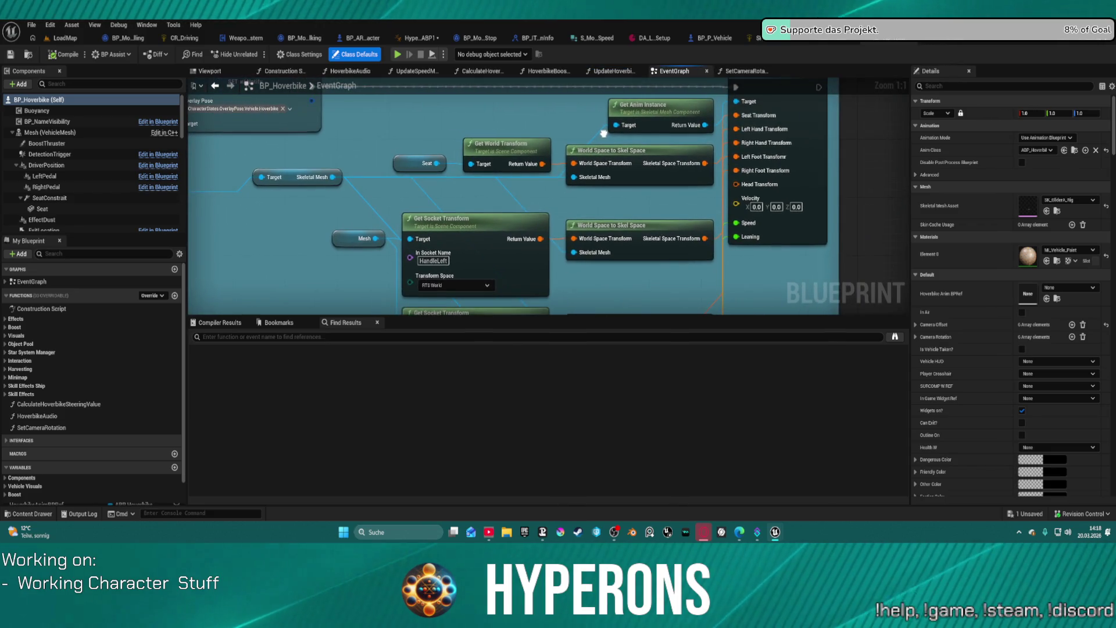
Review BP_P_Vehicle's Enter Vehicle logic and start a Play-in-Editor session with Alt+P
left_click(351, 39)
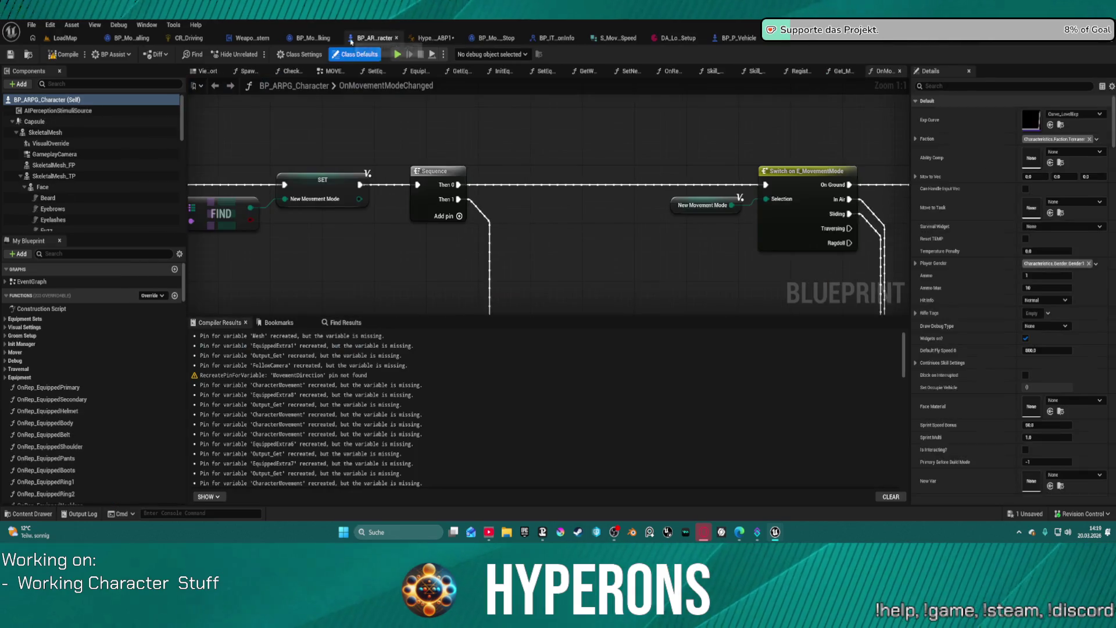
left_click(709, 38)
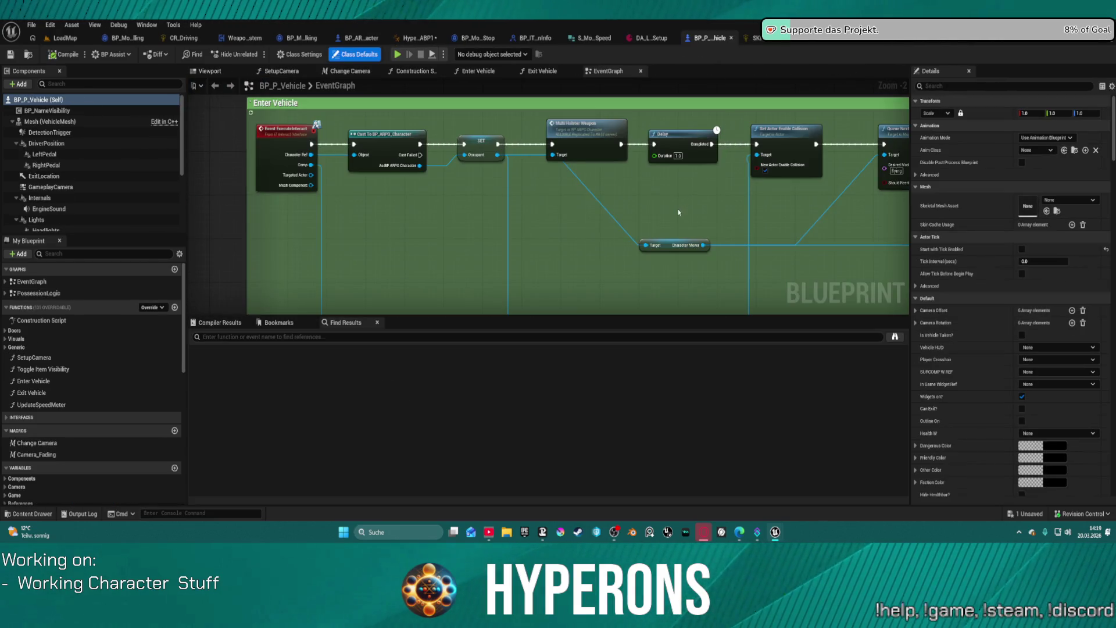
scroll(711, 156, "down", 1)
left_click_drag(726, 188, 402, 184)
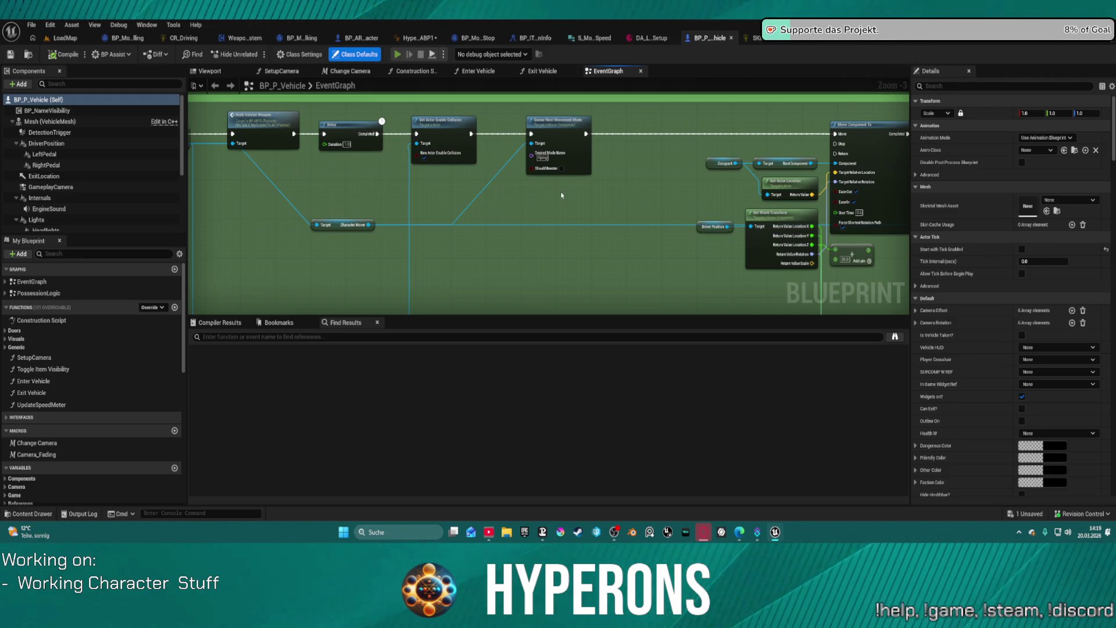
key("alt+p")
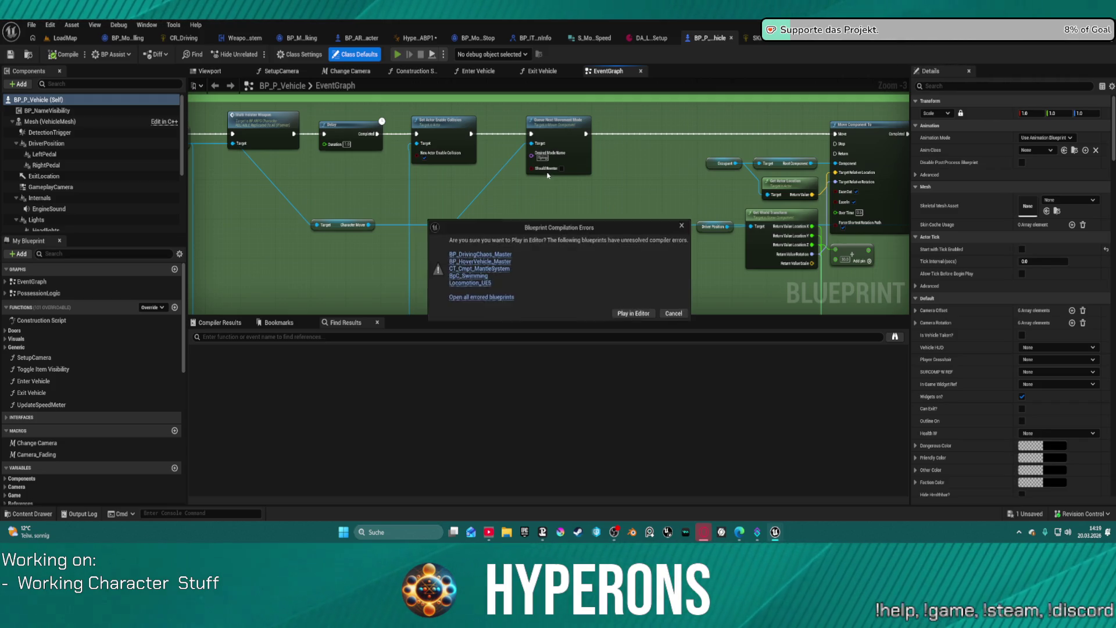
left_click(623, 315)
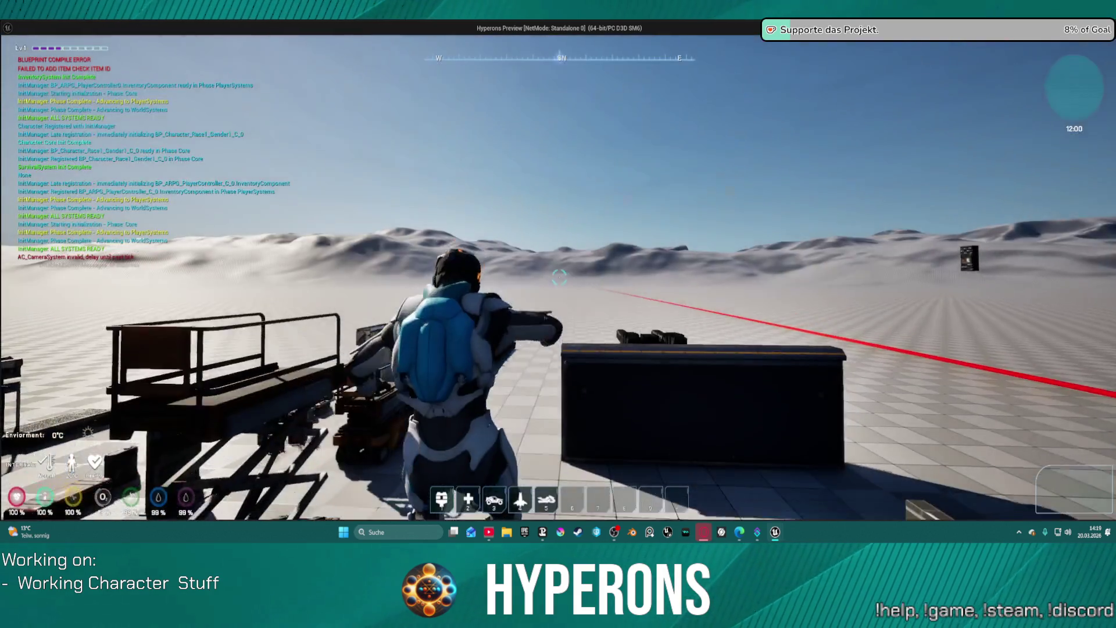
key("w")
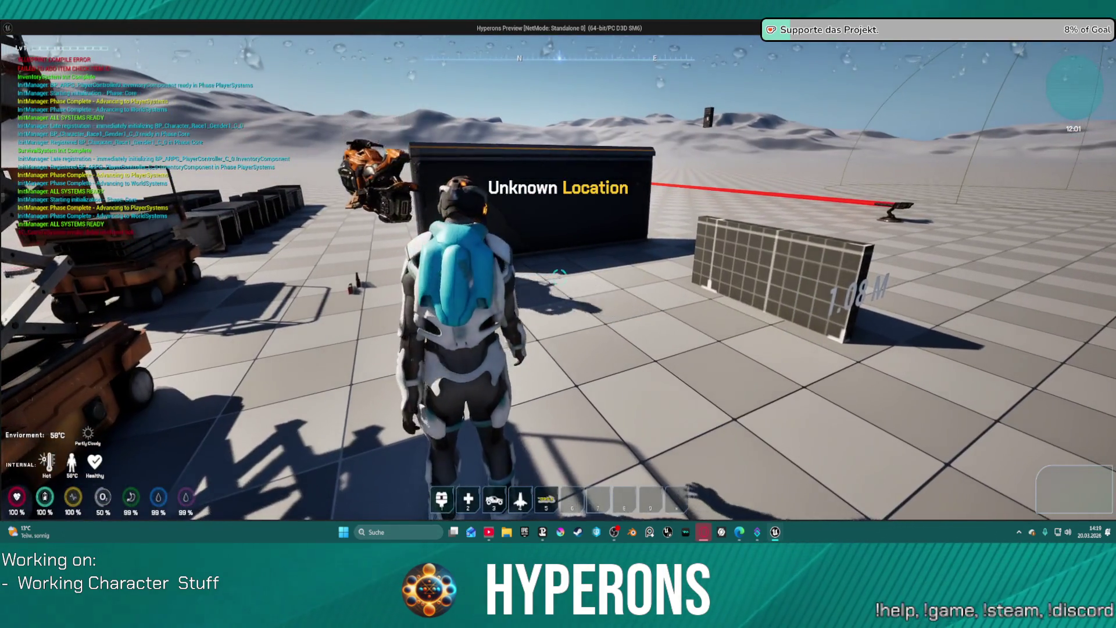
key("w")
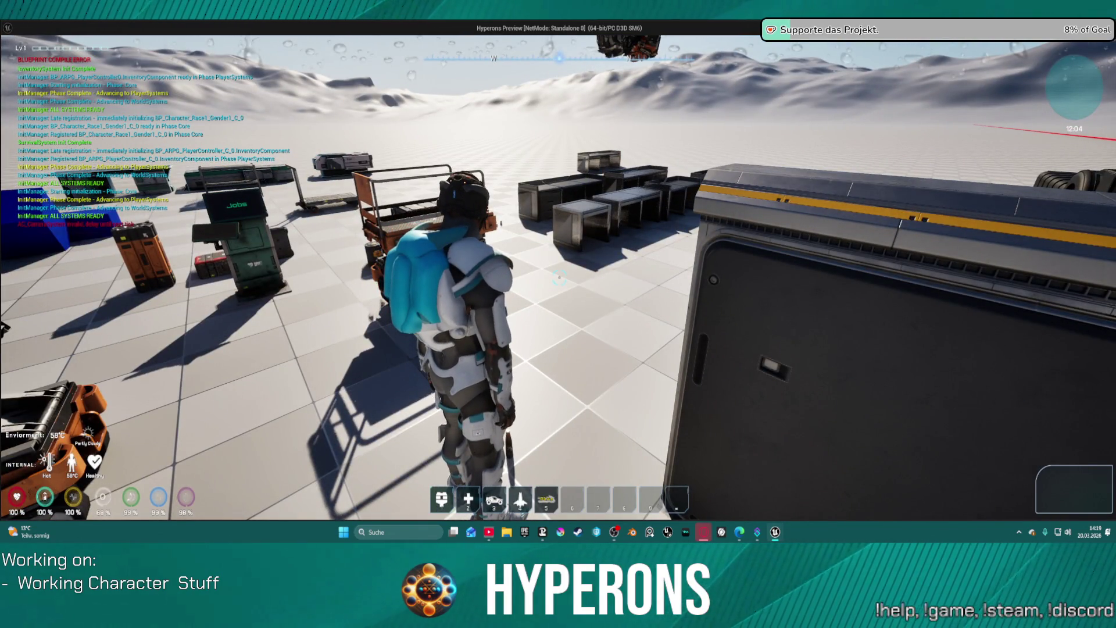
key("e")
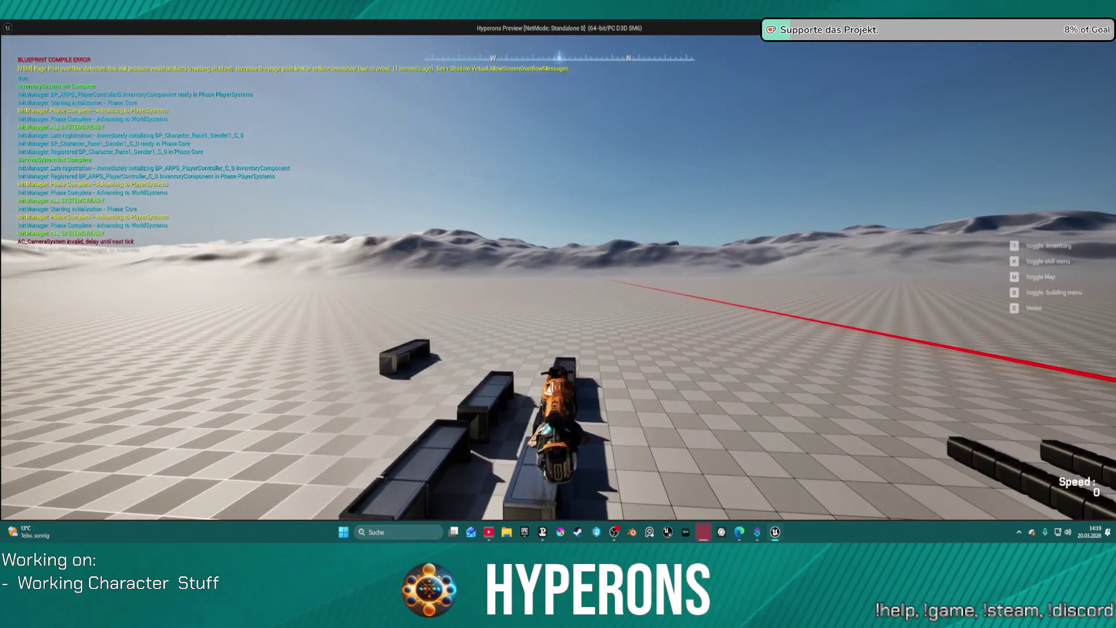
key("w")
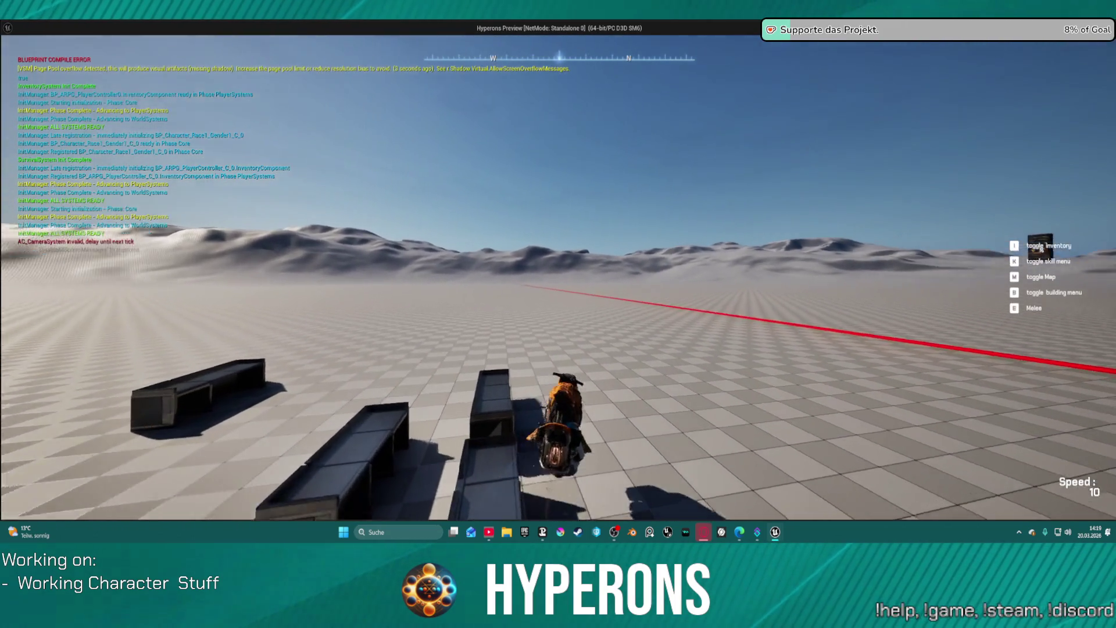
key("Escape")
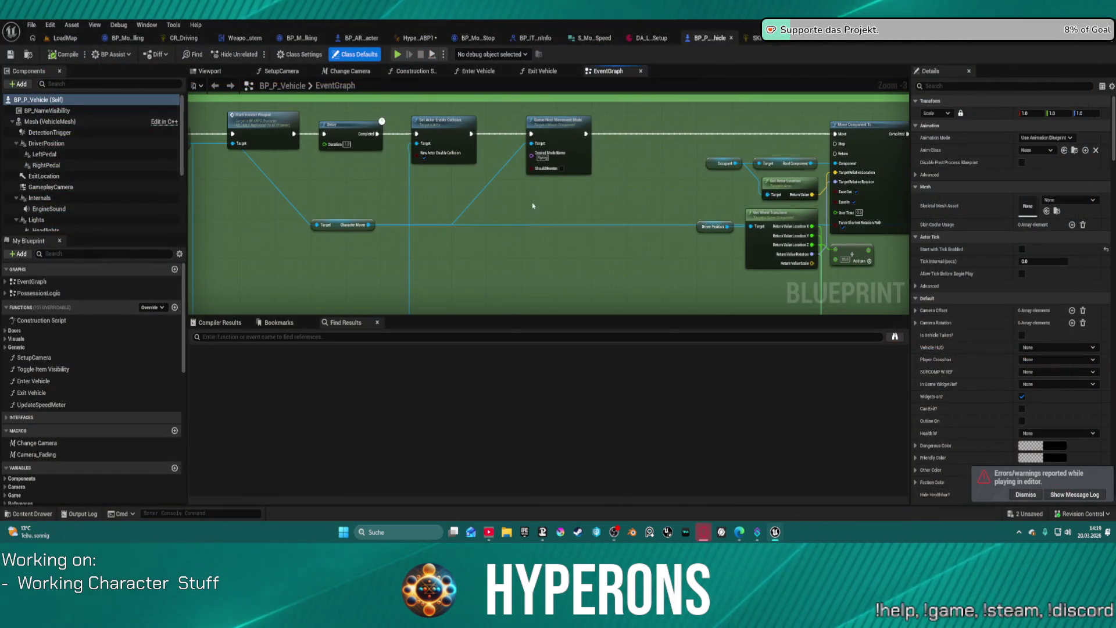
Bring the Driving IK Solving Control Rig into view in the HyperCharacter_Mover_ABP1 AnimGraph
mouse_move(754, 209)
left_mouse_down()
mouse_move(642, 169)
mouse_move(463, 152)
mouse_move(572, 310)
mouse_move(535, 327)
left_mouse_up()
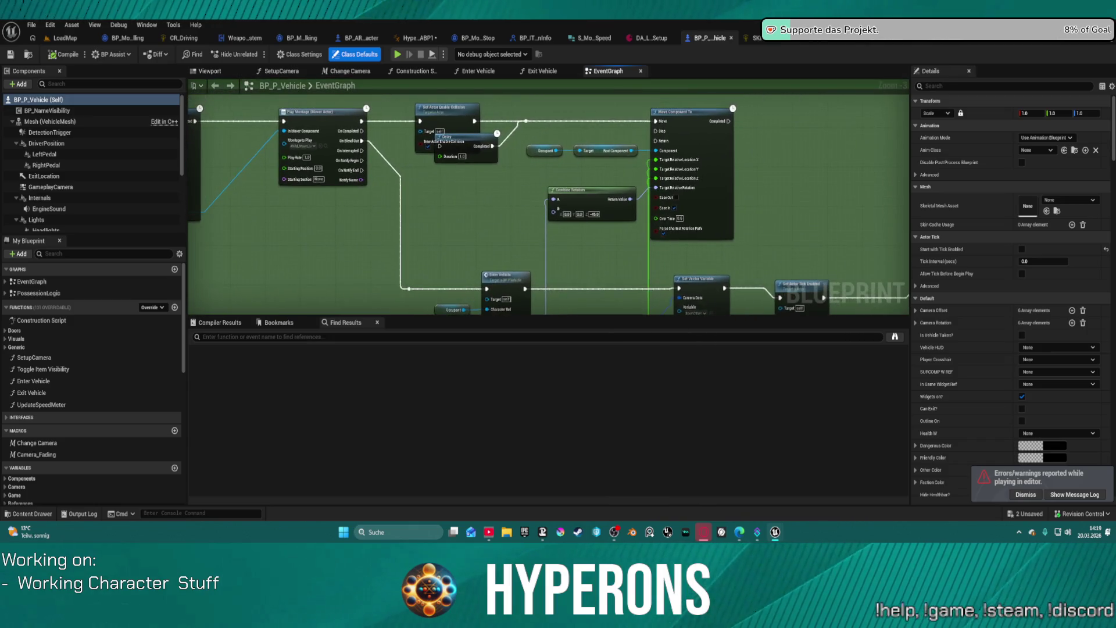
left_click(413, 38)
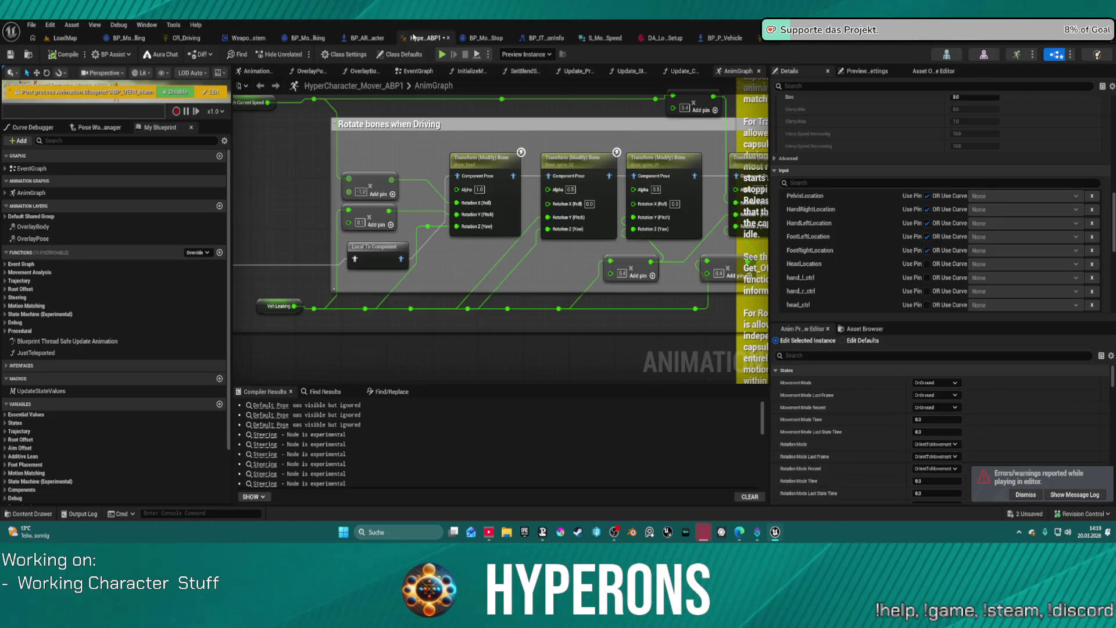
left_click_drag(726, 209, 282, 212)
scroll(617, 162, "down", 4)
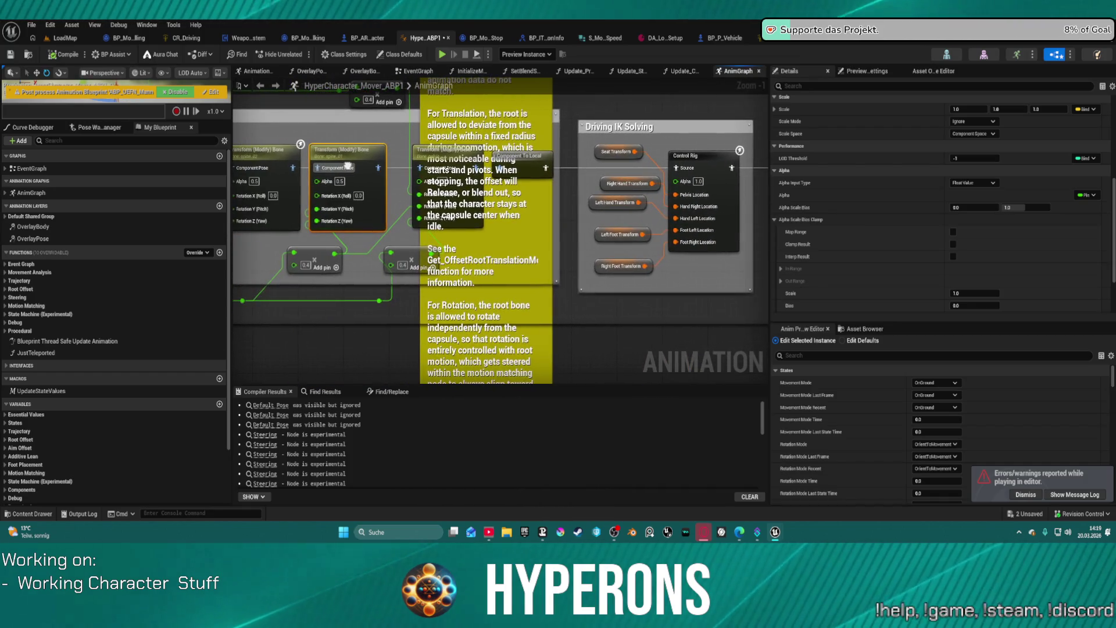
scroll(450, 168, "down", 2)
Move the Rotate bones when Driving and Driving IK Solving groups left, clear of the yellow comment
mouse_move(381, 120)
left_mouse_down()
mouse_move(665, 208)
mouse_move(658, 226)
left_mouse_up()
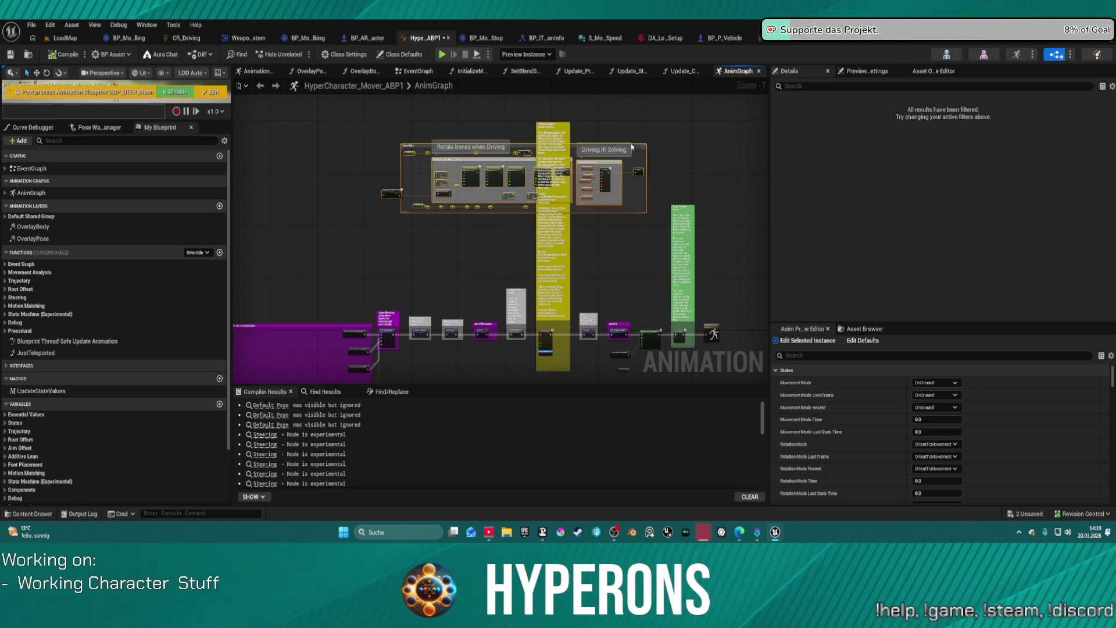
left_click_drag(635, 147, 471, 166)
key("Home")
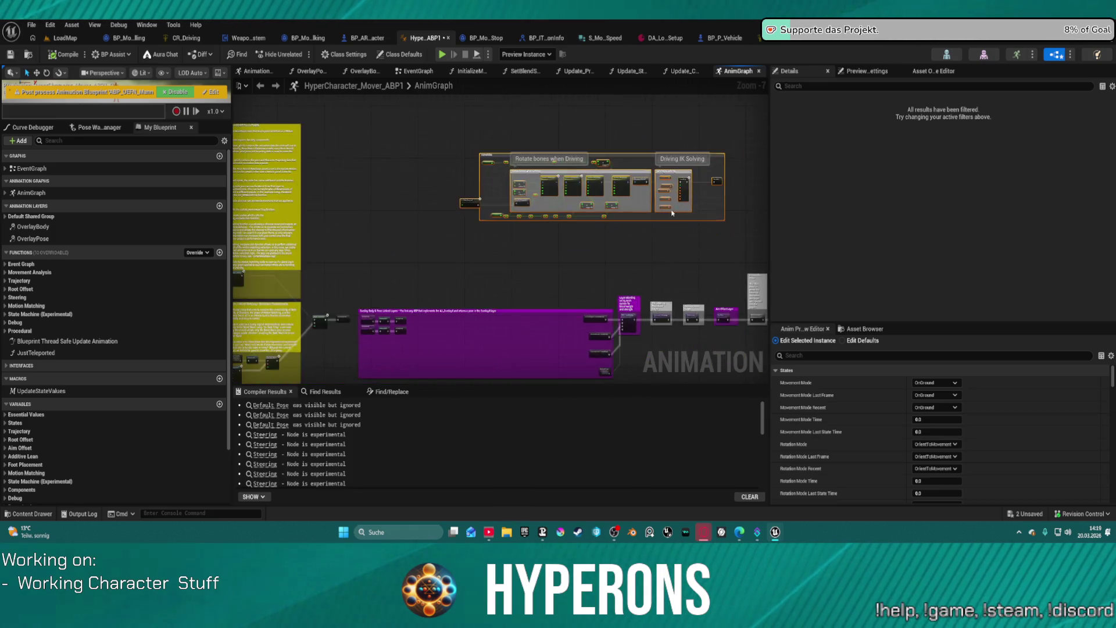
mouse_move(633, 196)
left_mouse_down()
mouse_move(588, 228)
mouse_move(583, 252)
mouse_move(516, 246)
mouse_move(581, 212)
mouse_move(850, 186)
mouse_move(829, 195)
left_mouse_up()
scroll(509, 150, "down", 3)
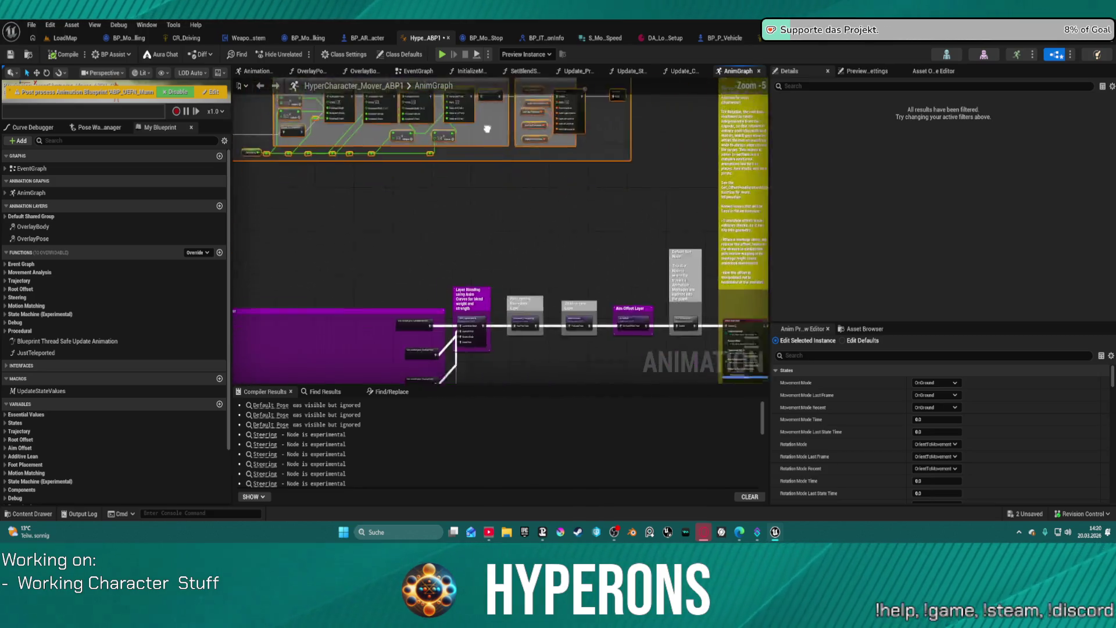
scroll(568, 203, "up", 5)
mouse_move(608, 201)
left_mouse_down()
mouse_move(577, 252)
mouse_move(543, 251)
left_mouse_up()
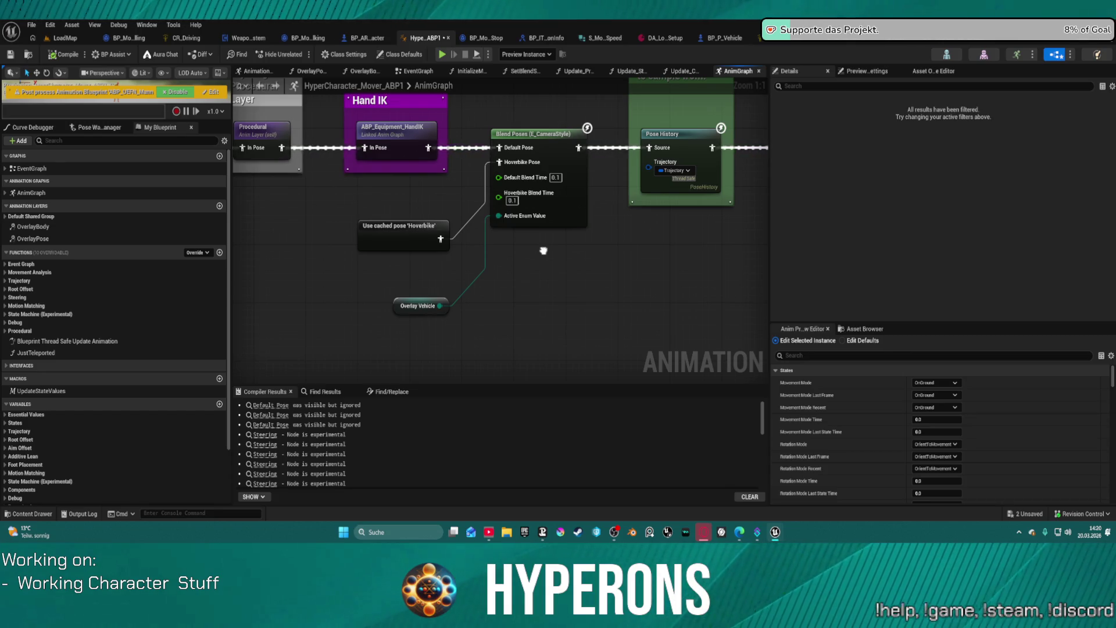
Check Overlay Vehicle's default stays Medium, then return to the SKM_UEFN_Driving Control Rig graph
left_click(401, 304)
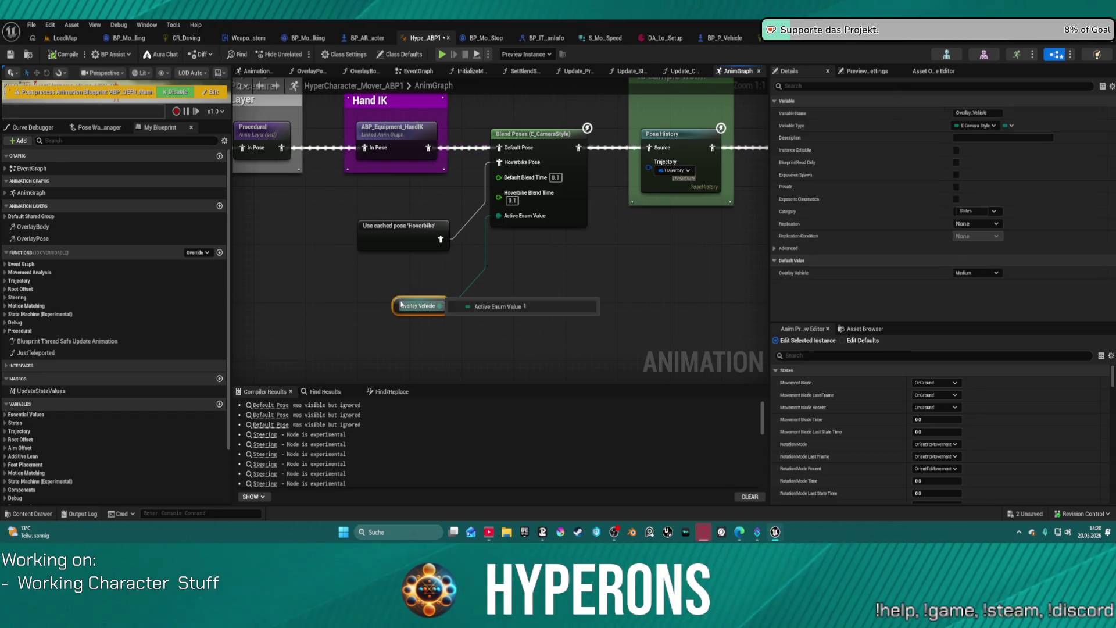
left_click(986, 276)
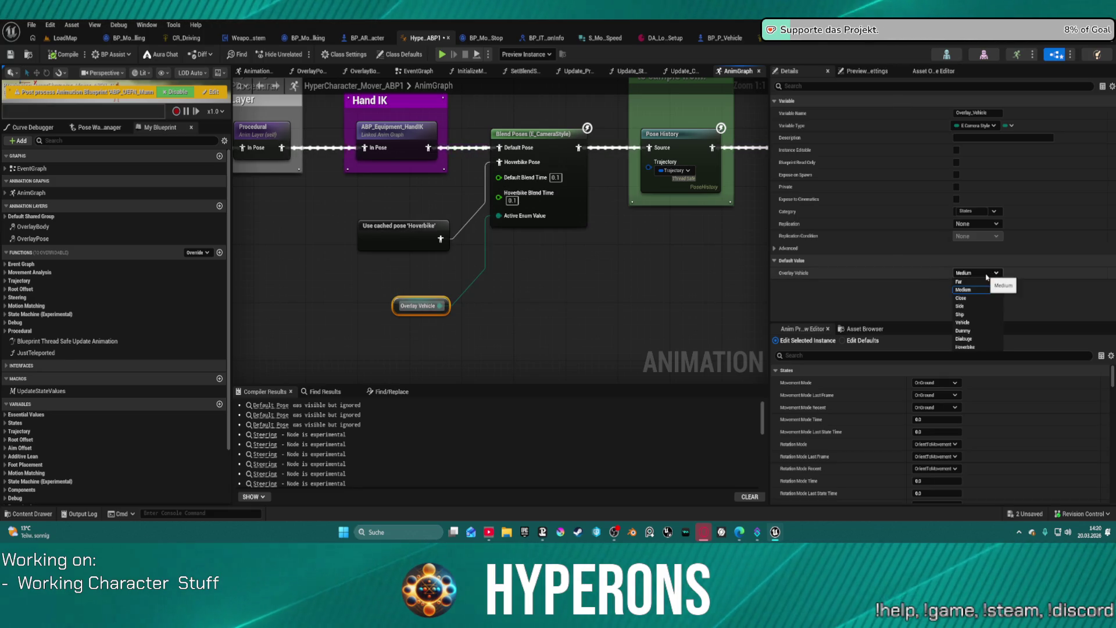
left_click(986, 277)
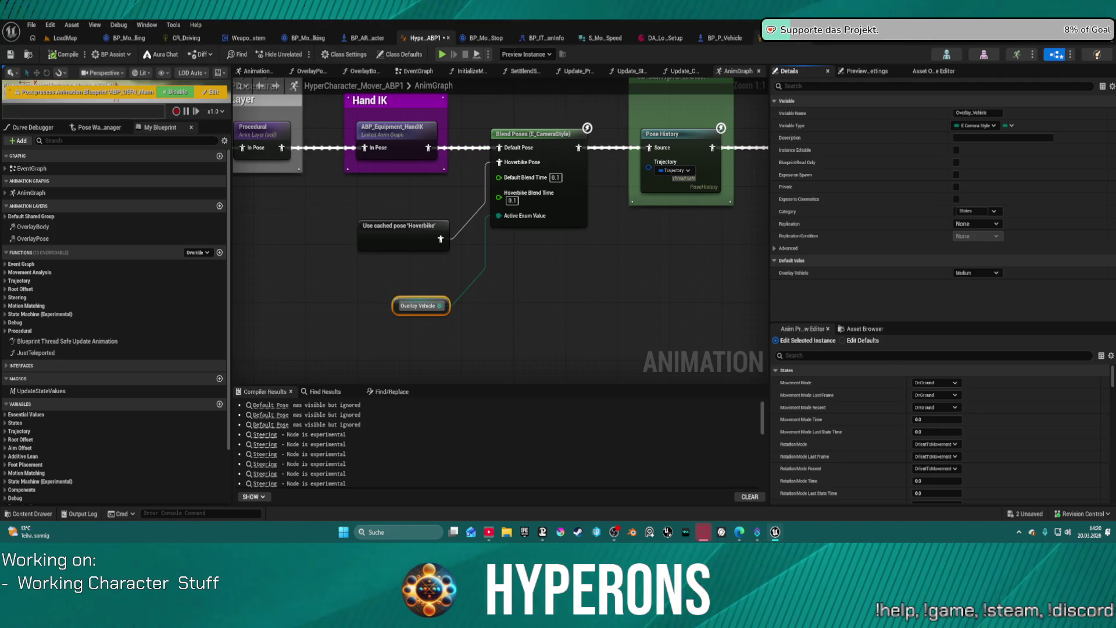
left_click(758, 37)
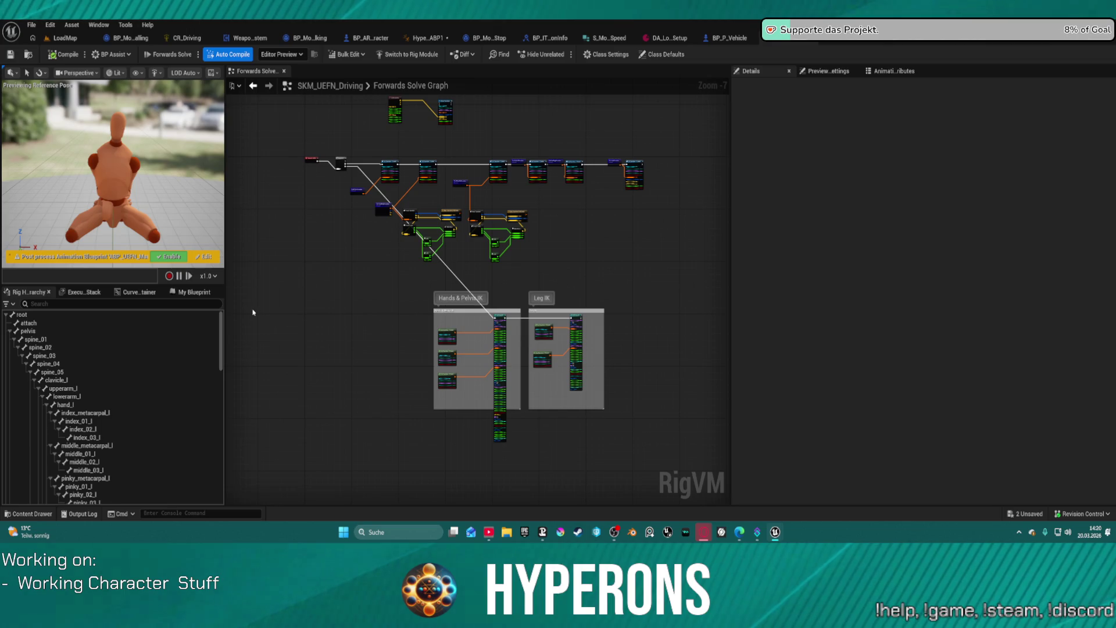
Select hand_l_ctrl, show the My Blueprint variables, then close and reopen the SKM_UEFN_Driving Control Rig
scroll(199, 358, "down", 10)
scroll(199, 359, "down", 10)
left_click(35, 451)
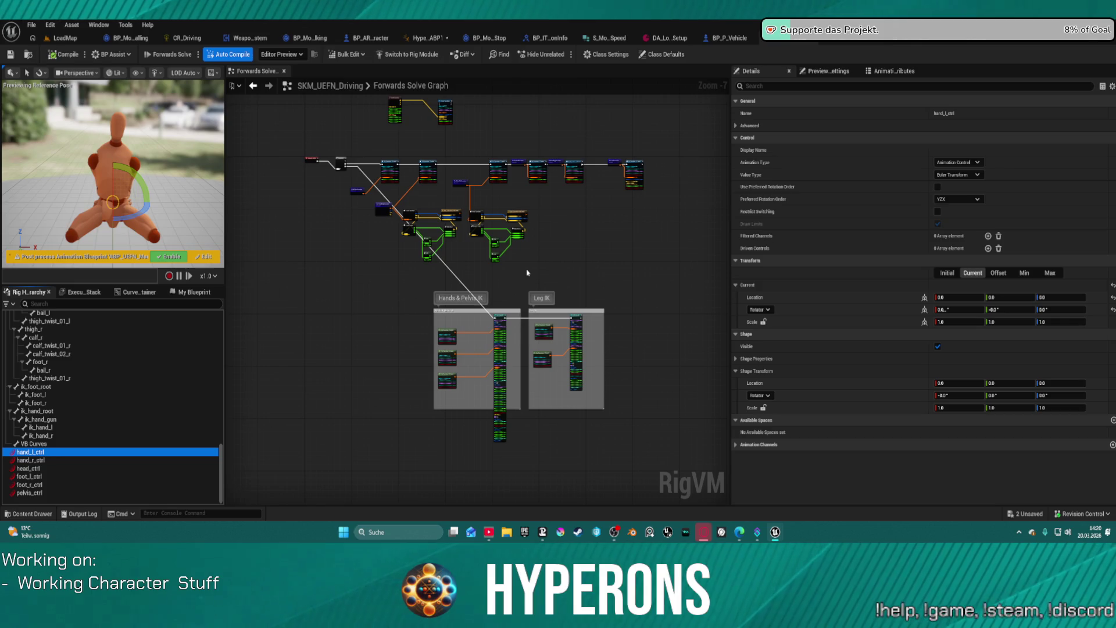
left_click(192, 291)
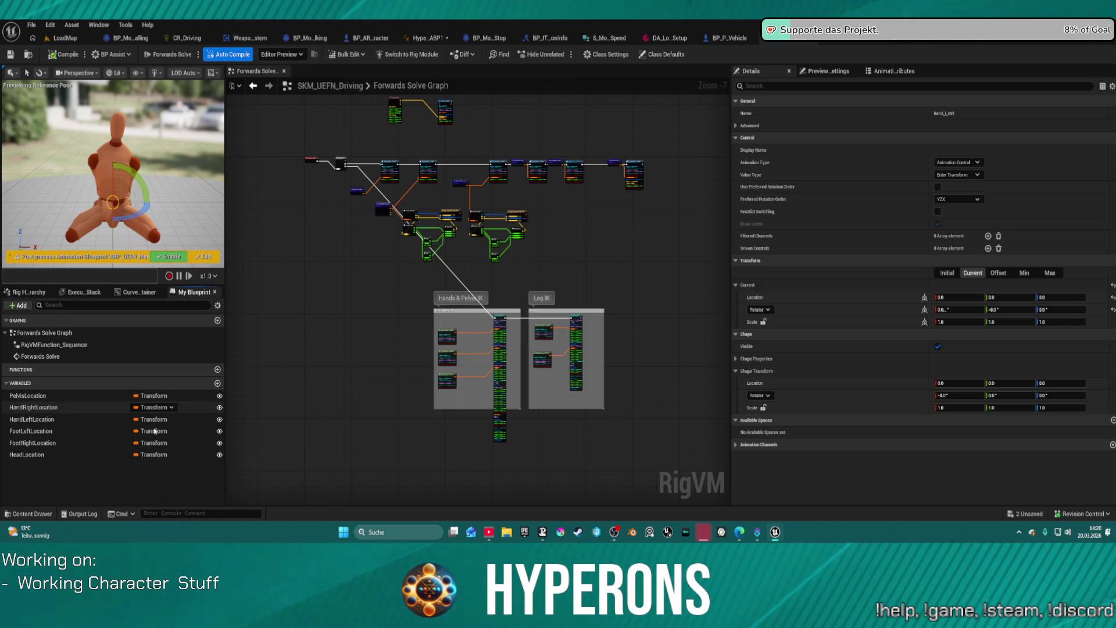
left_click(205, 37)
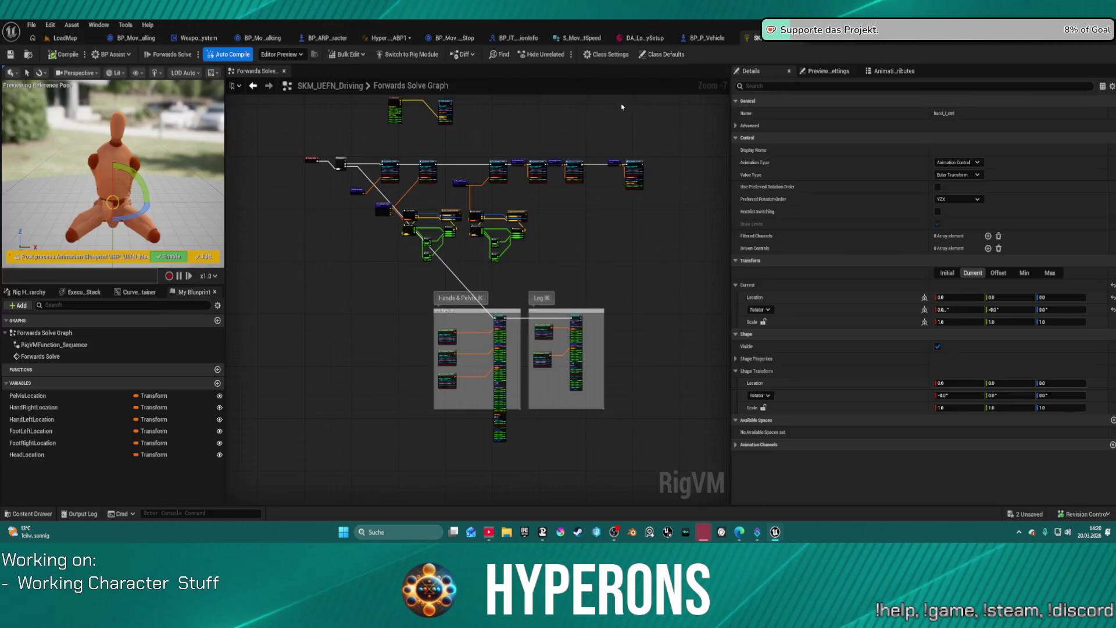
key("ctrl+shift+t")
Set PelvisLocation's default height to 96 and adjust its default pitch
left_click(29, 395)
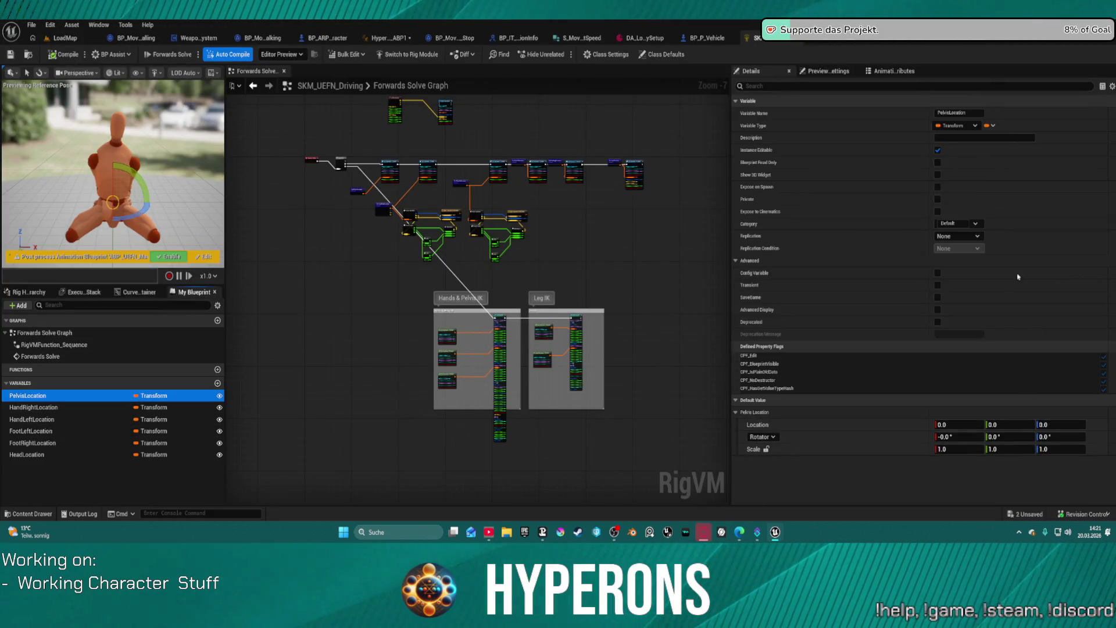
left_click(1058, 419)
type("96")
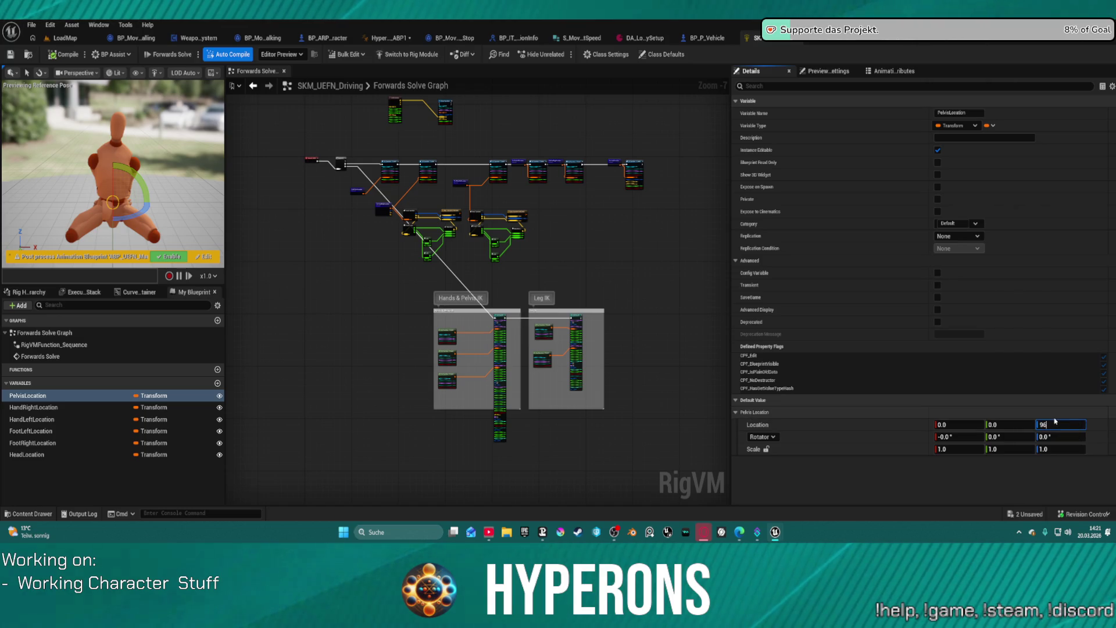
key("Return")
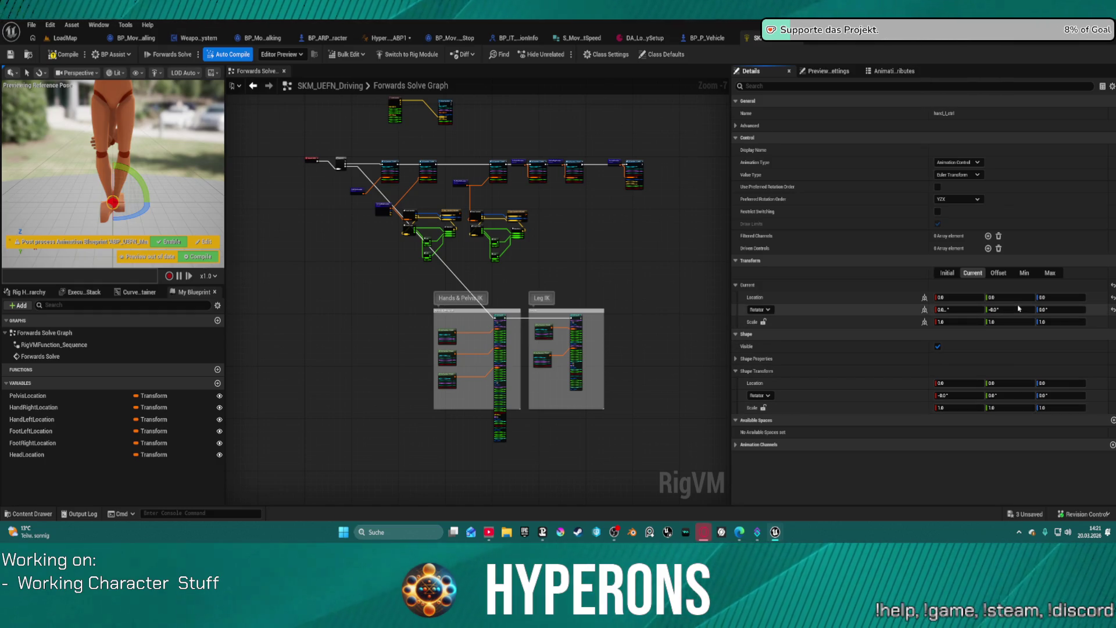
left_click(46, 395)
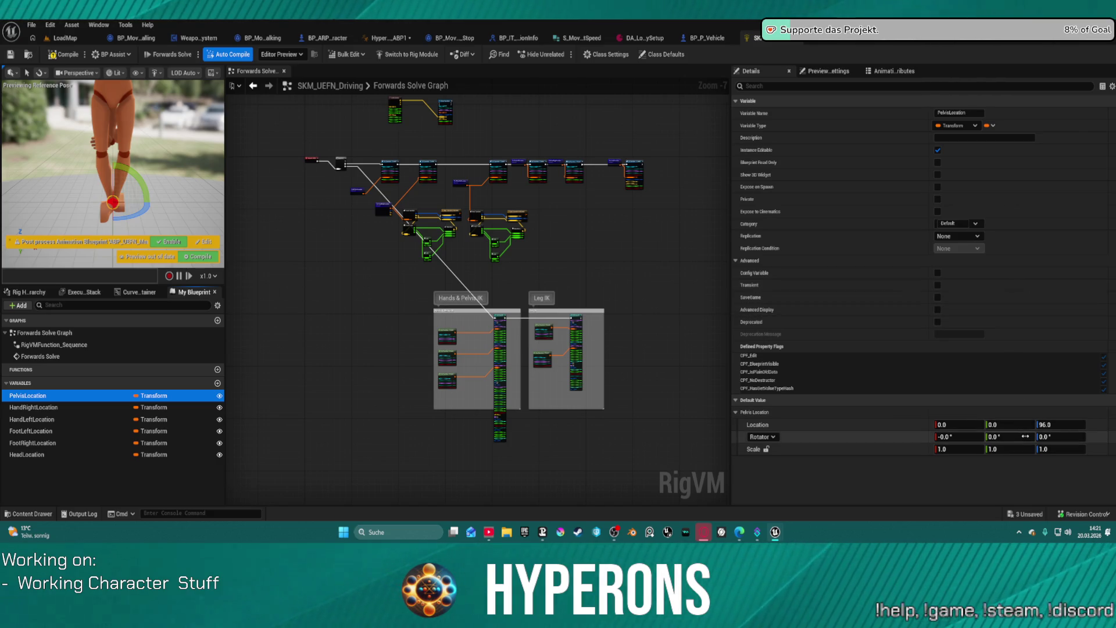
left_click(1023, 437)
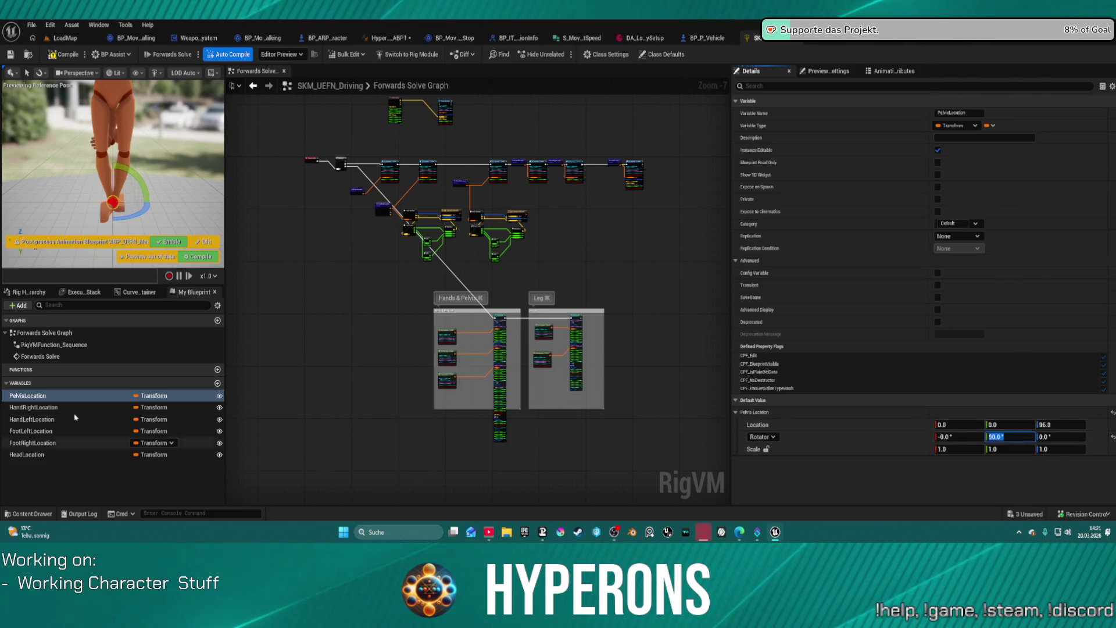
Set HandRightLocation's default to -50, 0, 100 and HandLeftLocation's to 50, 0, 100
left_click(54, 407)
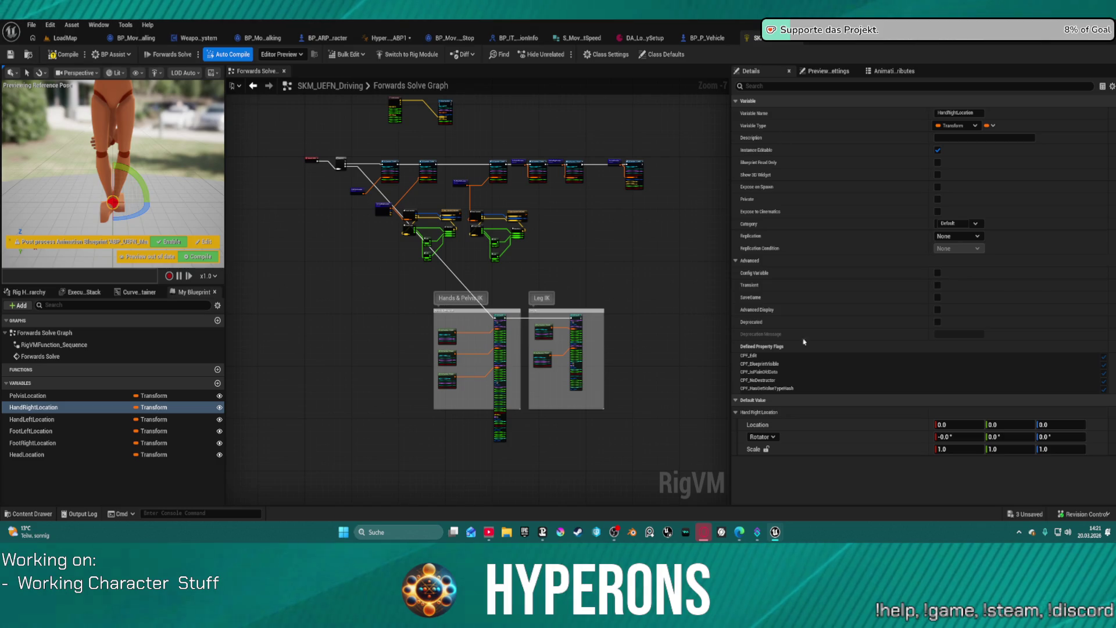
left_click(892, 420, "shift")
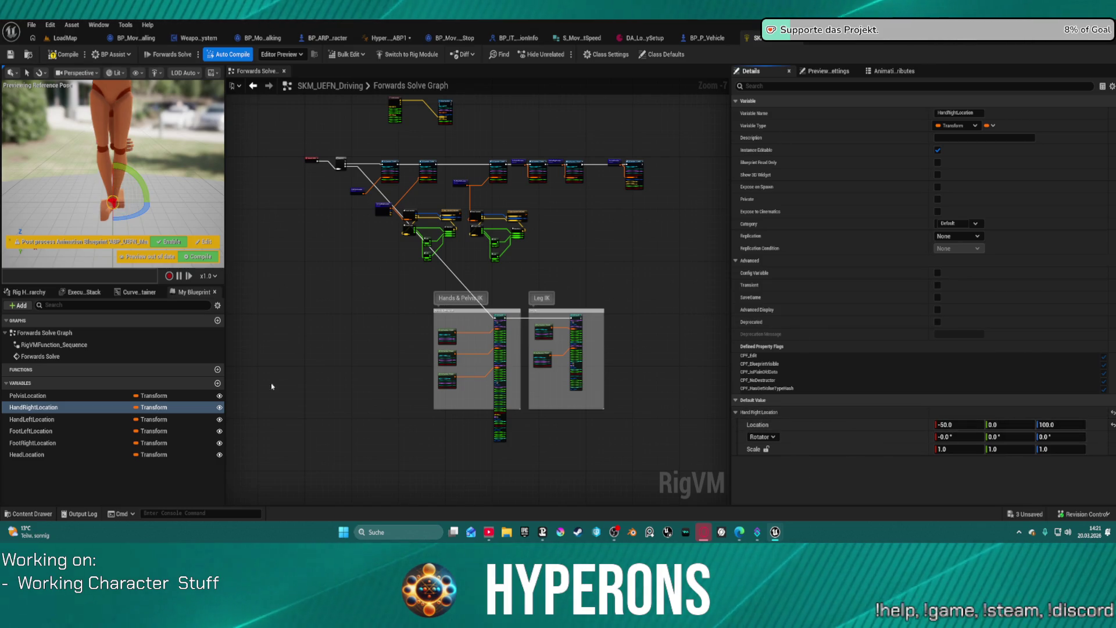
left_click(42, 420)
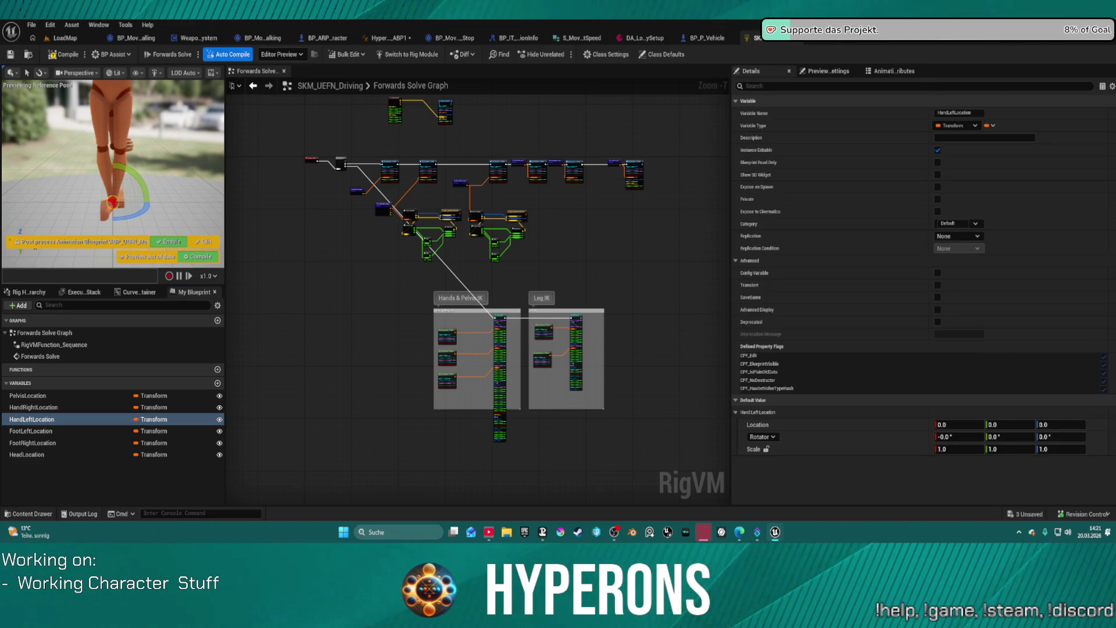
left_click(773, 425, "shift")
type("50")
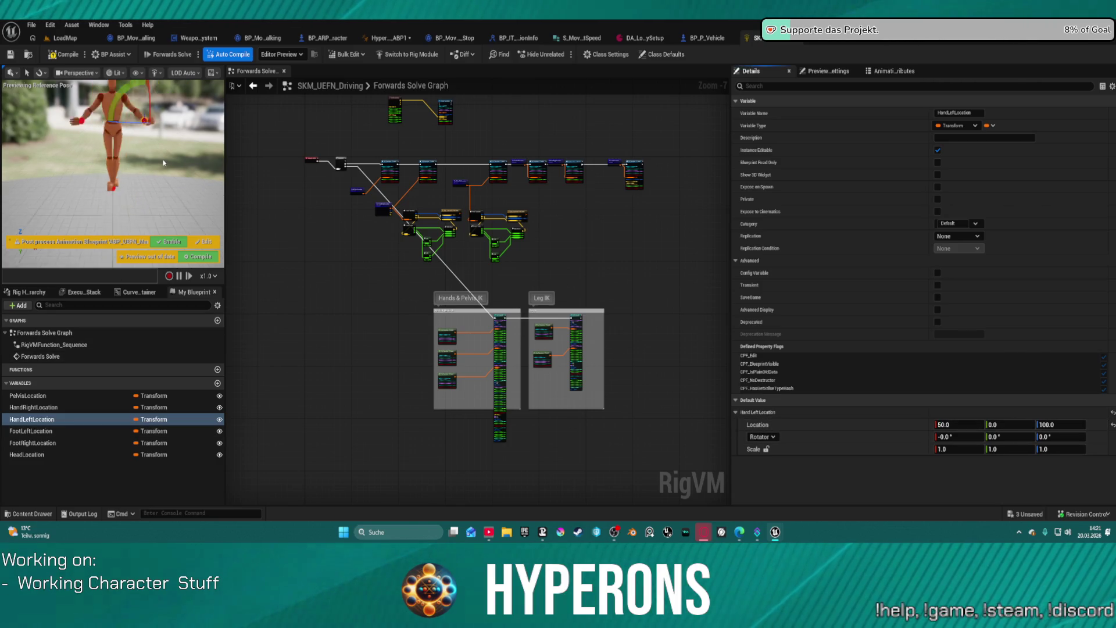
left_click(111, 431)
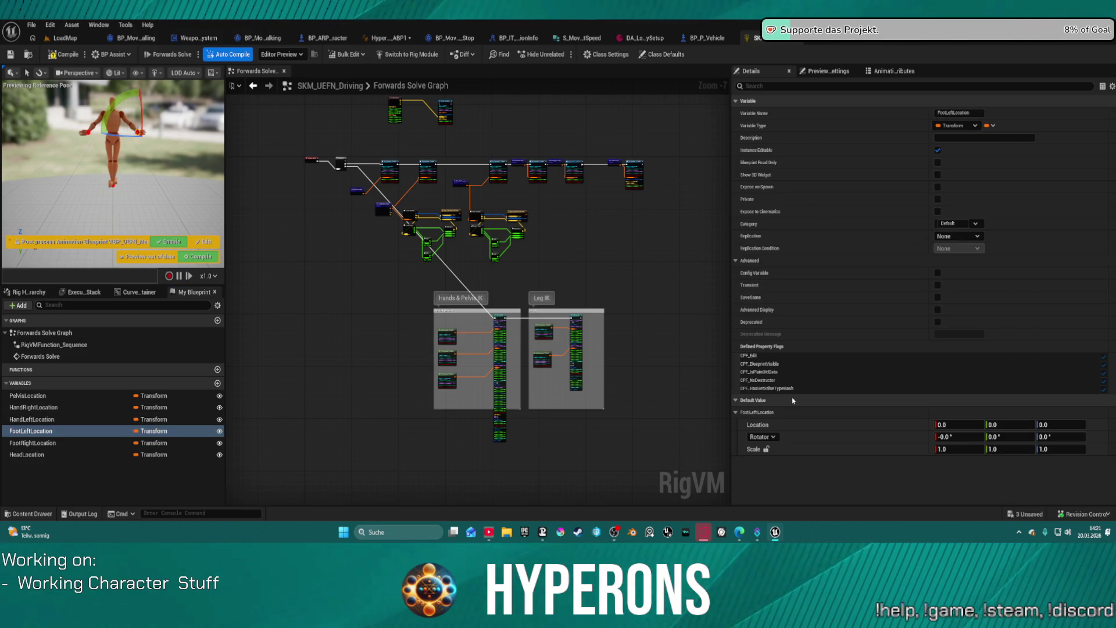
Set FootLeftLocation to 50, 0, 10 with a pitch, and FootRightLocation to X -30 with -90, 180 rotation
left_click(842, 425, "shift")
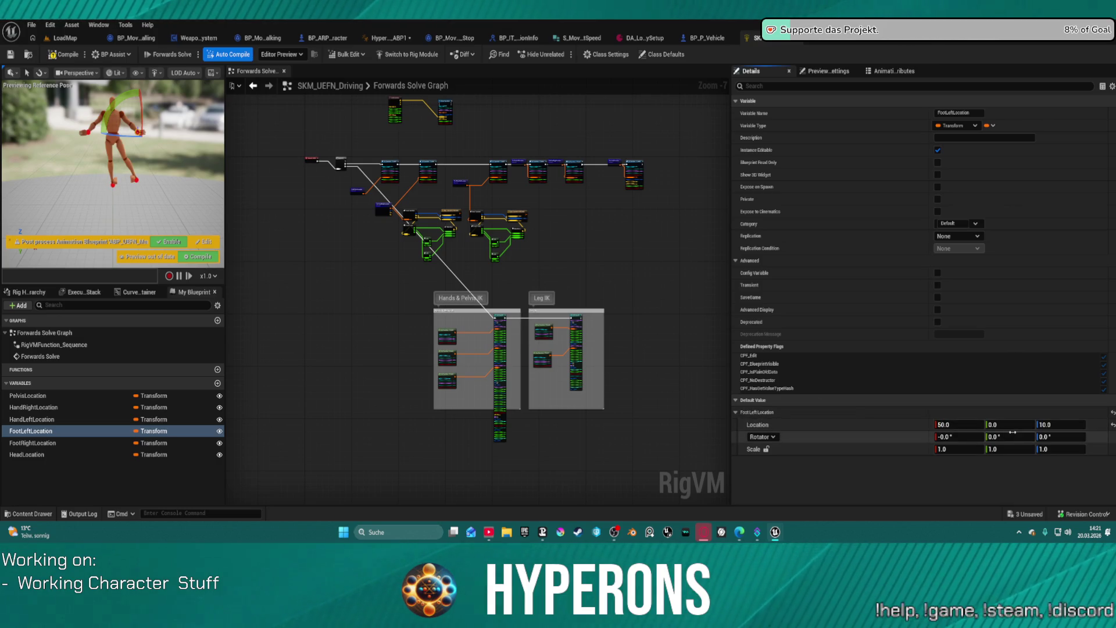
left_click(1012, 433)
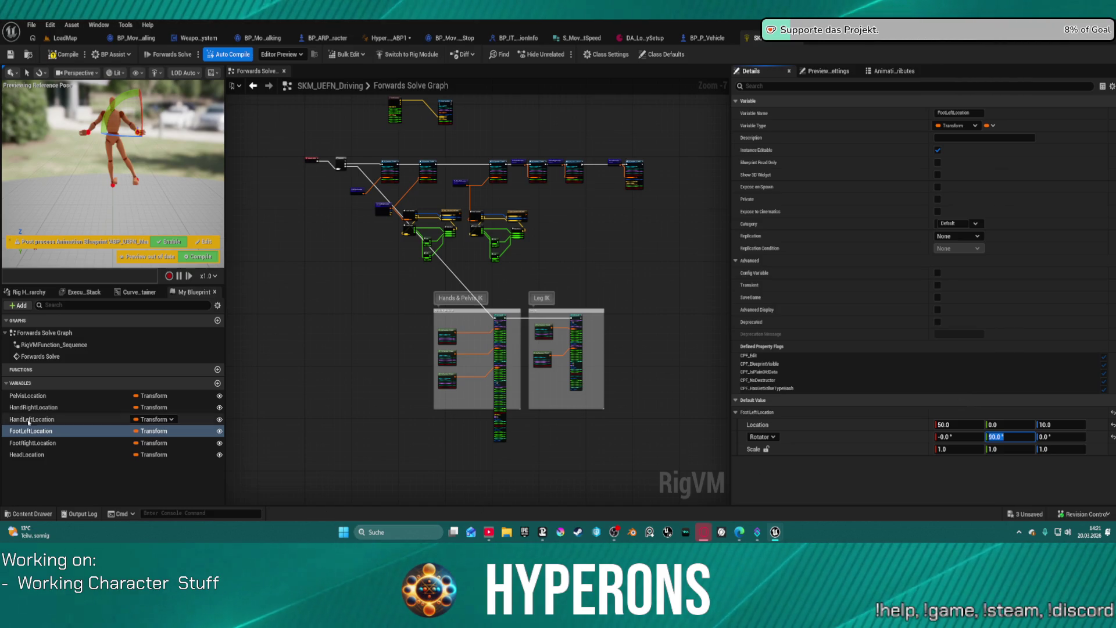
left_click(77, 446)
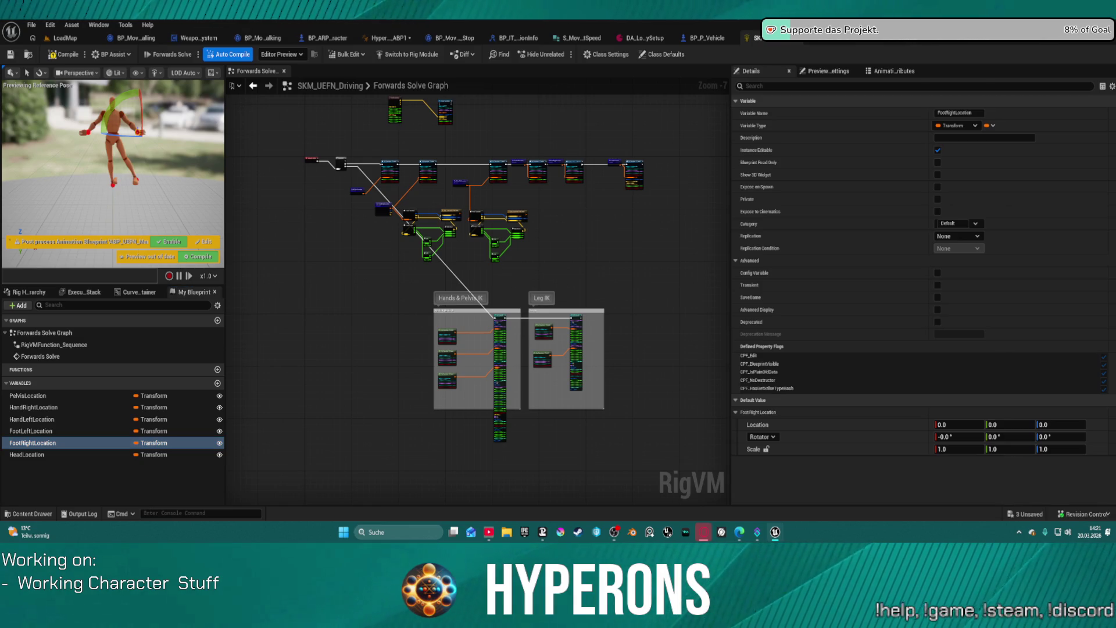
left_click(957, 424)
type("-30")
key("Return")
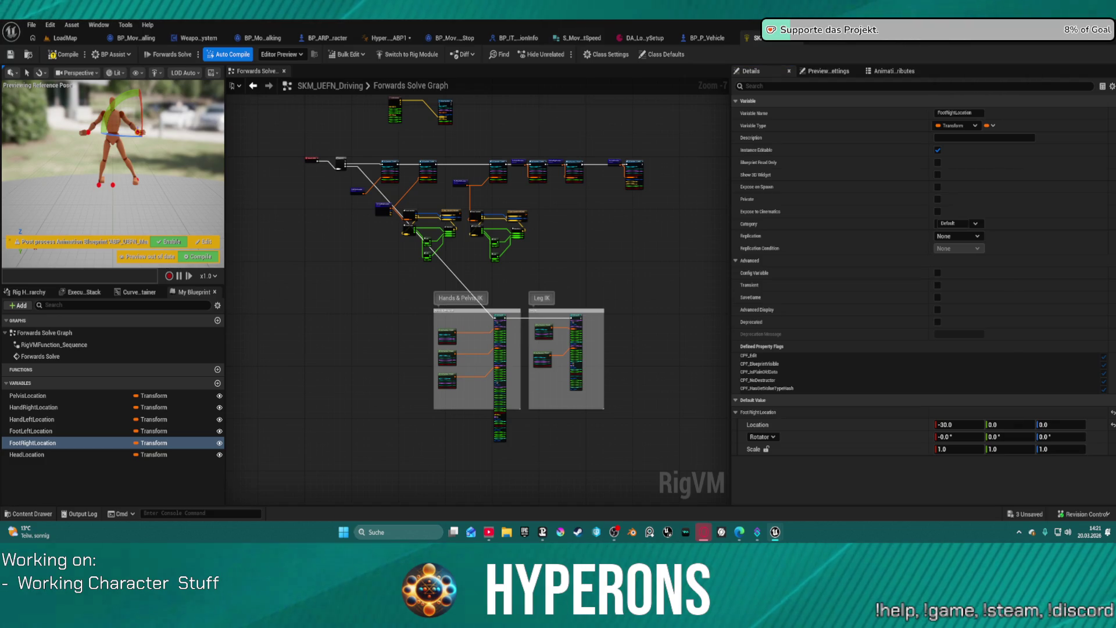
key("ctrl+v")
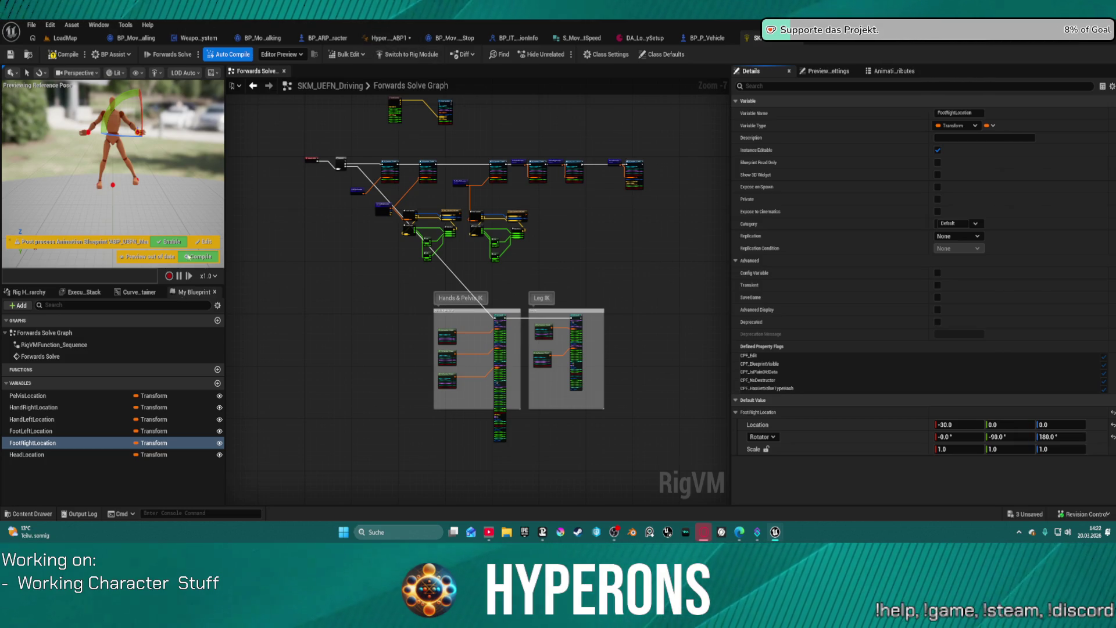
Set HeadLocation's default location to 0, 45, 145 with a 90° pitch rotation
left_click(36, 455)
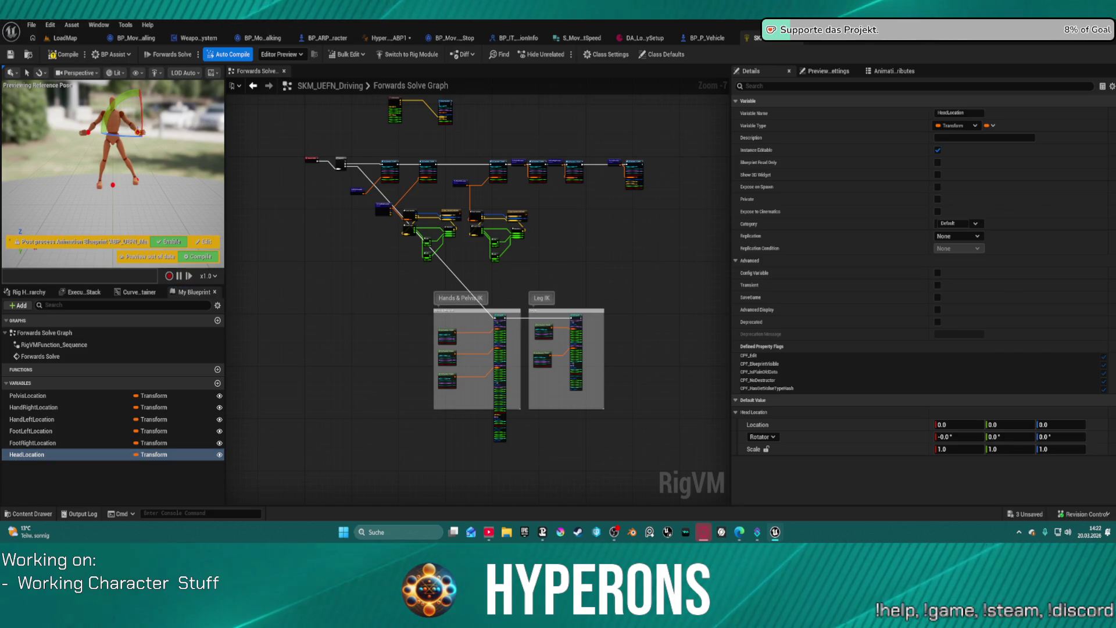
left_click(888, 424, "shift")
left_click(1005, 440)
type("50")
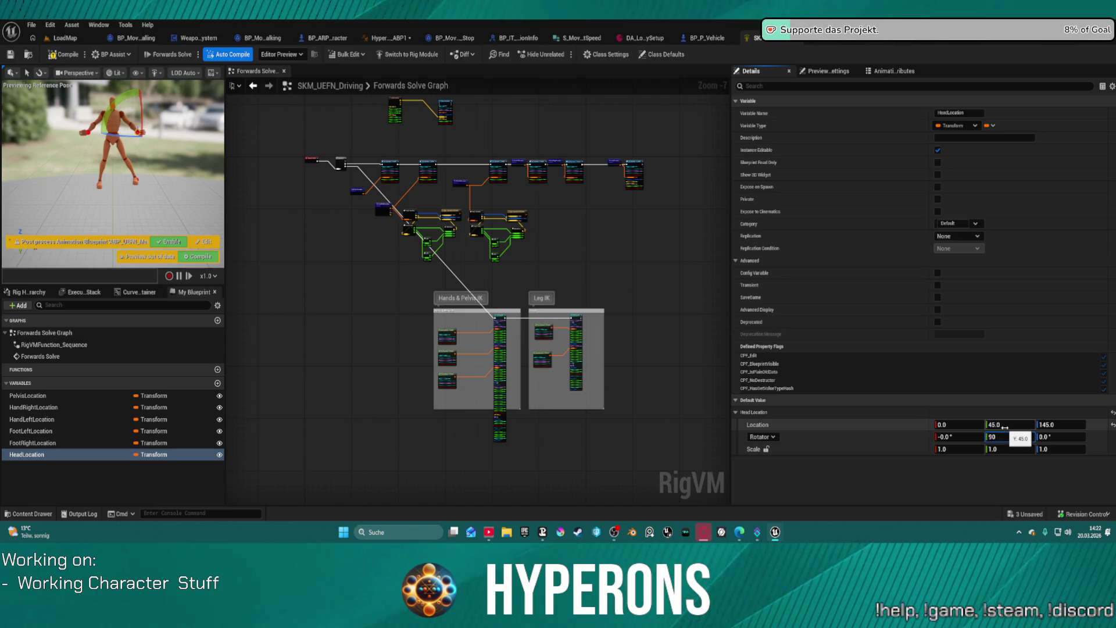
Save the SKM_UEFN_Driving Control Rig asset
key("ctrl+shift+s")
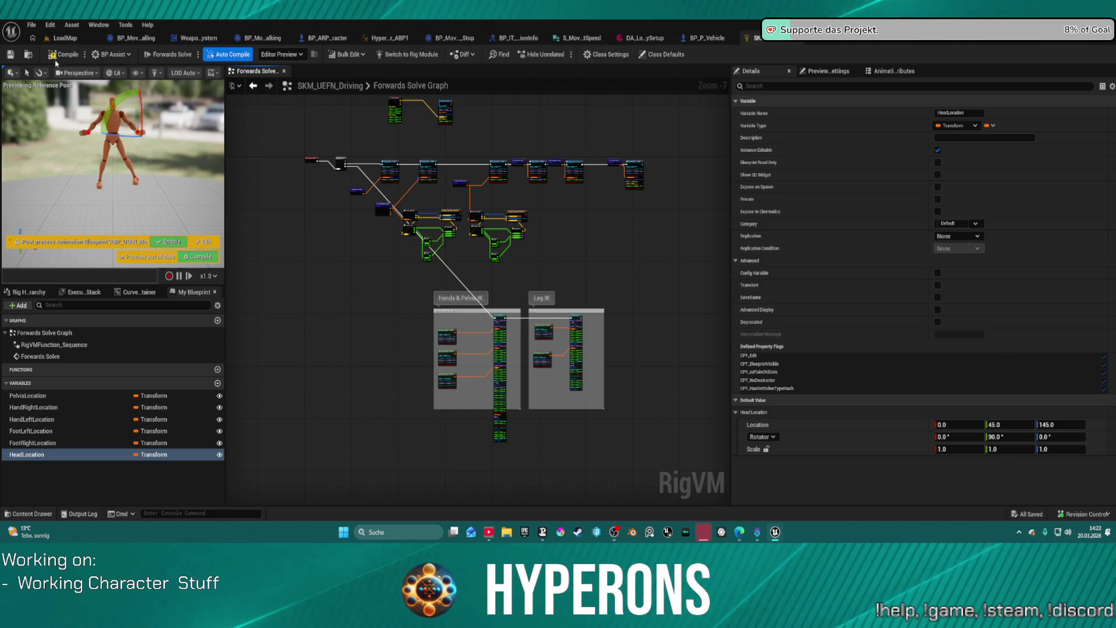
left_click(114, 91)
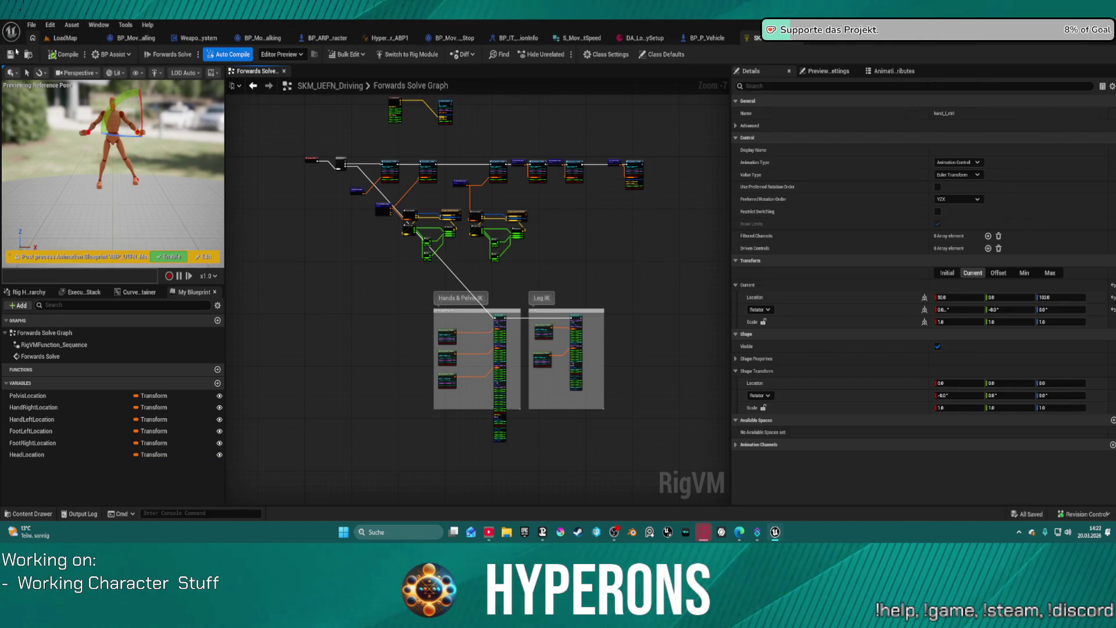
left_click(13, 54)
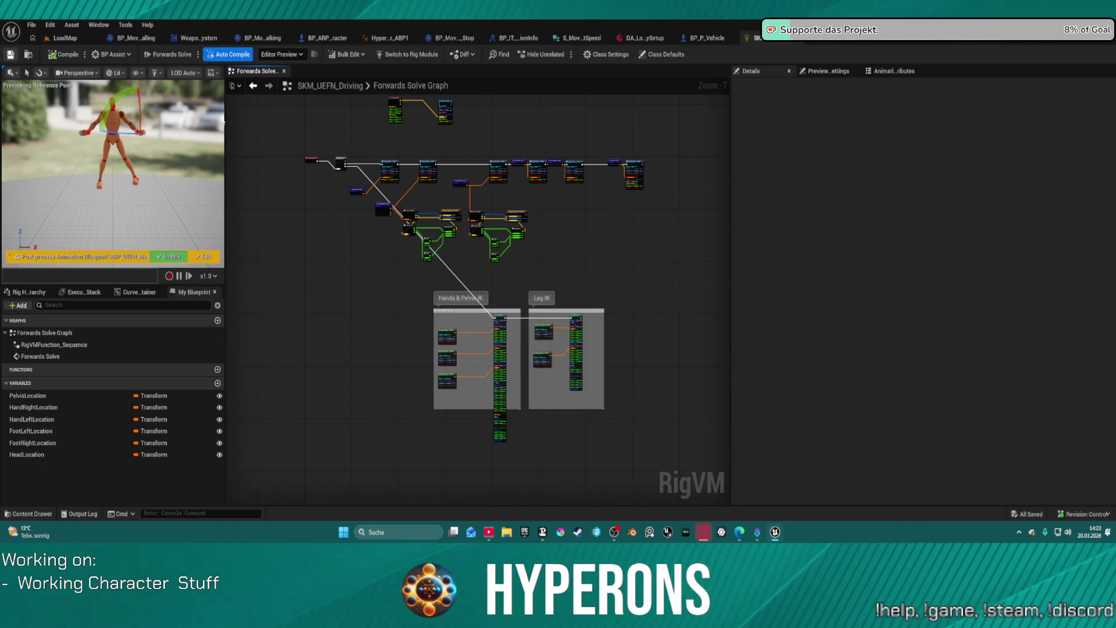
Play the LoadMap level, walk the character briefly, then stop the session
left_click(61, 39)
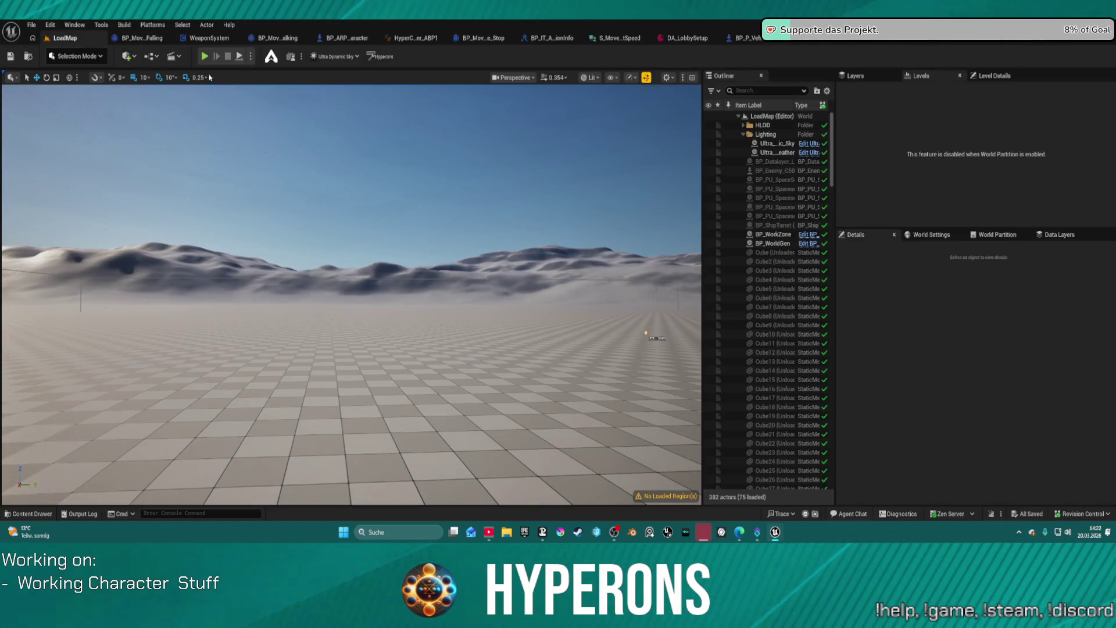
left_click(204, 56)
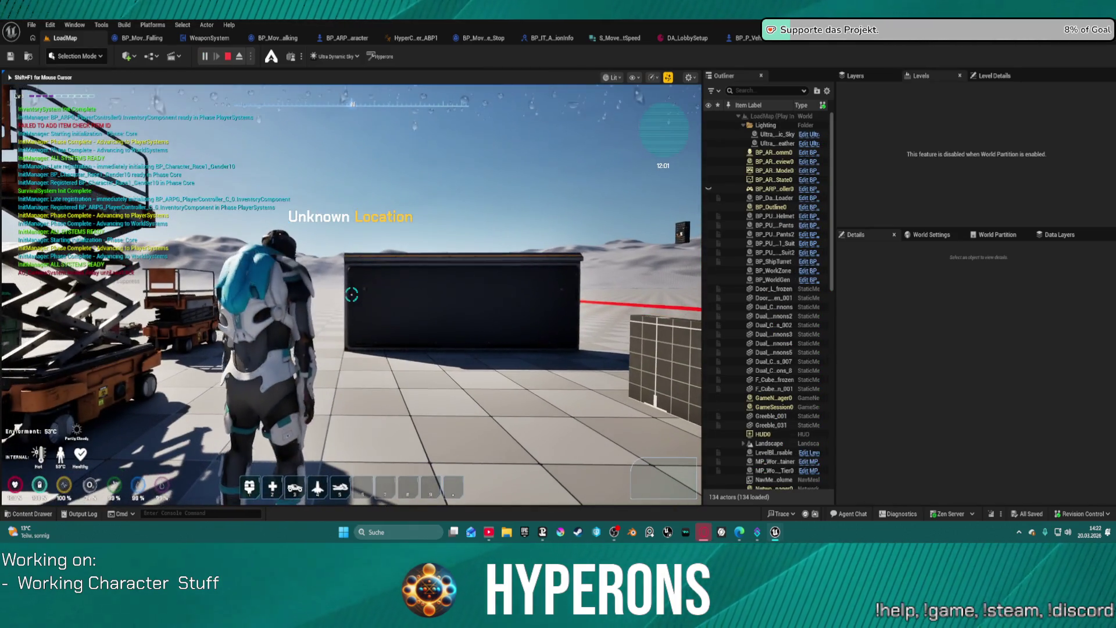
key("w")
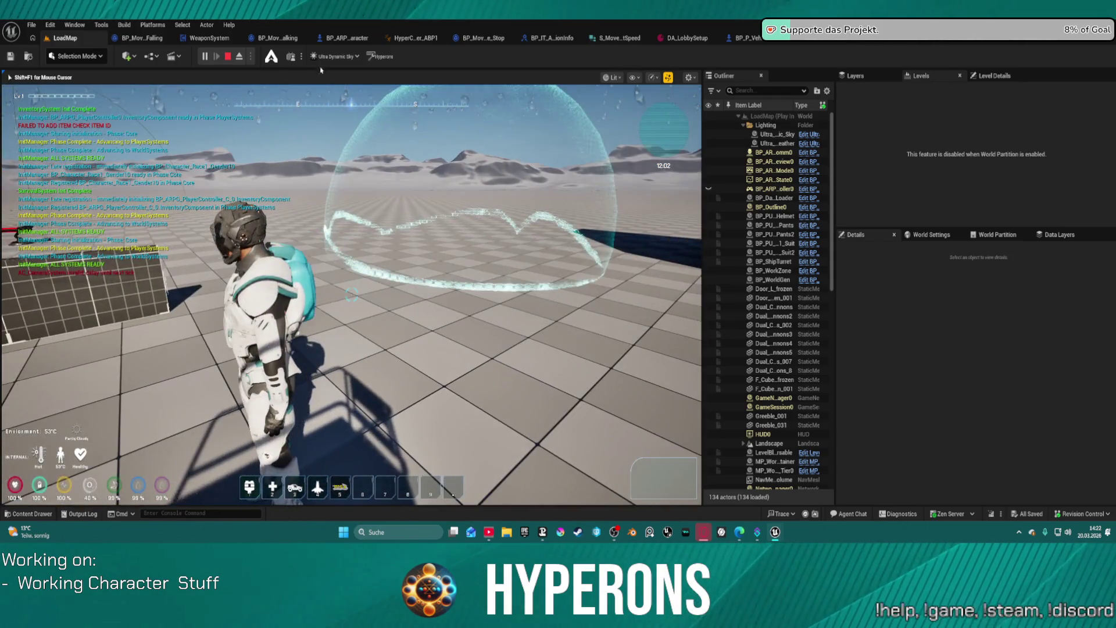
key("Escape")
Frame the viewport on the PlayerStart
left_click_drag(329, 113, 329, 181)
scroll(793, 240, "down", 10)
scroll(793, 240, "down", 15)
scroll(766, 152, "up", 1)
double_click(768, 140)
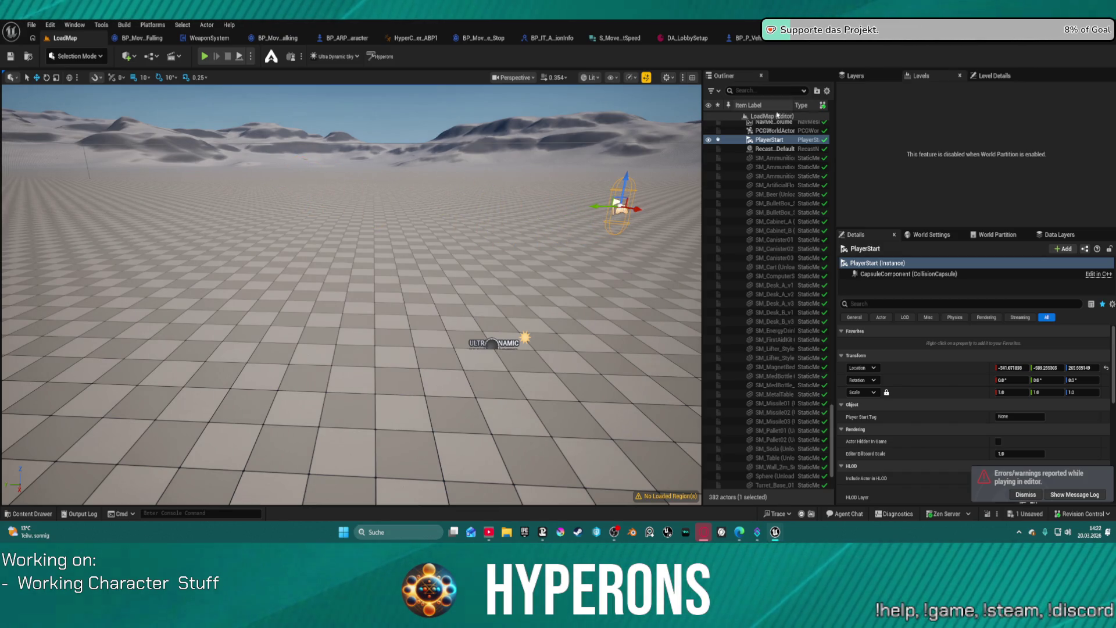
Select all Outliner actors and load the unloaded ones into the level
key("ctrl+a")
key("Escape")
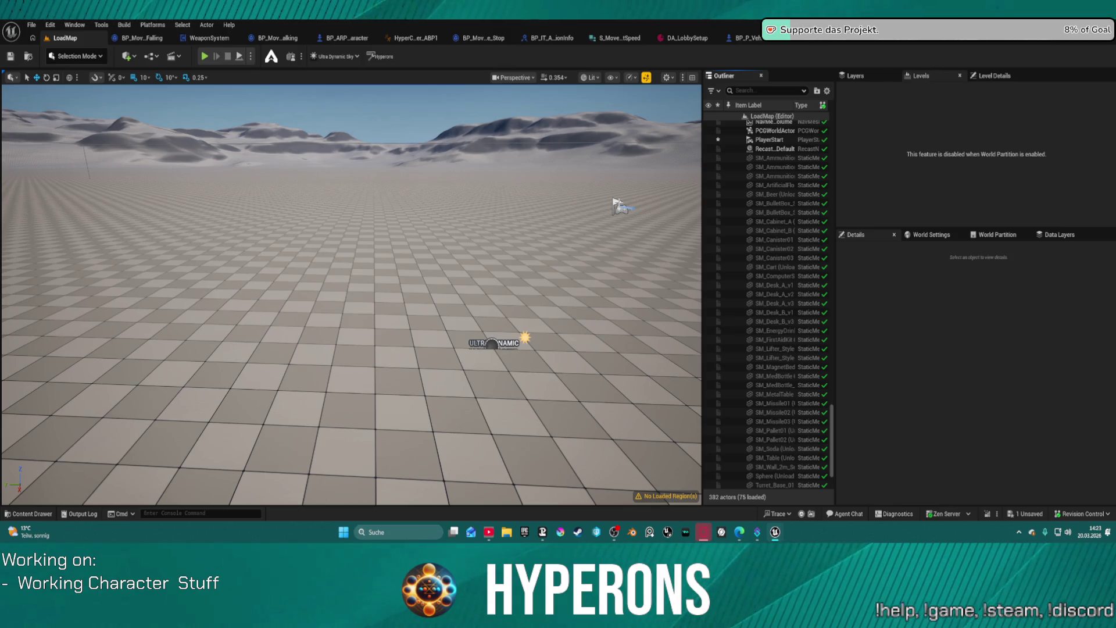
left_click_drag(418, 215, 523, 215)
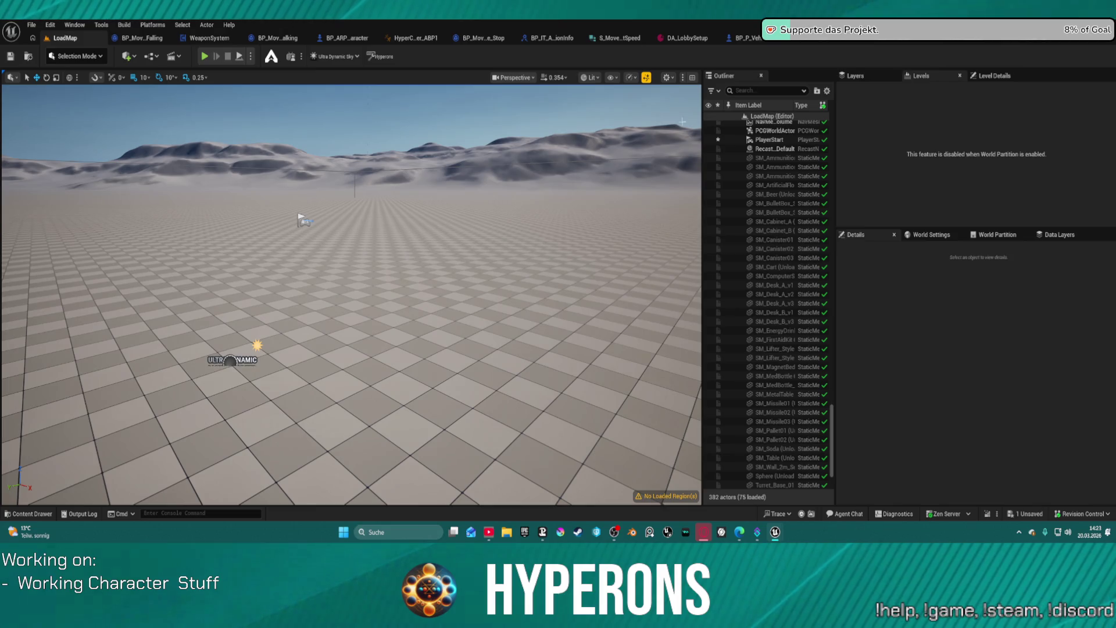
left_click(767, 194)
key("ctrl+a")
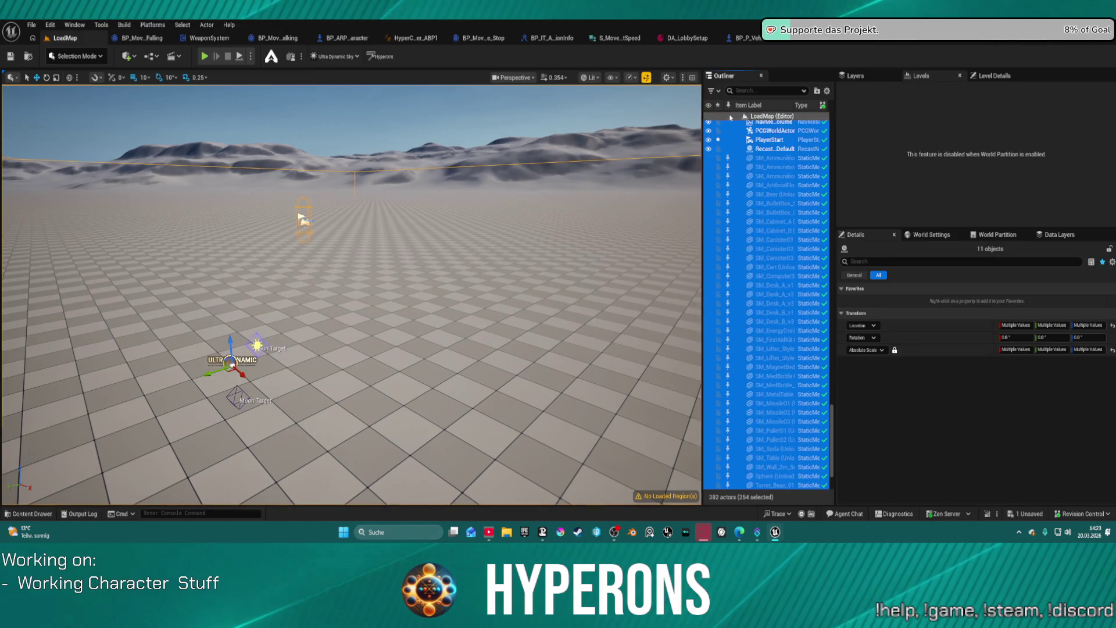
left_click(731, 118)
key("ctrl+a")
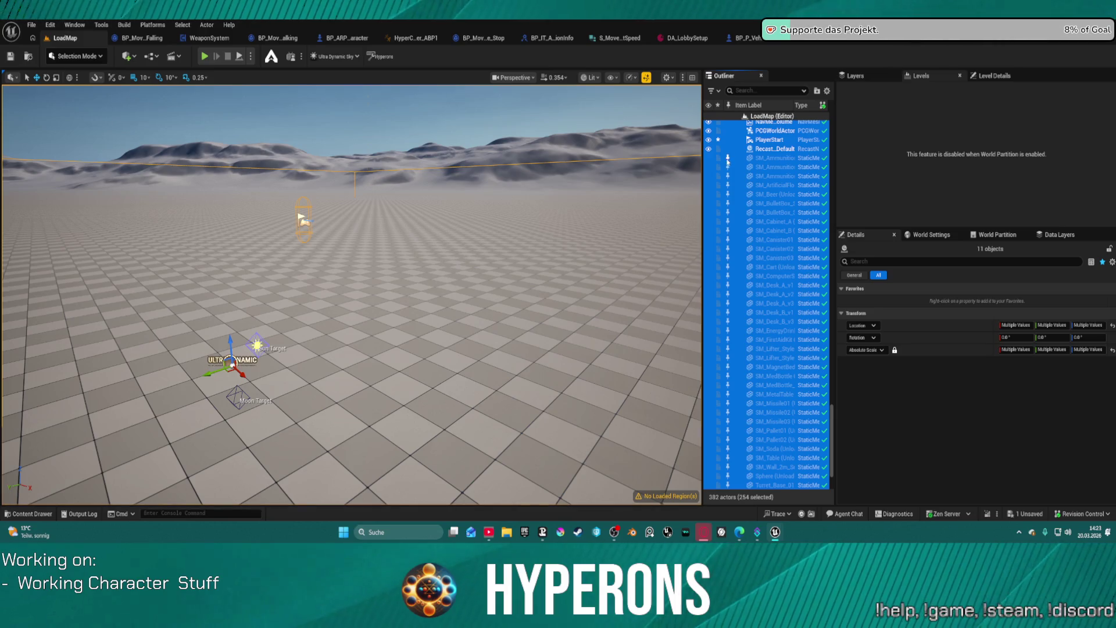
left_click(727, 160)
Move the PlayerStart near the parked props and start playing with Alt+P
left_click(304, 219)
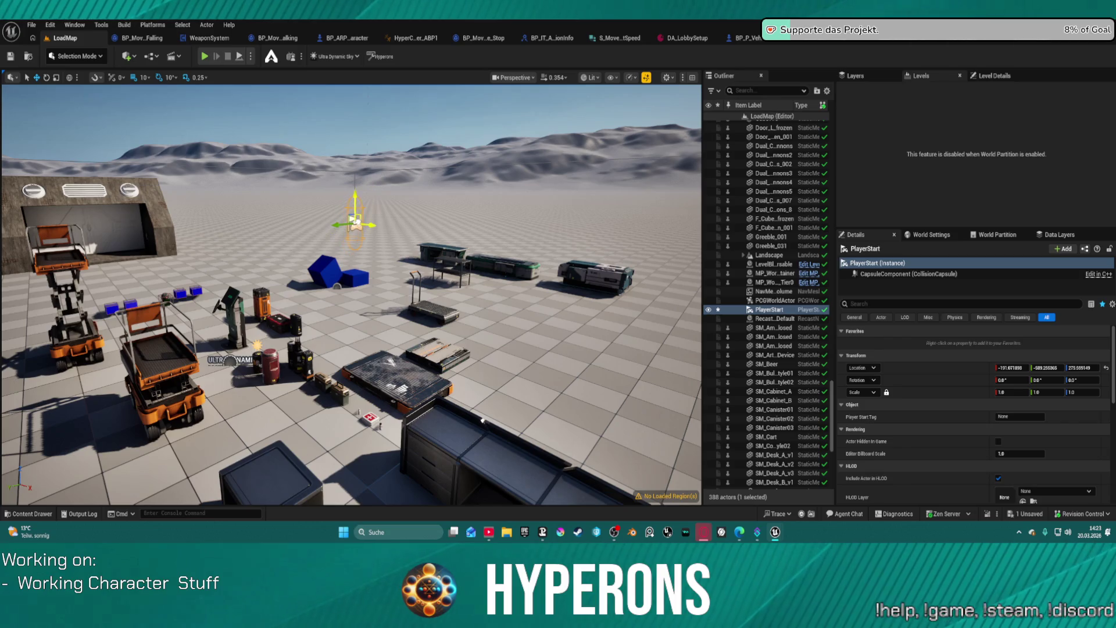
key("w")
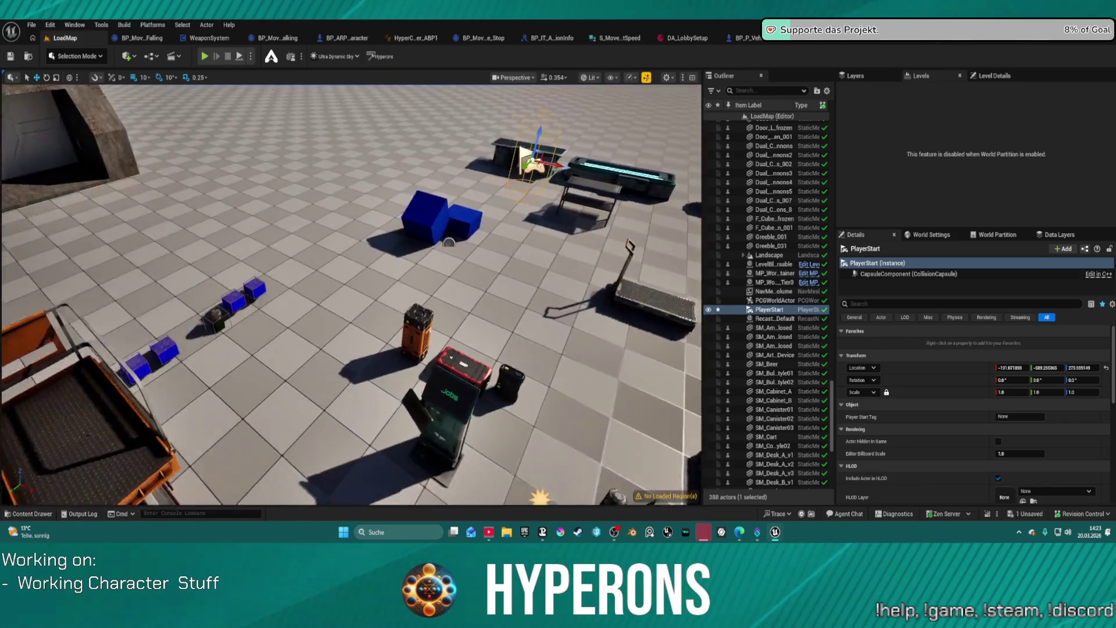
key("s")
left_click_drag(417, 210, 216, 132)
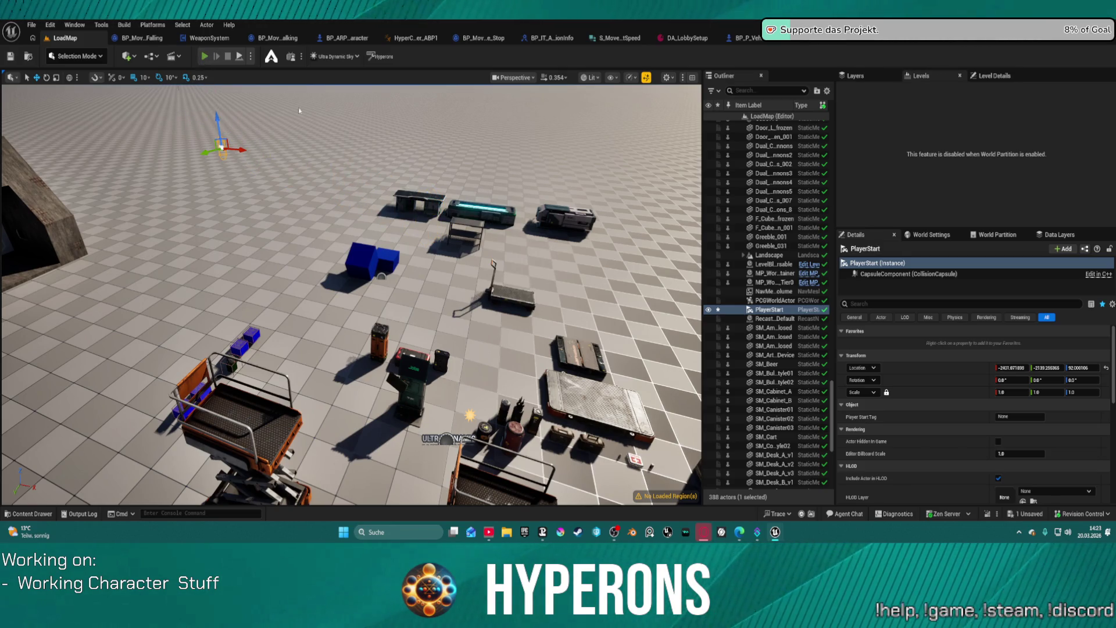
key("alt+p")
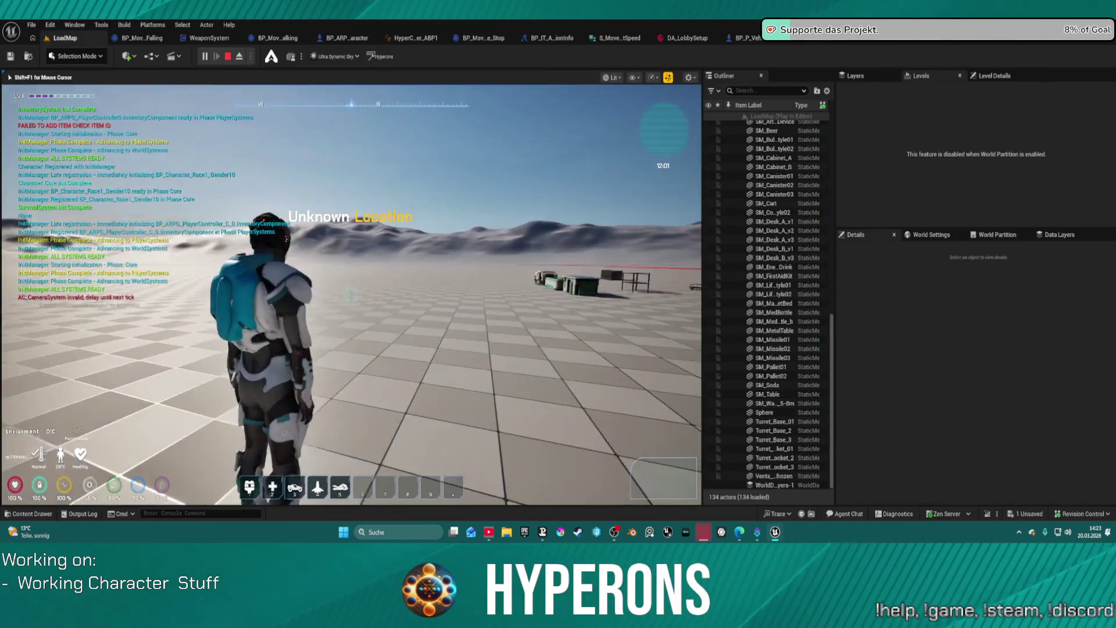
Ride the orange hoverbike briefly, stop play, and return to the SKM_UEFN_Driving Forwards Solve graph
key("w")
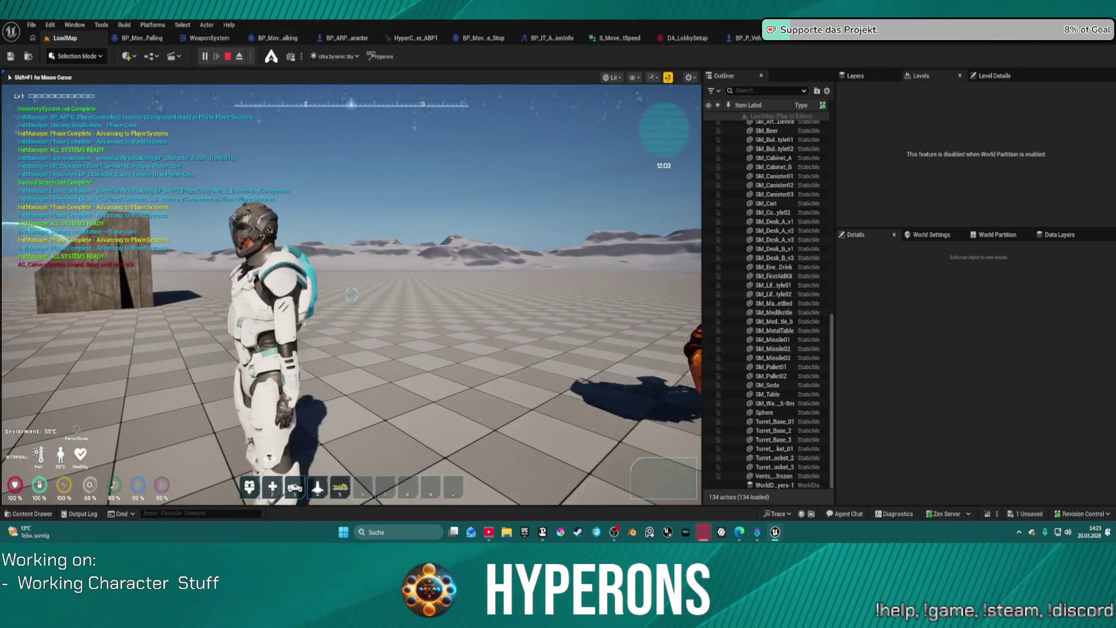
key("f")
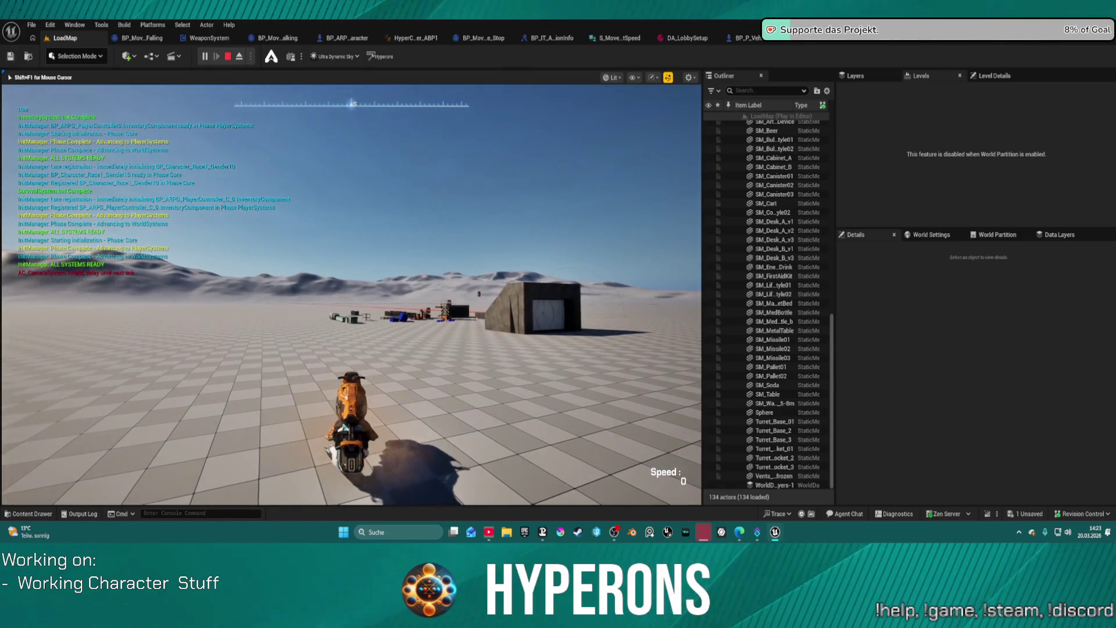
key("w")
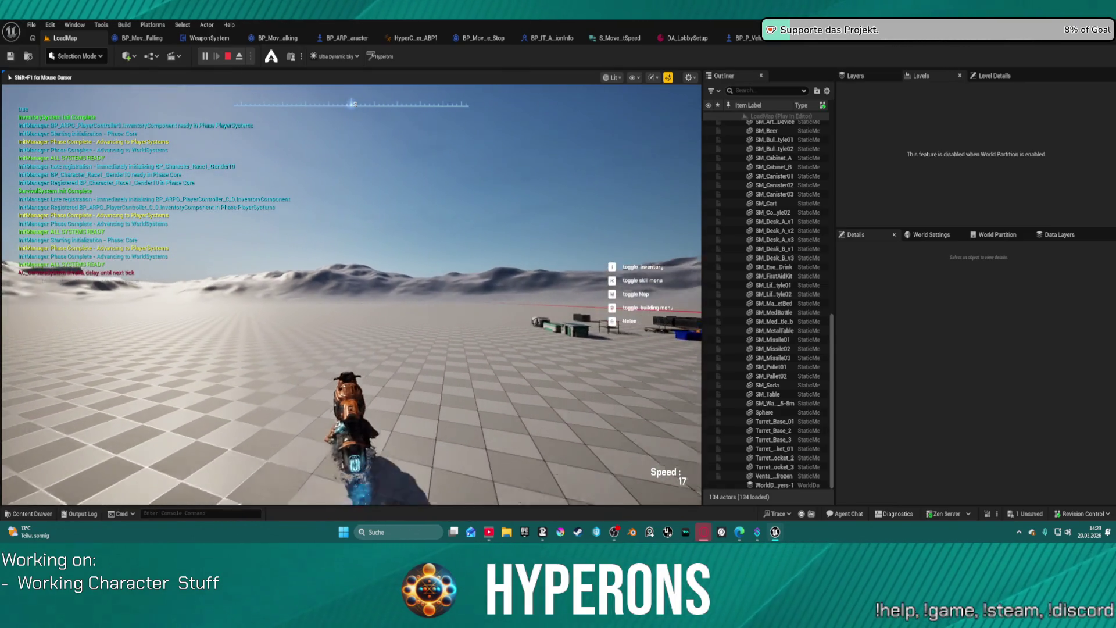
key("Escape")
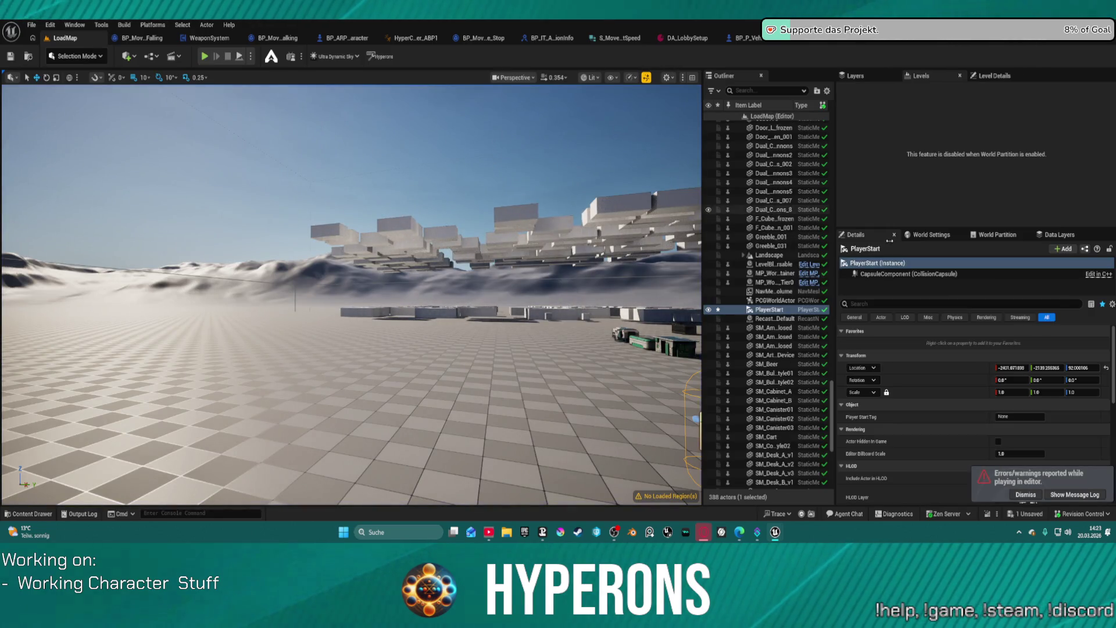
left_click(756, 38)
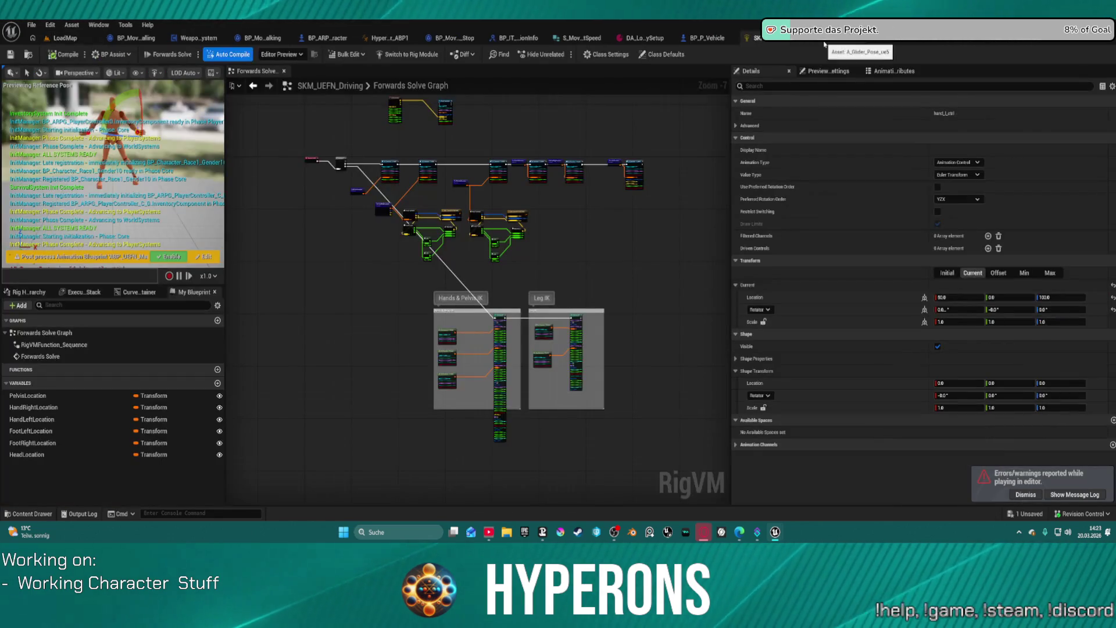
scroll(350, 157, "up", 5)
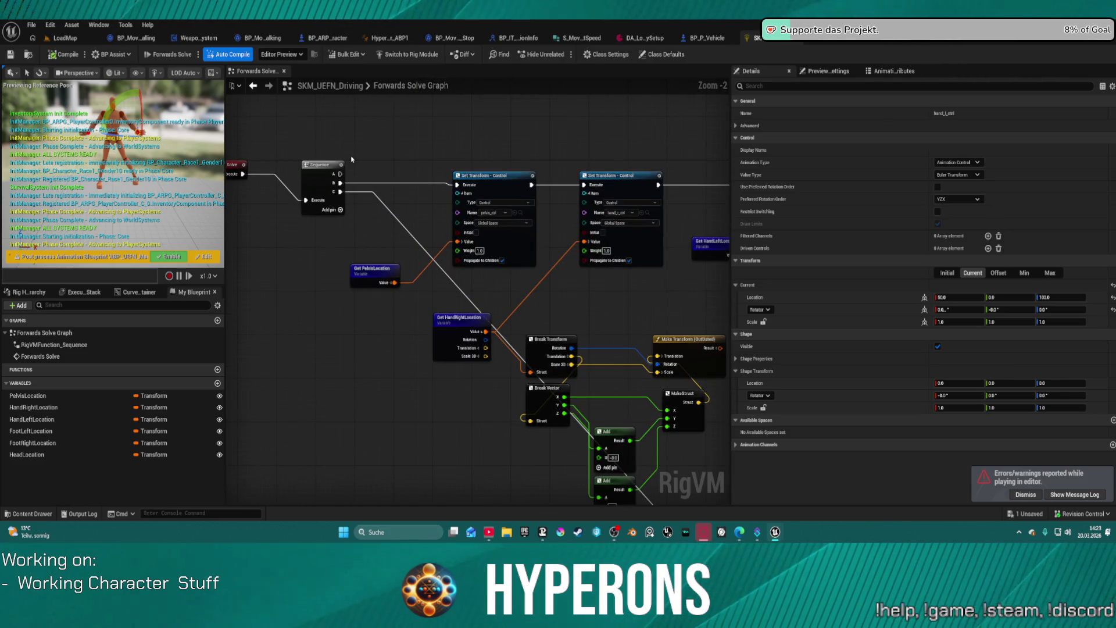
Check HyperCharacter_Mover_ABP1's AnimGraph, then switch to the BP_P_Vehicle EventGraph
left_click(401, 39)
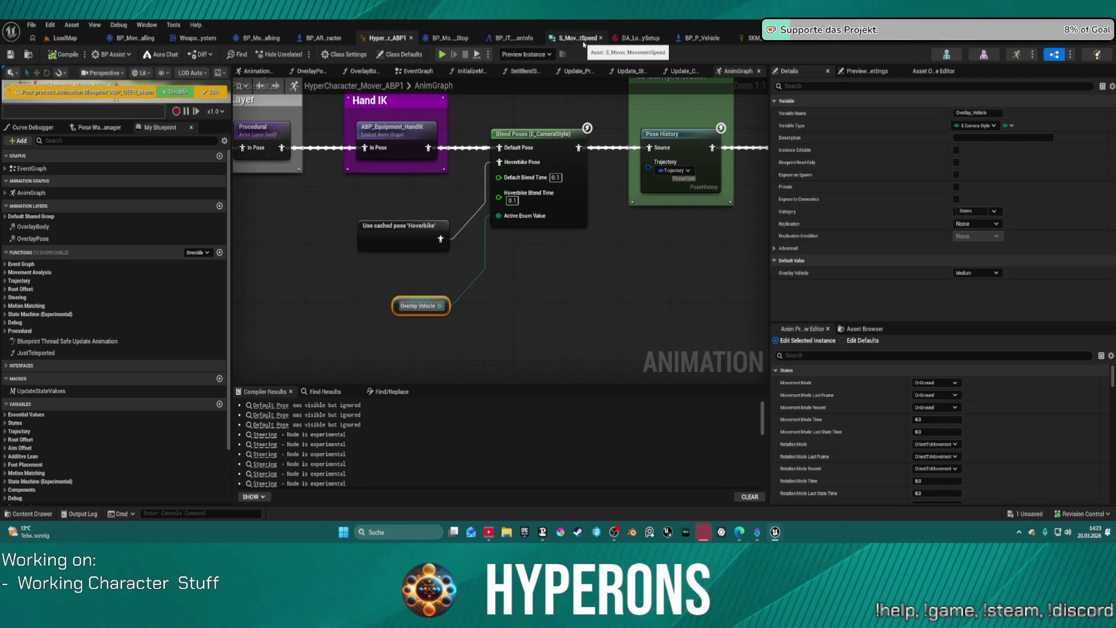
left_click(694, 41)
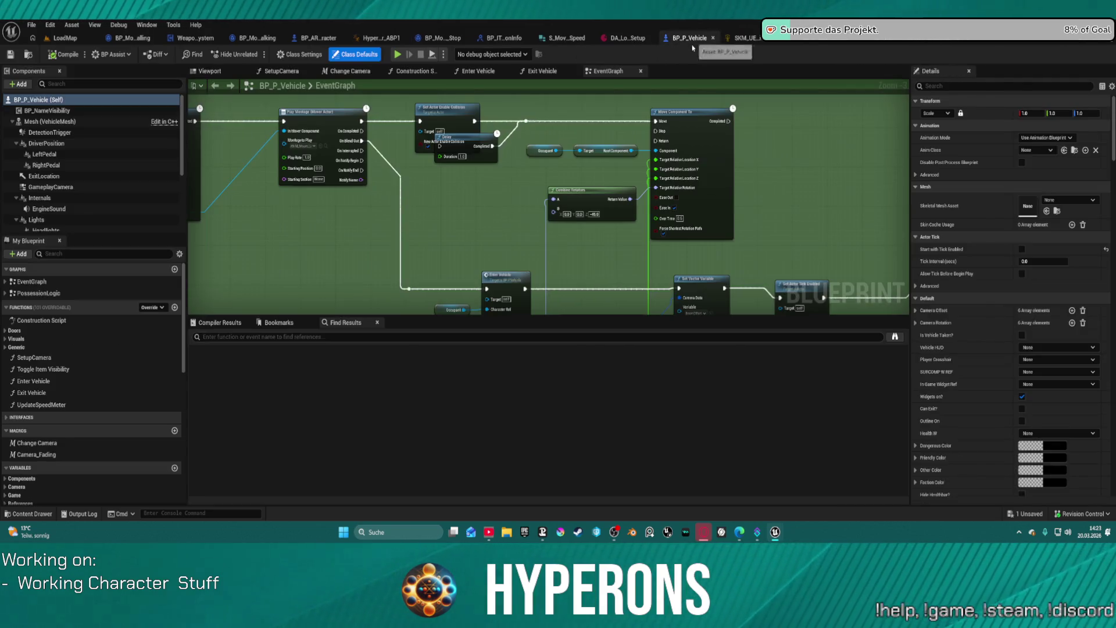
Move the Delay node off Set Actor Enable Collision to sit below it in BP_P_Vehicle
scroll(429, 170, "down", 5)
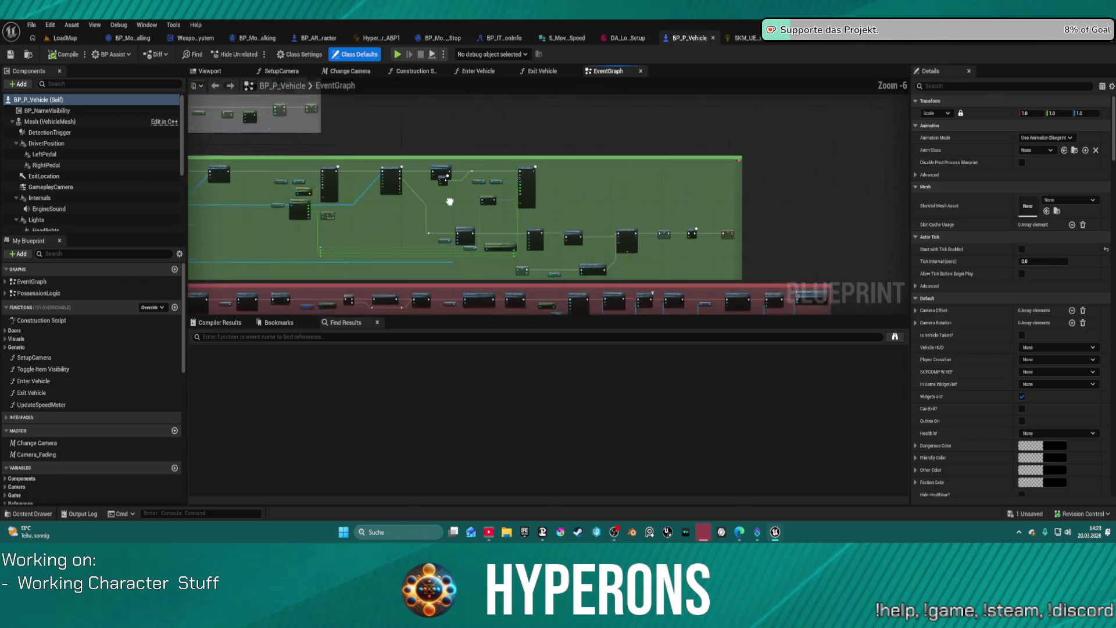
scroll(694, 180, "up", 7)
scroll(694, 180, "down", 3)
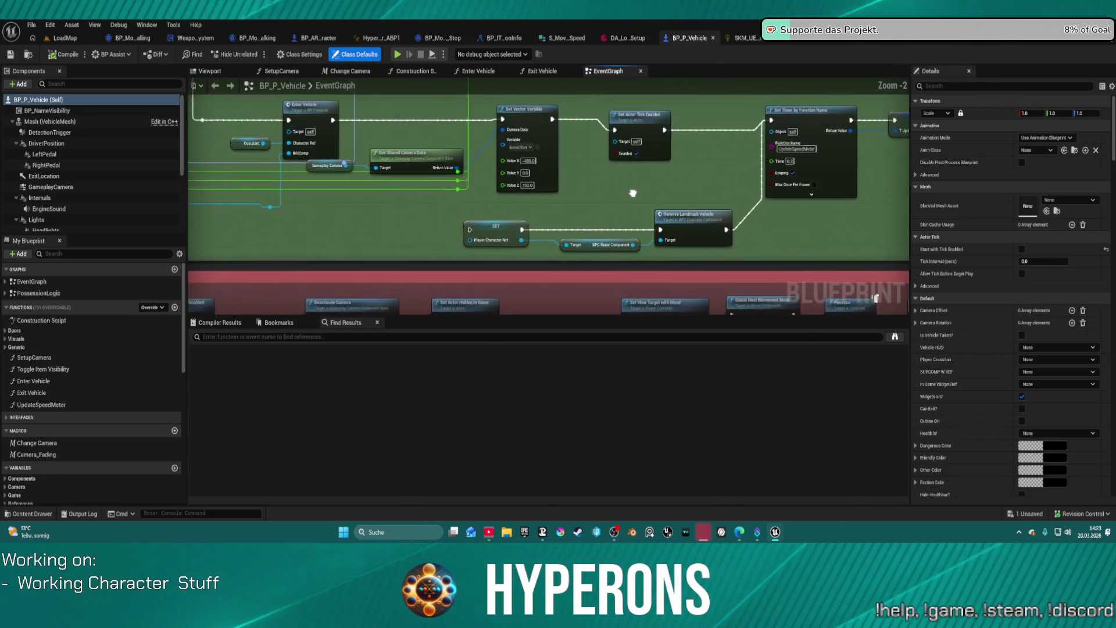
left_click_drag(548, 220, 322, 194)
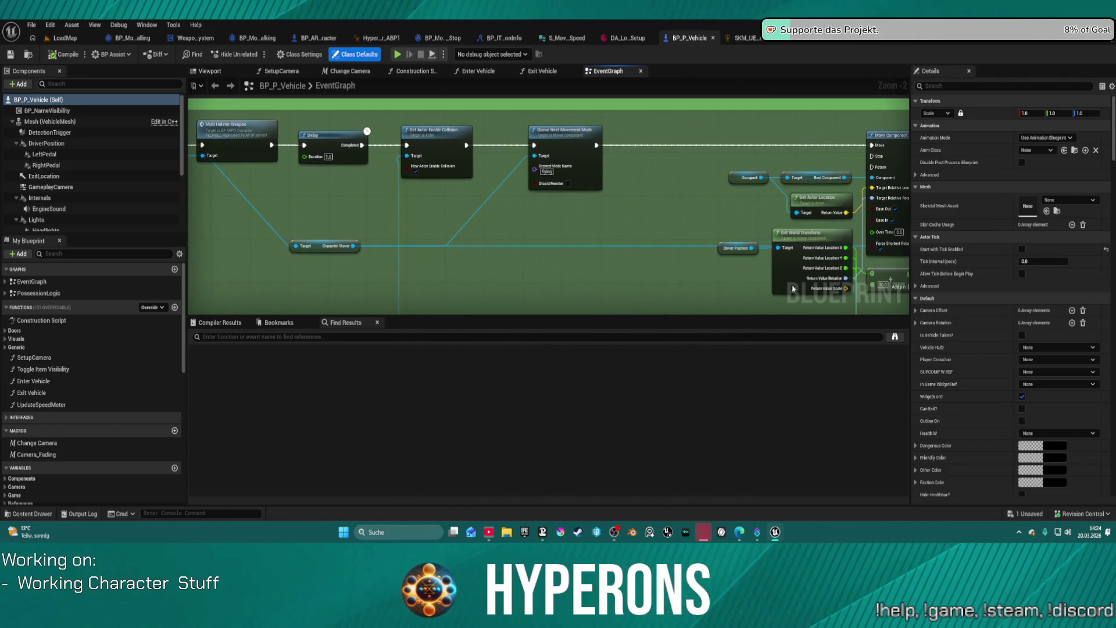
left_click(416, 174)
left_click_drag(712, 204, 574, 175)
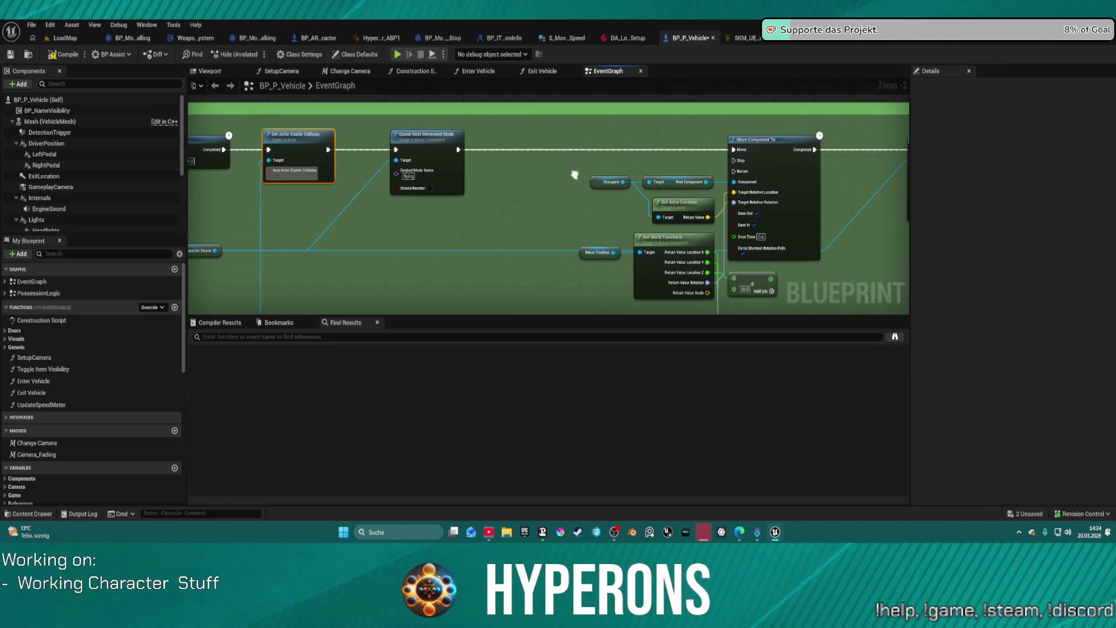
left_click_drag(701, 161, 366, 144)
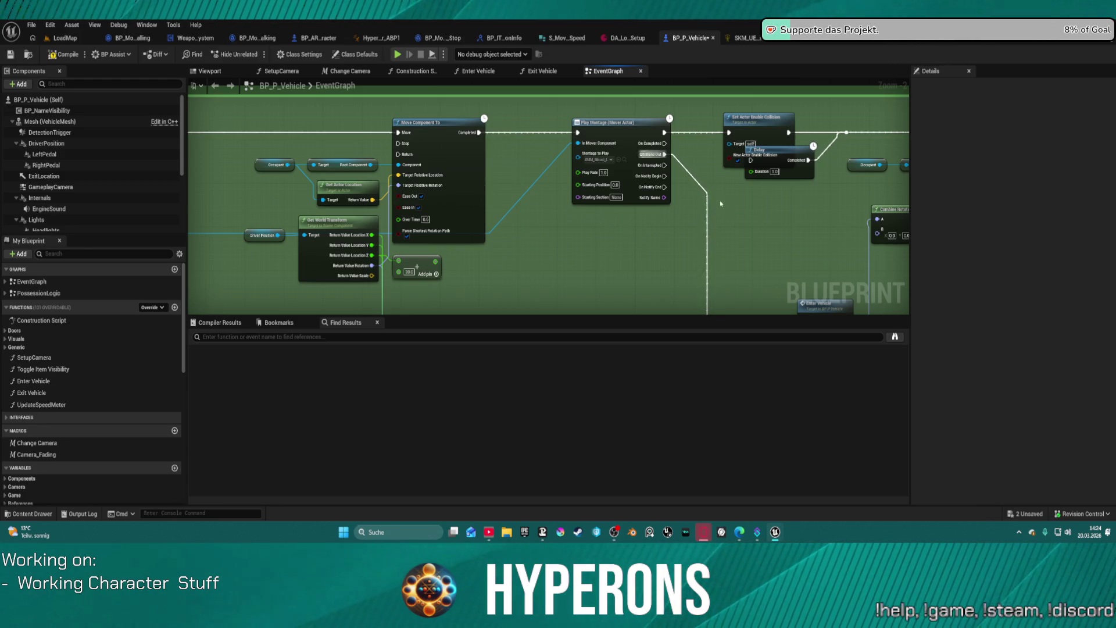
left_click_drag(762, 172, 793, 200)
mouse_move(719, 221)
left_mouse_down()
mouse_move(686, 216)
mouse_move(950, 237)
left_mouse_up()
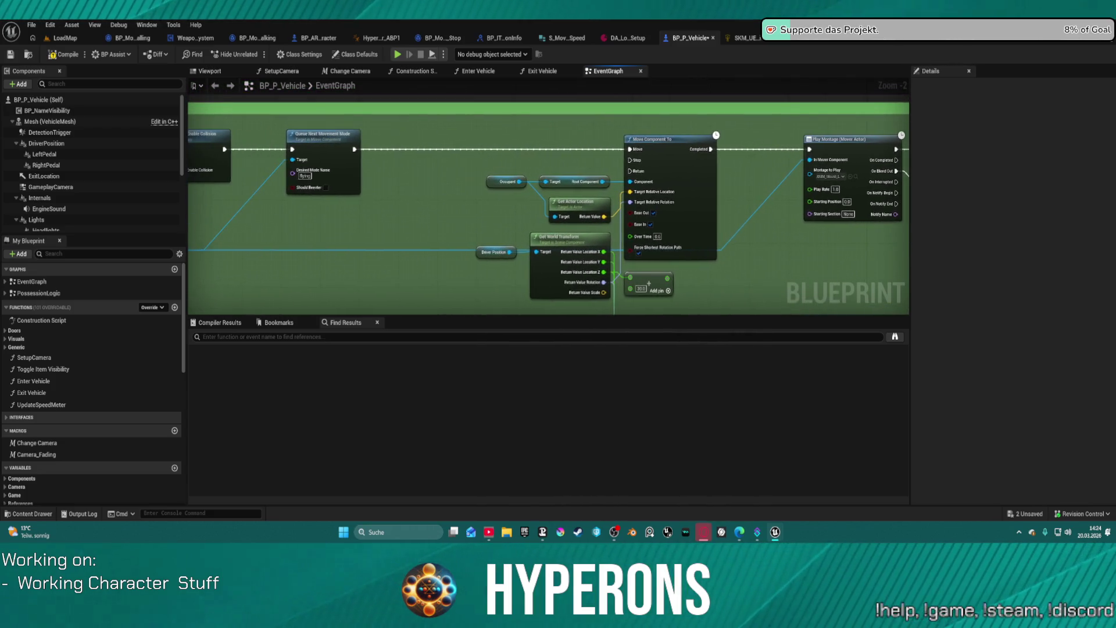
mouse_move(968, 182)
left_mouse_down()
mouse_move(776, 178)
mouse_move(1066, 178)
mouse_move(1025, 178)
left_mouse_up()
left_click(776, 177)
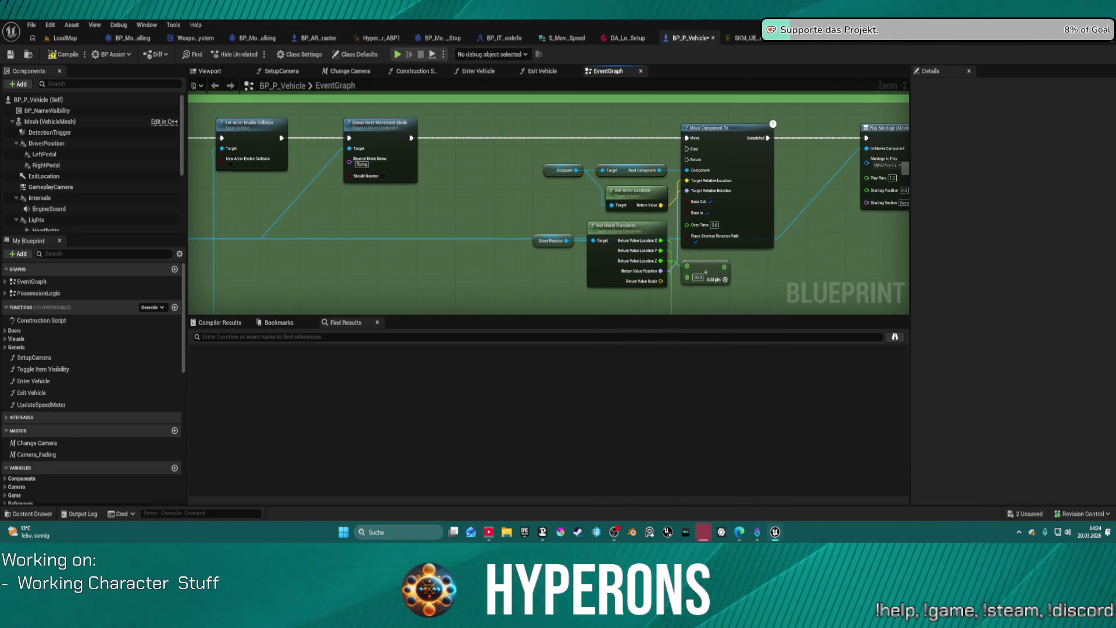
left_click_drag(787, 143, 581, 142)
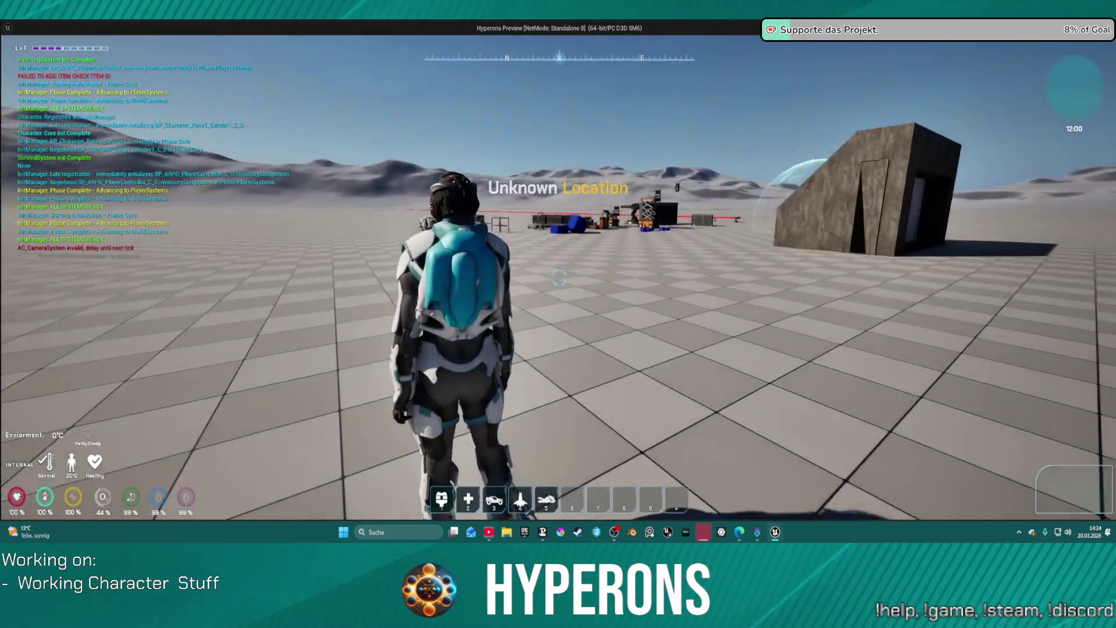
Walk to the orange hoverbike, mount it with F, then end play with Esc
key("w")
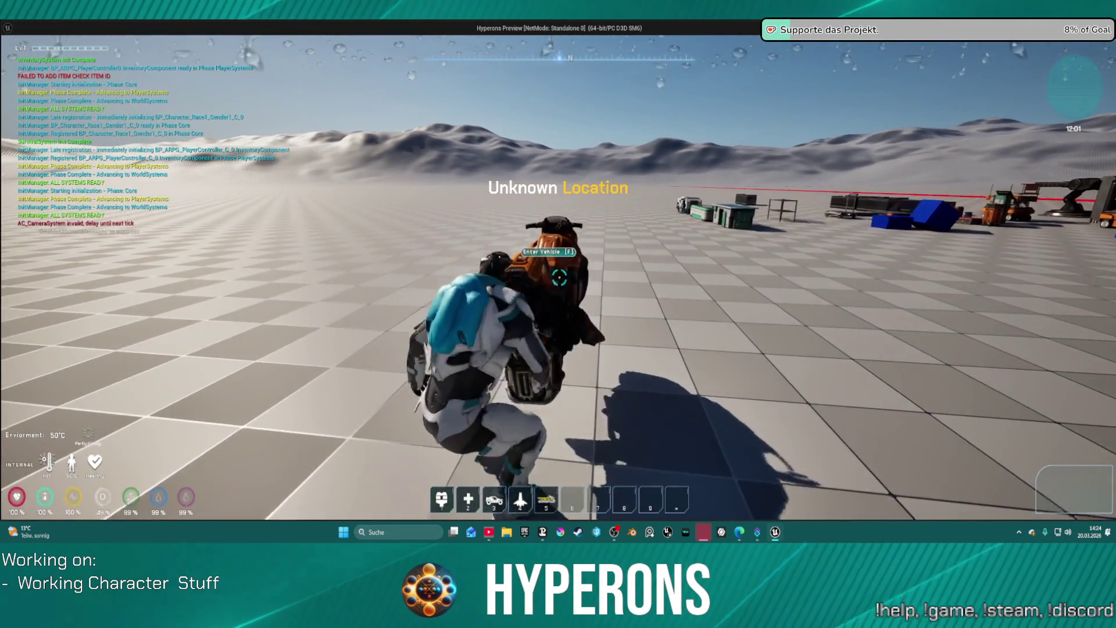
key("f")
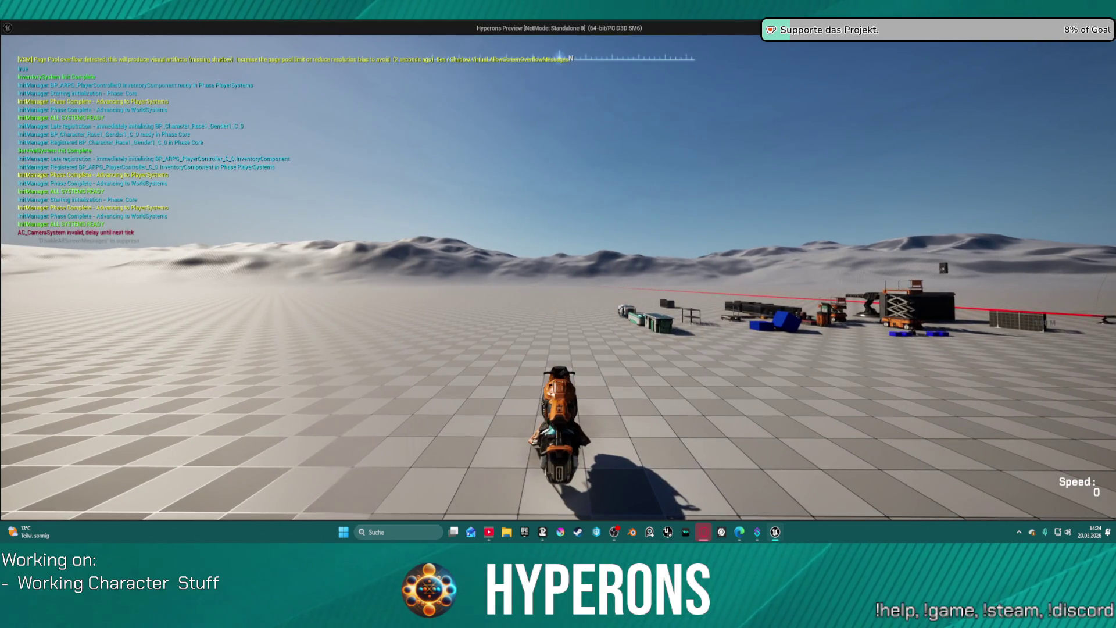
key("Escape")
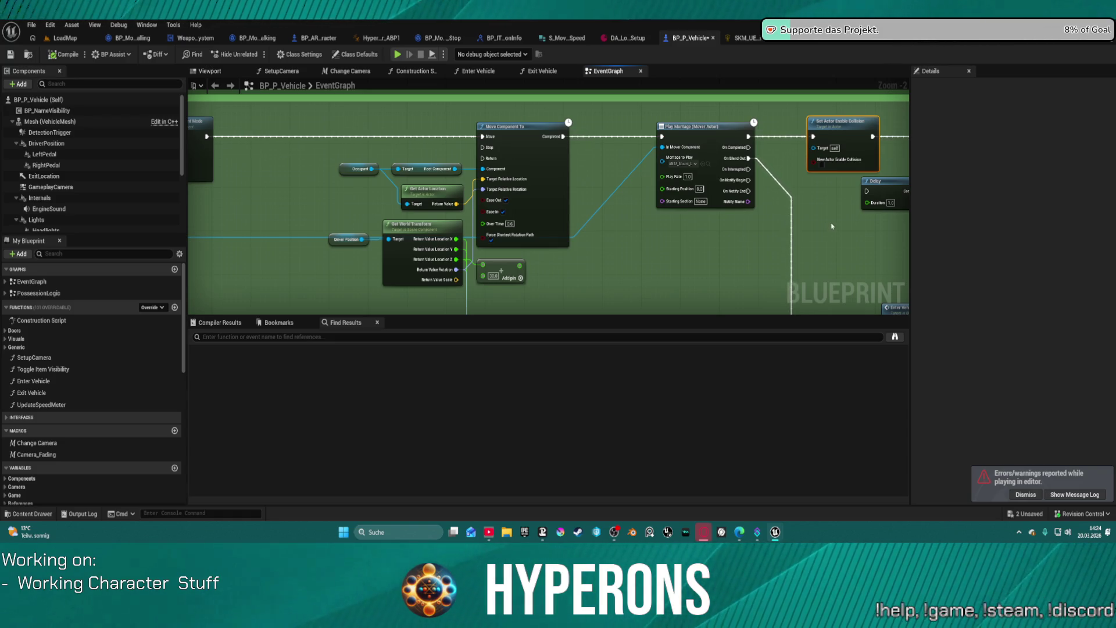
Pan around BP_P_Vehicle's Enter Vehicle logic, including its timer and variable nodes
mouse_move(834, 245)
left_mouse_down()
mouse_move(798, 240)
mouse_move(656, 118)
left_mouse_up()
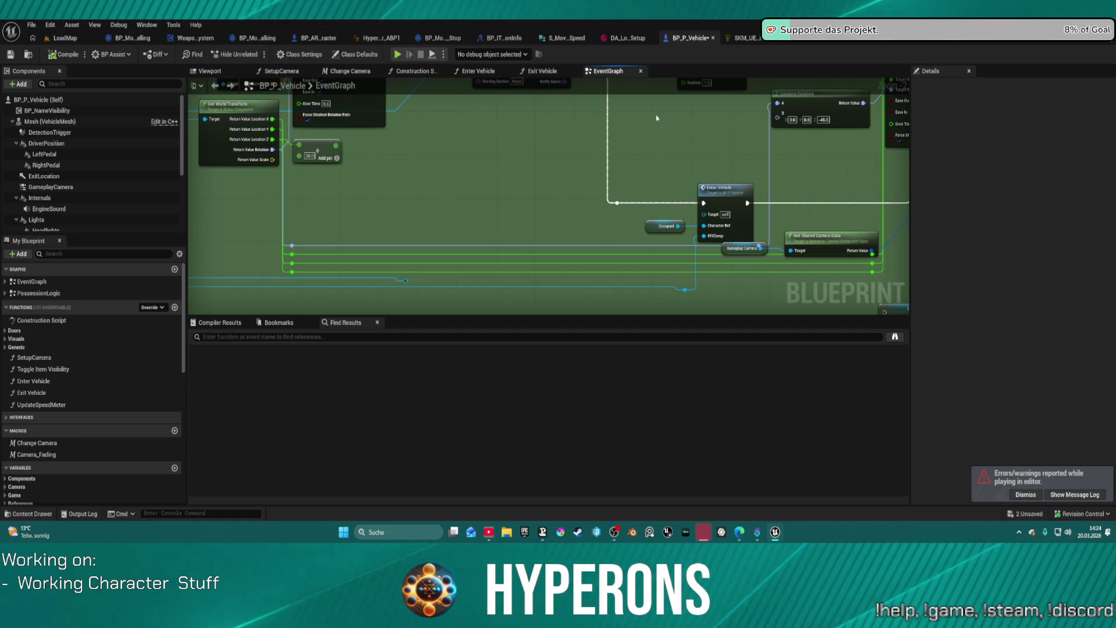
left_click_drag(630, 90, 527, 162)
scroll(708, 198, "down", 2)
mouse_move(707, 198)
left_mouse_down()
mouse_move(401, 175)
mouse_move(395, 35)
left_mouse_up()
mouse_move(581, 221)
left_mouse_down()
mouse_move(589, 234)
mouse_move(544, 234)
left_mouse_up()
left_click_drag(535, 164, 493, 136)
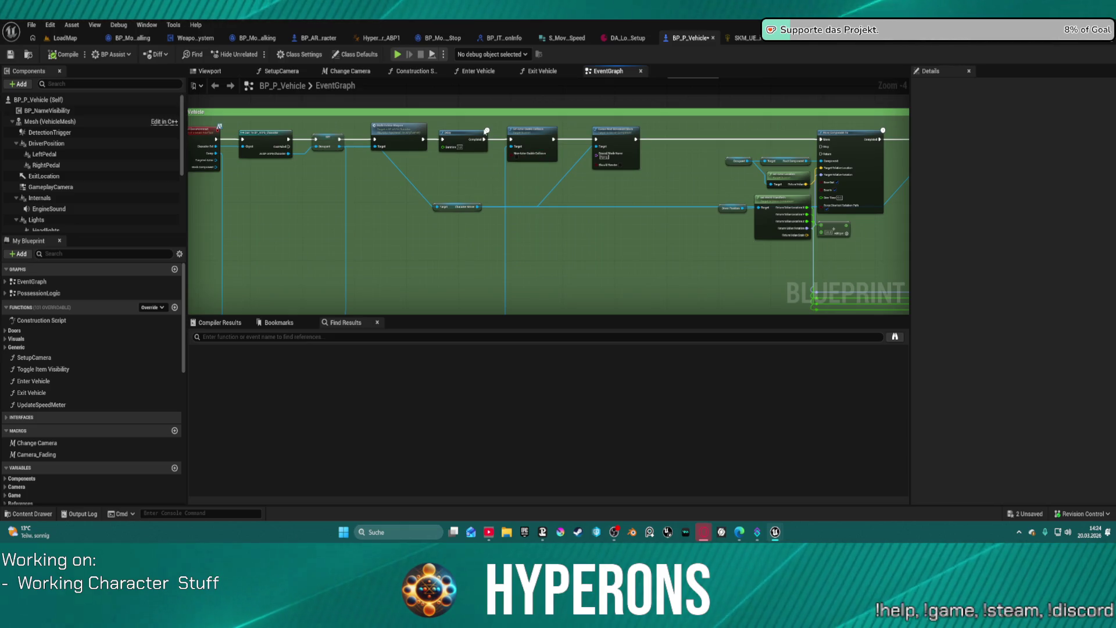
Switch to the character AnimGraph and bring the Driving IK Solving section into view
left_click(376, 40)
scroll(674, 174, "down", 4)
mouse_move(649, 226)
left_mouse_down()
mouse_move(551, 377)
mouse_move(554, 284)
left_mouse_up()
scroll(554, 284, "up", 3)
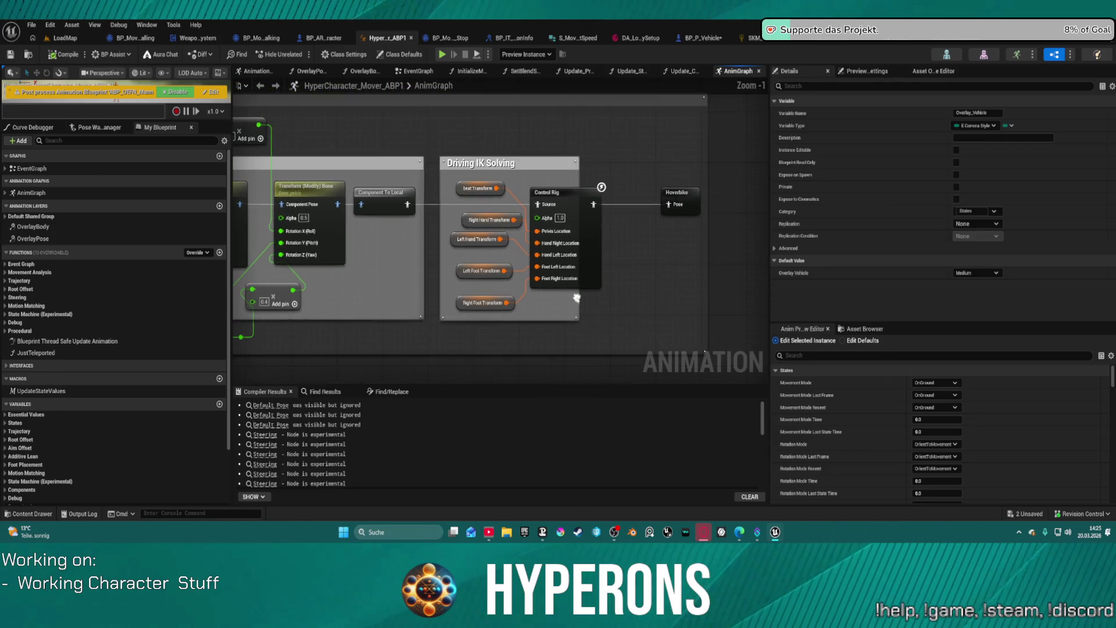
Select the Driving IK Solving Control Rig node and review its Control Rig Class list in Details
left_click(584, 200)
scroll(995, 227, "down", 6)
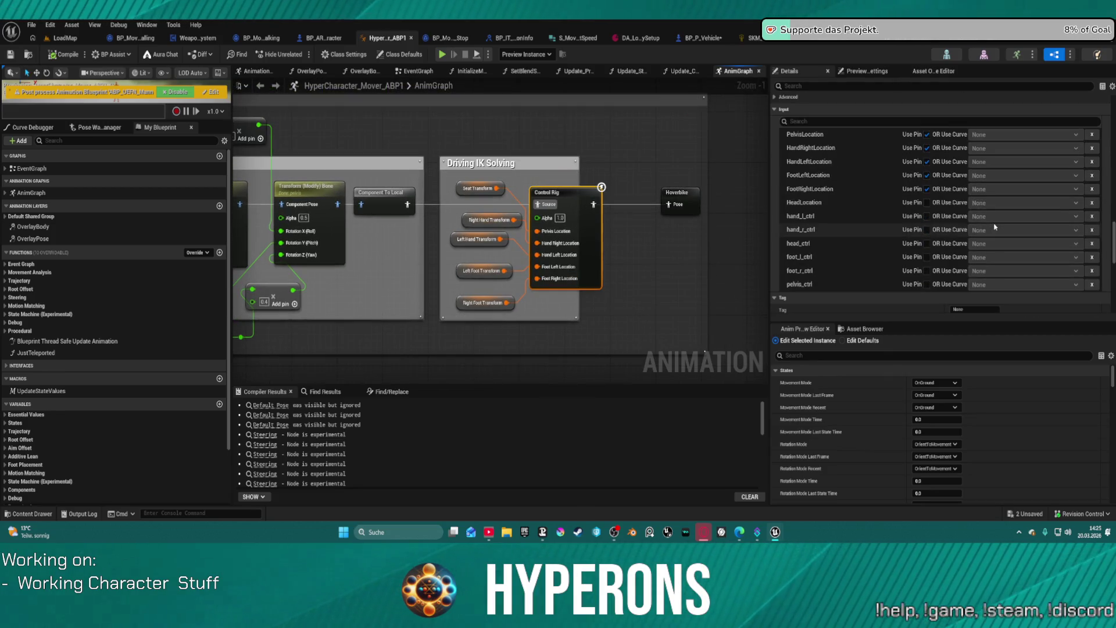
scroll(995, 227, "down", 5)
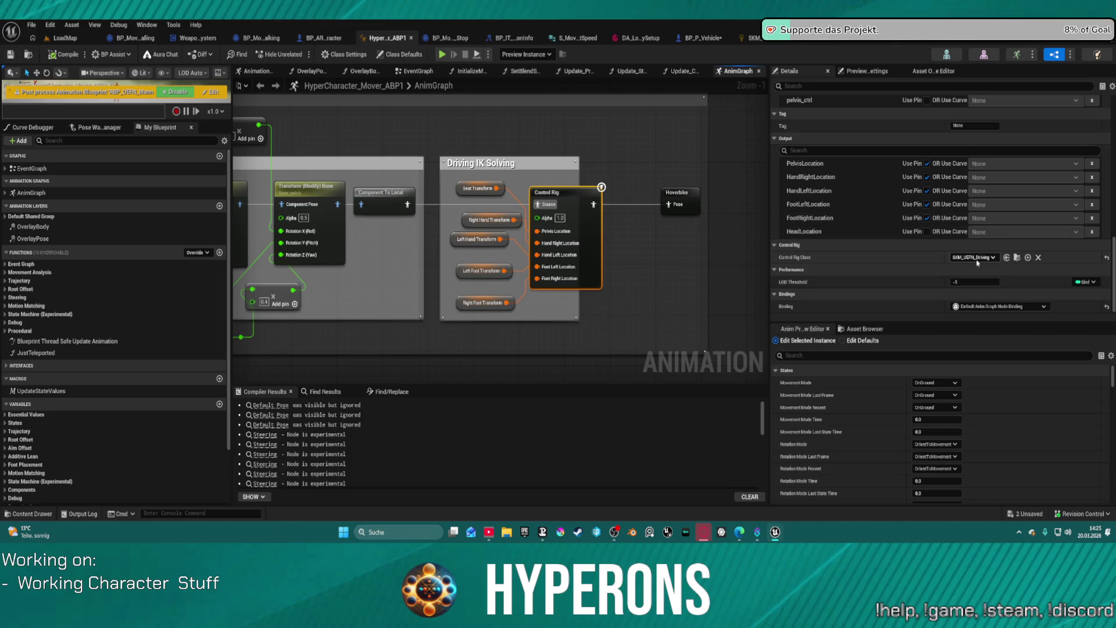
left_click(986, 258)
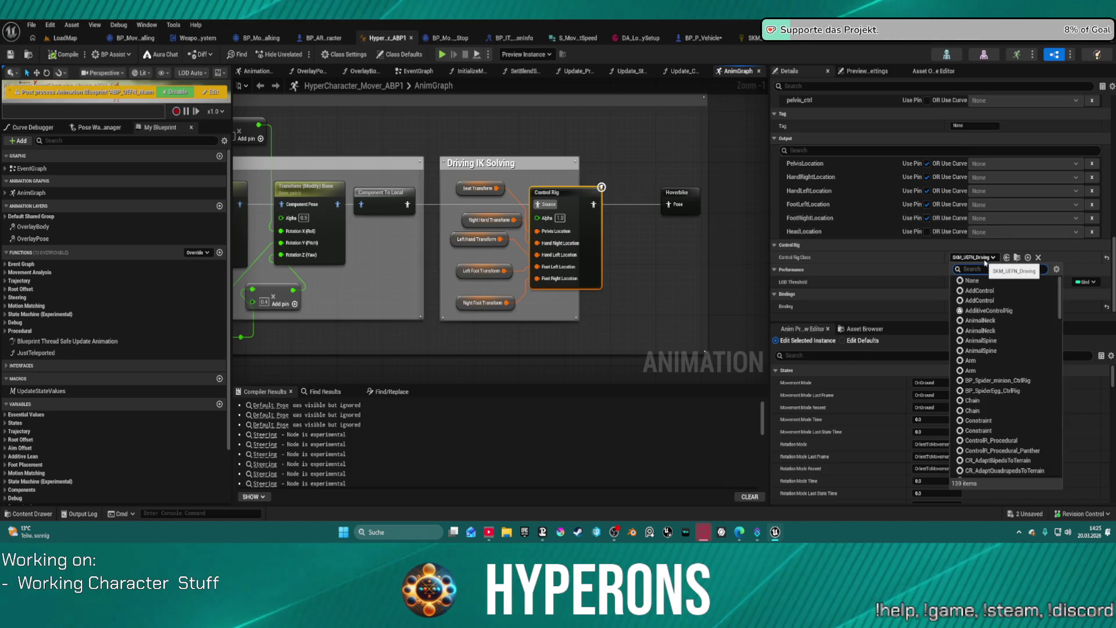
left_click(649, 259)
left_click_drag(649, 259, 671, 225)
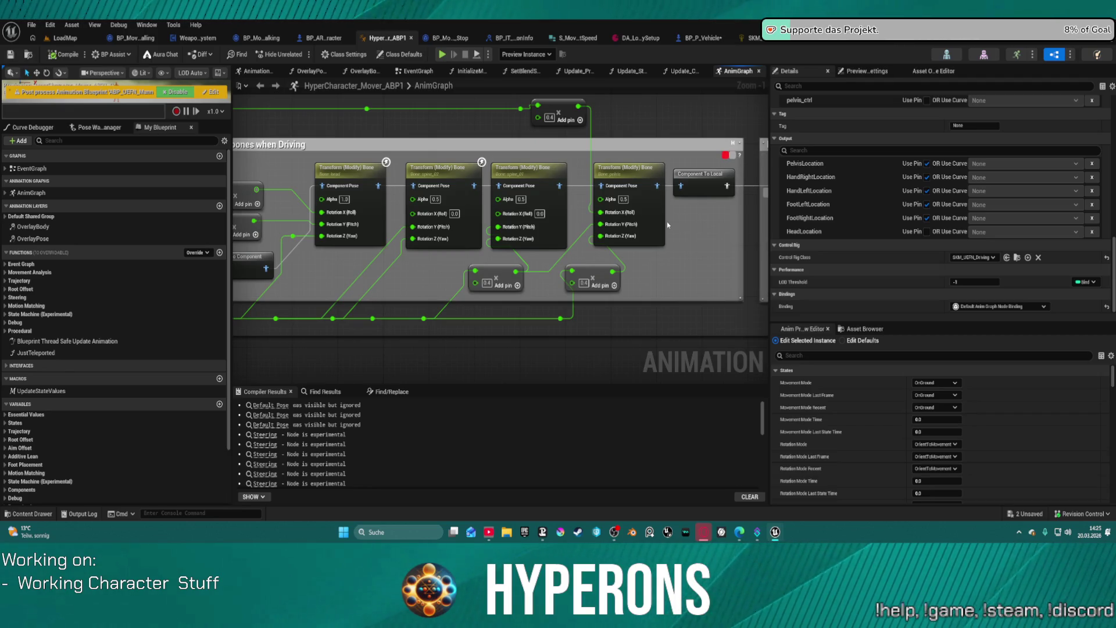
Toggle a Use Pin option among the Control Rig node's Input pins
mouse_move(497, 172)
left_mouse_down()
mouse_move(546, 183)
mouse_move(811, 155)
mouse_move(777, 183)
left_mouse_up()
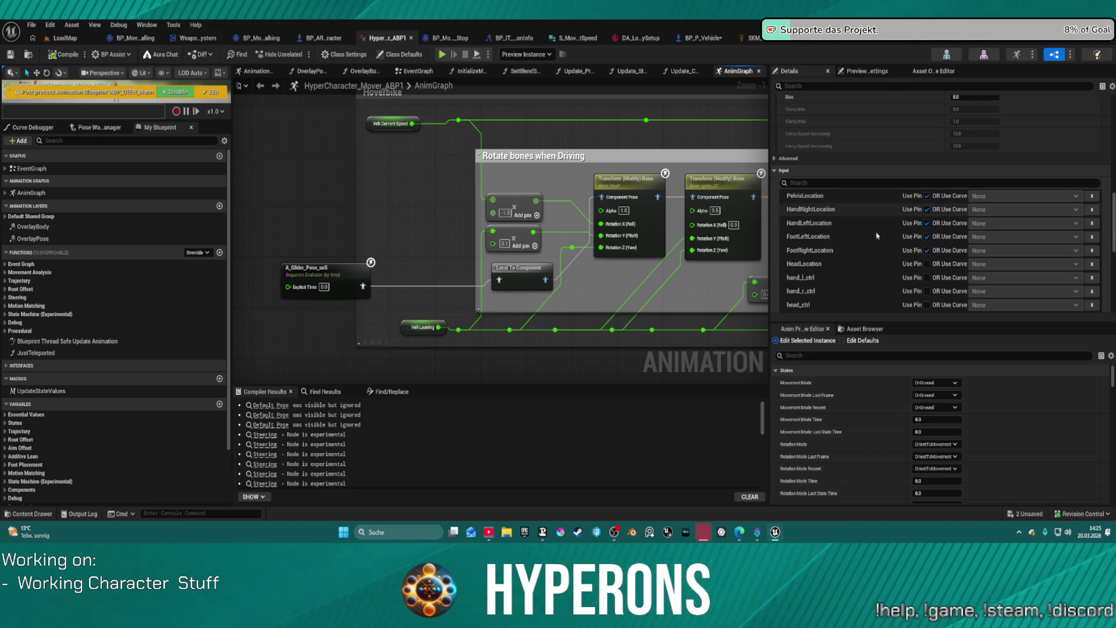
scroll(928, 266, "down", 2)
left_click(928, 261)
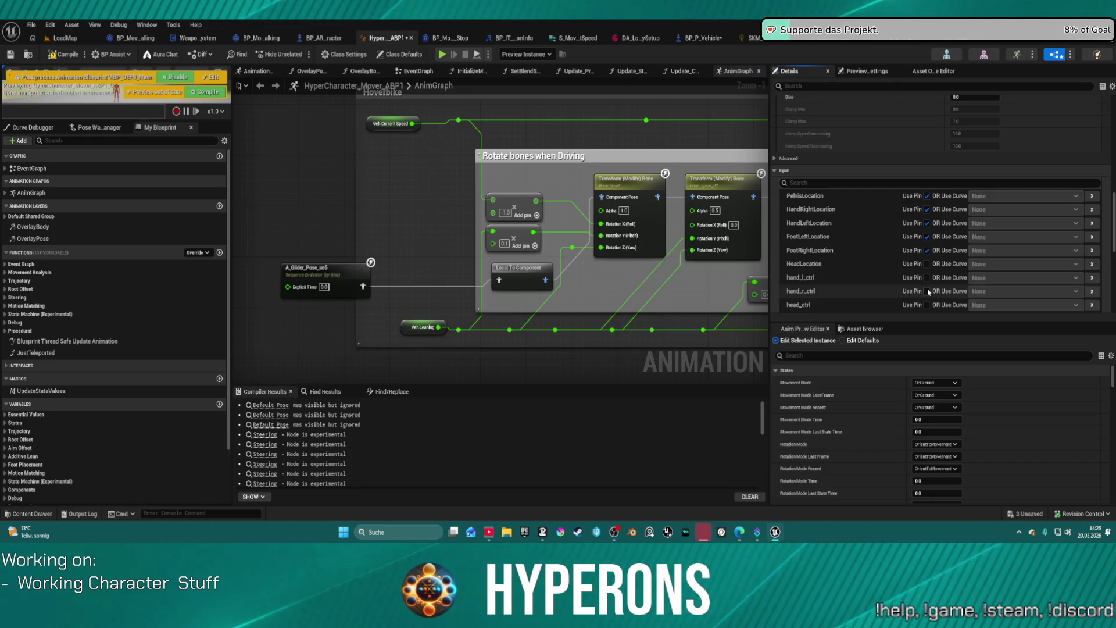
scroll(867, 267, "down", 4)
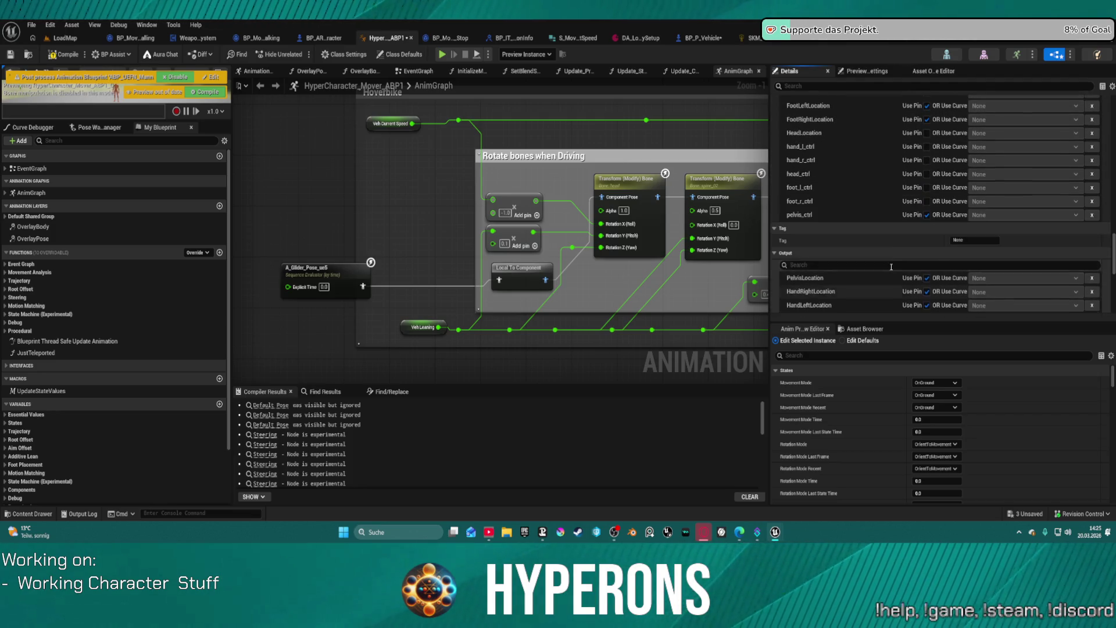
scroll(891, 267, "up", 2)
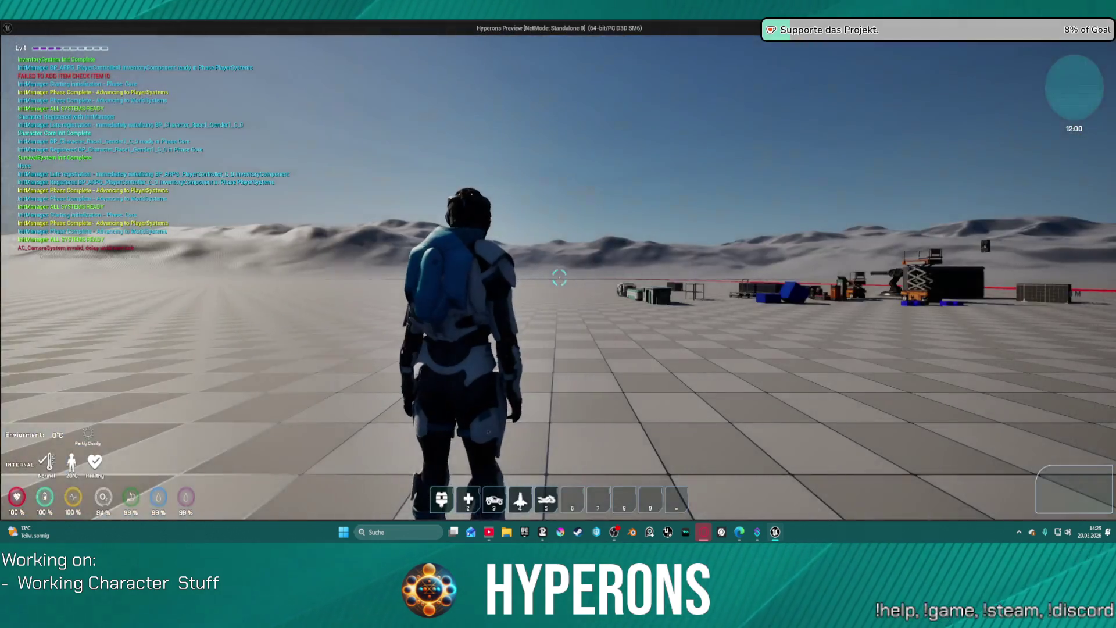
Mount the orange hoverbike with F, drive it with W and A, then stop the session
key("3")
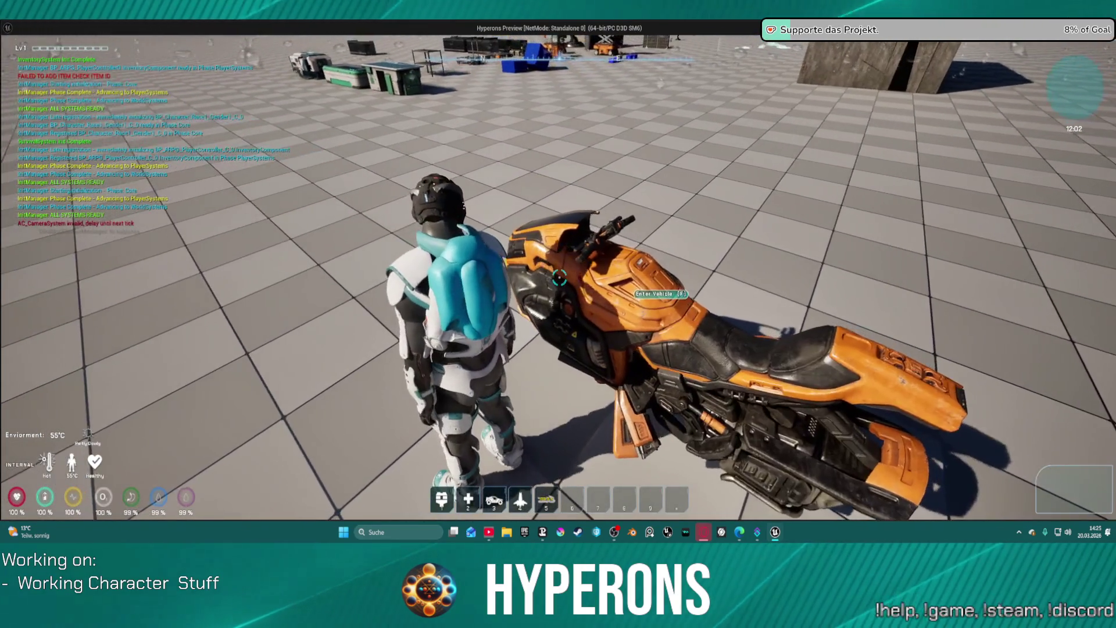
key("f")
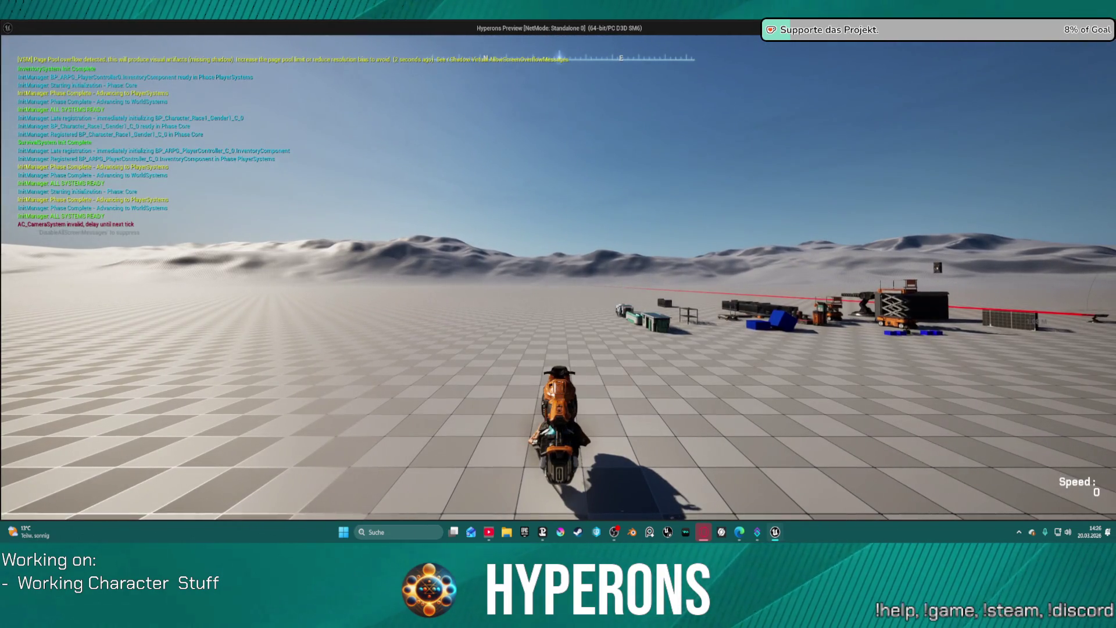
key("w")
key("a")
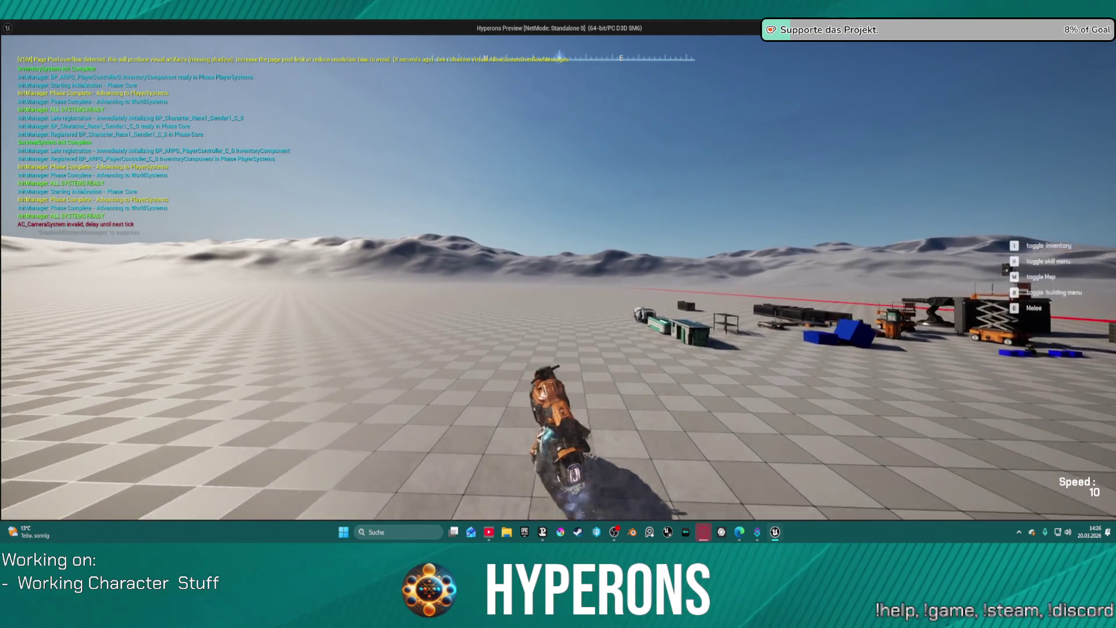
key("w")
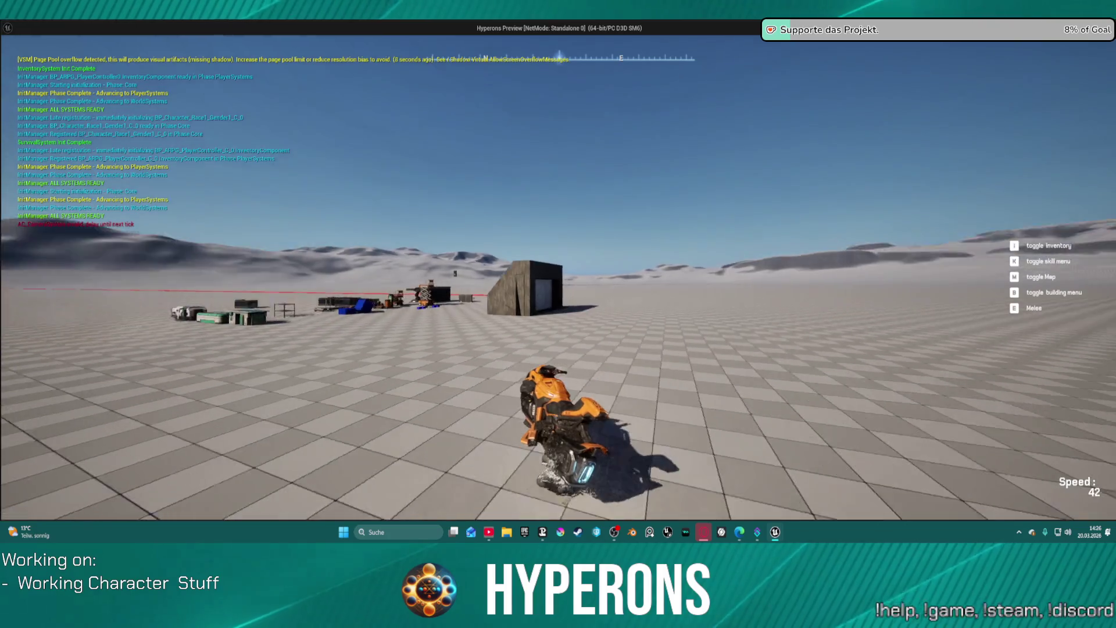
key("alt+Tab")
key("Escape")
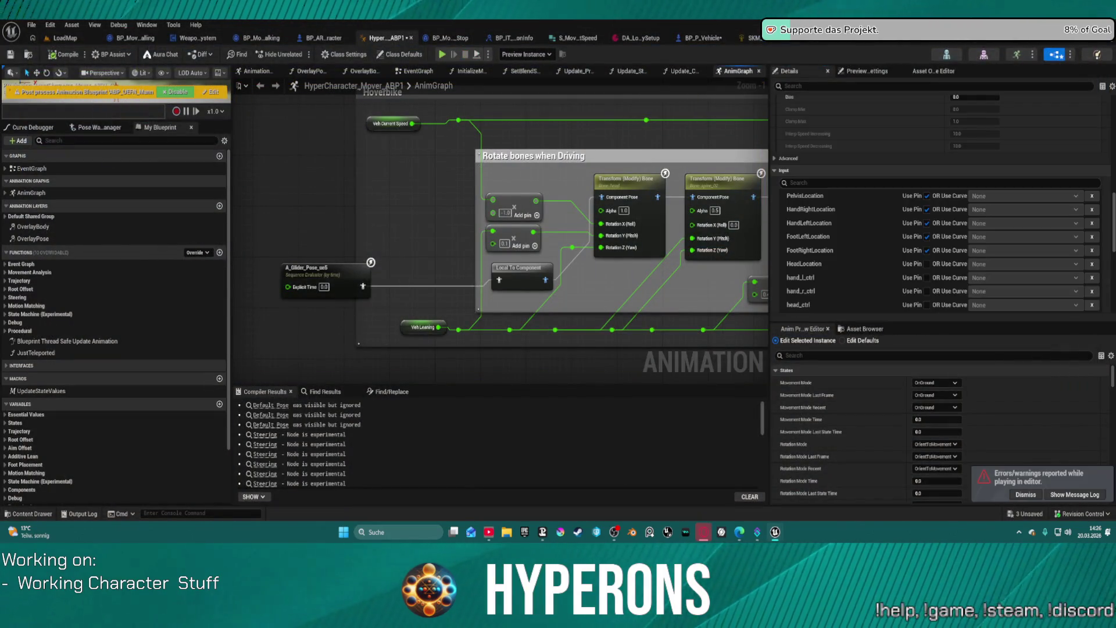
Glance at the property-update function graph, then switch to the SKM_UEFN_Driving Forwards Solve graph
scroll(945, 286, "down", 1)
scroll(945, 286, "down", 5)
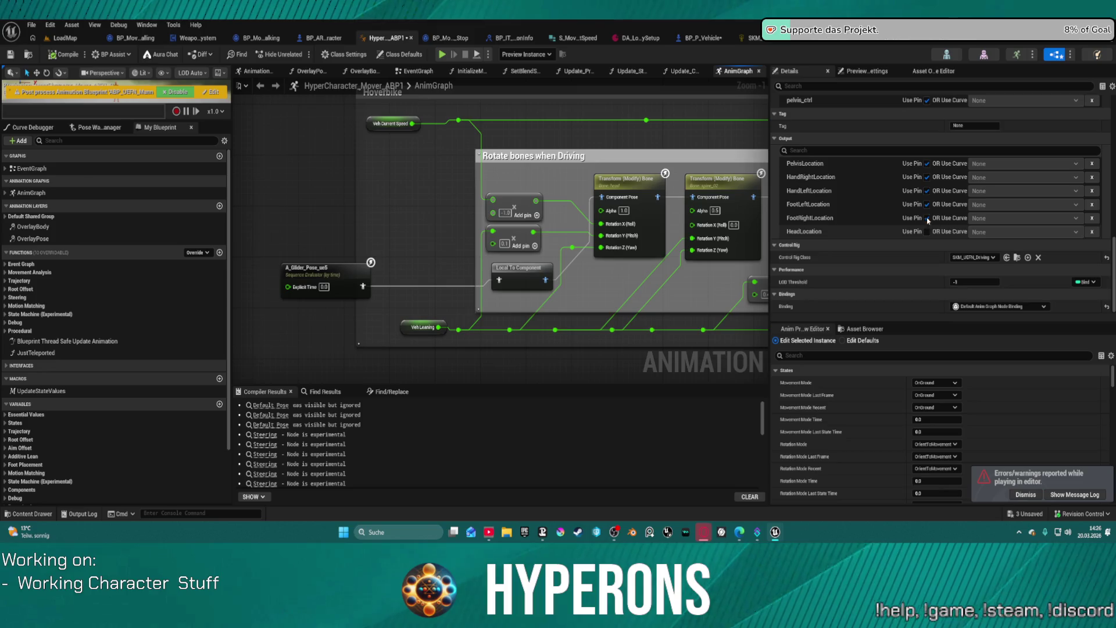
scroll(930, 203, "down", 3)
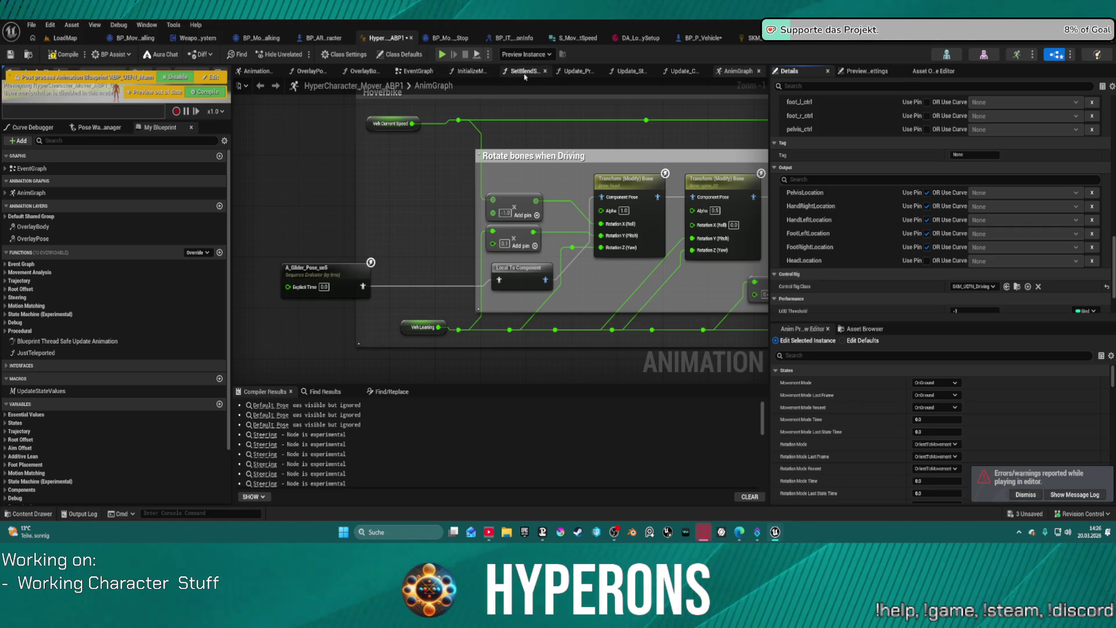
left_click(573, 72)
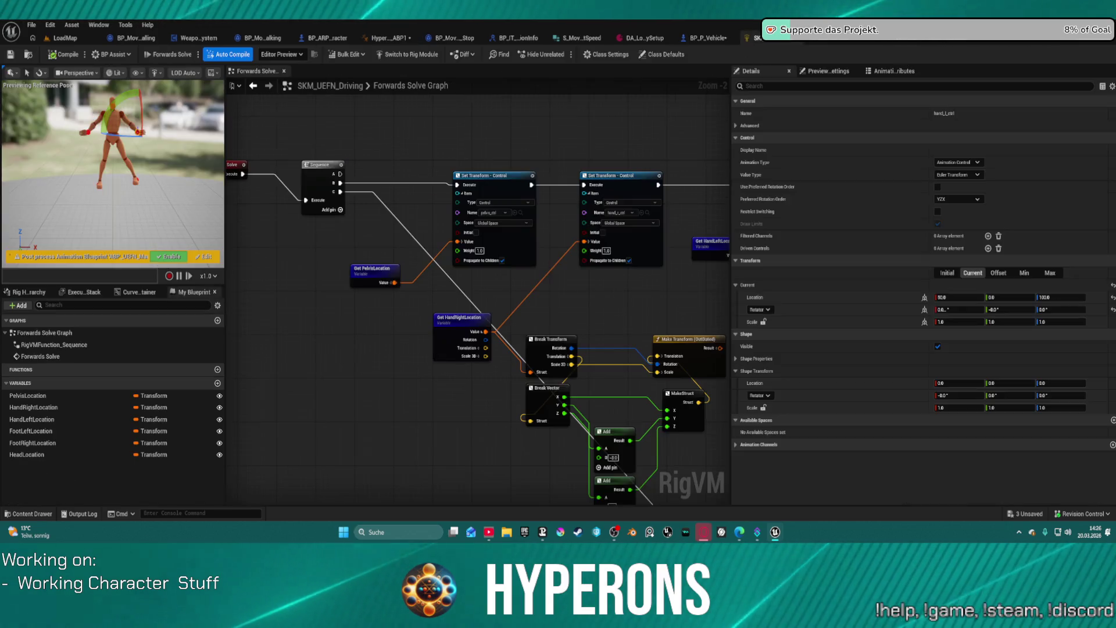
left_click(752, 38)
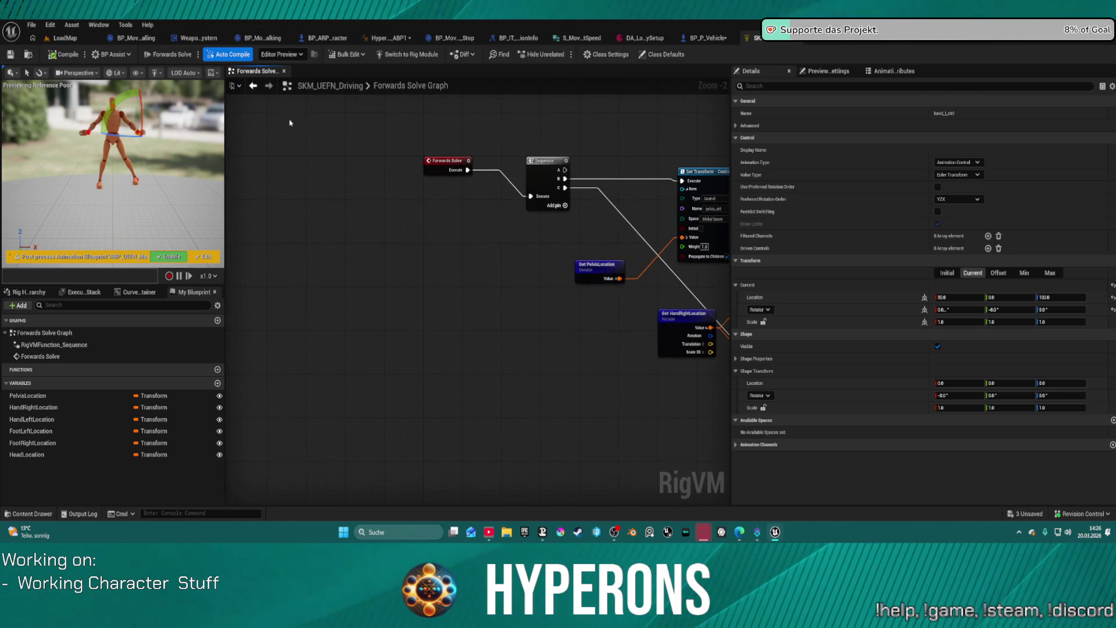
Compare Construction Event and Forwards Solve rig previews, then bring up the A_Glider_Pose_ue5 animation
left_click_drag(447, 160, 452, 182)
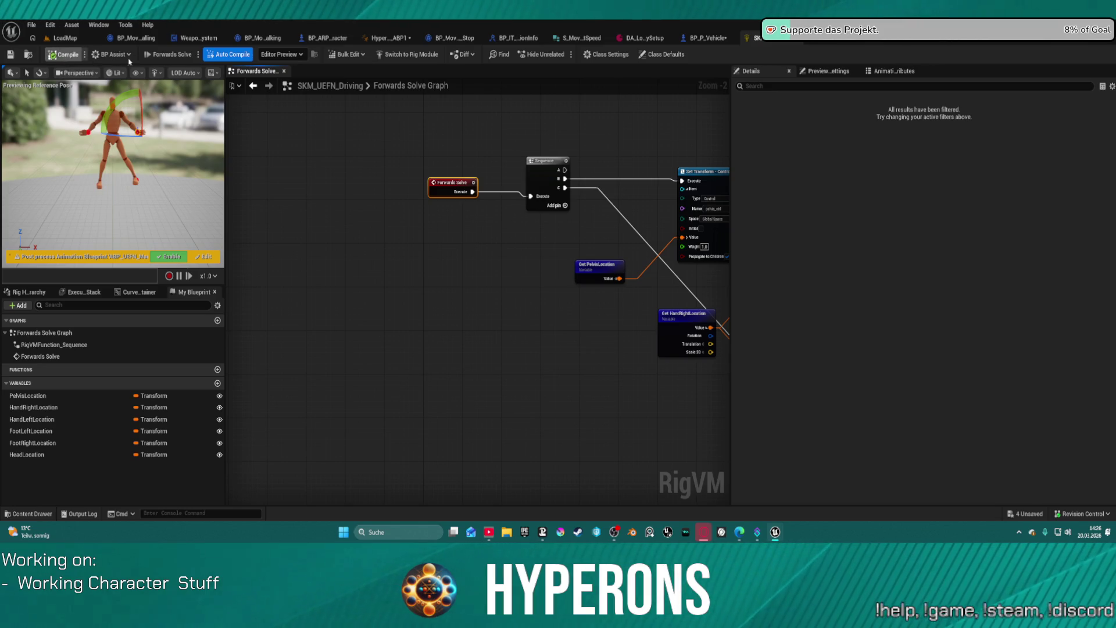
left_click(165, 54)
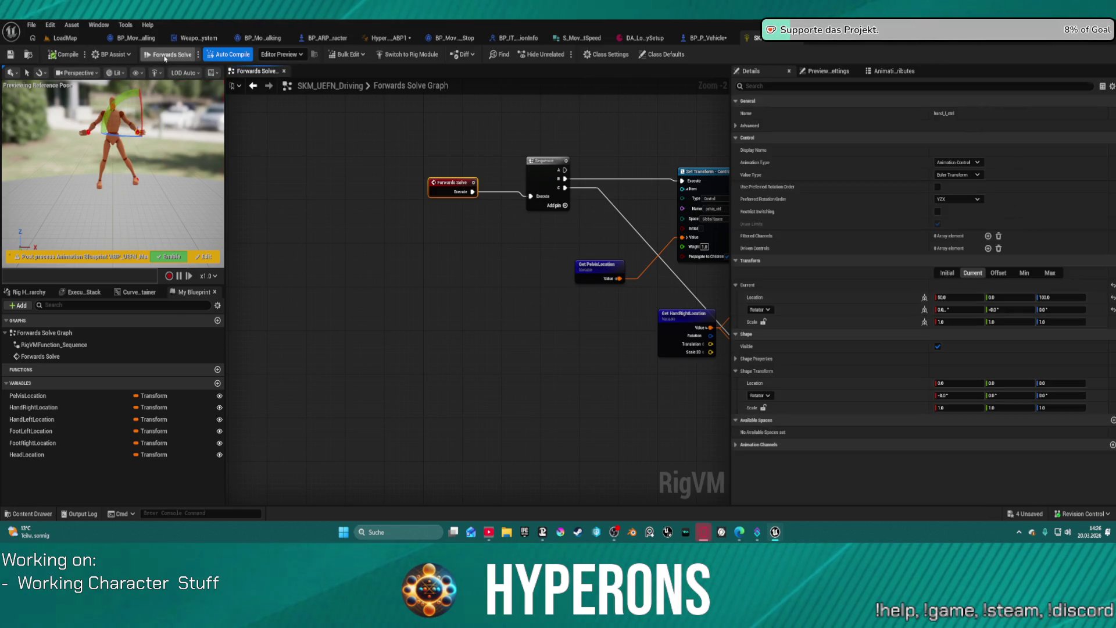
left_click(165, 55)
left_click(165, 55)
left_click_drag(616, 183, 245, 167)
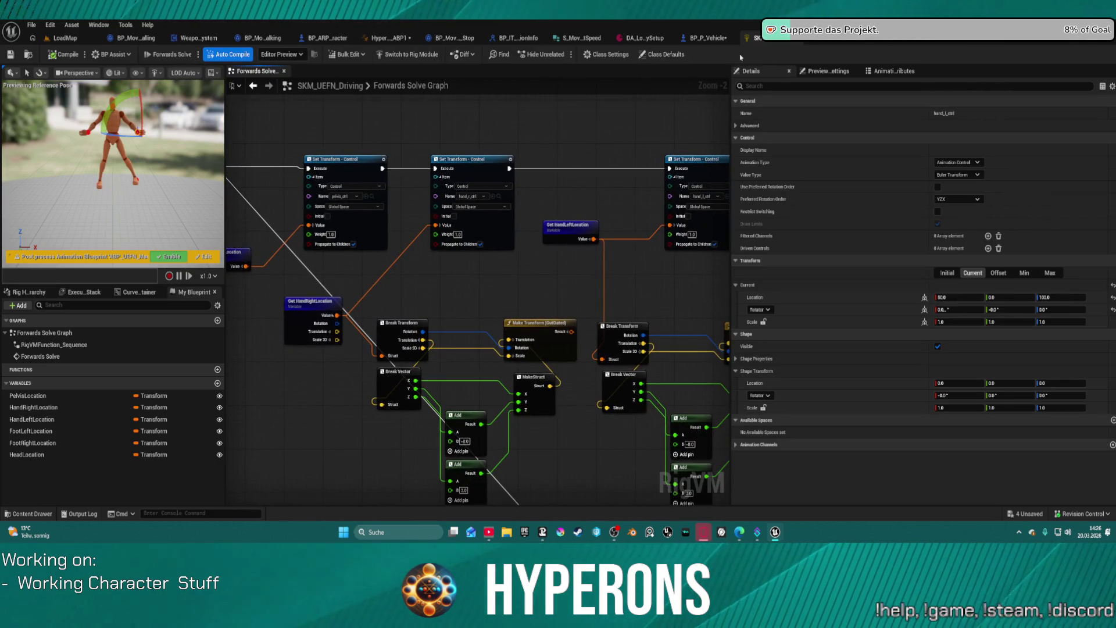
left_click(897, 41)
left_click(857, 38)
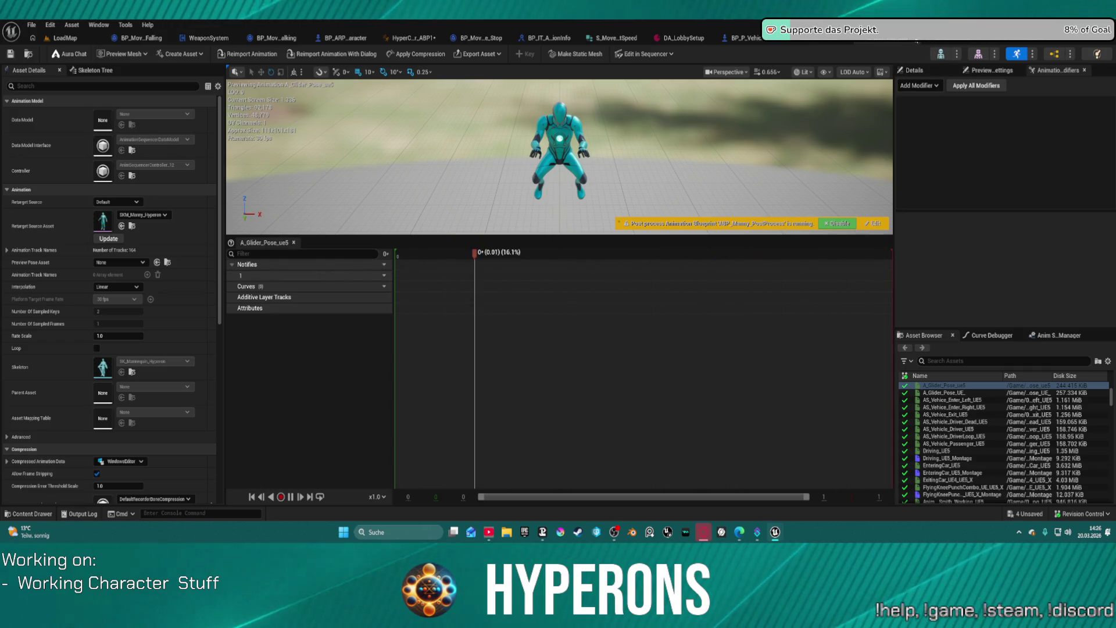
Inspect the SeatConstraint component's properties in the BP_Hoverbike blueprint
left_click(916, 42)
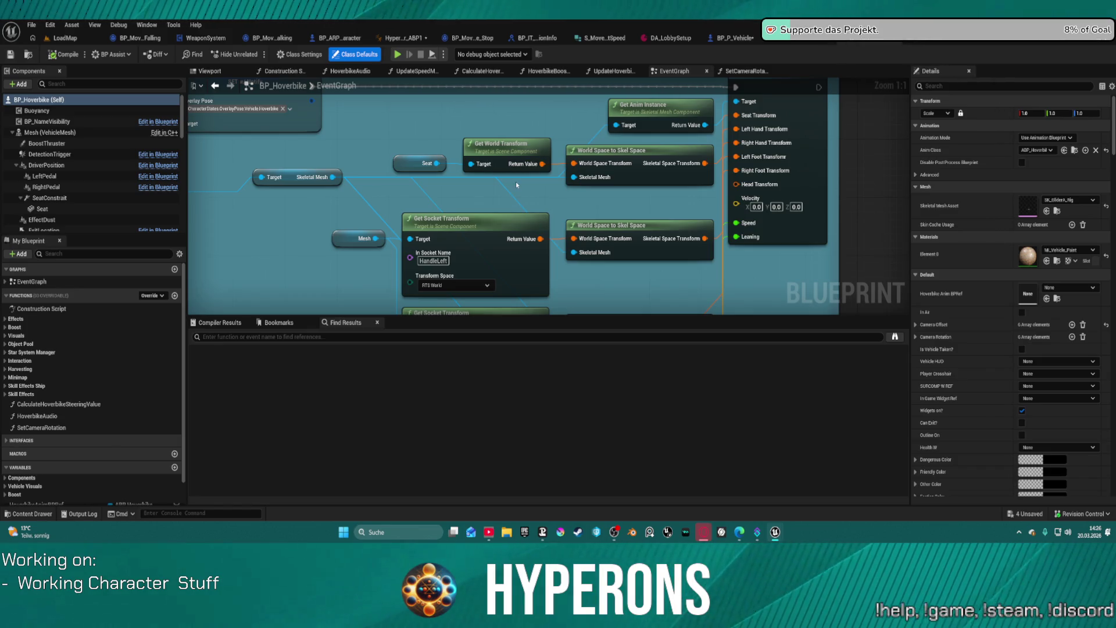
scroll(516, 180, "down", 4)
mouse_move(401, 255)
left_mouse_down()
mouse_move(711, 264)
mouse_move(834, 250)
left_mouse_up()
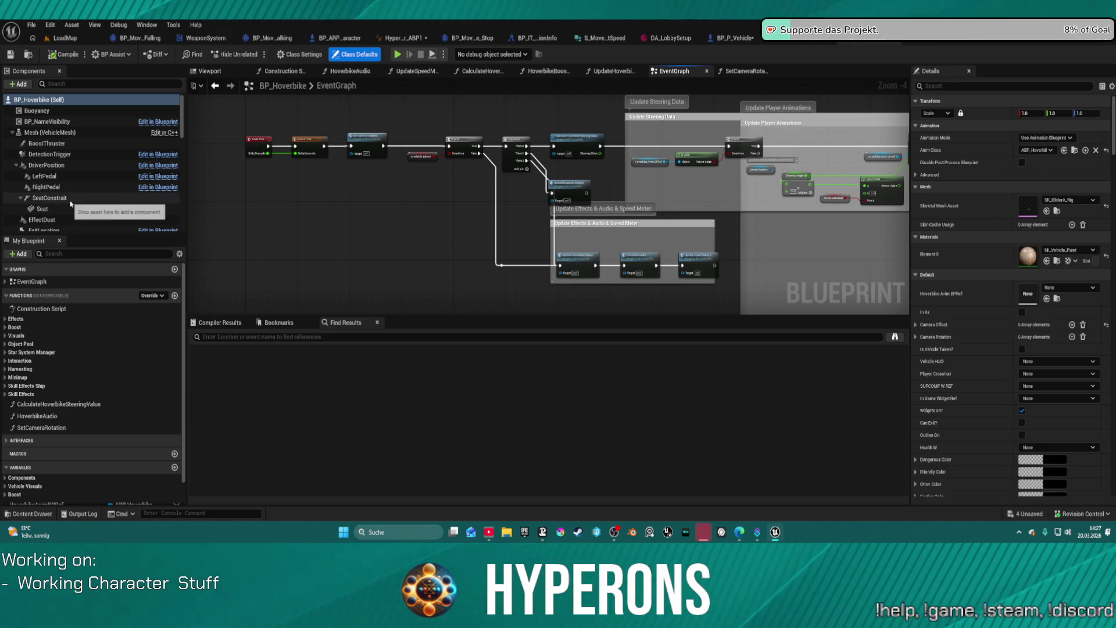
left_click(51, 199)
Review the Player Reference comment block, then return to the SKM_UEFN_Driving Forwards Solve graph
mouse_move(871, 274)
left_mouse_down()
mouse_move(321, 220)
mouse_move(257, 201)
mouse_move(151, 97)
left_mouse_up()
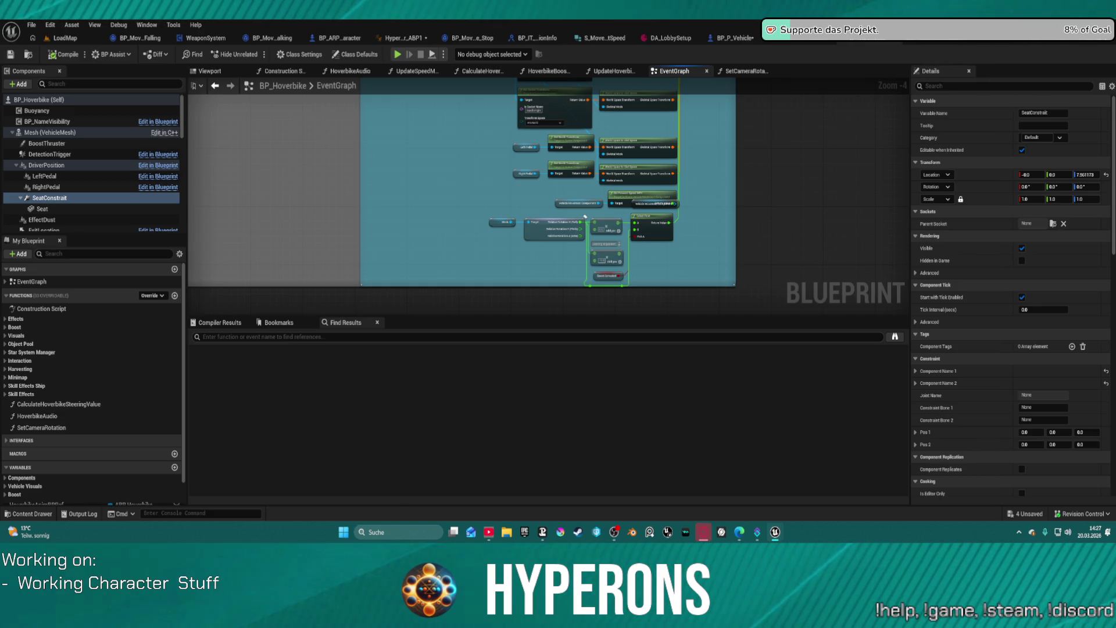
mouse_move(585, 217)
left_mouse_down()
mouse_move(466, 231)
mouse_move(453, 211)
left_mouse_up()
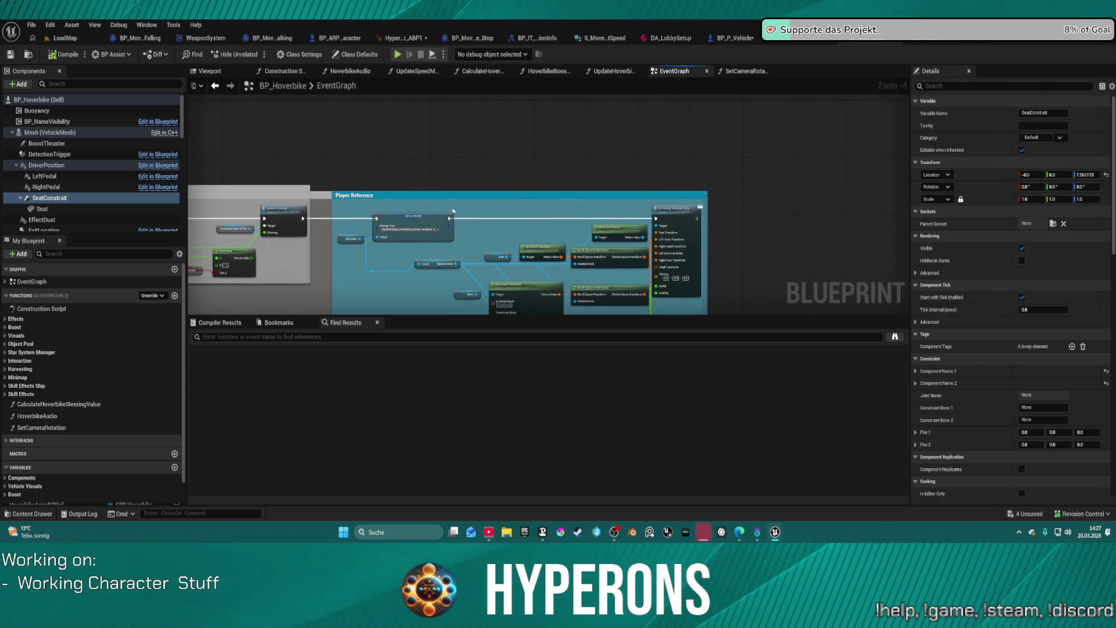
scroll(422, 227, "up", 4)
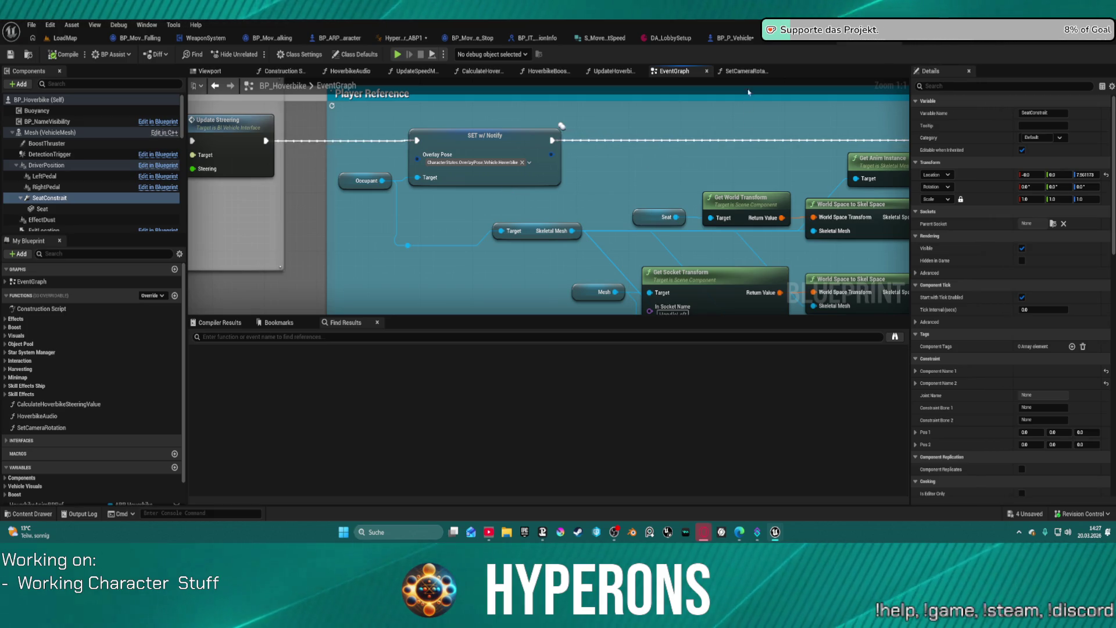
left_click(808, 38)
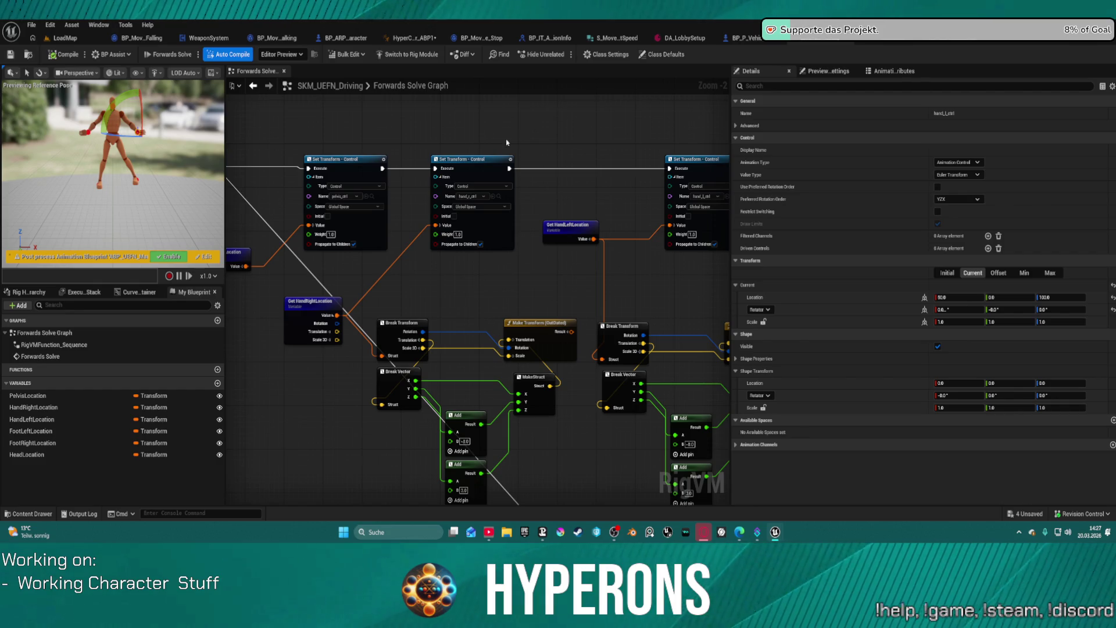
Switch to HyperCharacter_Mover_ABP1 and view its property-update nodes
mouse_move(468, 186)
left_mouse_down()
mouse_move(503, 281)
mouse_move(665, 231)
left_mouse_up()
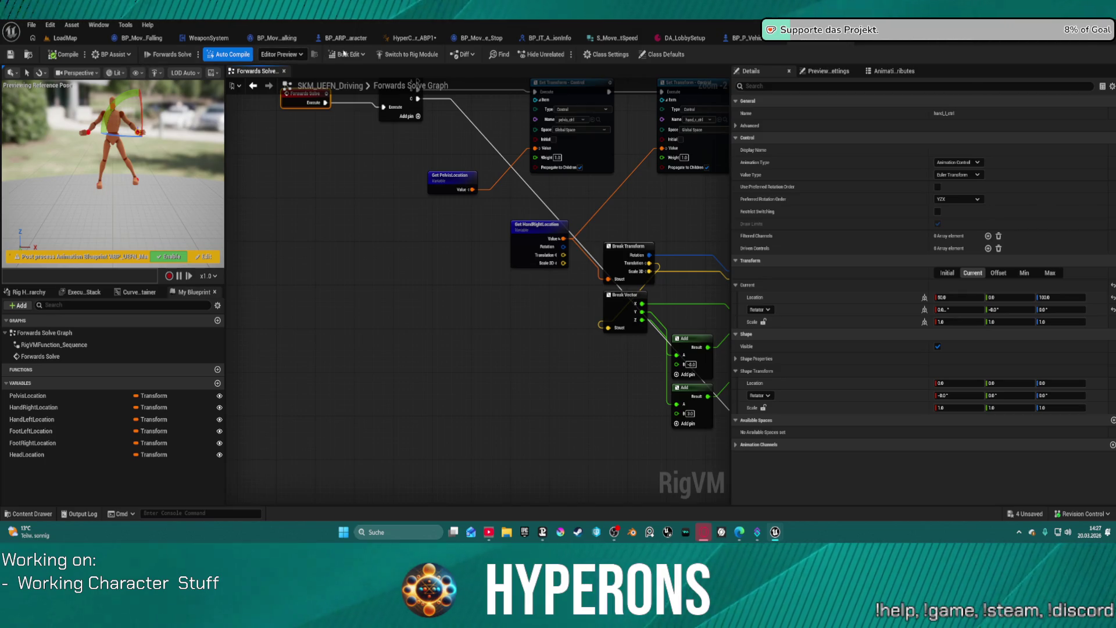
left_click(415, 37)
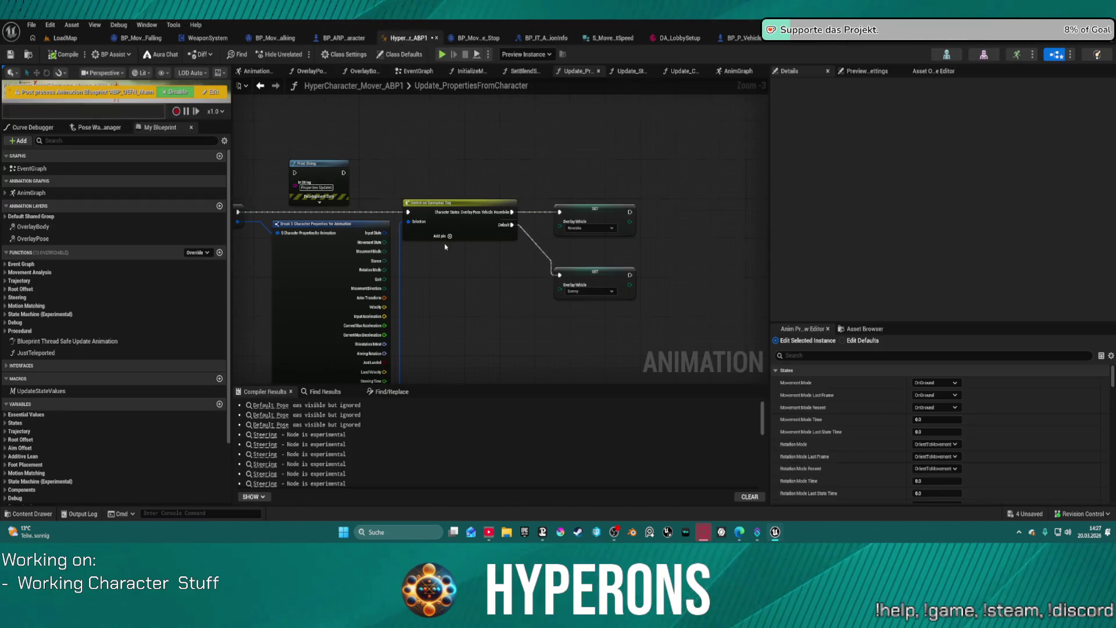
scroll(445, 246, "up", 3)
left_click_drag(271, 302, 476, 289)
Close the Update_PropertiesFromCharacter, blend-state and Update_States graphs, leaving InitializeMoverPredictor showing
left_click(598, 71)
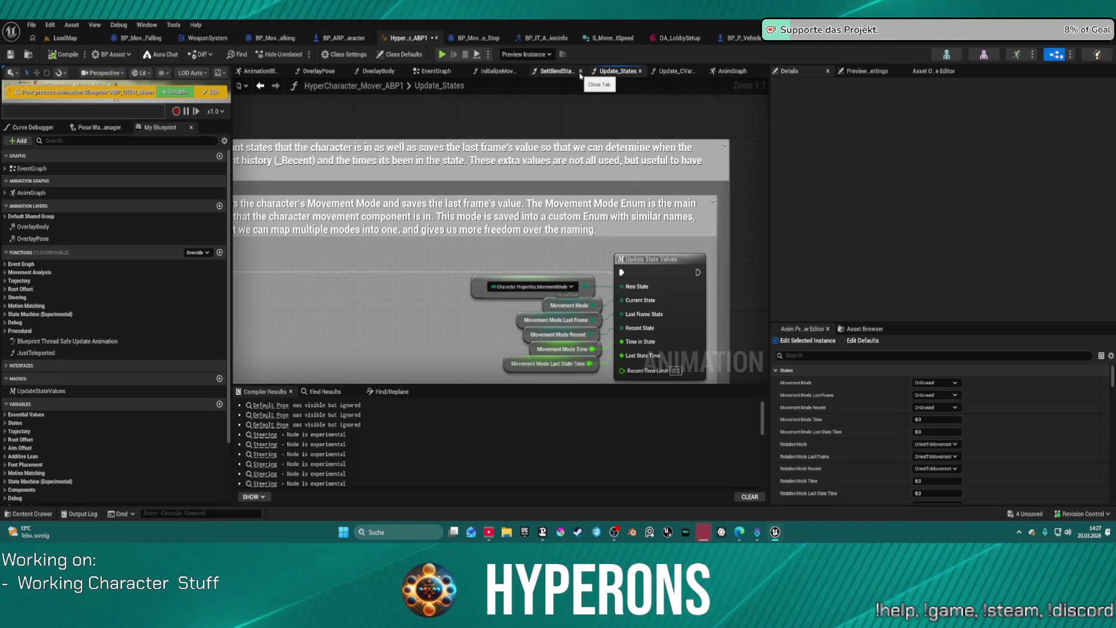
left_click(580, 71)
left_click(620, 71)
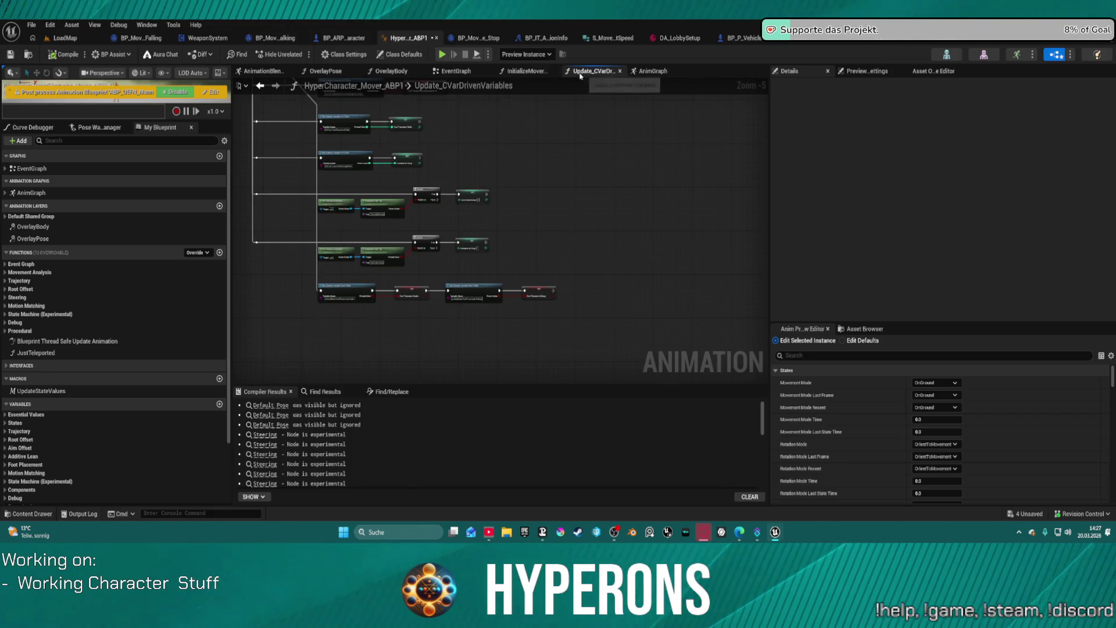
left_click(526, 71)
scroll(561, 180, "down", 2)
left_click_drag(561, 180, 285, 169)
left_click_drag(499, 203, 403, 203)
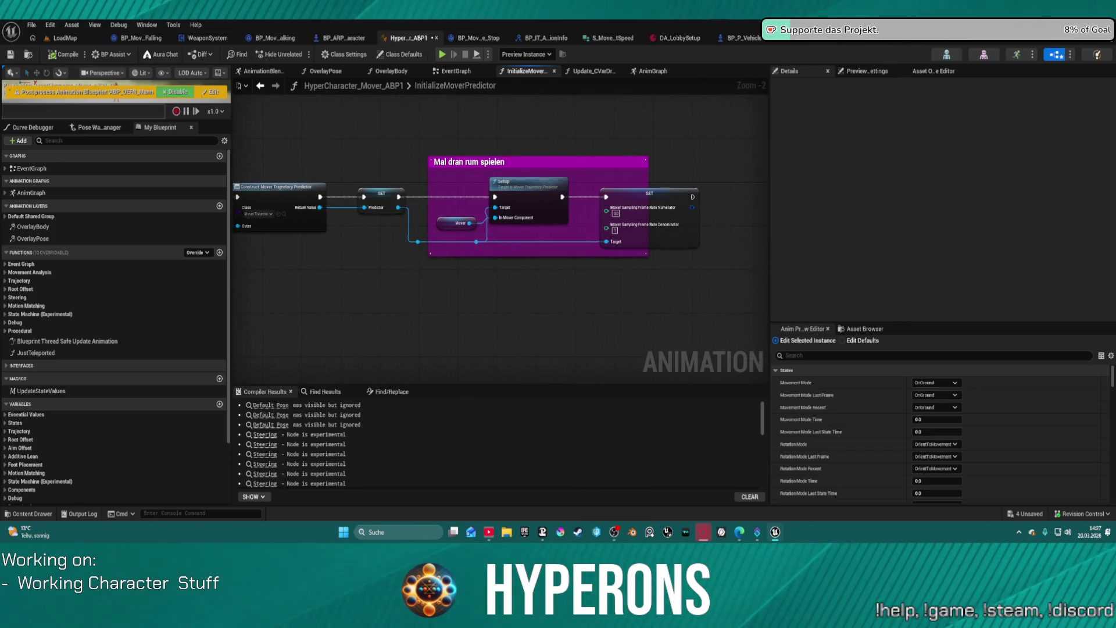
Close the Update_CVarDrivenVariables graph and center the Driving IK Solving nodes in the AnimGraph
left_click(602, 71)
middle_click(597, 75)
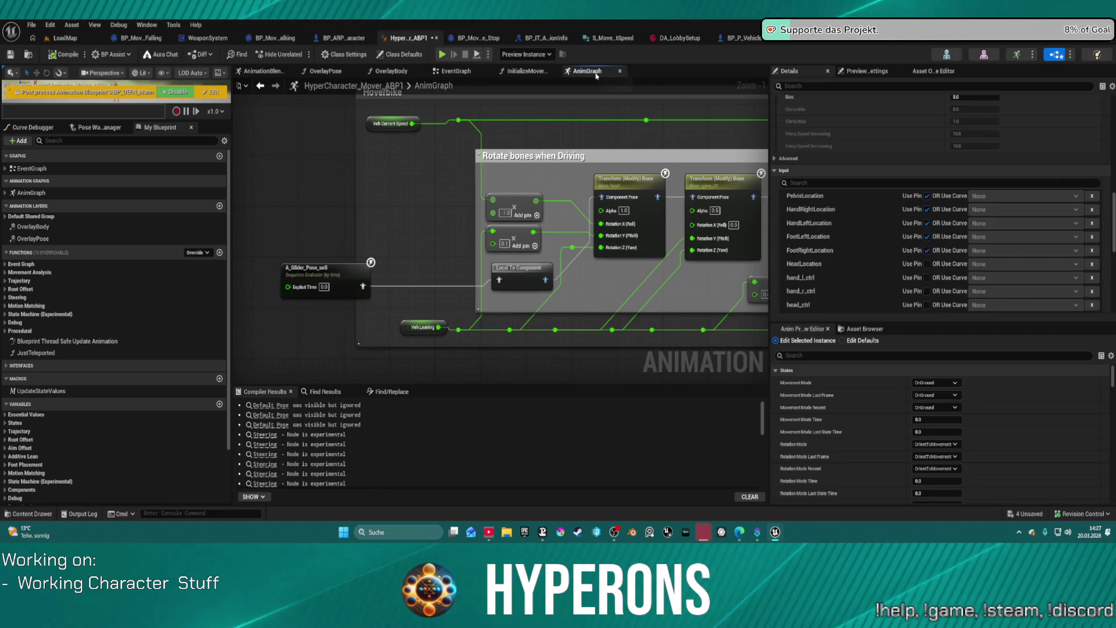
scroll(442, 200, "down", 2)
mouse_move(441, 201)
left_mouse_down()
mouse_move(344, 172)
mouse_move(23, 170)
left_mouse_up()
left_click_drag(442, 180, 400, 171)
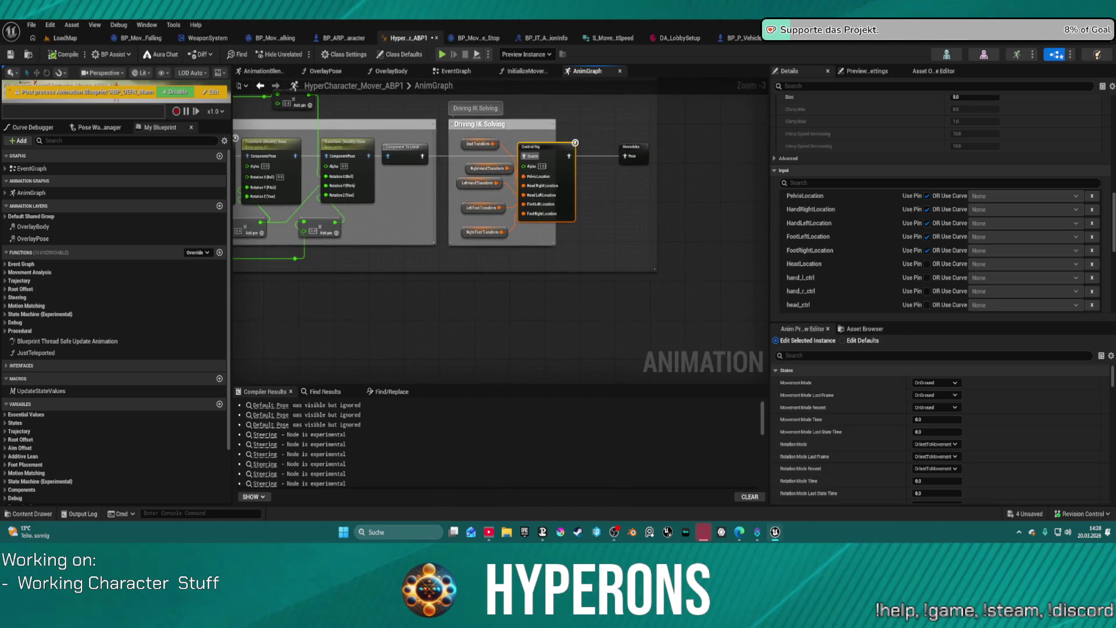
left_click_drag(649, 163, 612, 174)
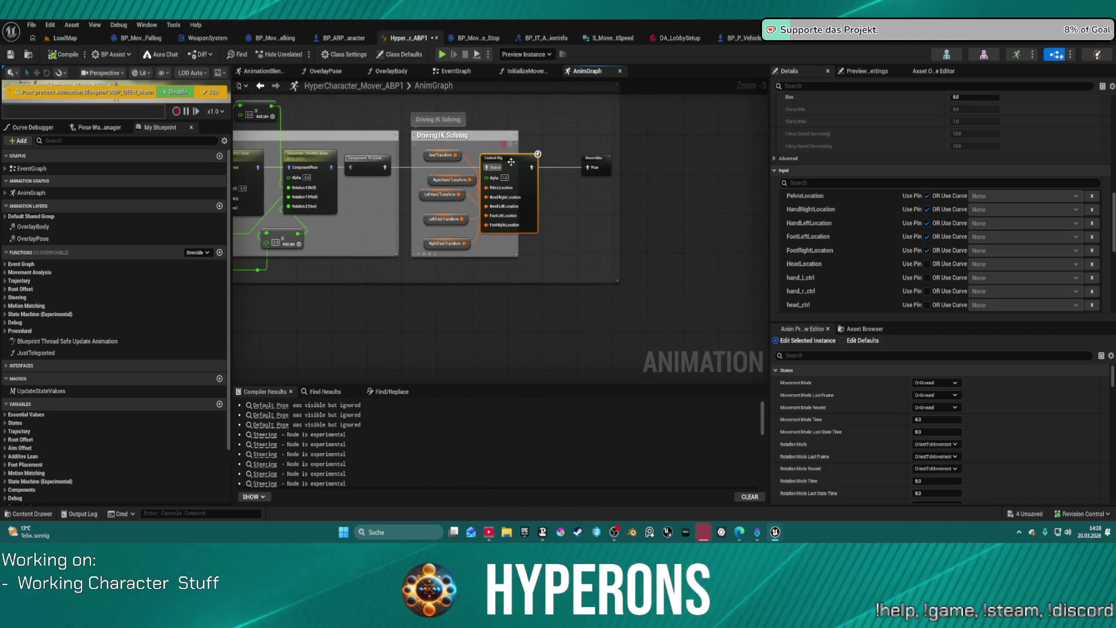
scroll(871, 143, "up", 5)
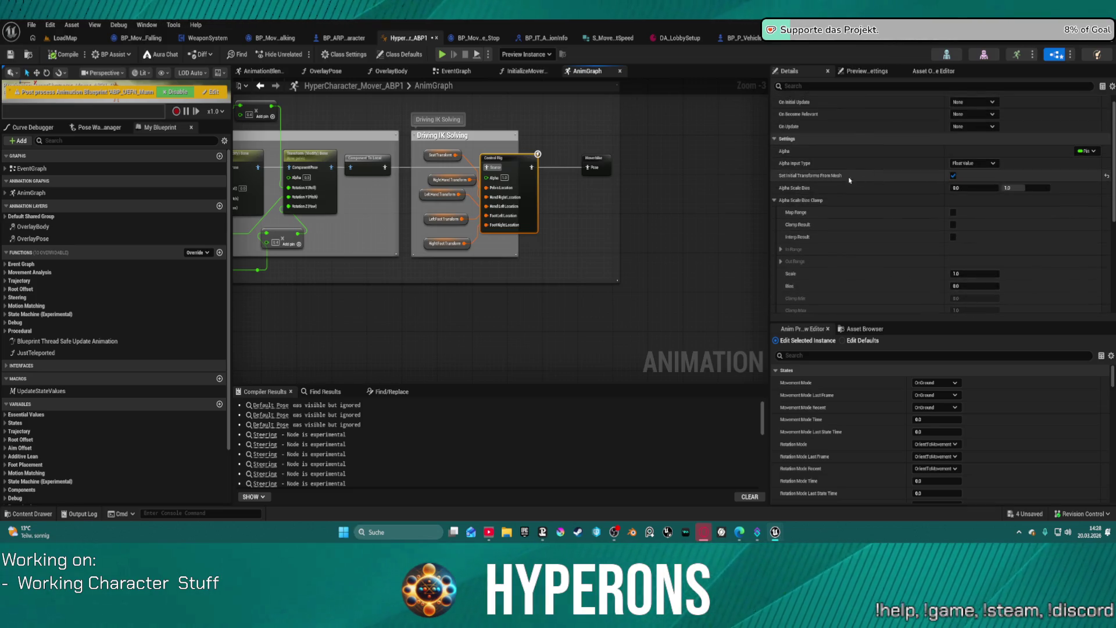
Enable Set Initial Transforms From Mesh on the Control Rig node, compile, and enlarge the preview
left_click(953, 176)
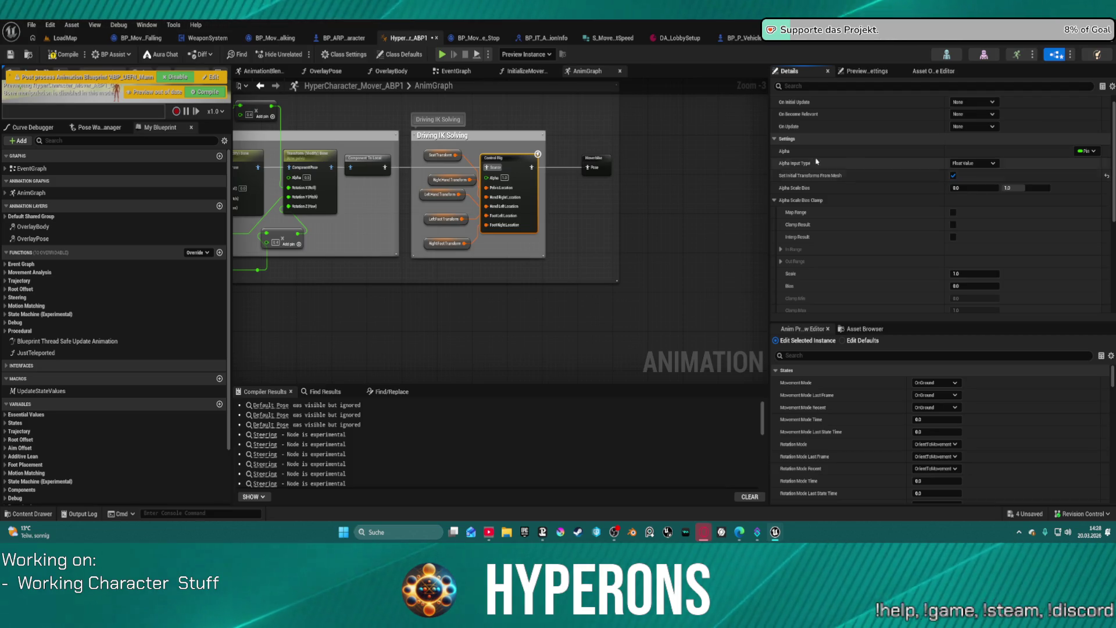
left_click(61, 55)
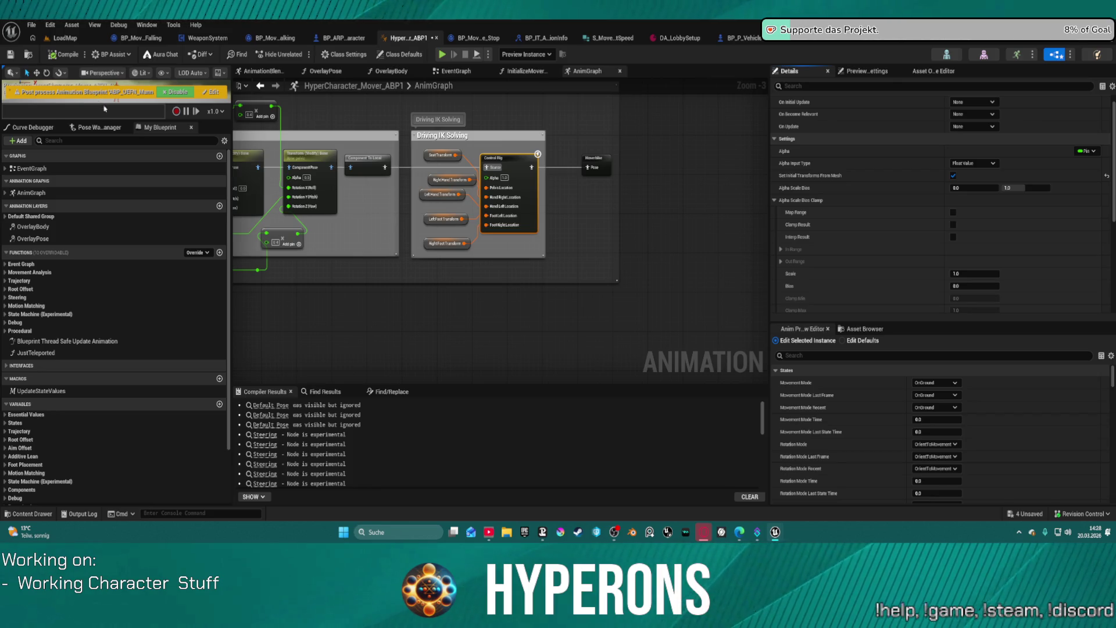
mouse_move(103, 123)
left_mouse_down()
mouse_move(233, 267)
mouse_move(422, 322)
left_mouse_up()
left_click(448, 324)
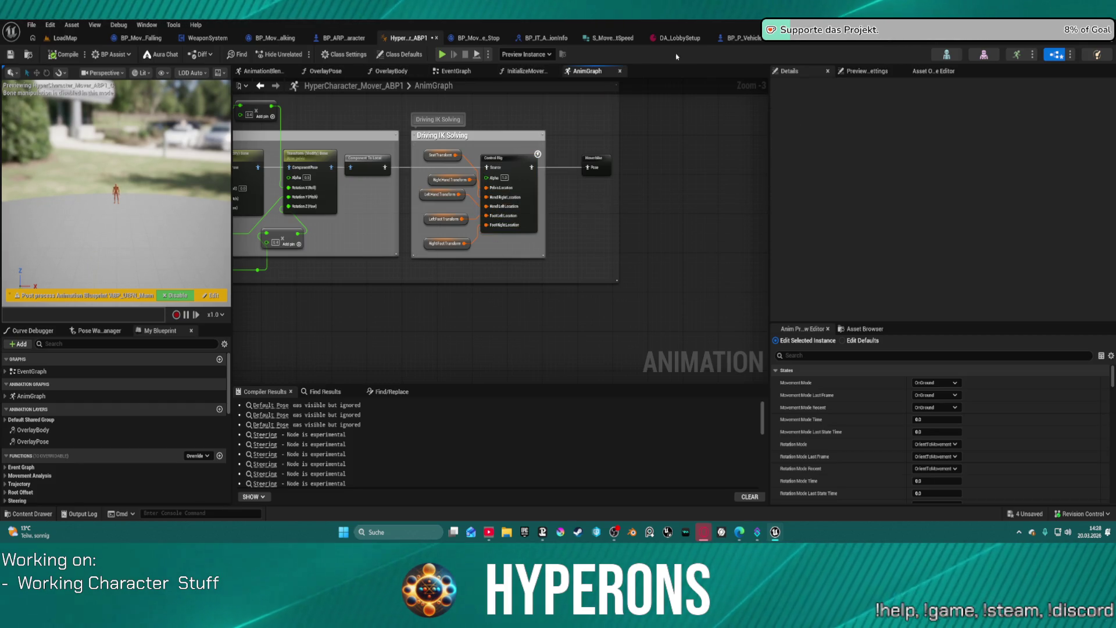
Check the BP_Hoverbike and BP_P_Vehicle event graphs, then open the Content Drawer beside the AnimGraph
left_click(739, 38)
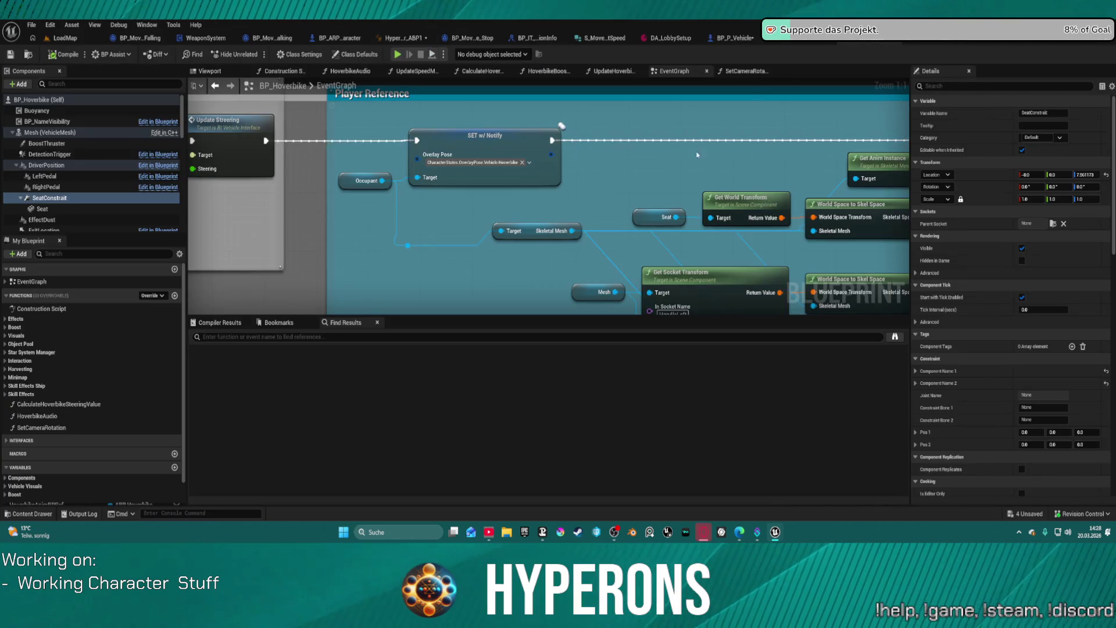
left_click(734, 37)
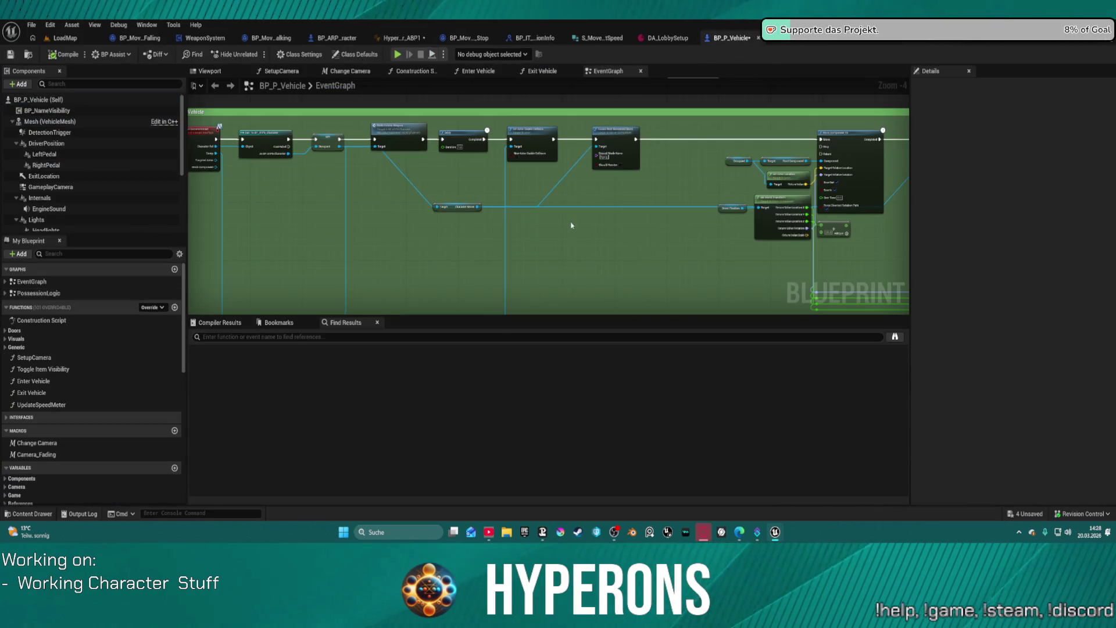
scroll(611, 176, "down", 8)
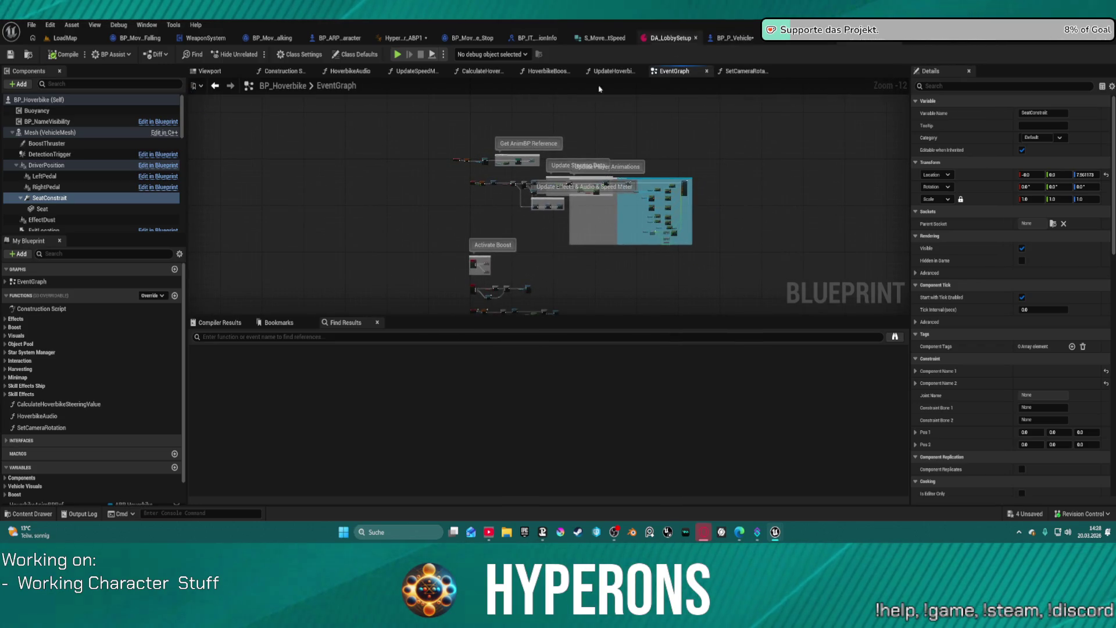
scroll(468, 204, "up", 10)
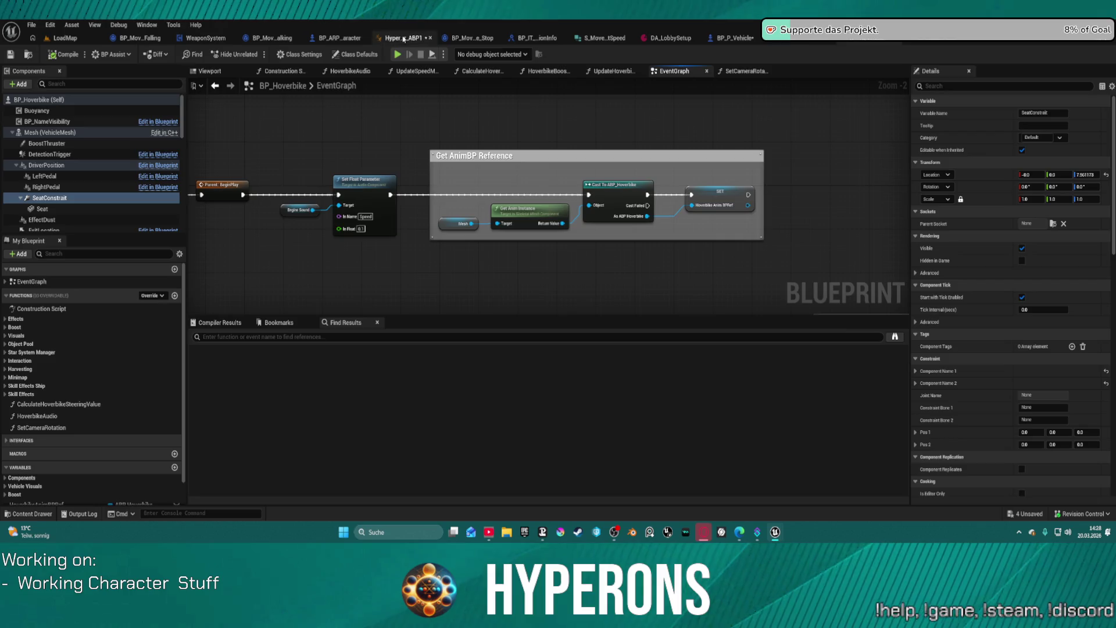
left_click(403, 39)
key("ctrl+space")
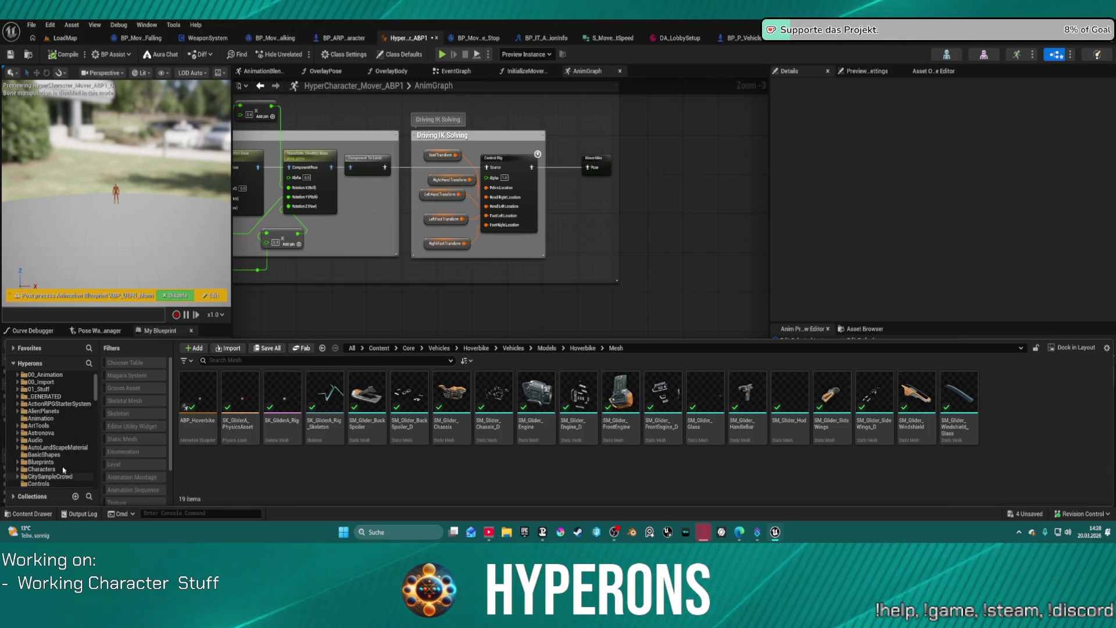
Browse through ActionRPGStarterSystem and Core into the TPPlayerCharacter folder
left_click(61, 403)
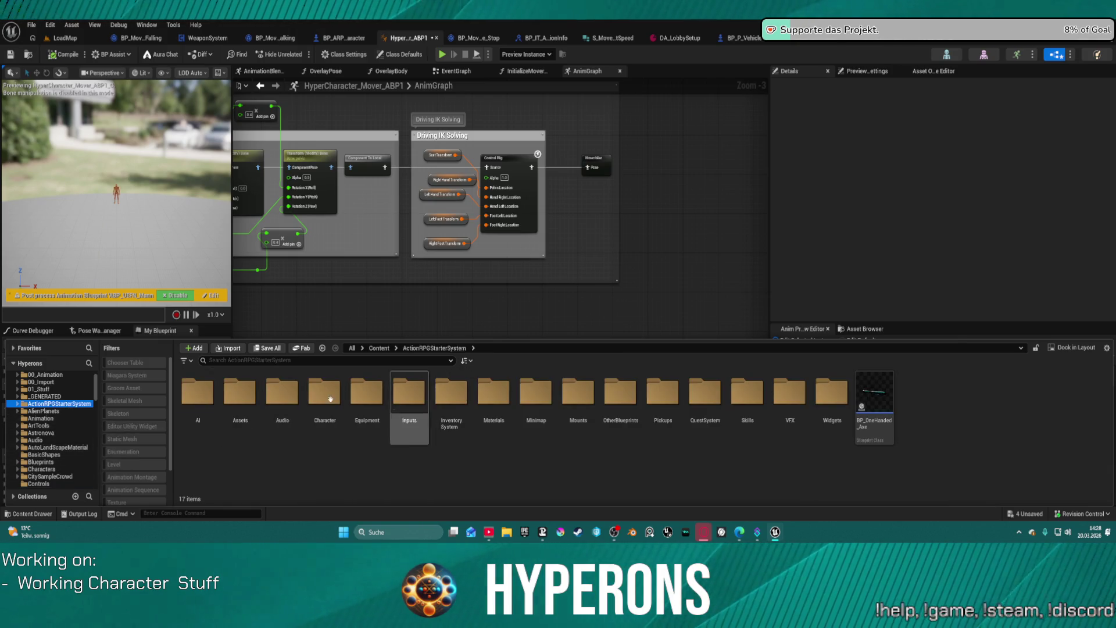
left_click(329, 360)
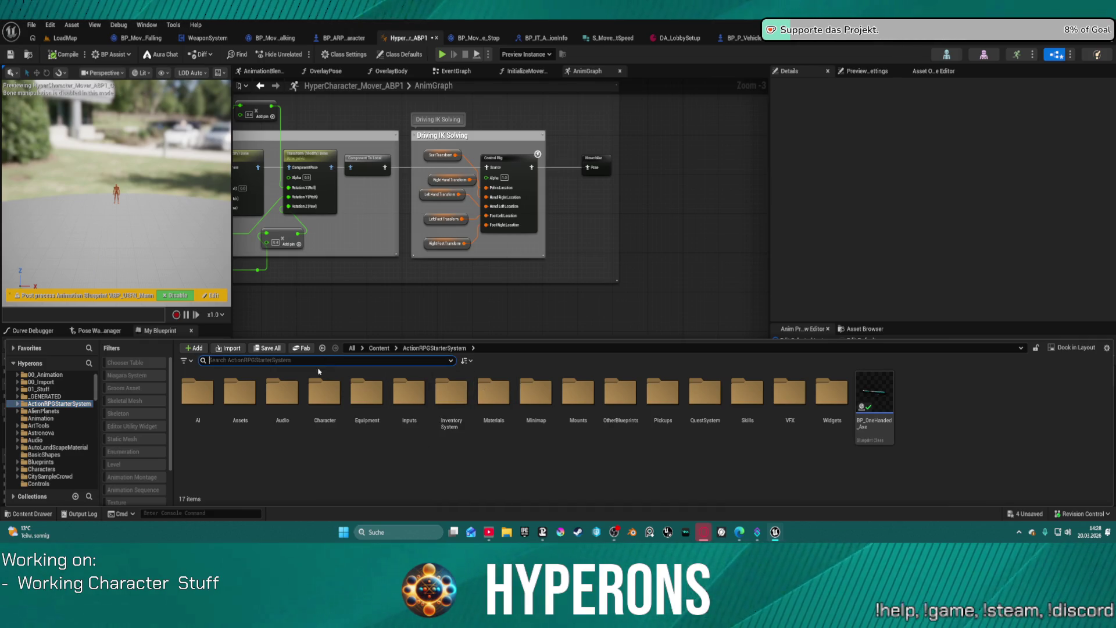
scroll(37, 440, "down", 2)
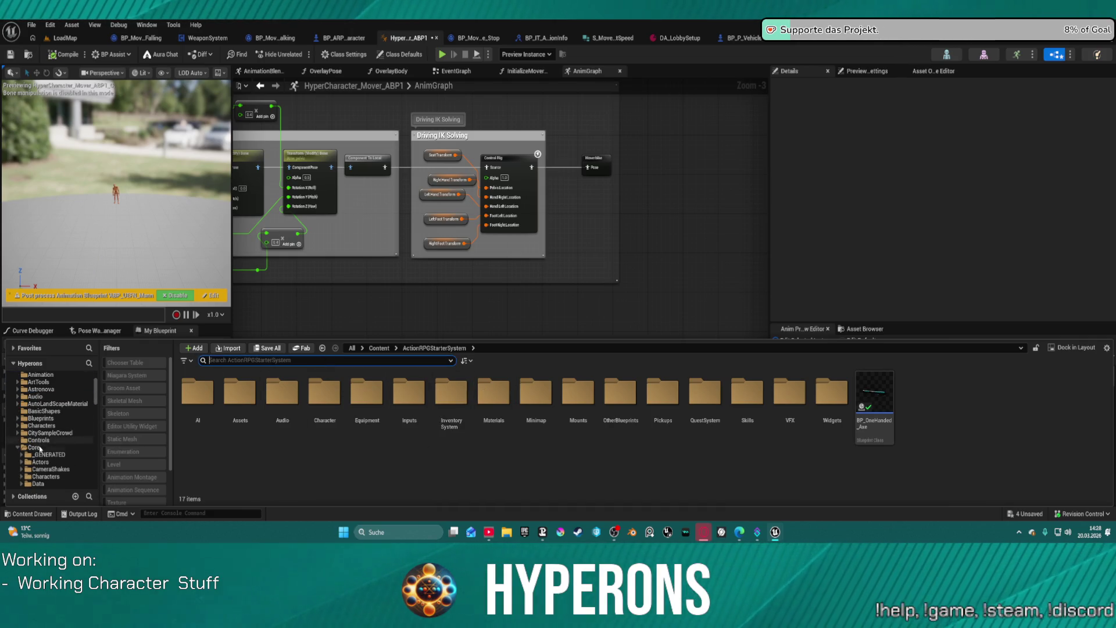
left_click(34, 448)
double_click(866, 402)
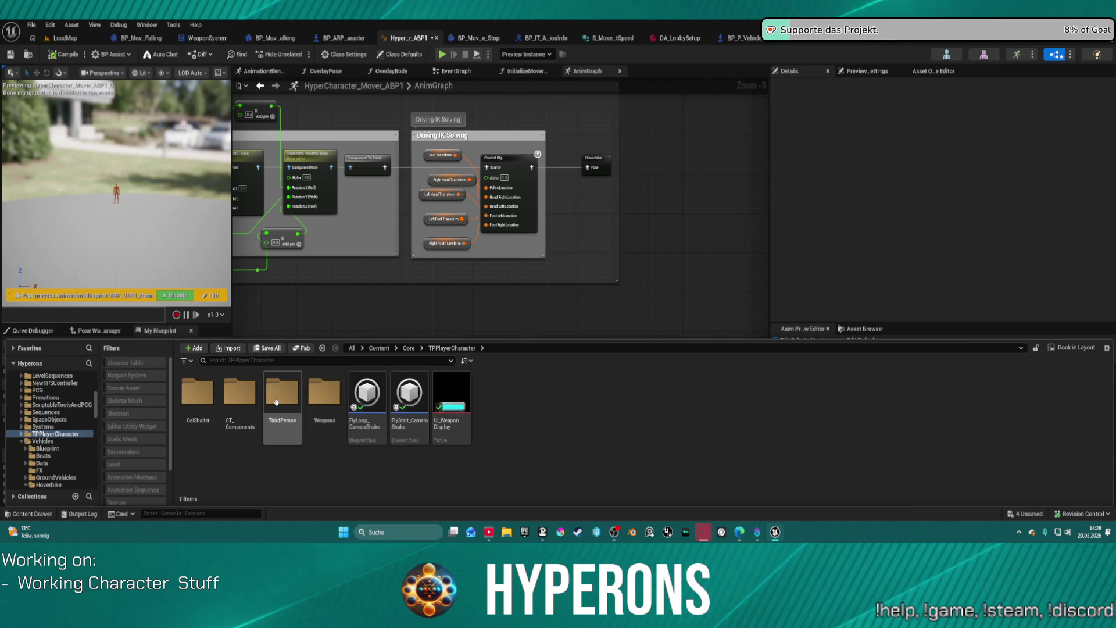
Search 'loc', select Locomotion_UE5, and close the Content Drawer
left_click(268, 359)
type("loc")
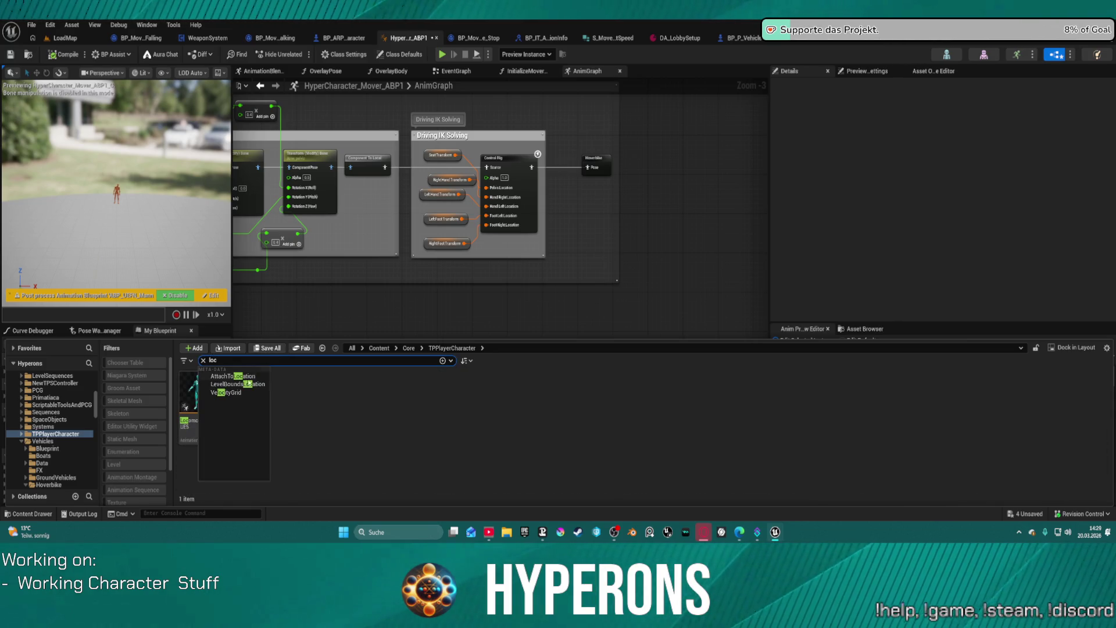
left_click(187, 391)
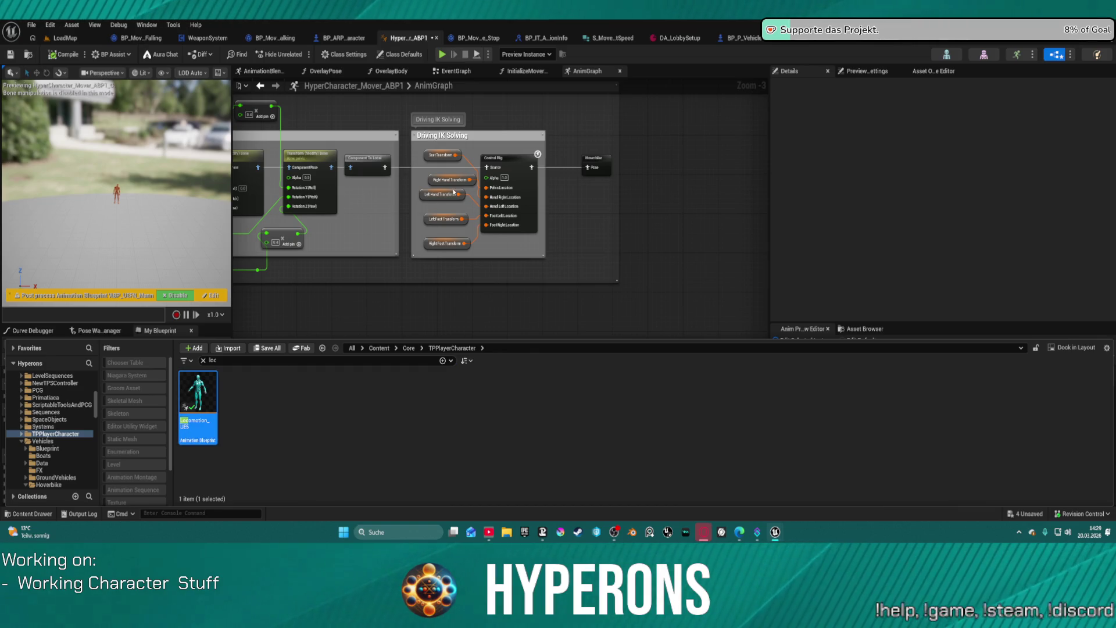
left_click(527, 140)
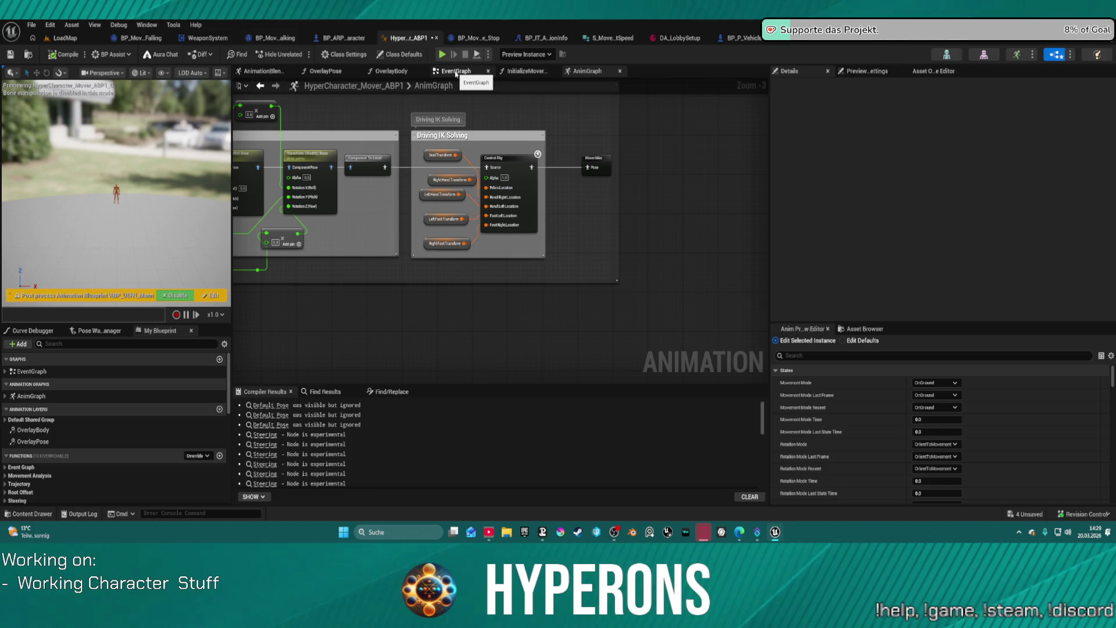
Add BI_AnimInterface to the blueprint's Implemented Interfaces in Class Settings
left_click(351, 56)
scroll(843, 275, "down", 2)
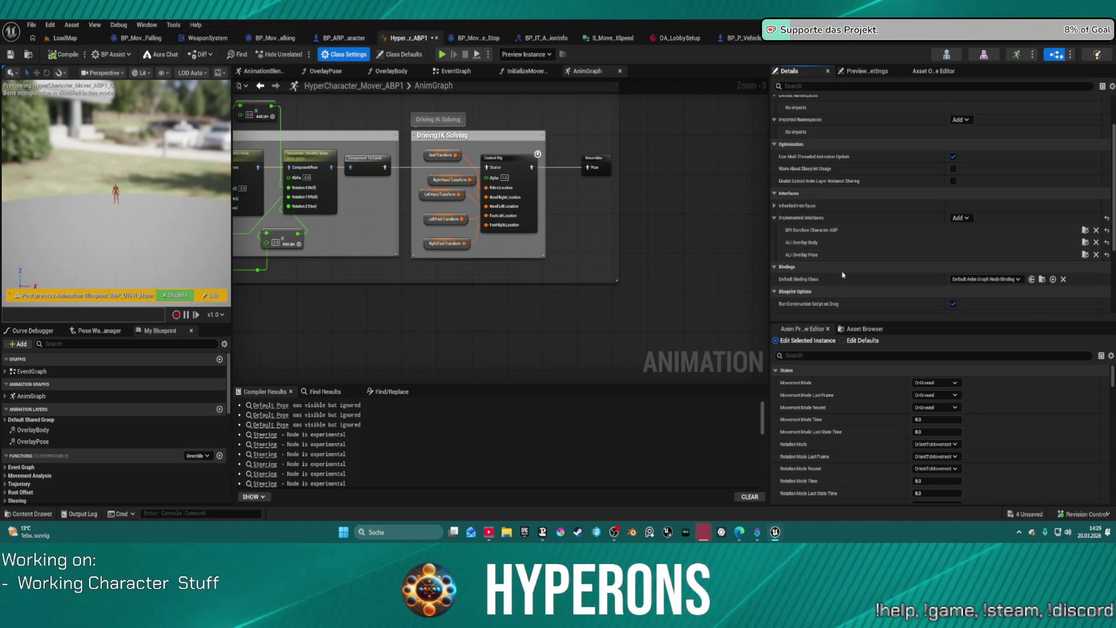
left_click(960, 218)
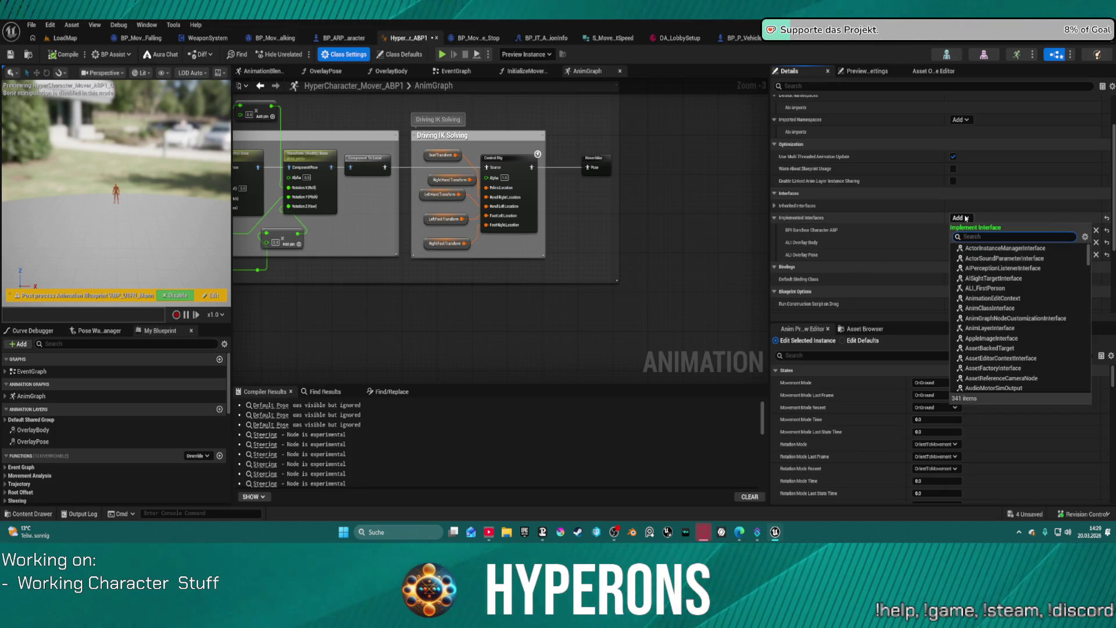
type("bi a")
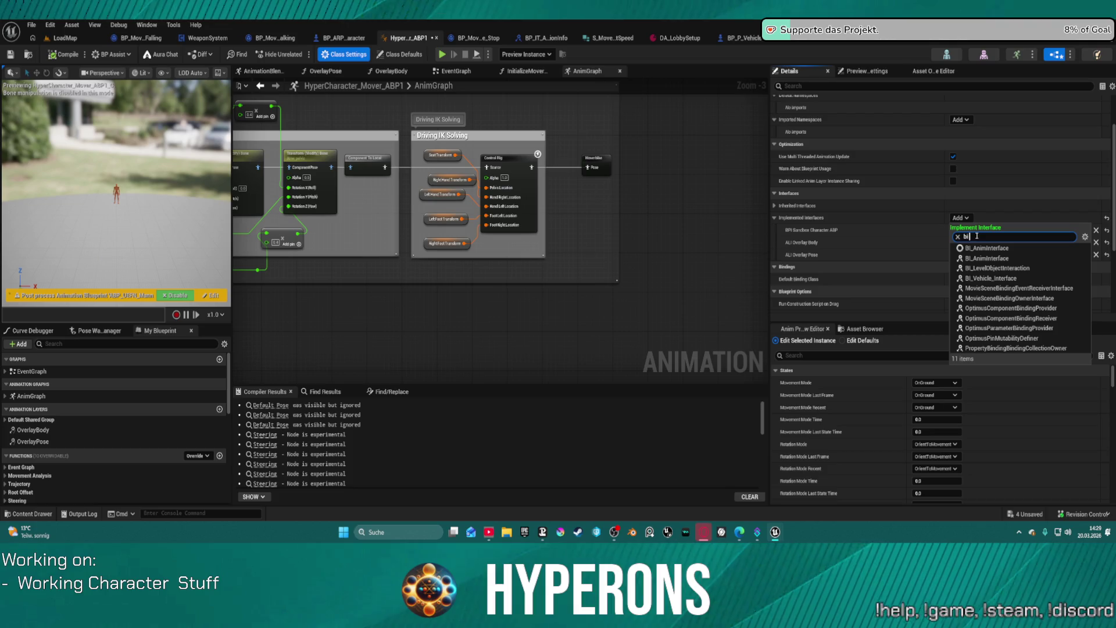
type("in")
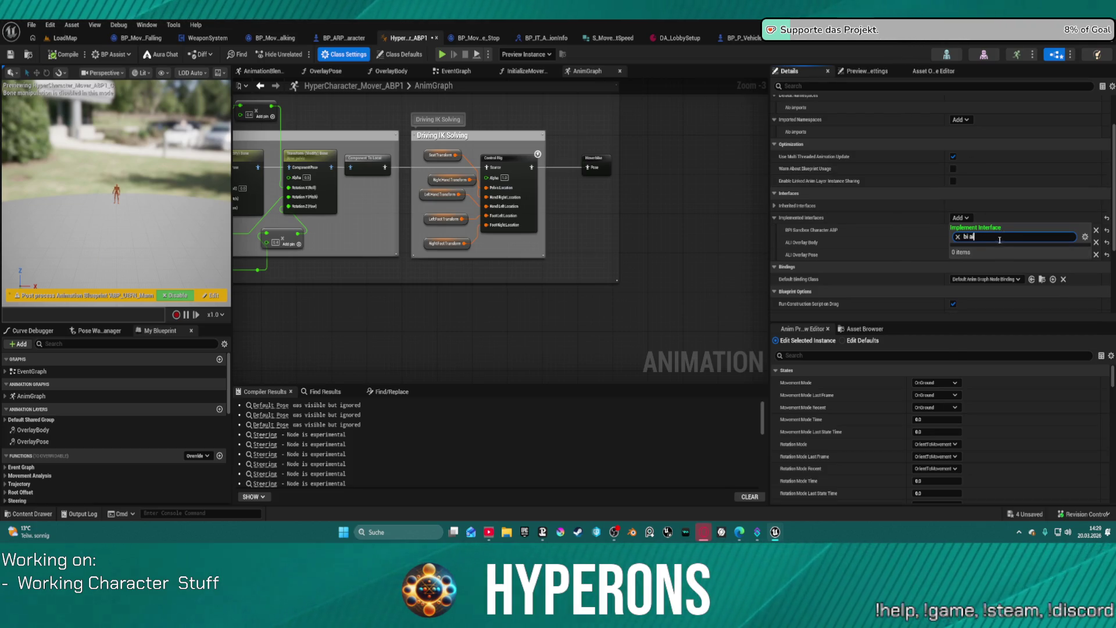
key("BackSpace")
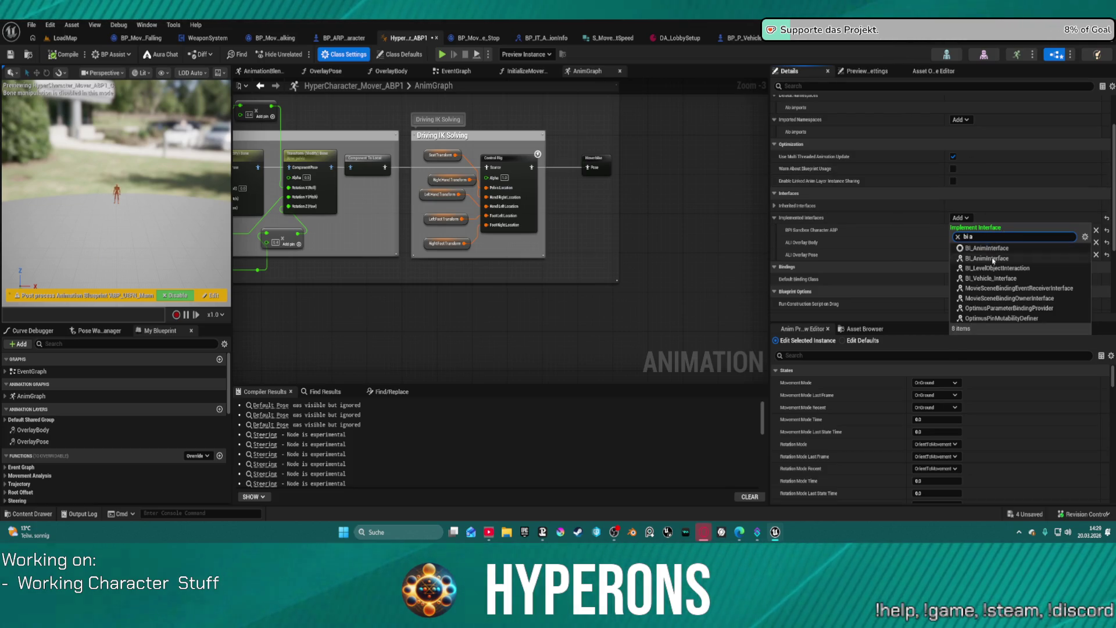
left_click(989, 259)
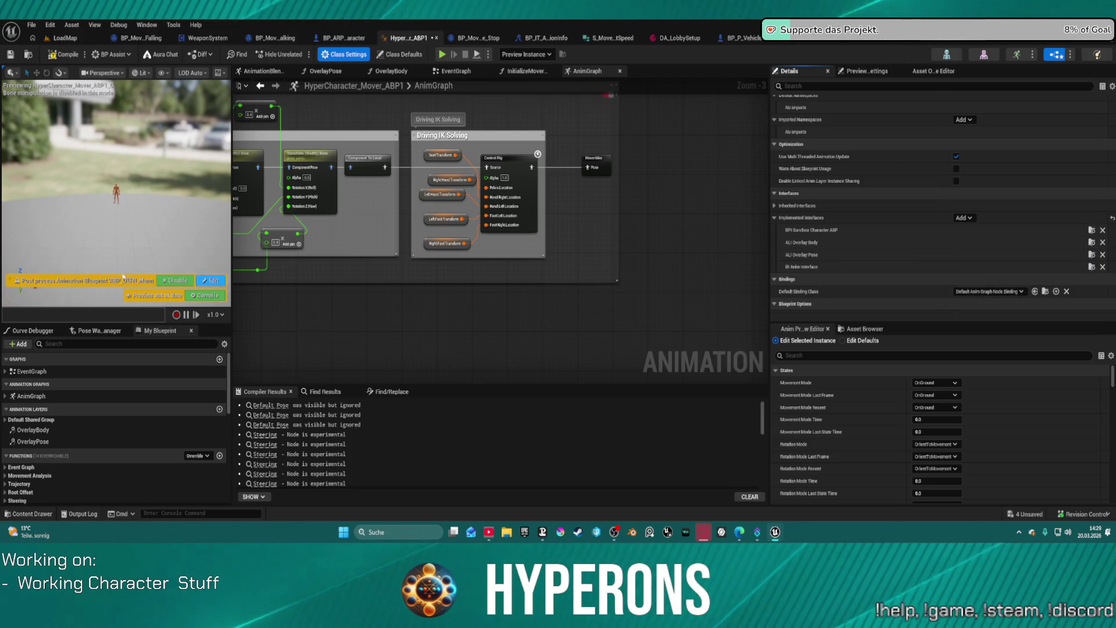
Paste the copied node cluster into the EventGraph
left_click(455, 70)
scroll(433, 218, "down", 5)
key("ctrl+v")
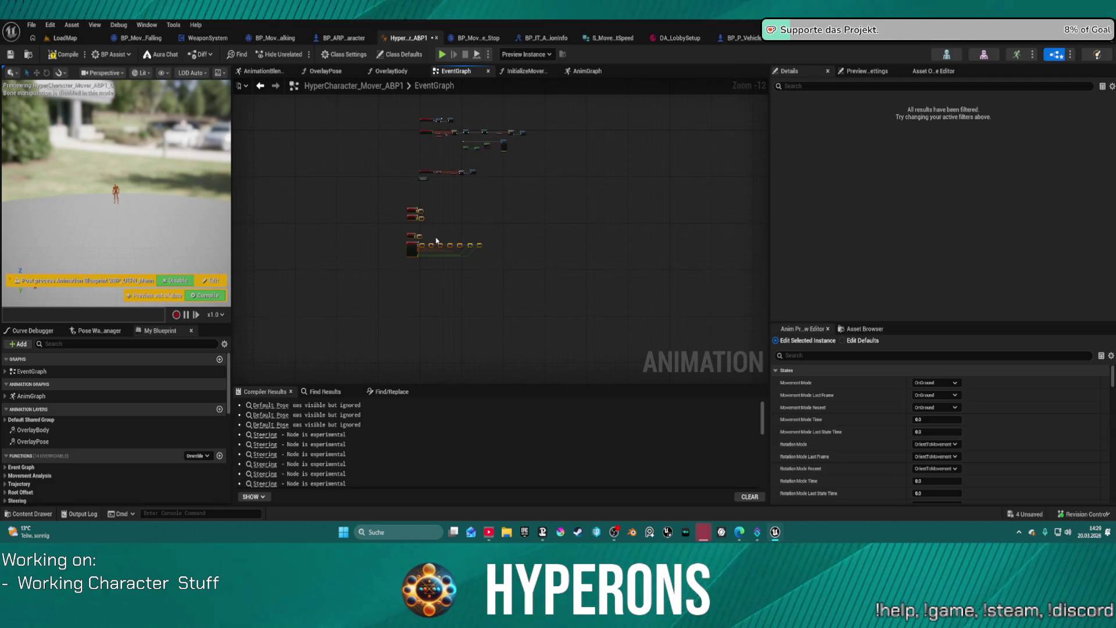
Attempt a play-in-editor test run and dismiss the compilation errors warning
left_click(442, 54)
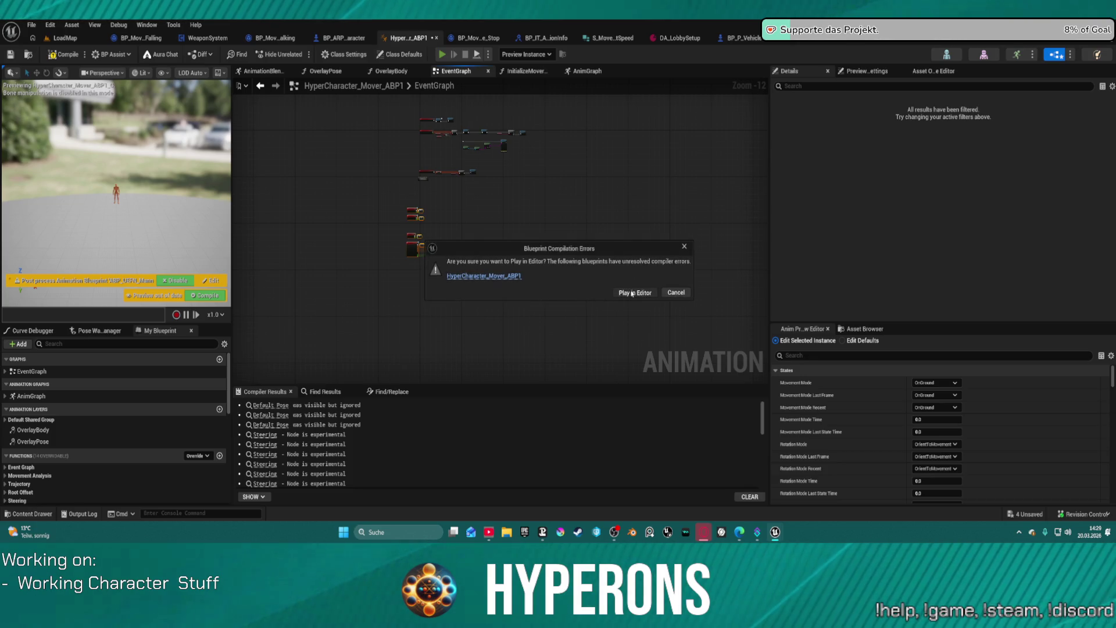
left_click(674, 292)
scroll(461, 209, "up", 8)
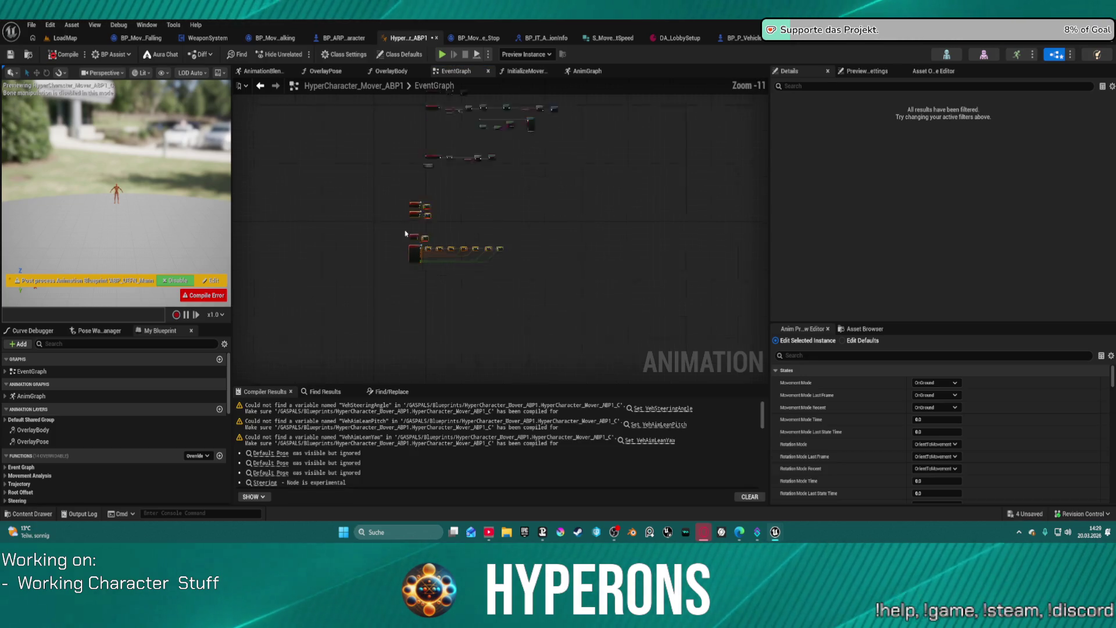
Create the missing VehAimLeanYaw, VehAimLeanPitch and VehSteeringAngle variables from their erroring Set nodes
right_click(430, 206)
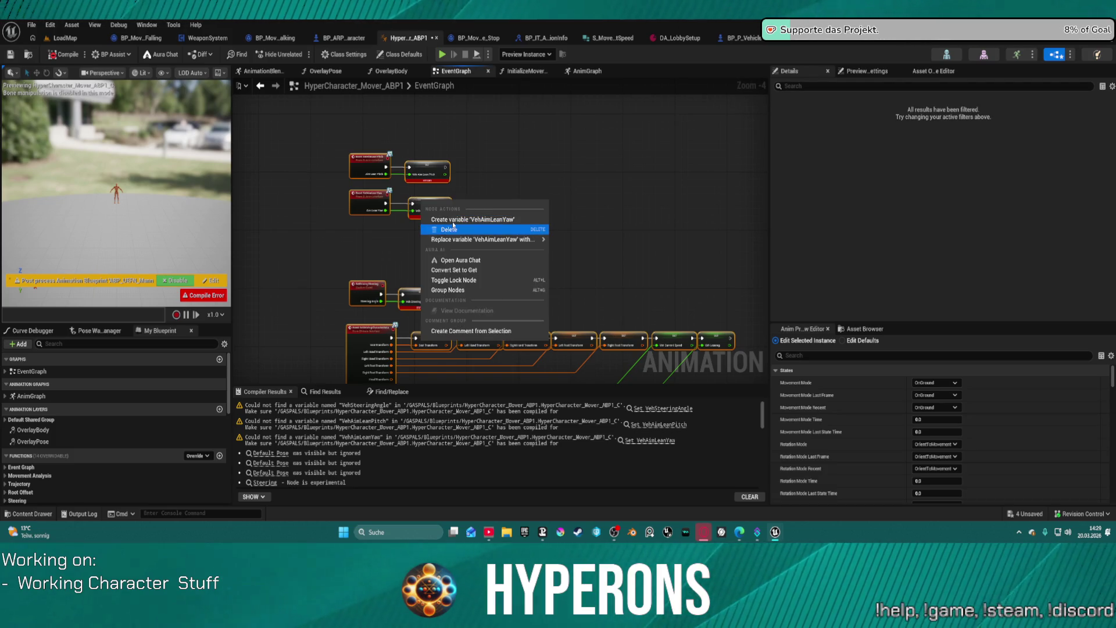
left_click(452, 220)
right_click(422, 165)
left_click(456, 181)
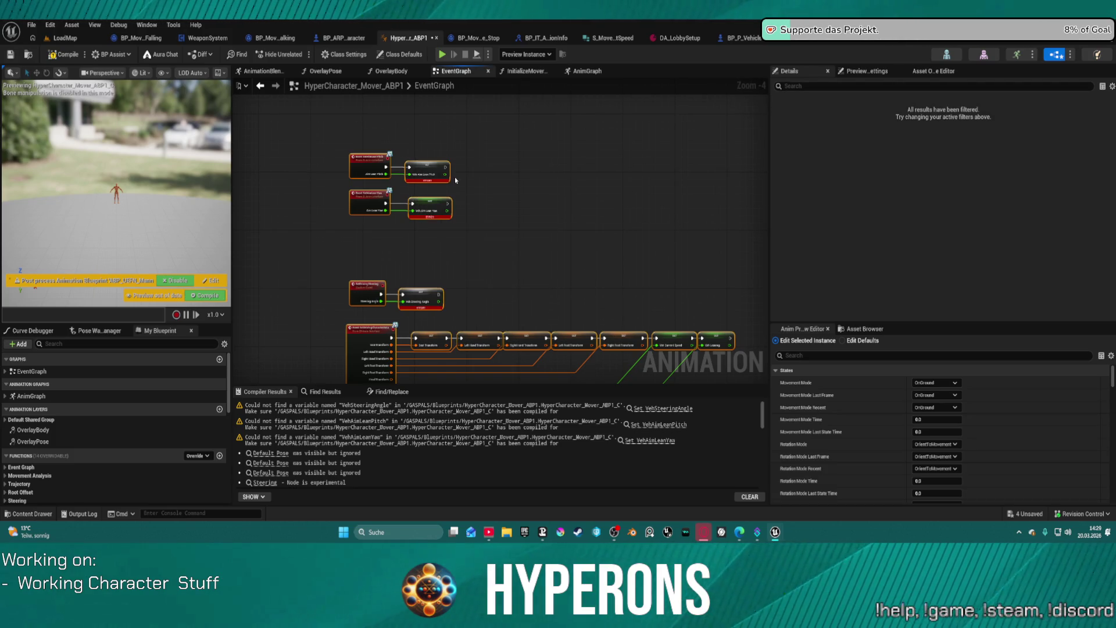
right_click(412, 287)
left_click(446, 313)
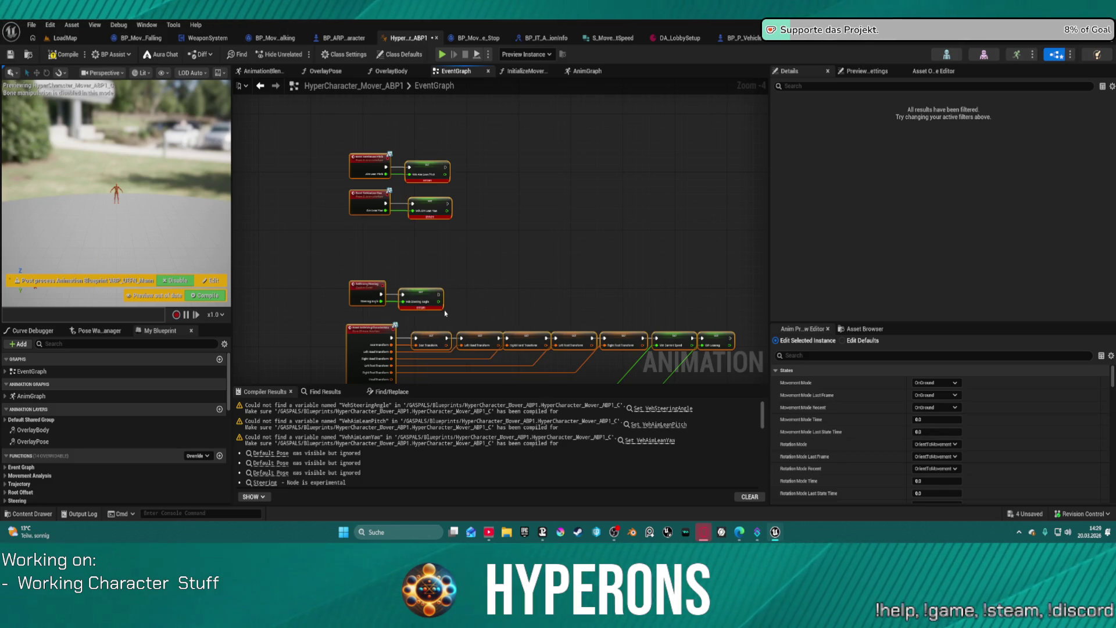
File the VehAimLeanYaw variable under the Hoverbike category
scroll(52, 441, "down", 8)
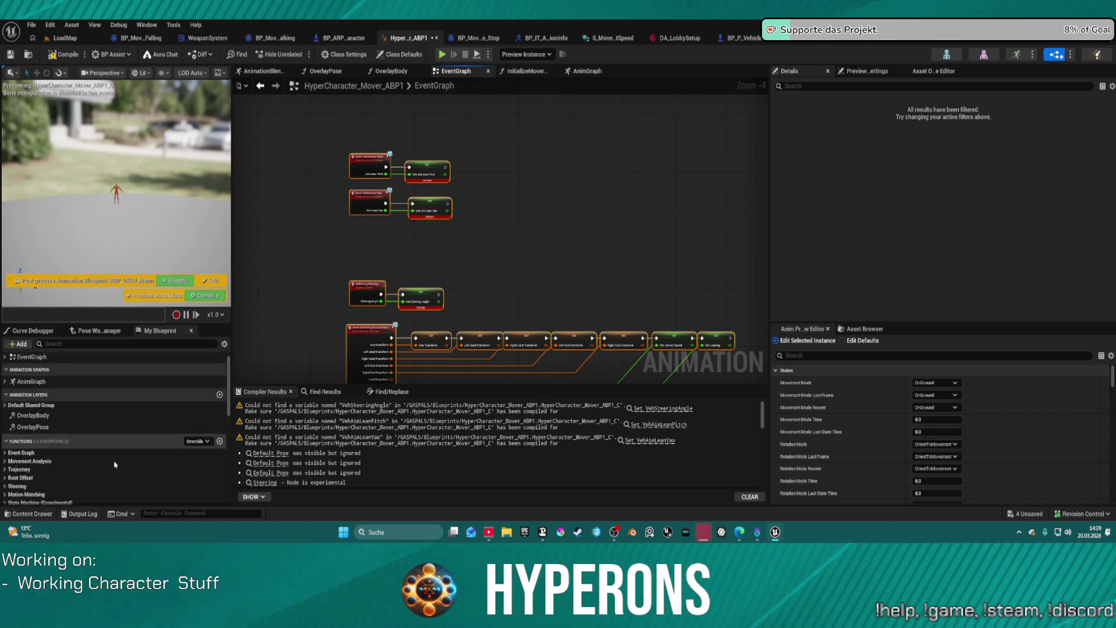
left_click(52, 465)
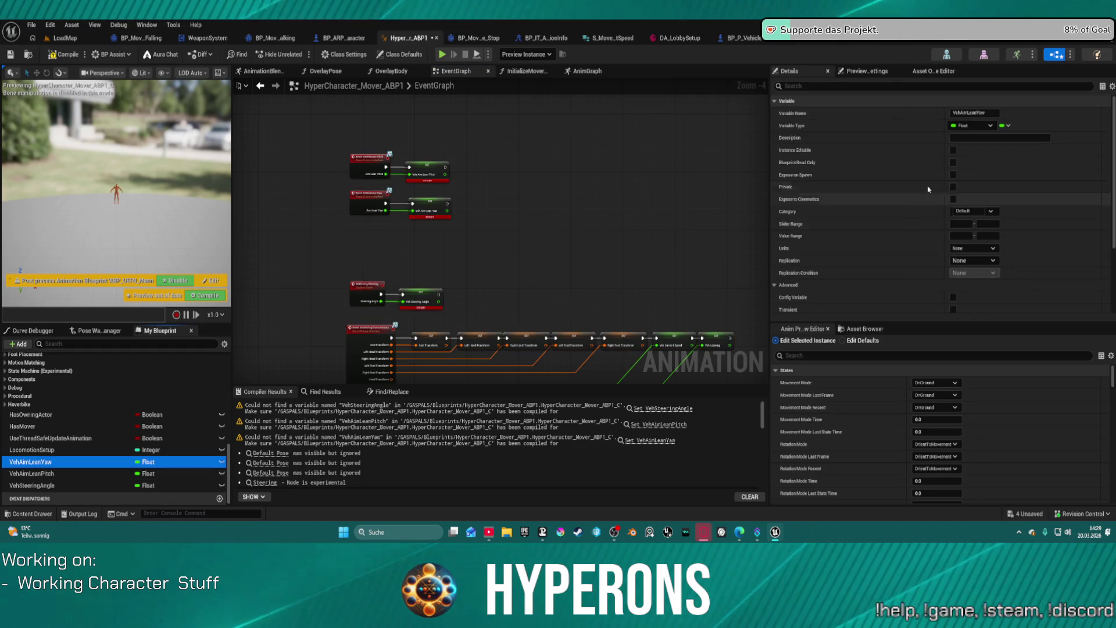
left_click(990, 211)
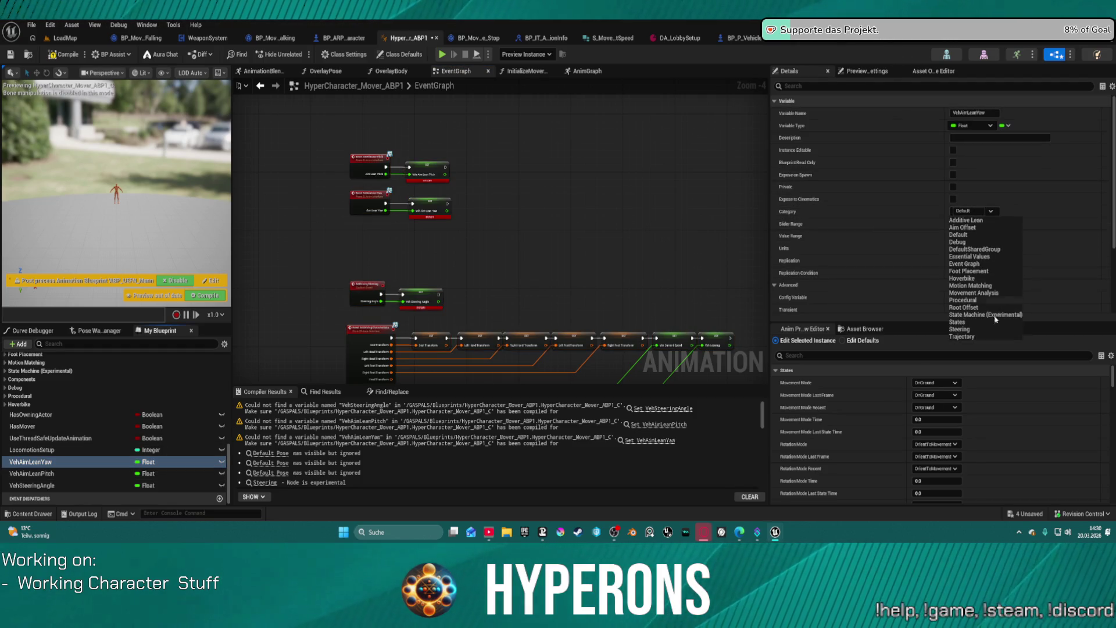
left_click(969, 279)
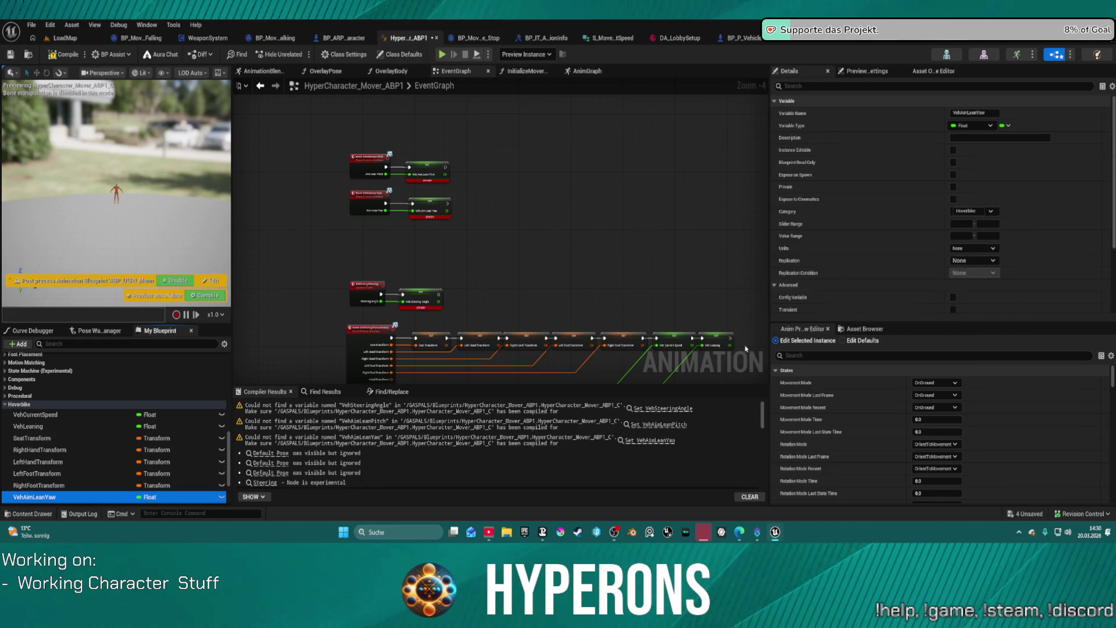
Put VehAimLeanPitch, kept as Float, and VehSteeringAngle in the Hoverbike category
scroll(85, 477, "down", 2)
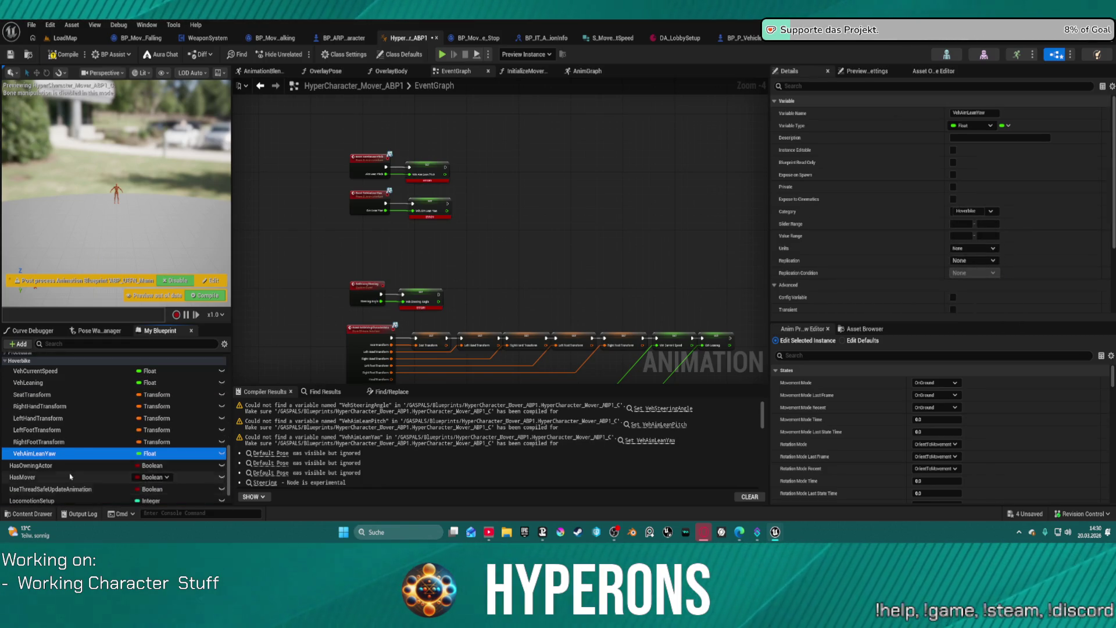
scroll(70, 478, "down", 3)
left_click(52, 474)
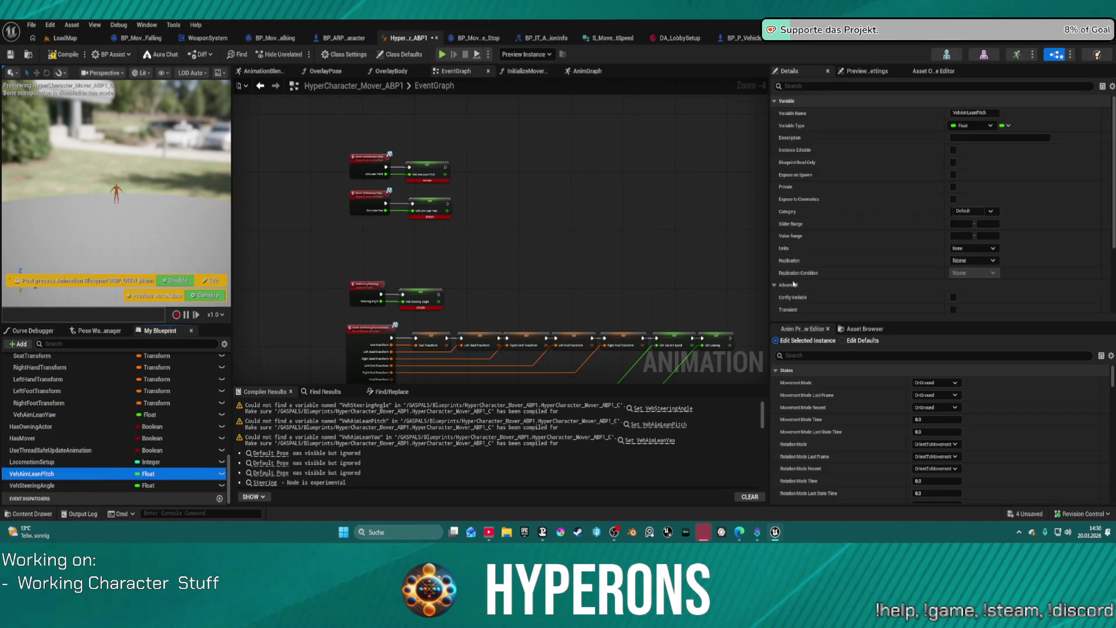
left_click(979, 126)
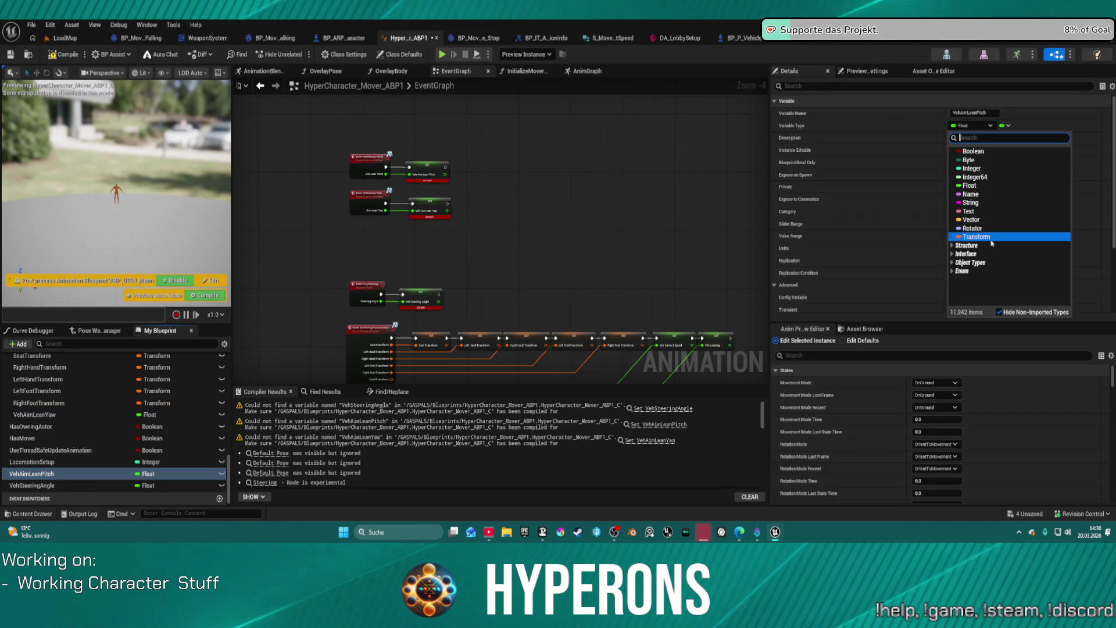
key("Escape")
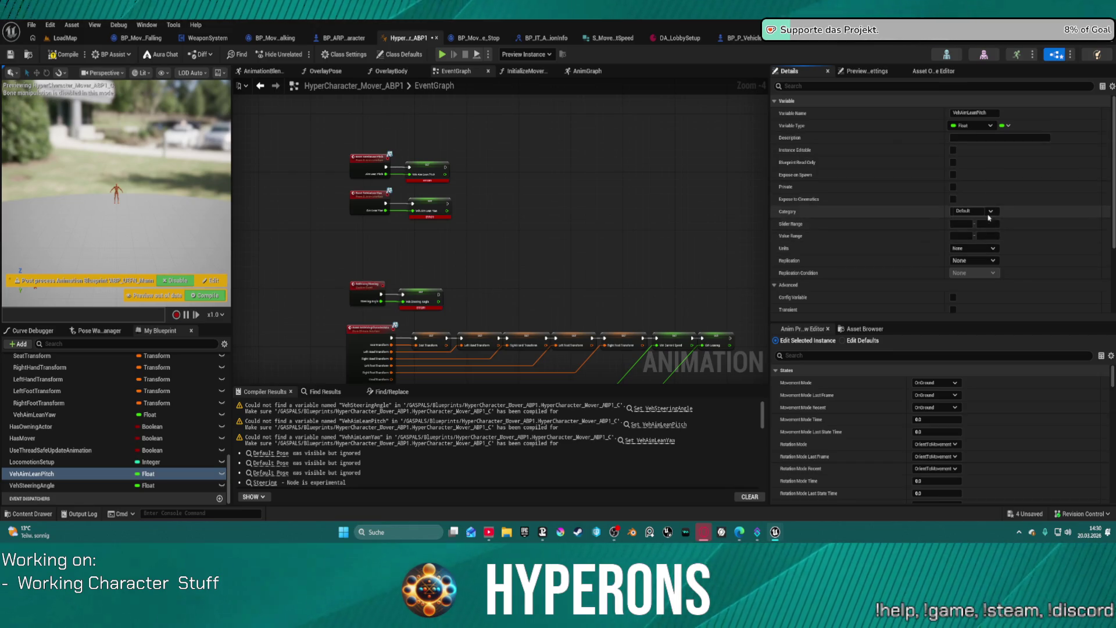
left_click(988, 213)
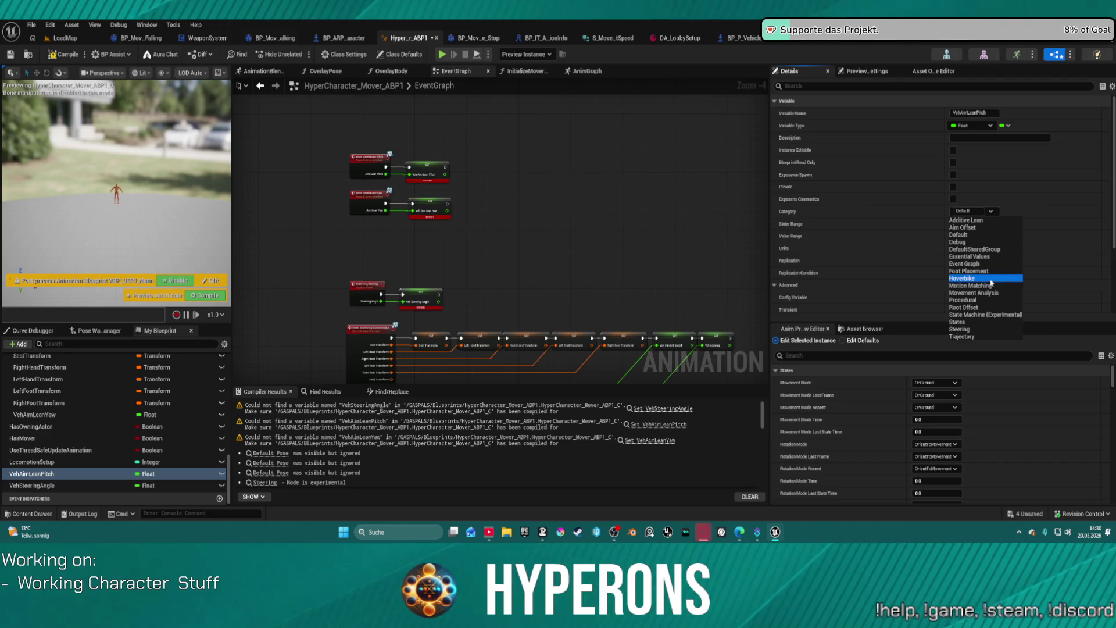
left_click(990, 279)
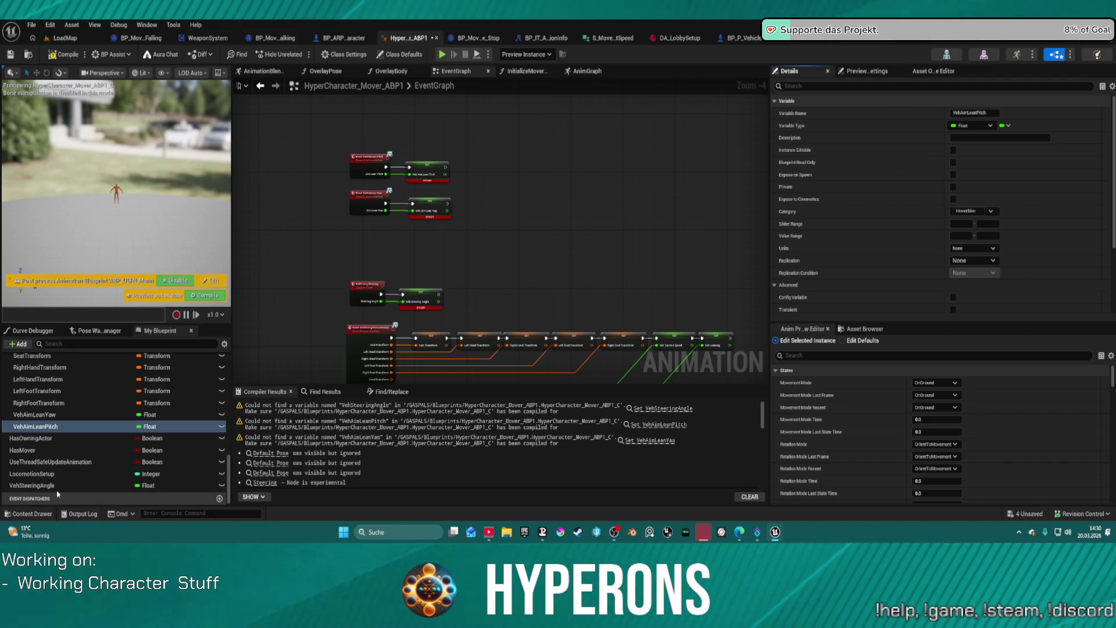
left_click(32, 485)
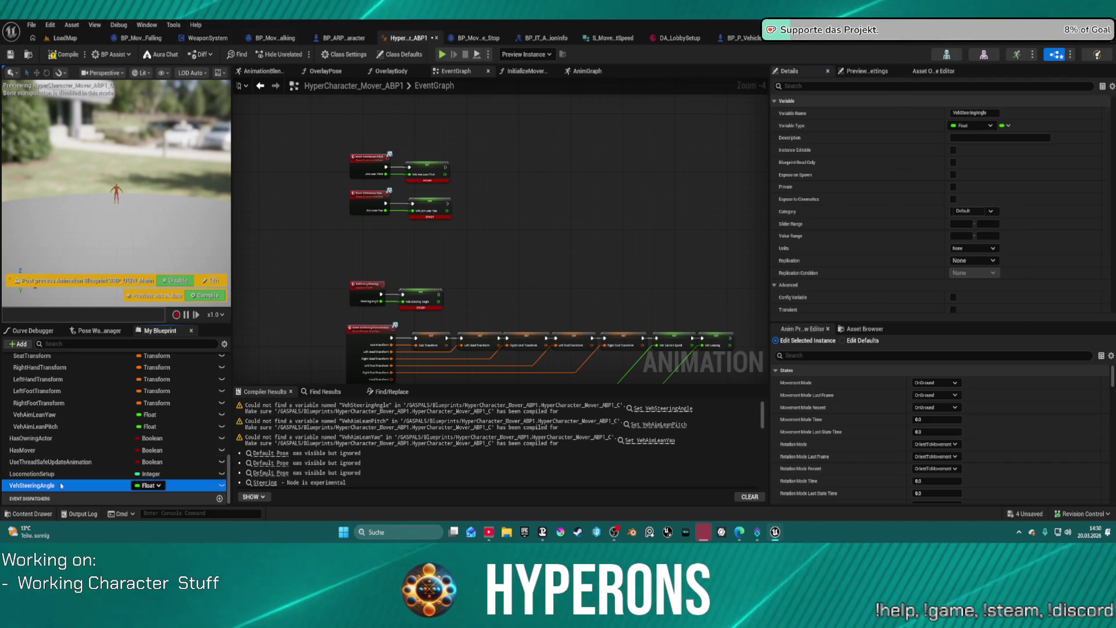
left_click(981, 213)
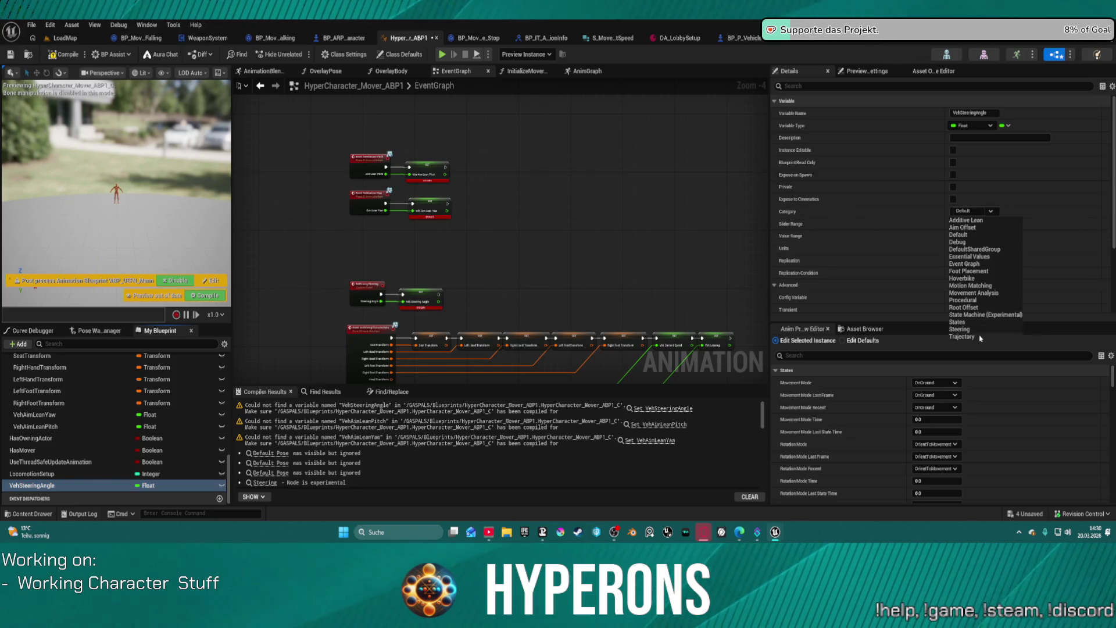
left_click(982, 279)
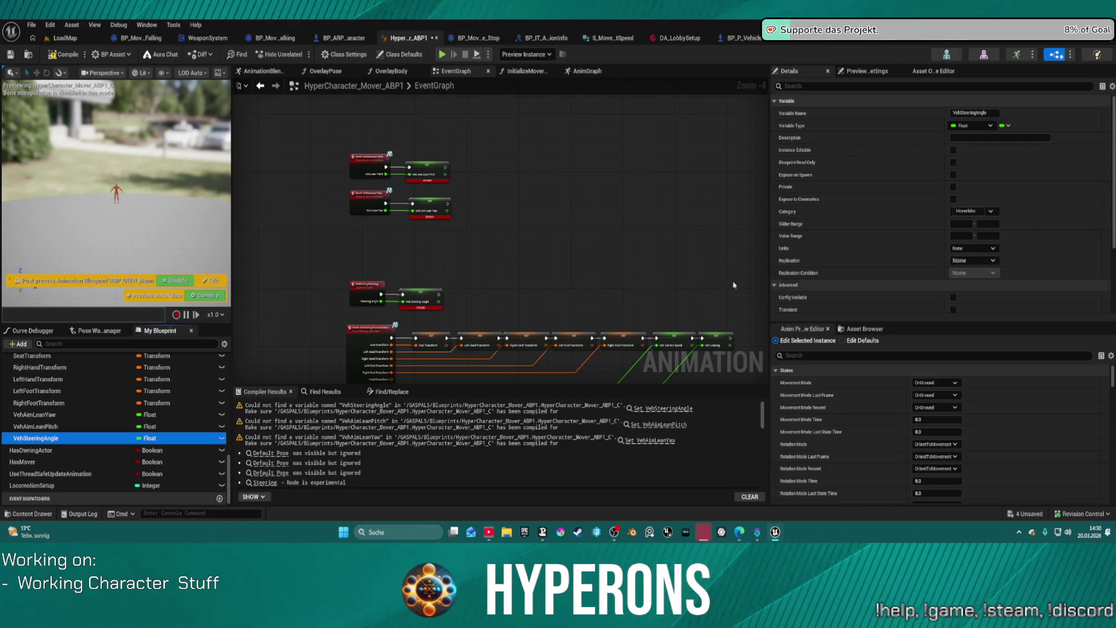